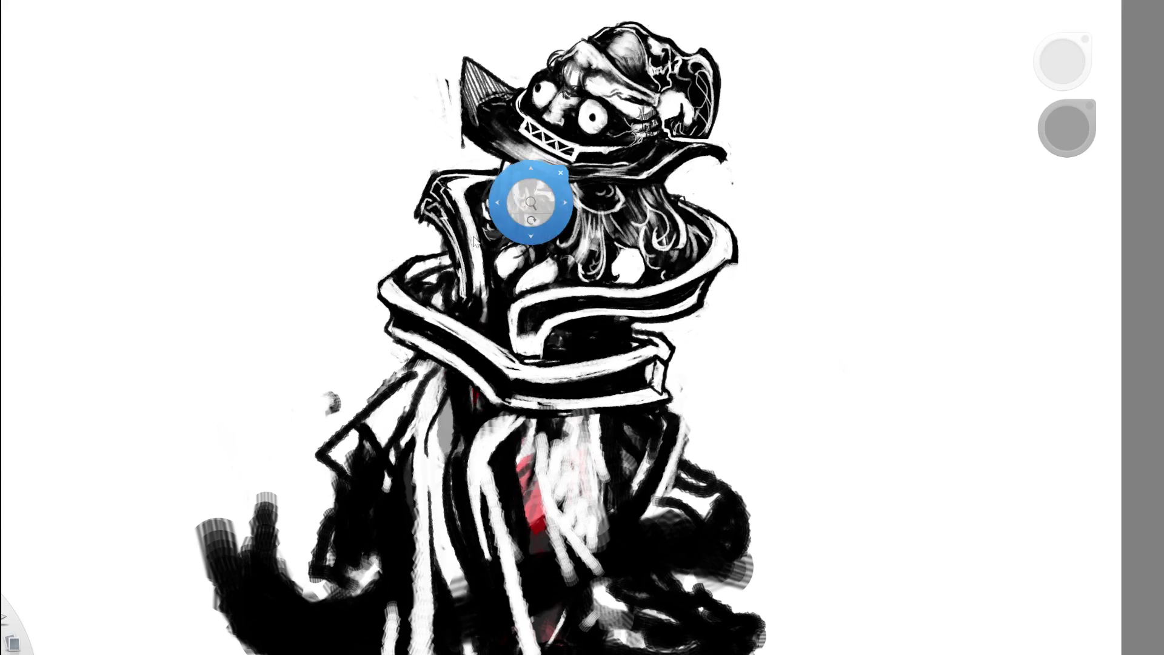
- Eyedrop white from the collar band and sample other colours from the figure
scroll(418, 288, "up", 3)
left_click(378, 295, "alt")
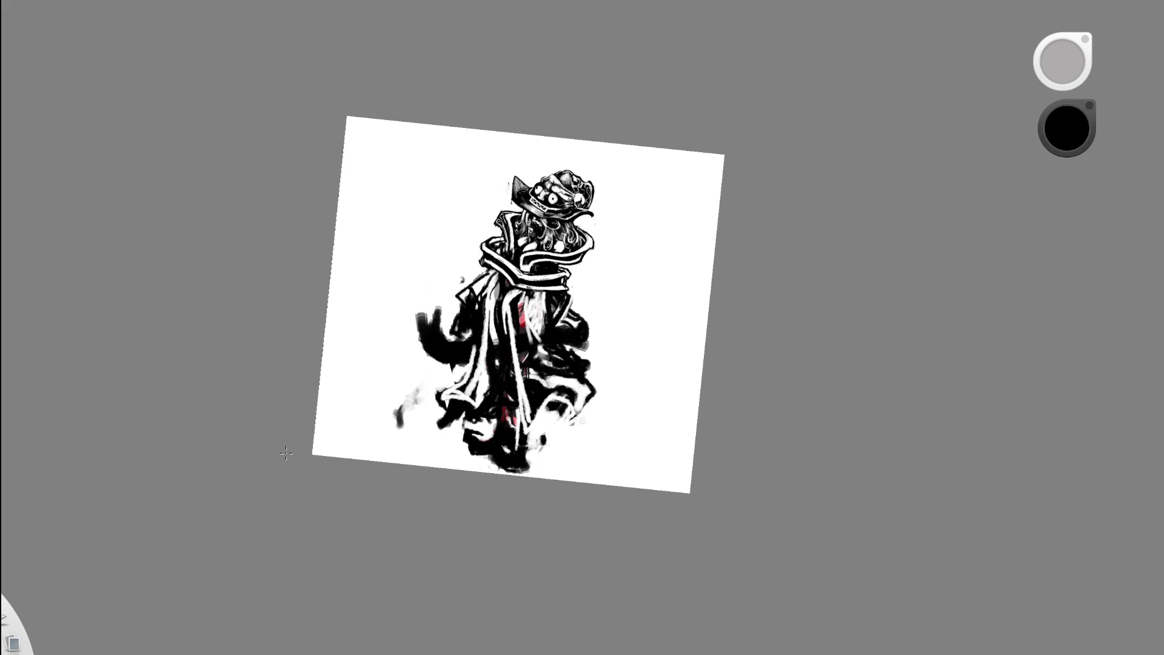
left_click(527, 195, "alt")
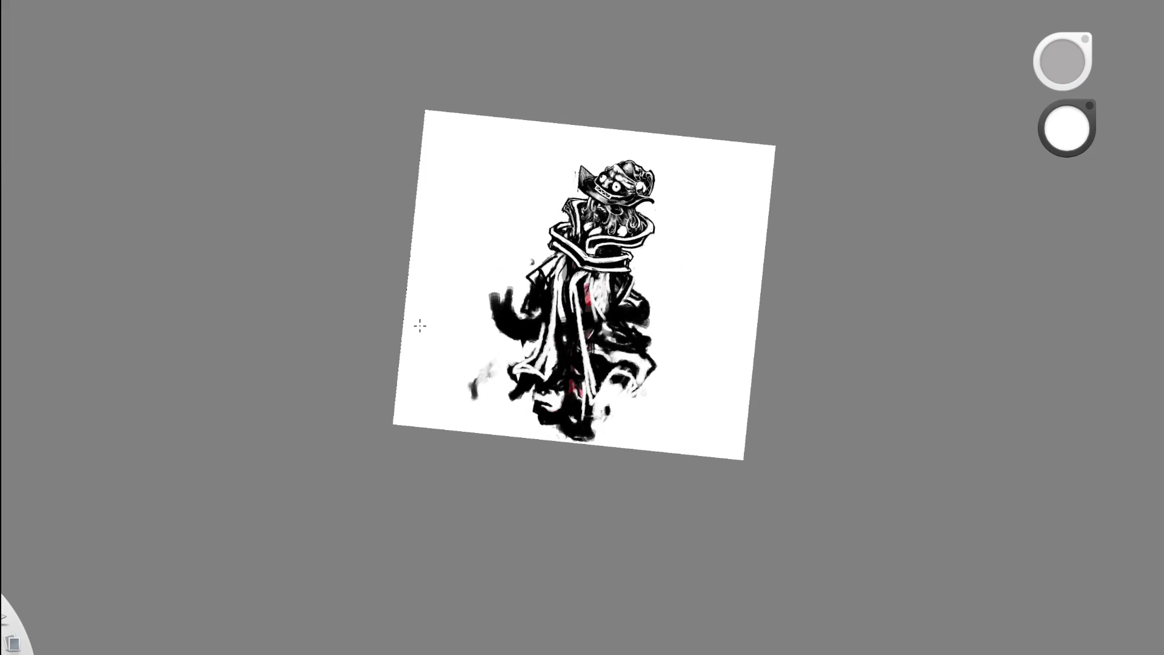
left_click(696, 255, "alt")
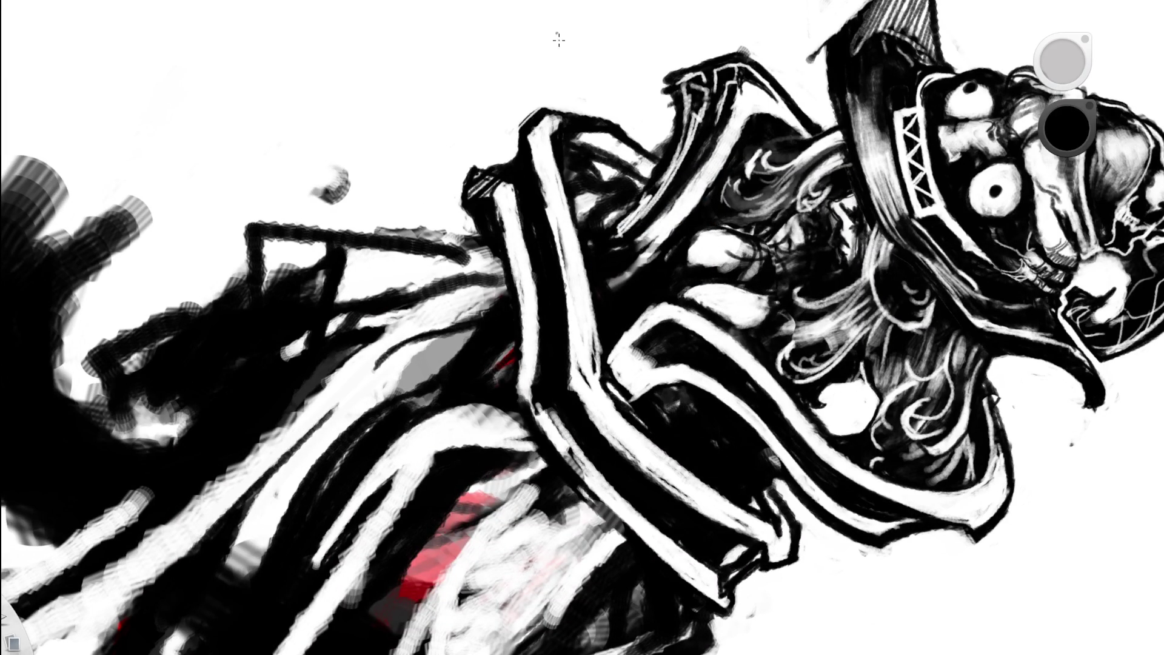
scroll(558, 40, "down", 3)
left_click(557, 181, "alt")
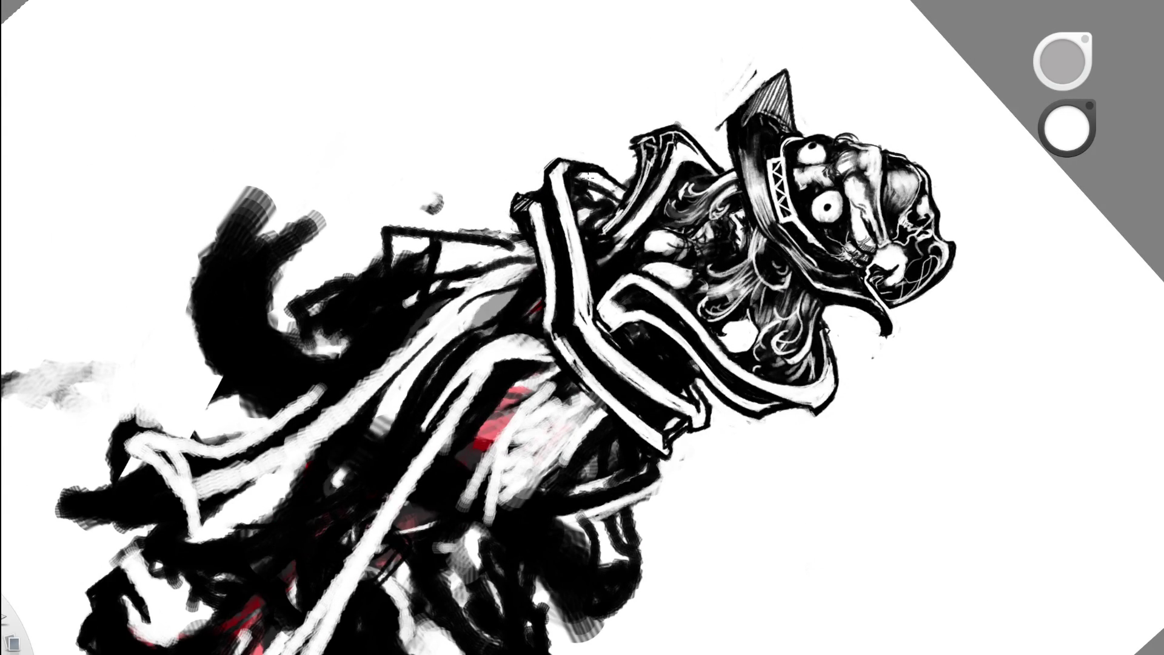
- Zoom in on the collar, sample black and brush it along the white collar band
mouse_move(610, 221)
left_mouse_down()
mouse_move(554, 332)
mouse_move(493, 161)
left_mouse_up()
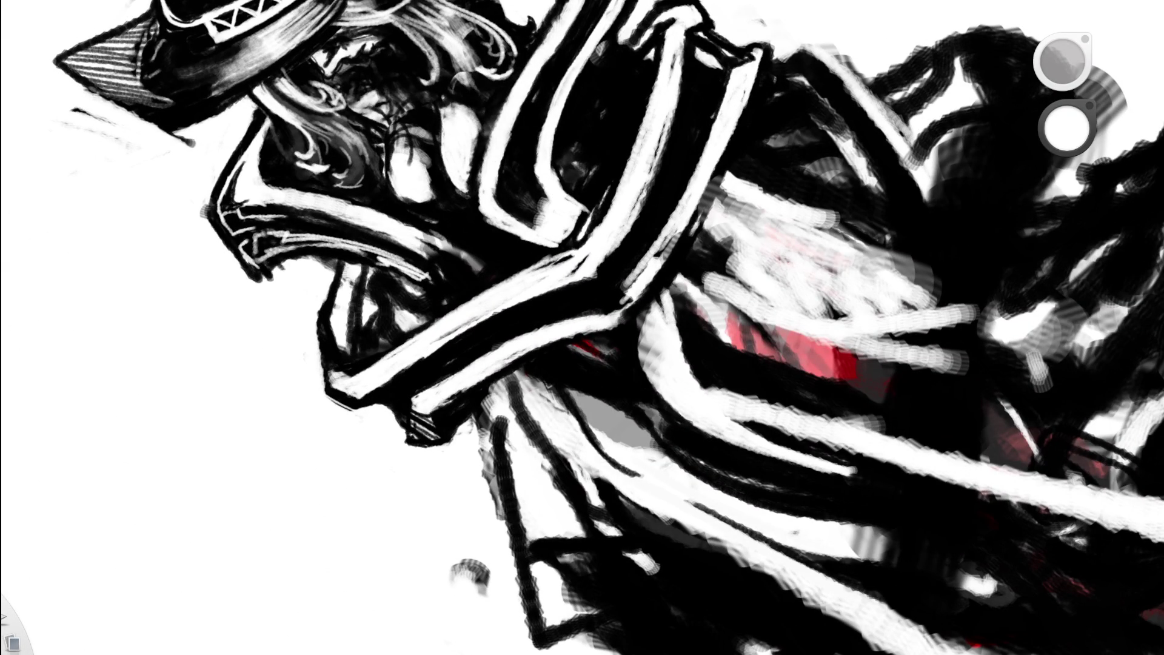
left_click(451, 353, "alt")
left_click_drag(497, 312, 434, 363)
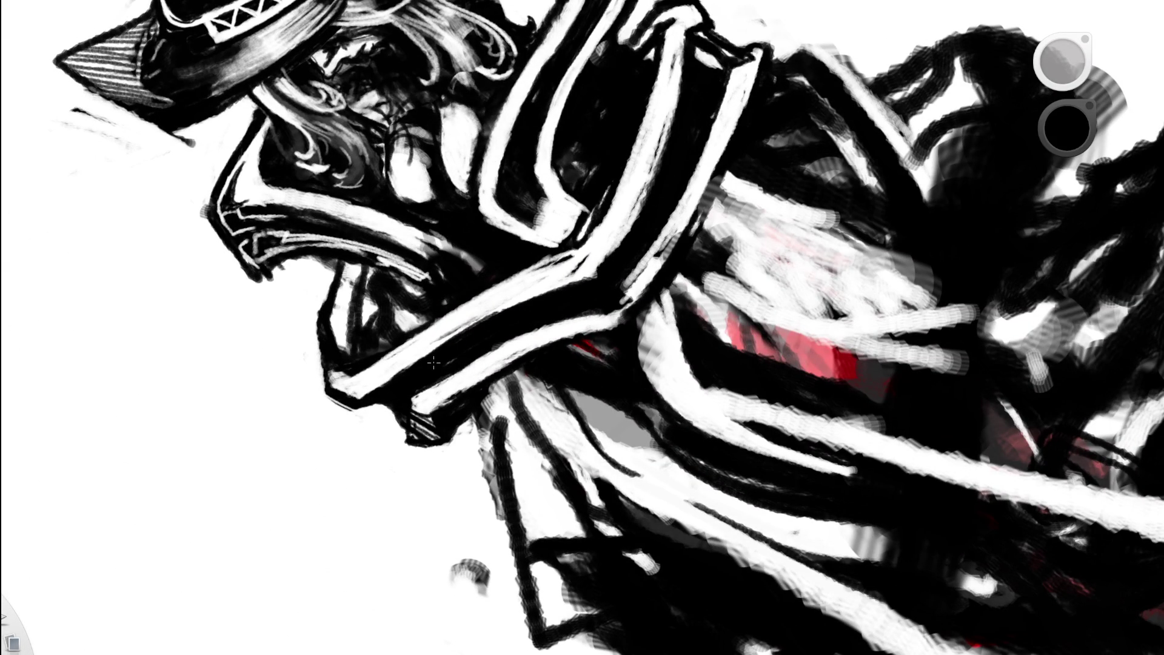
- Turn the page upright at full height and test the pale cream colour with a dab
mouse_move(660, 218)
left_mouse_down()
mouse_move(675, 357)
mouse_move(520, 471)
left_mouse_up()
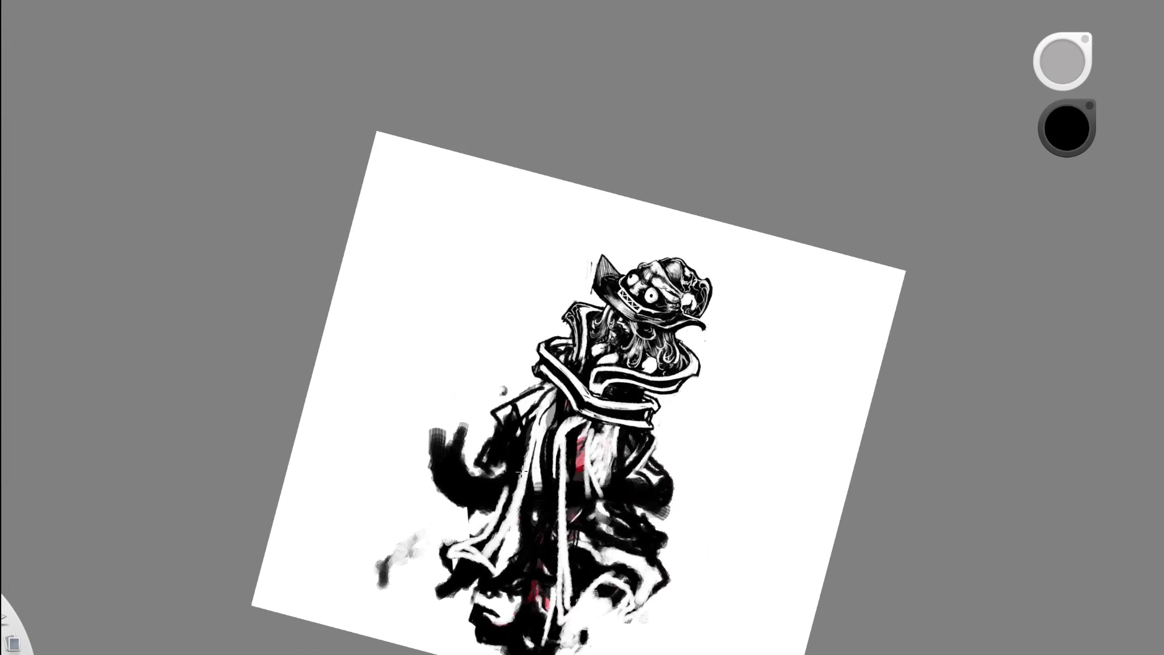
mouse_move(629, 411)
left_mouse_down()
mouse_move(606, 424)
mouse_move(523, 354)
left_mouse_up()
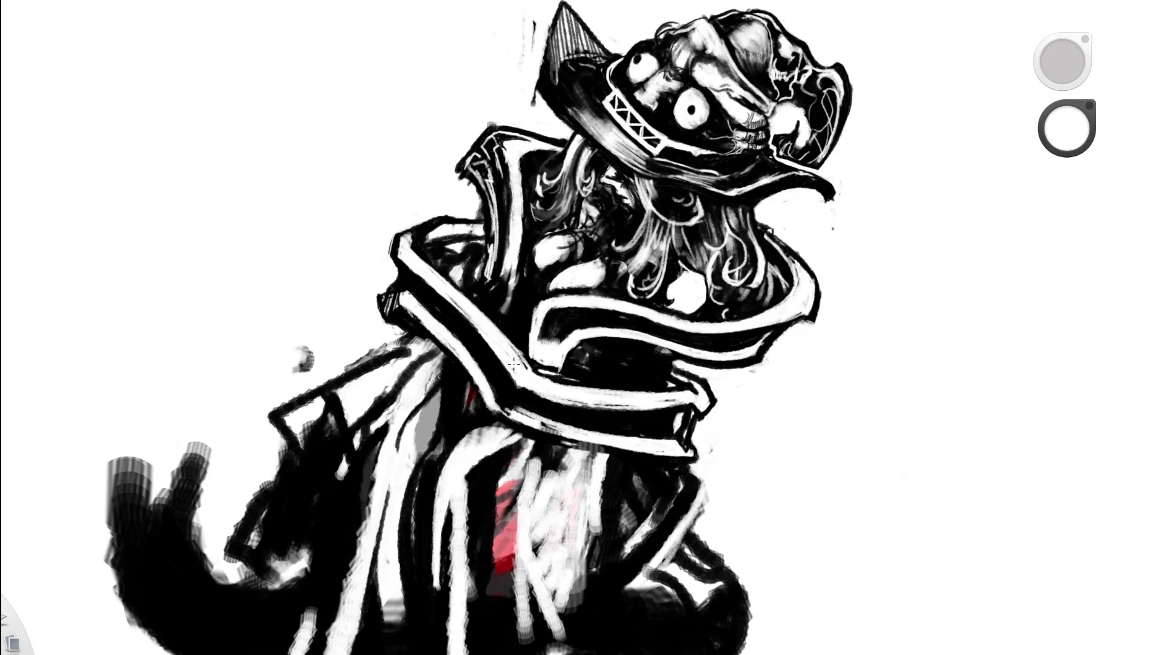
left_click_drag(561, 125, 606, 243)
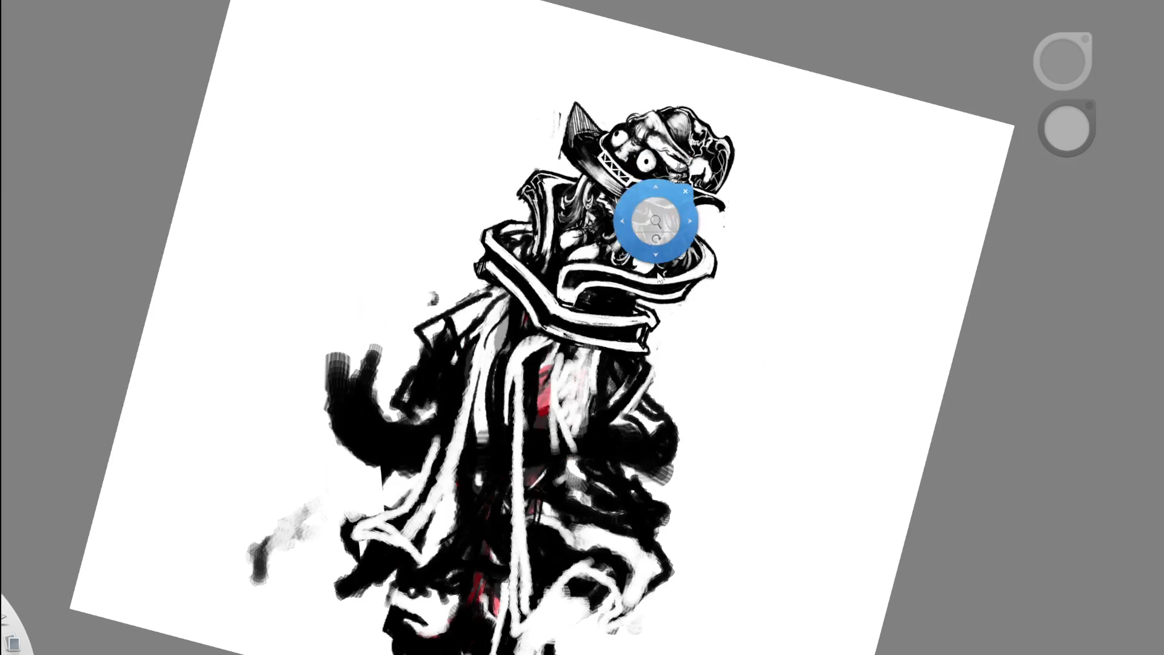
left_click_drag(650, 182, 652, 267)
left_click_drag(697, 225, 709, 182)
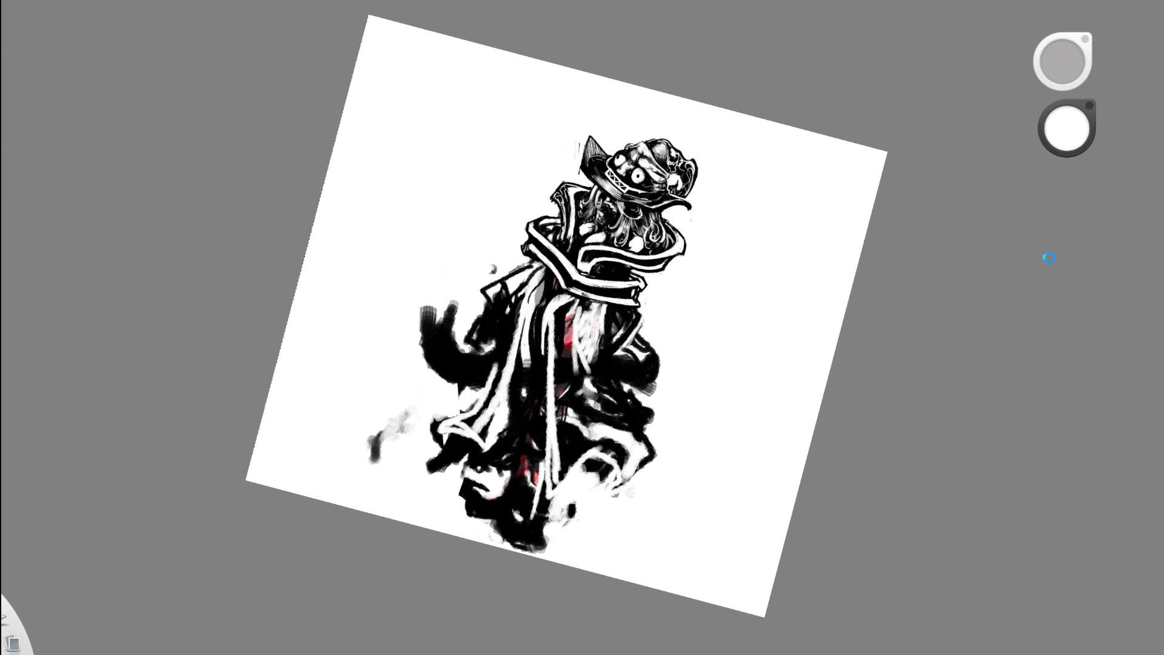
left_click_drag(631, 461, 673, 418)
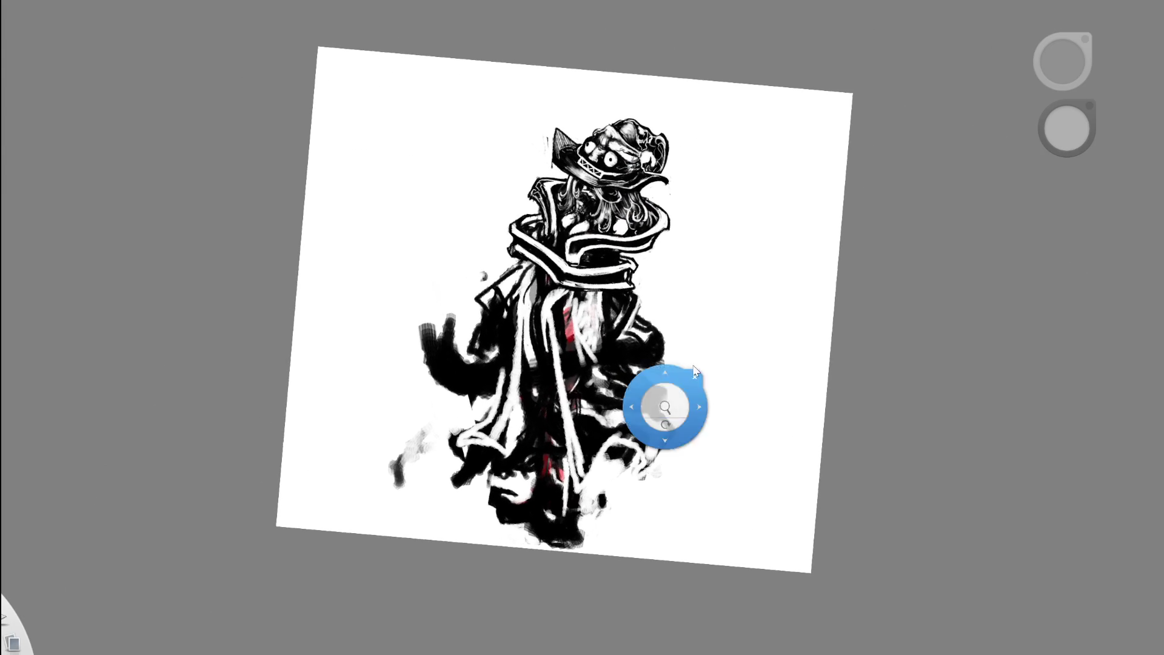
left_click_drag(708, 355, 707, 351)
left_click_drag(735, 275, 747, 268)
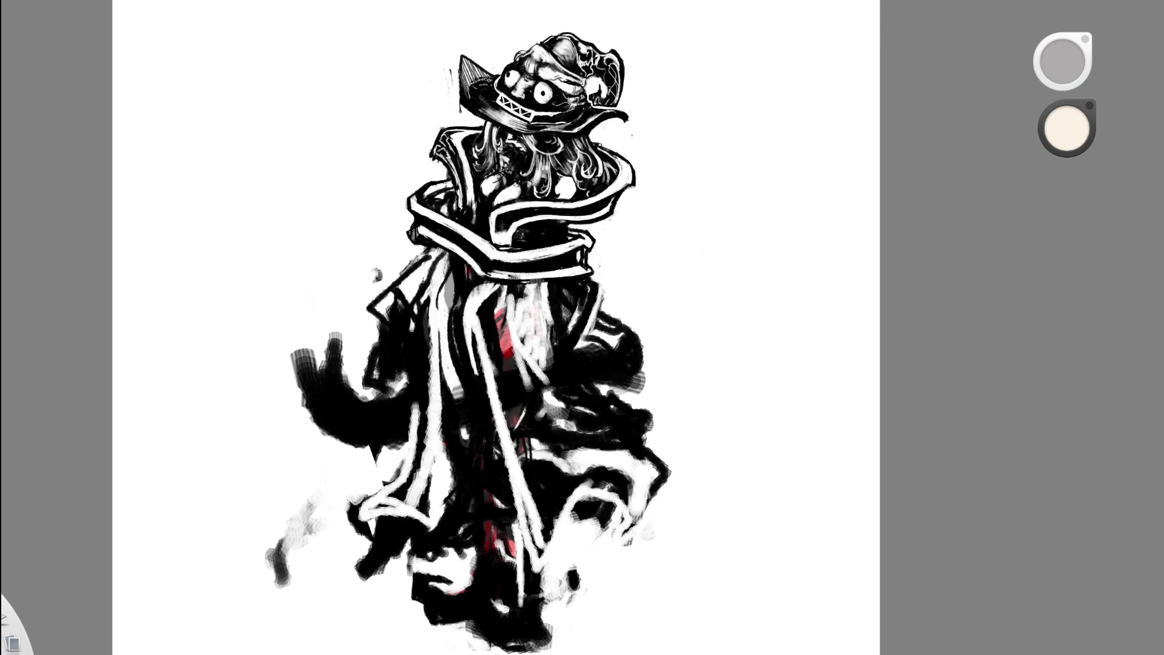
left_click_drag(823, 176, 823, 197)
- Paint pale peach down the robe's white strip, shift the page, and add purple over the face
left_click_drag(450, 294, 459, 371)
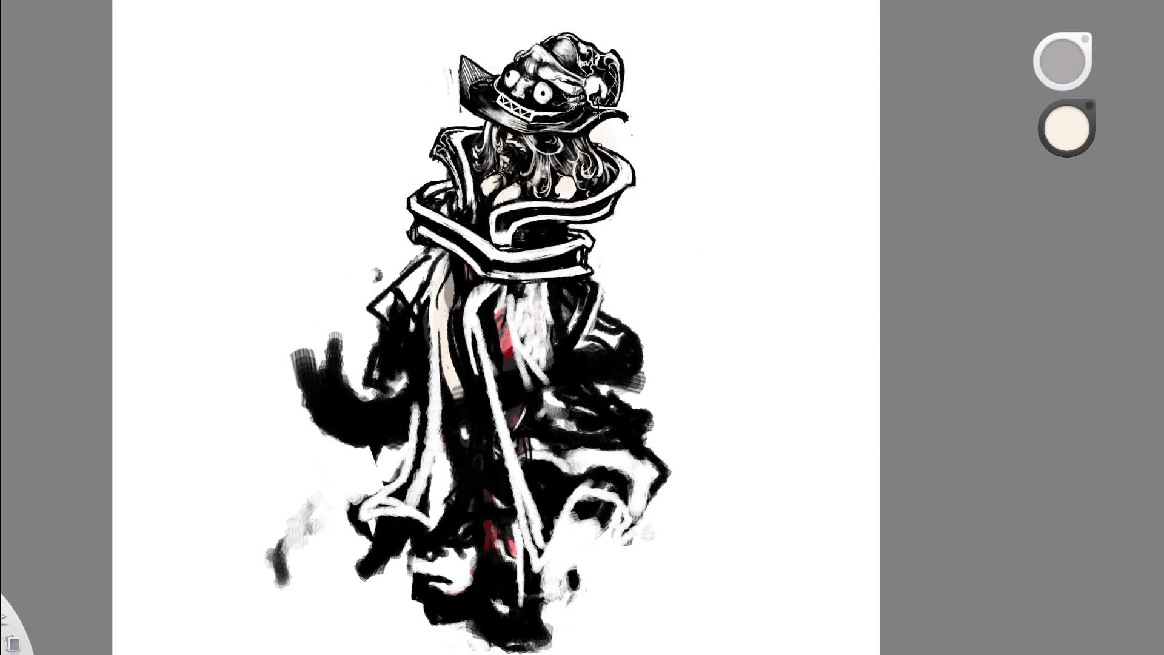
scroll(685, 58, "down", 5)
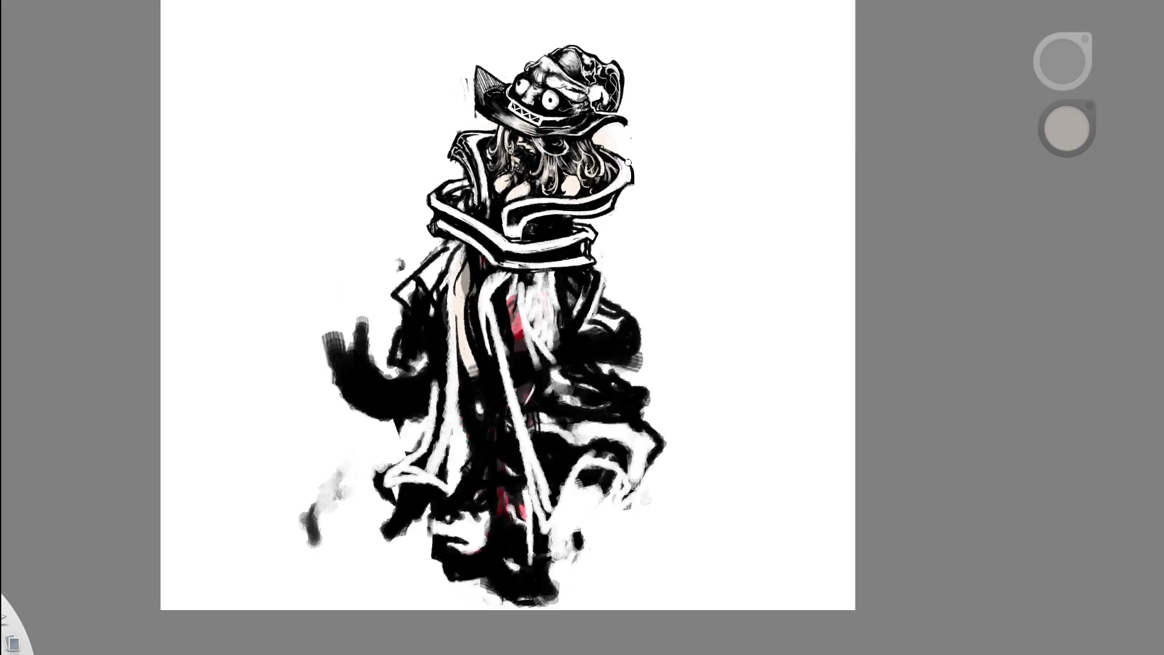
scroll(692, 97, "up", 4)
left_click_drag(692, 177, 603, 252)
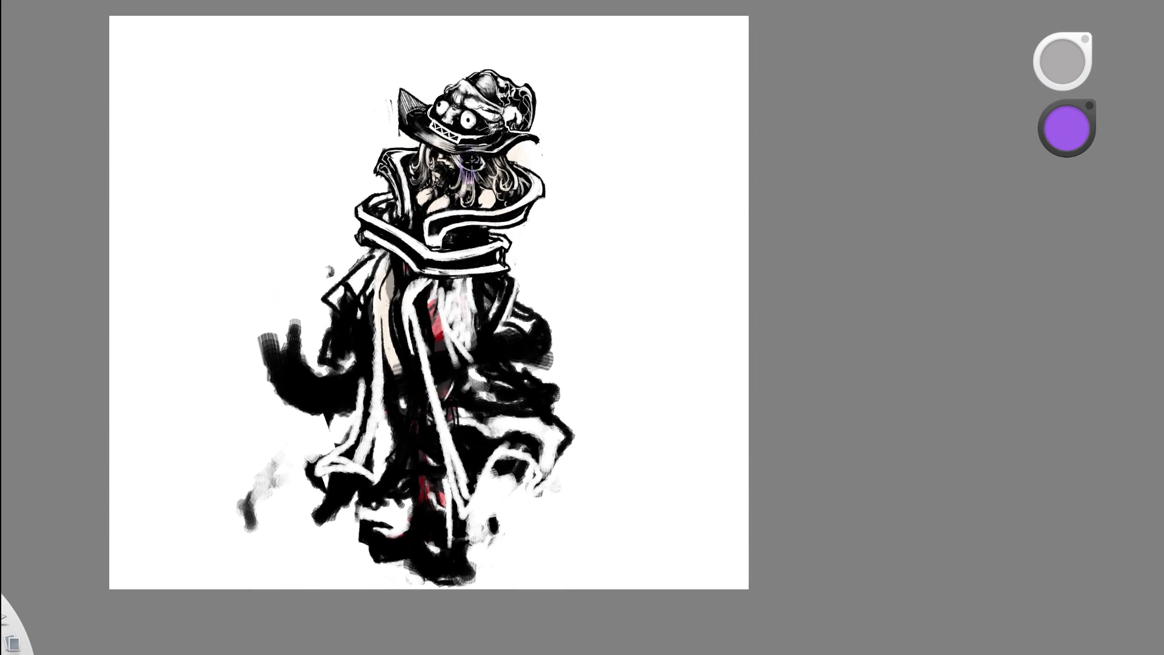
left_click_drag(468, 159, 465, 200)
- Wash purple over the hat and the figure's left side, undoing a stray magenta stroke
left_click_drag(437, 121, 452, 146)
mouse_move(450, 85)
left_mouse_down()
mouse_move(441, 146)
mouse_move(419, 103)
mouse_move(488, 138)
mouse_move(497, 79)
mouse_move(424, 121)
mouse_move(539, 97)
mouse_move(413, 73)
mouse_move(373, 353)
mouse_move(351, 152)
mouse_move(437, 394)
mouse_move(545, 430)
left_mouse_up()
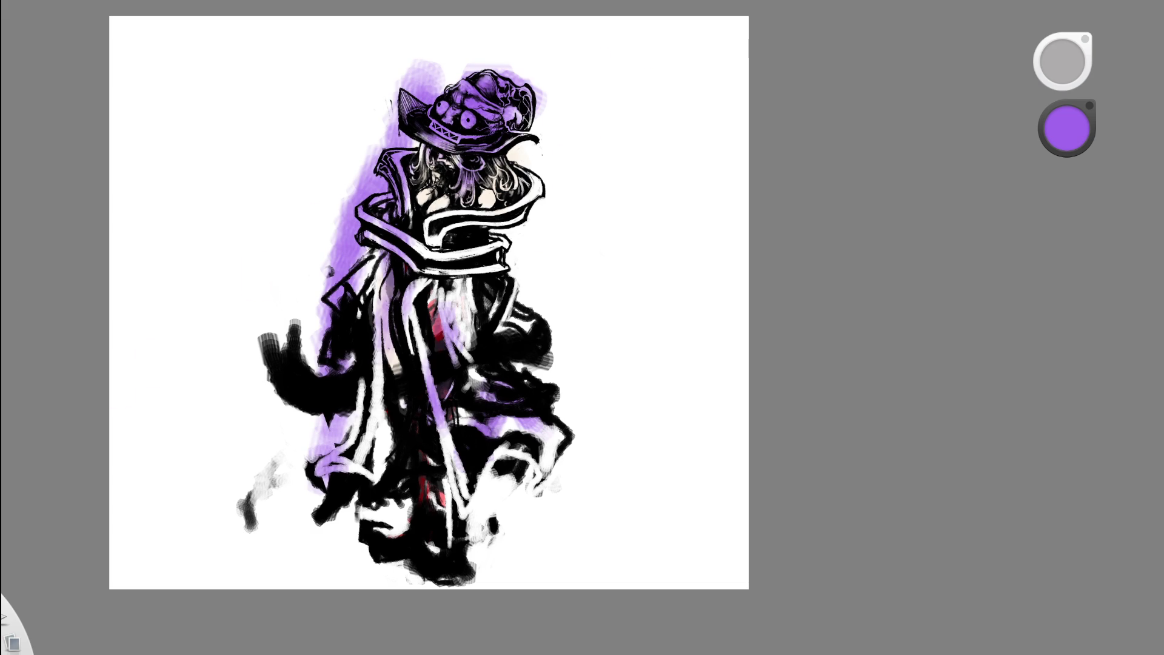
left_click_drag(1066, 128, 1075, 121)
mouse_move(486, 158)
left_mouse_down()
mouse_move(485, 179)
mouse_move(406, 106)
left_mouse_up()
key("ctrl+z")
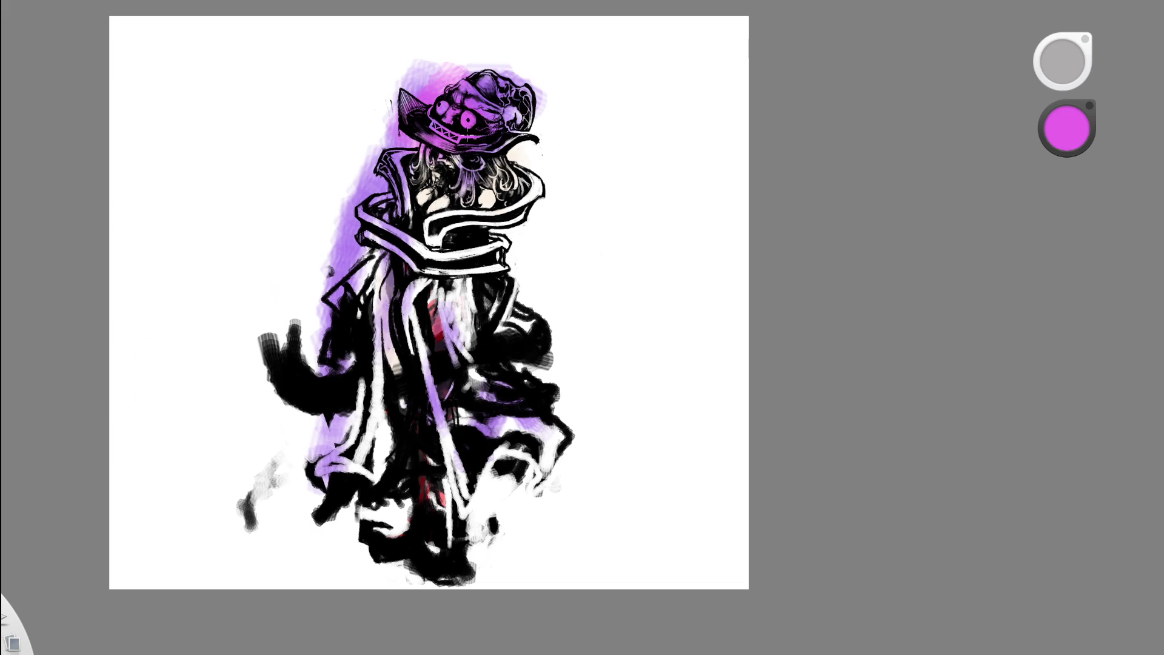
- Tint the hat green and erase the excess from its eyes and crown
left_click(1067, 129)
mouse_move(451, 133)
left_mouse_down()
mouse_move(409, 109)
mouse_move(503, 115)
mouse_move(537, 146)
left_mouse_up()
mouse_move(478, 48)
left_mouse_down()
mouse_move(491, 103)
mouse_move(460, 170)
mouse_move(521, 157)
left_mouse_up()
left_click(1067, 129)
key("e")
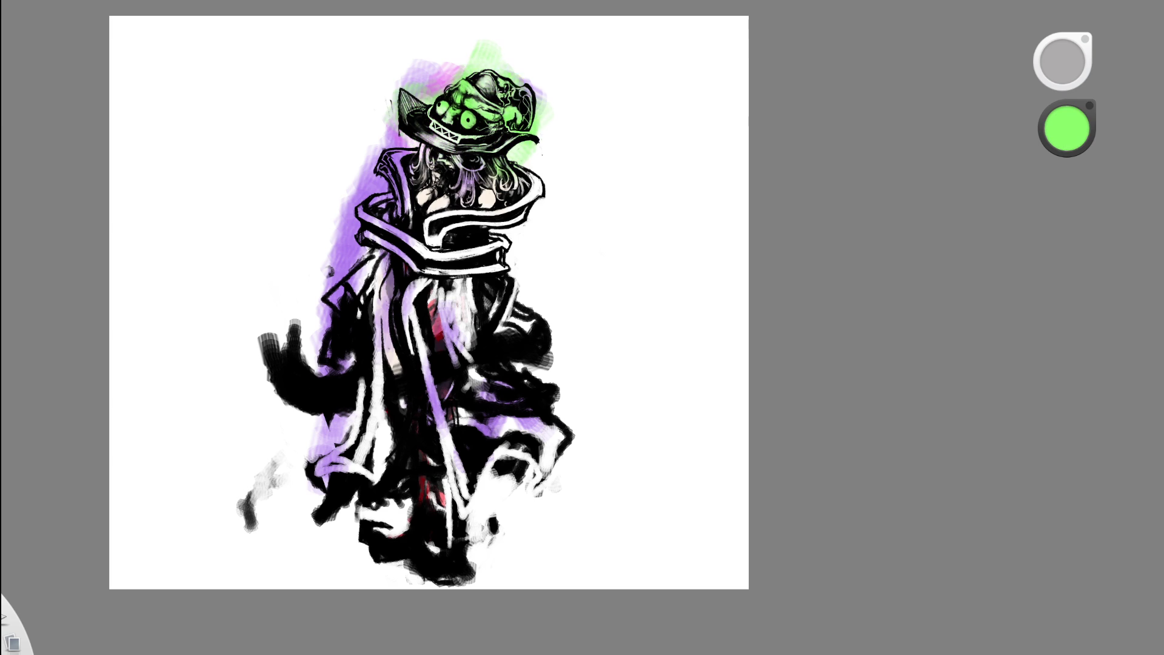
left_click_drag(436, 140, 516, 158)
key("e")
mouse_move(461, 109)
left_mouse_down()
mouse_move(436, 91)
mouse_move(467, 118)
mouse_move(488, 118)
left_mouse_up()
key("e")
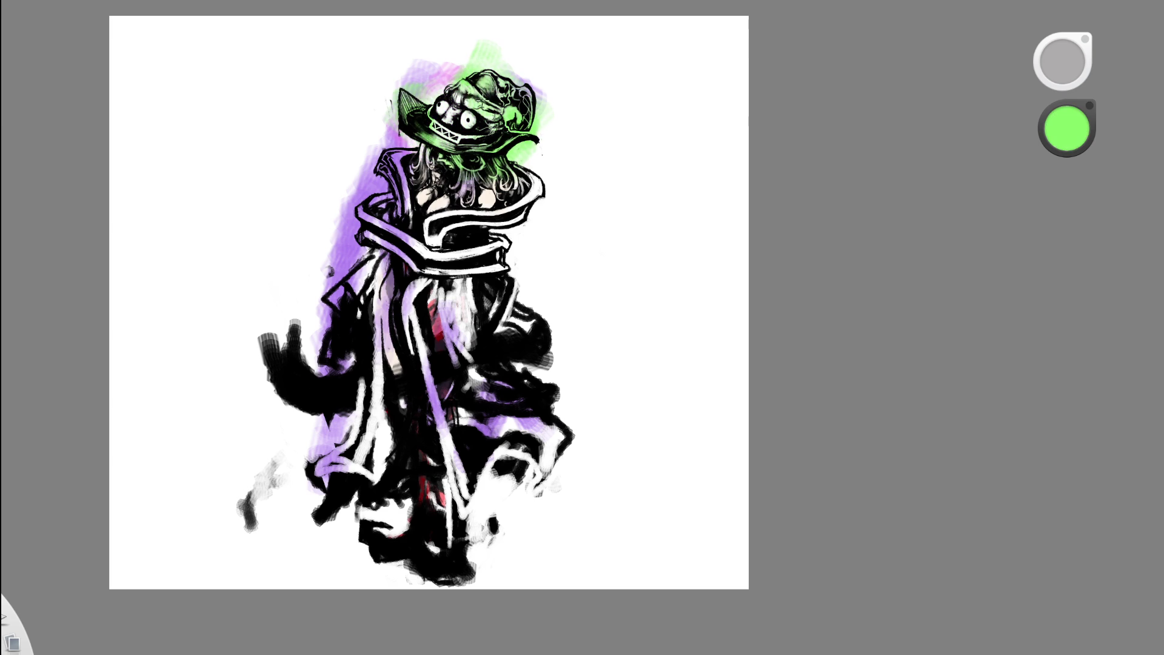
- Paint pink over the hat's eyes and crown, and orange along the collar and right shoulder
key("x")
mouse_move(454, 91)
left_mouse_down()
mouse_move(449, 116)
mouse_move(503, 121)
mouse_move(479, 97)
left_mouse_up()
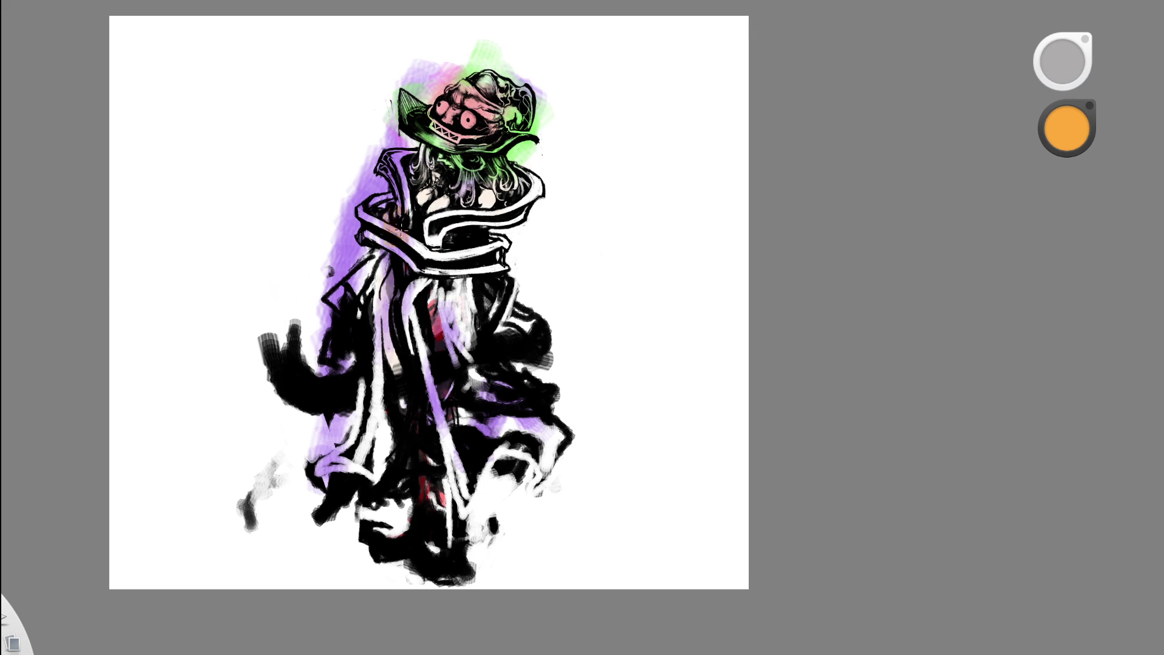
mouse_move(424, 245)
left_mouse_down()
mouse_move(545, 182)
mouse_move(515, 230)
left_mouse_up()
- Paint orange over the left shoulder and collar, and tan down the robe, hem and sleeve
mouse_move(425, 194)
left_mouse_down()
mouse_move(384, 139)
mouse_move(384, 187)
left_mouse_up()
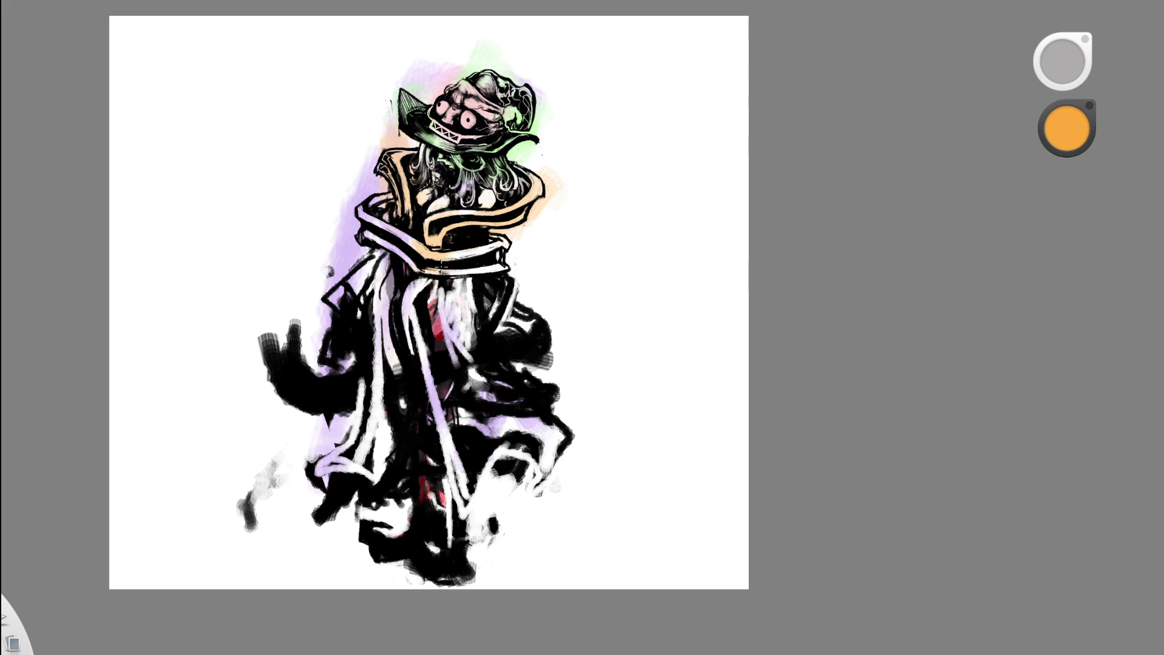
left_click_drag(418, 279, 406, 360)
left_click_drag(445, 285, 441, 336)
left_click_drag(471, 270, 475, 387)
left_click_drag(549, 427, 537, 438)
left_click_drag(455, 294, 458, 318)
left_click_drag(371, 254, 354, 473)
left_click_drag(312, 316, 308, 442)
left_click_drag(546, 44, 546, 63)
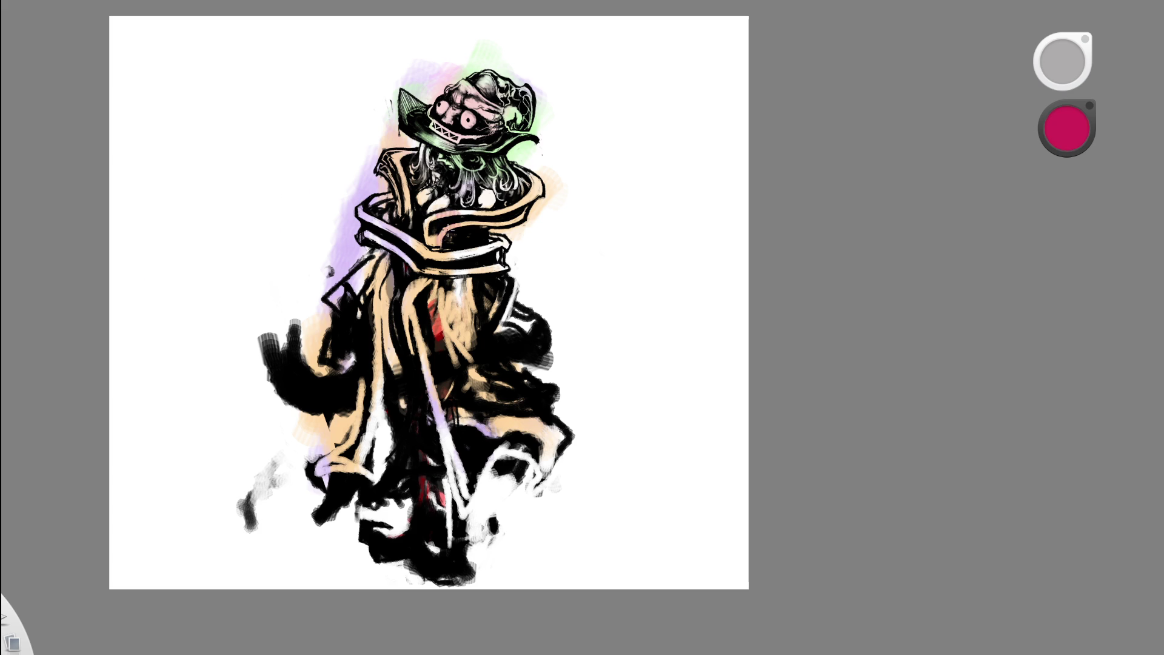
- Wash pink along the collar bands, robe front and around the hair
left_click_drag(418, 279, 427, 385)
left_click_drag(452, 270, 455, 318)
left_click_drag(425, 221, 522, 197)
left_click_drag(555, 143, 546, 197)
mouse_move(388, 137)
left_mouse_down()
mouse_move(372, 200)
mouse_move(388, 231)
left_mouse_up()
left_click_drag(425, 152, 412, 176)
- Paint pink down the robe folds, the left robe and over the hat's crown
mouse_move(458, 273)
left_mouse_down()
mouse_move(437, 457)
mouse_move(485, 394)
left_mouse_up()
left_click_drag(479, 418, 567, 460)
left_click_drag(378, 297, 373, 406)
left_click_drag(339, 382, 297, 454)
left_click_drag(300, 325, 288, 370)
left_click_drag(339, 437, 309, 479)
left_click_drag(479, 109, 467, 130)
mouse_move(461, 73)
left_mouse_down()
mouse_move(394, 151)
mouse_move(449, 148)
left_mouse_up()
left_click_drag(521, 85, 485, 146)
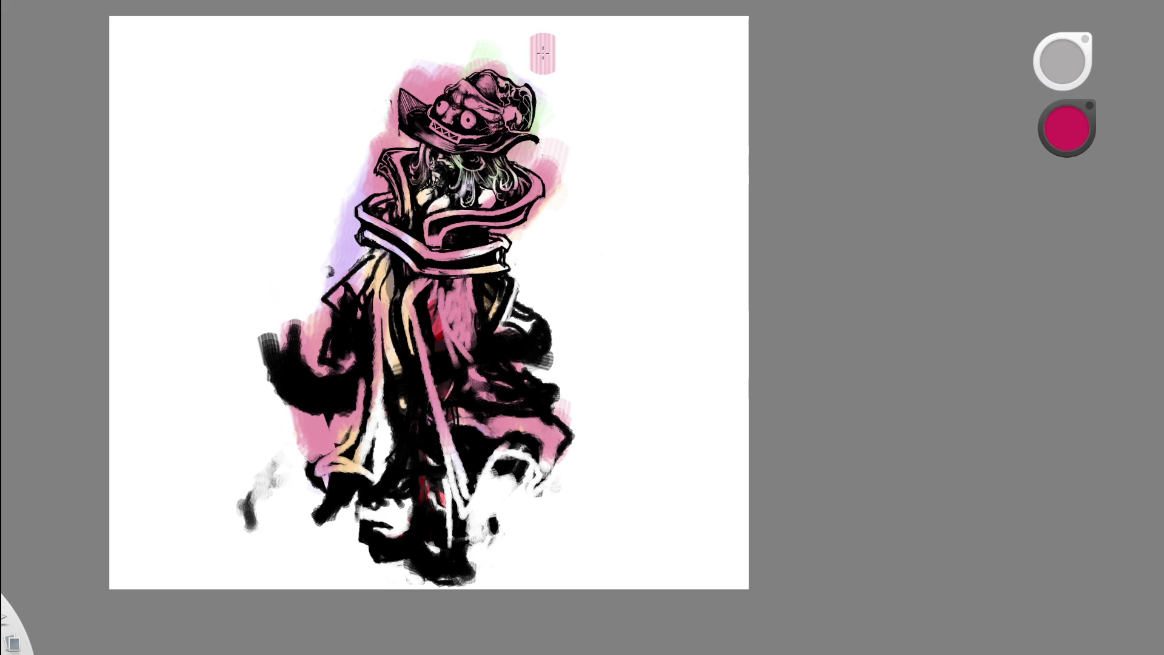
mouse_move(538, 188)
left_mouse_down()
mouse_move(635, 106)
mouse_move(638, 172)
mouse_move(603, 221)
left_mouse_up()
left_click(145, 315, "alt")
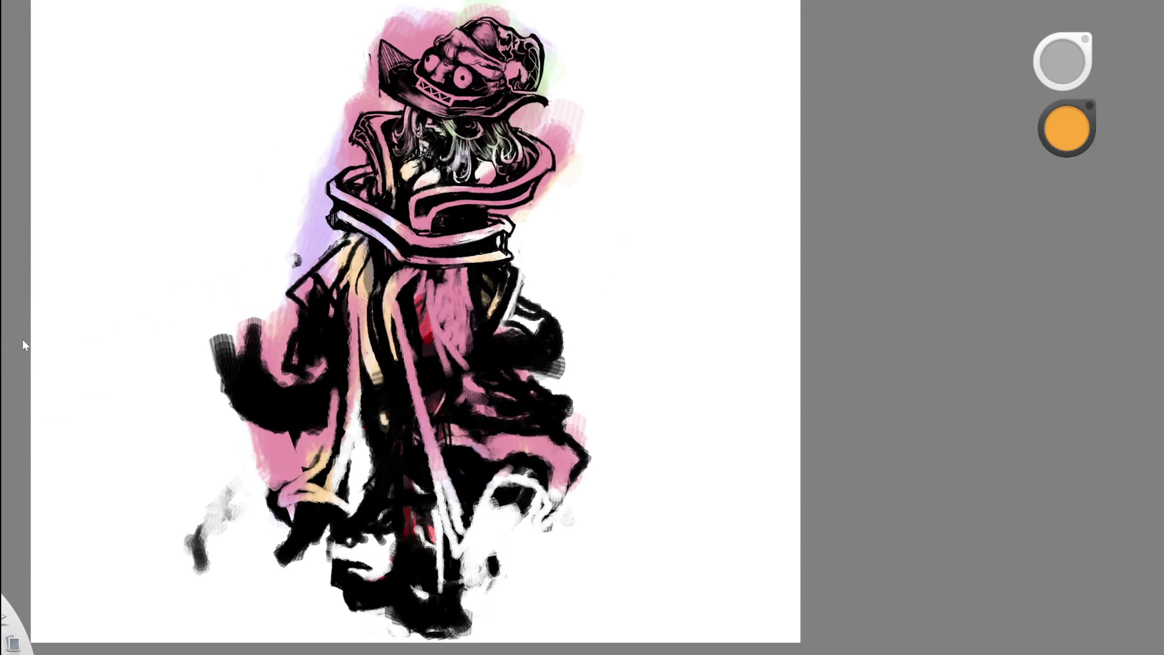
mouse_move(346, 198)
left_mouse_down()
mouse_move(503, 251)
mouse_move(552, 243)
left_mouse_up()
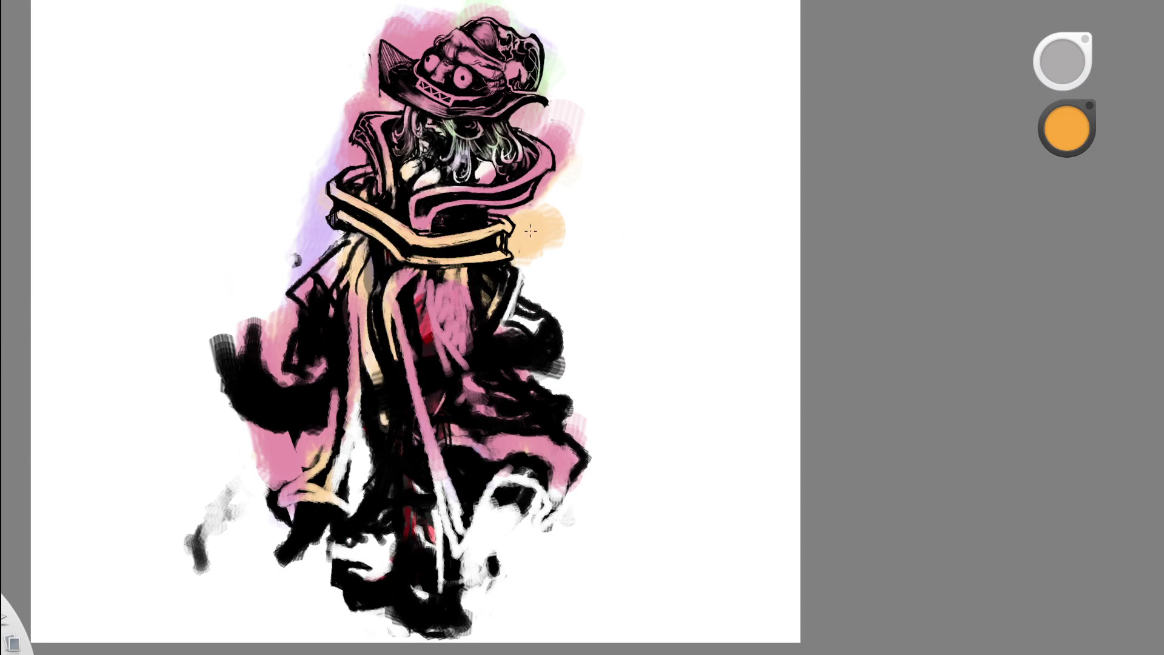
mouse_move(461, 85)
left_mouse_down()
mouse_move(519, 58)
mouse_move(506, 24)
left_mouse_up()
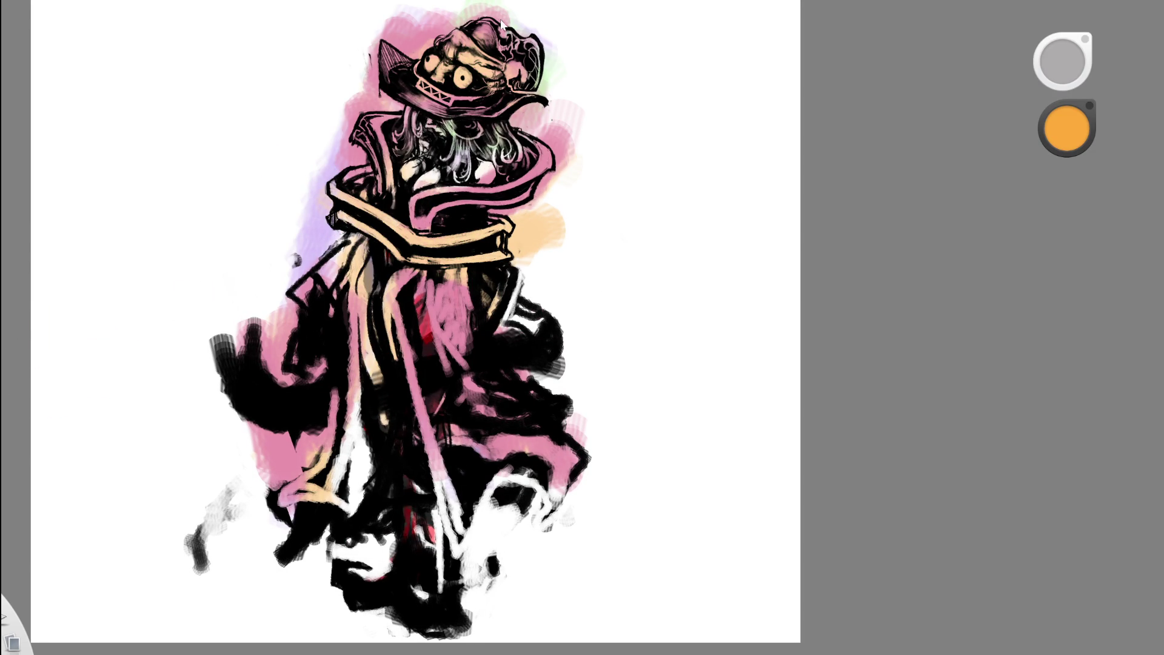
scroll(518, 161, "down", 3)
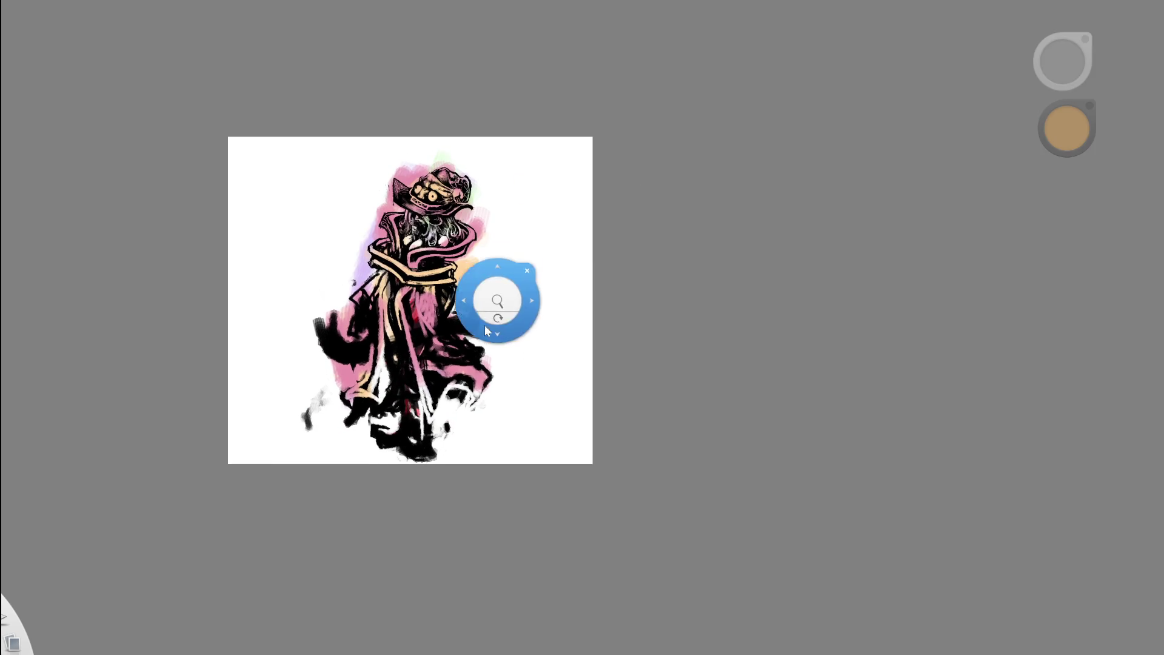
scroll(501, 303, "up", 2)
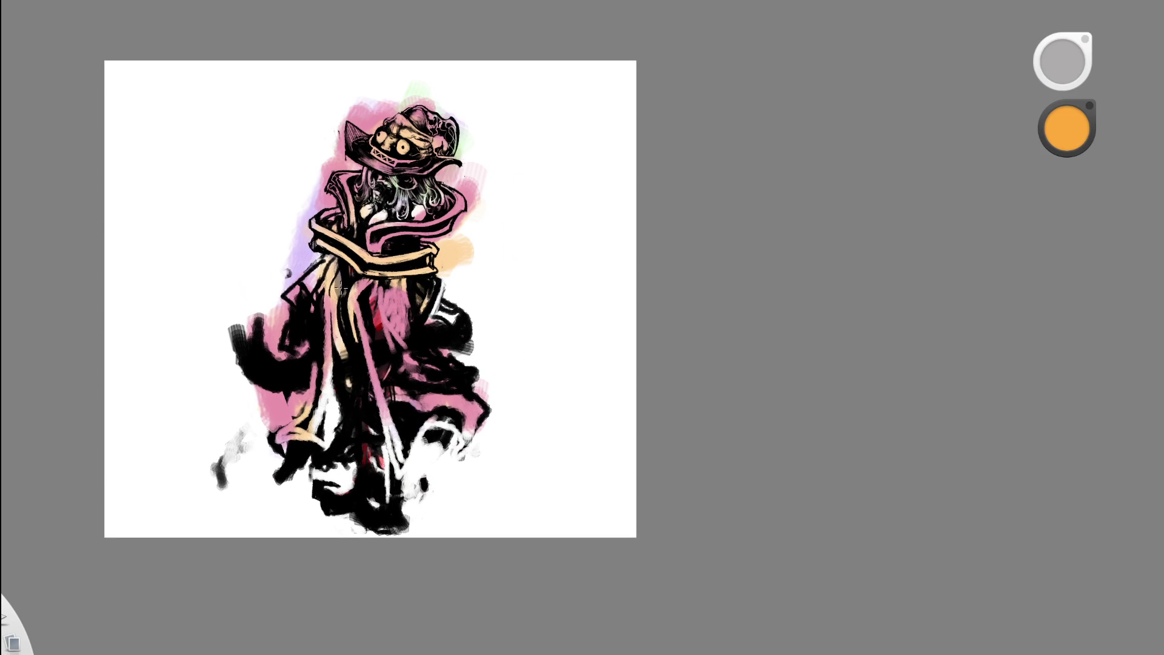
key("space")
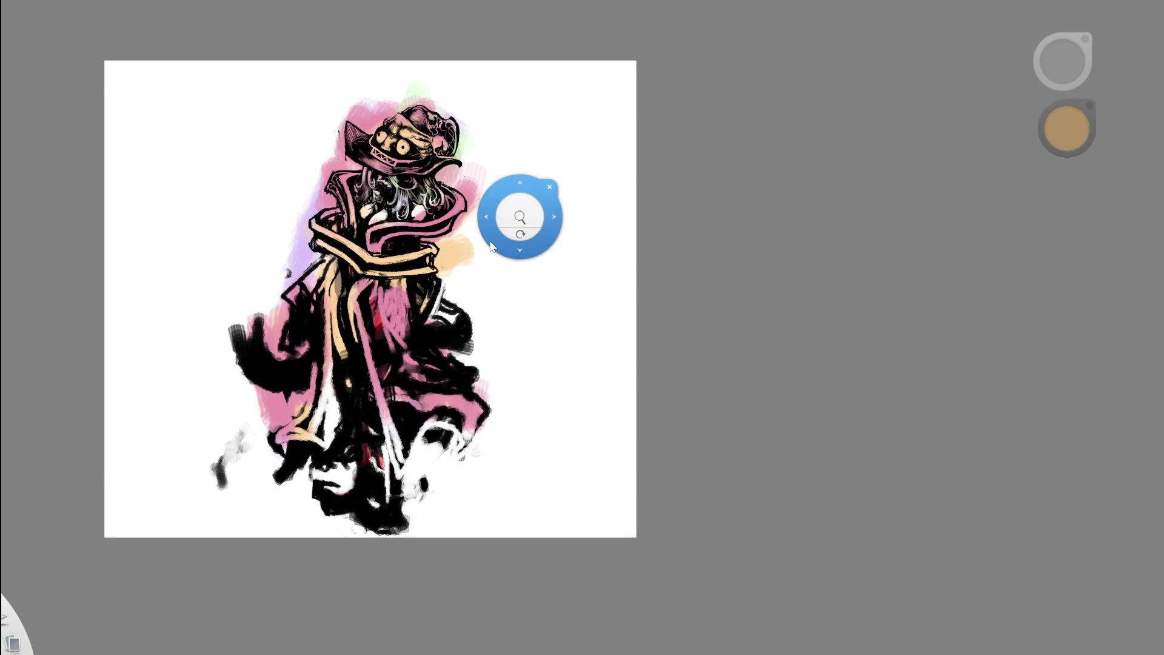
left_click_drag(495, 253, 521, 182)
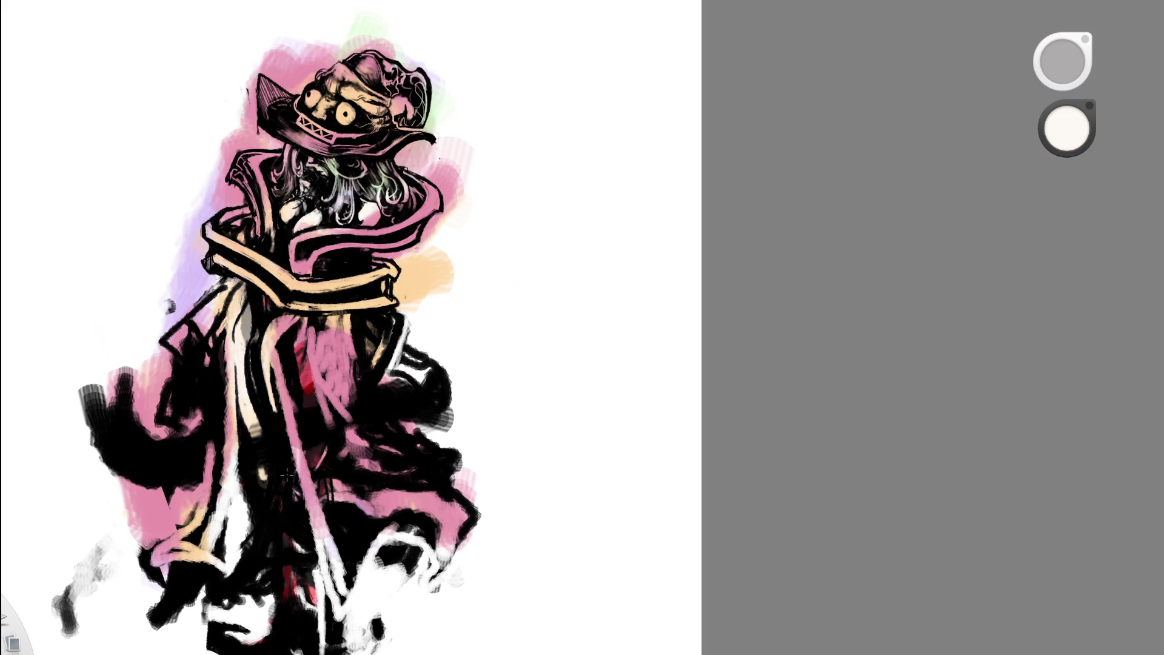
key("space")
left_click_drag(401, 250, 325, 264)
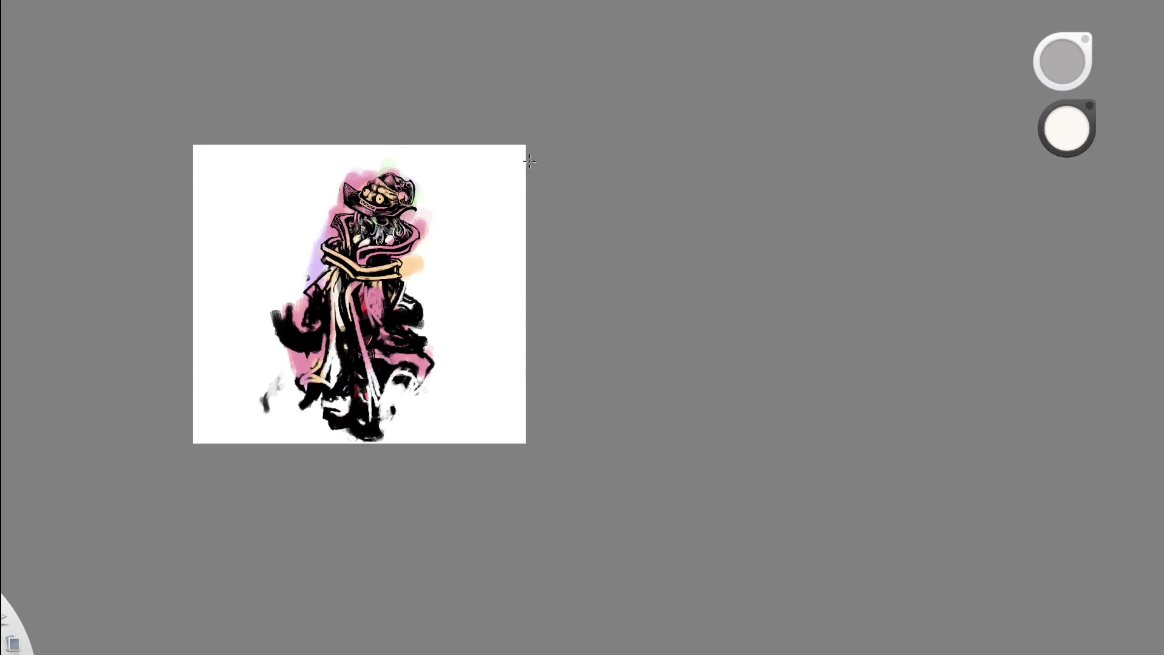
key("space")
left_click_drag(356, 234, 394, 182)
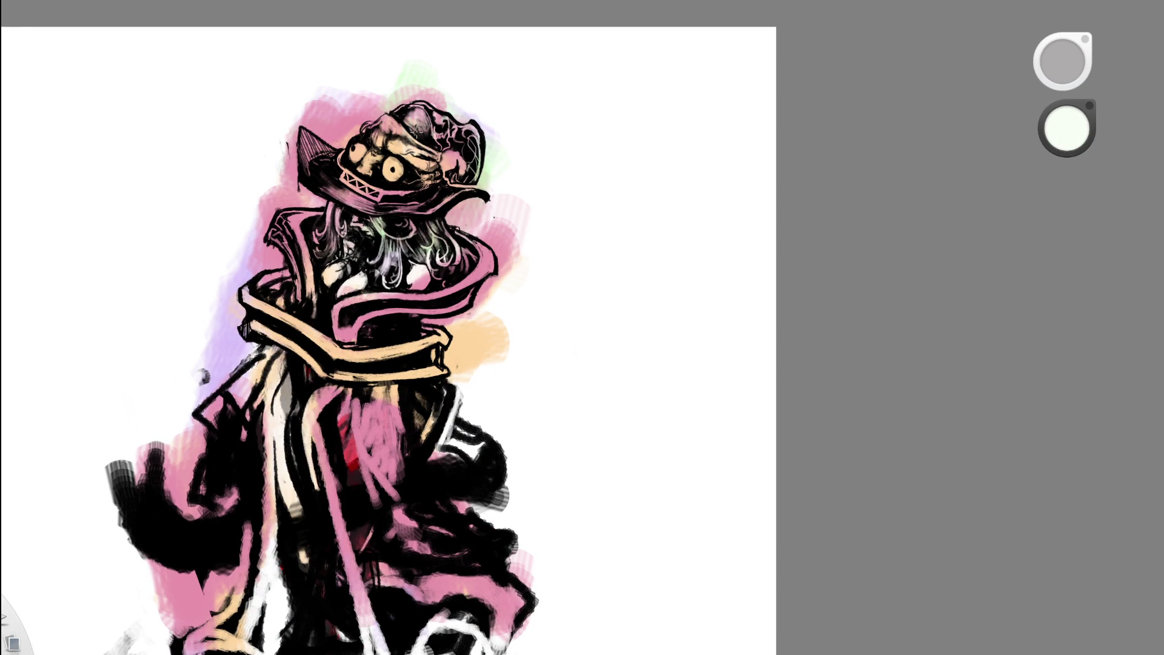
- Brighten the right eye and the zigzag teeth band to white
left_click(392, 168)
left_click(392, 169)
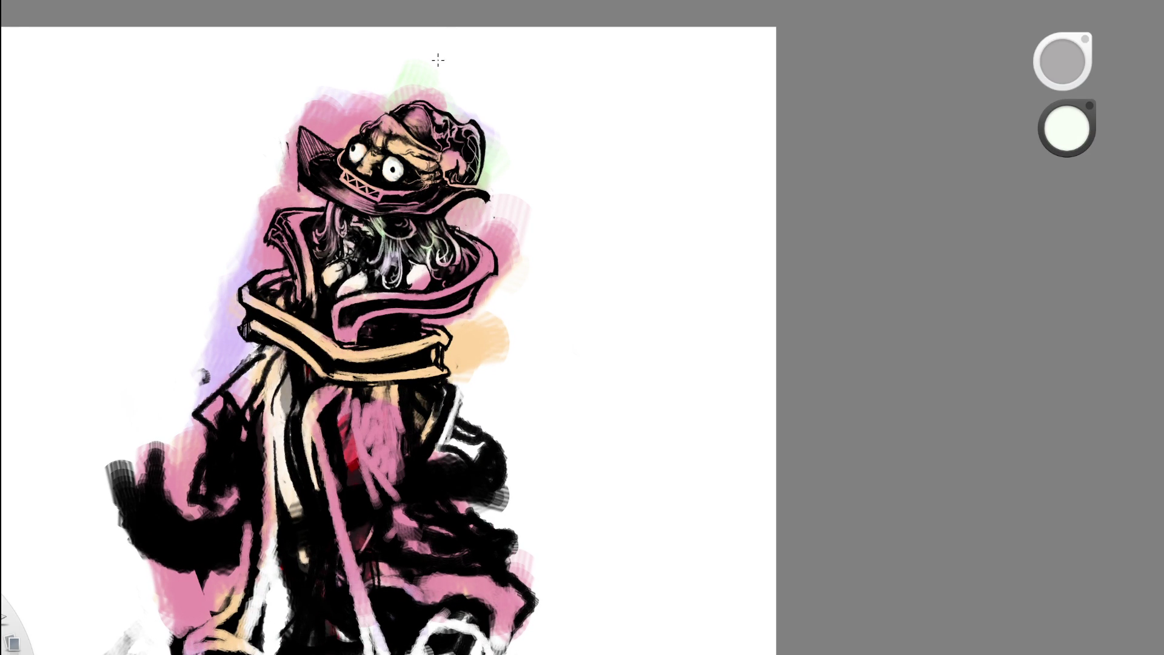
left_click_drag(337, 163, 382, 195)
mouse_move(511, 176)
left_mouse_down()
mouse_move(461, 182)
mouse_move(479, 164)
left_mouse_up()
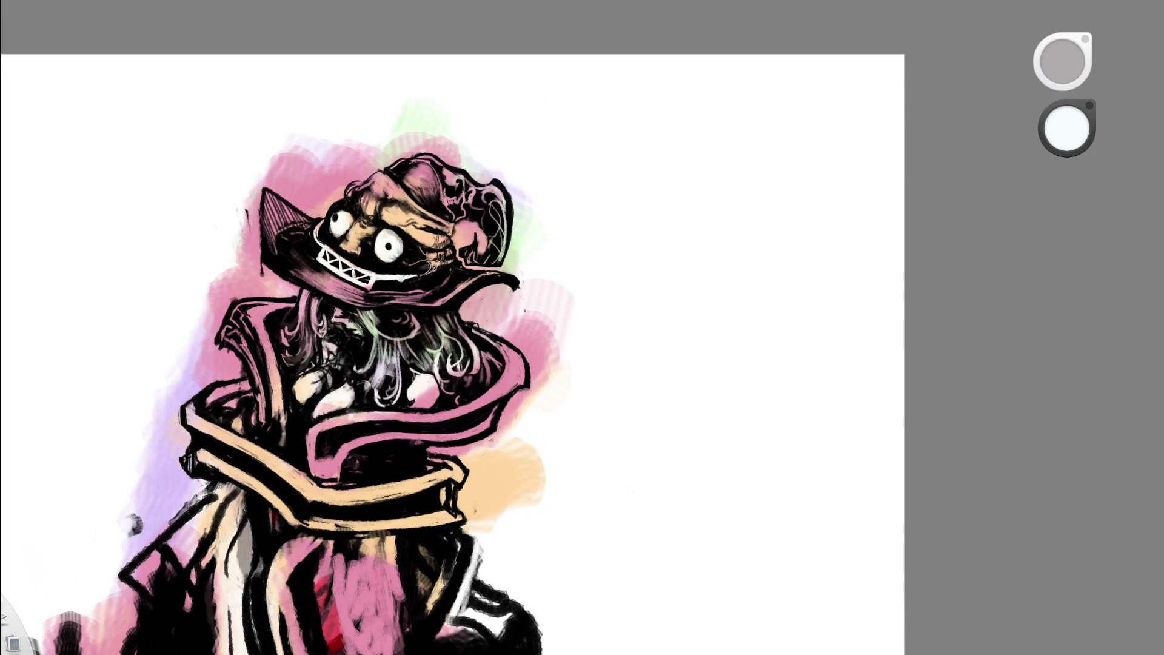
- Switch to medium blue and streak the hair strands with blue strokes
left_click(481, 251, "alt")
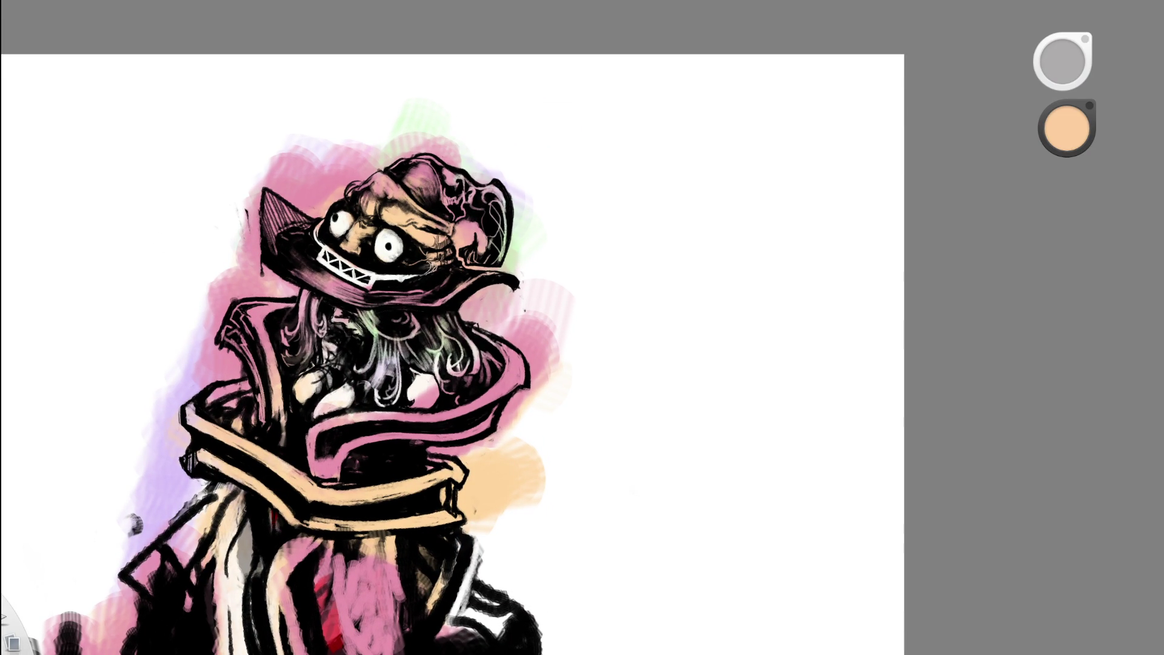
key("x")
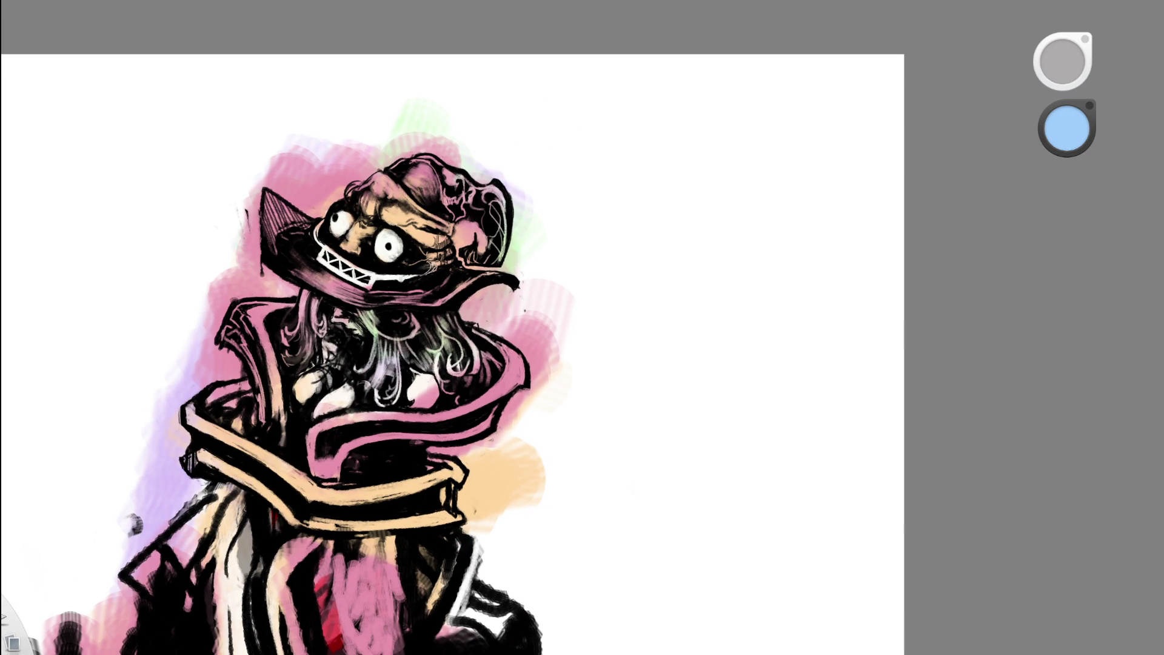
key("k")
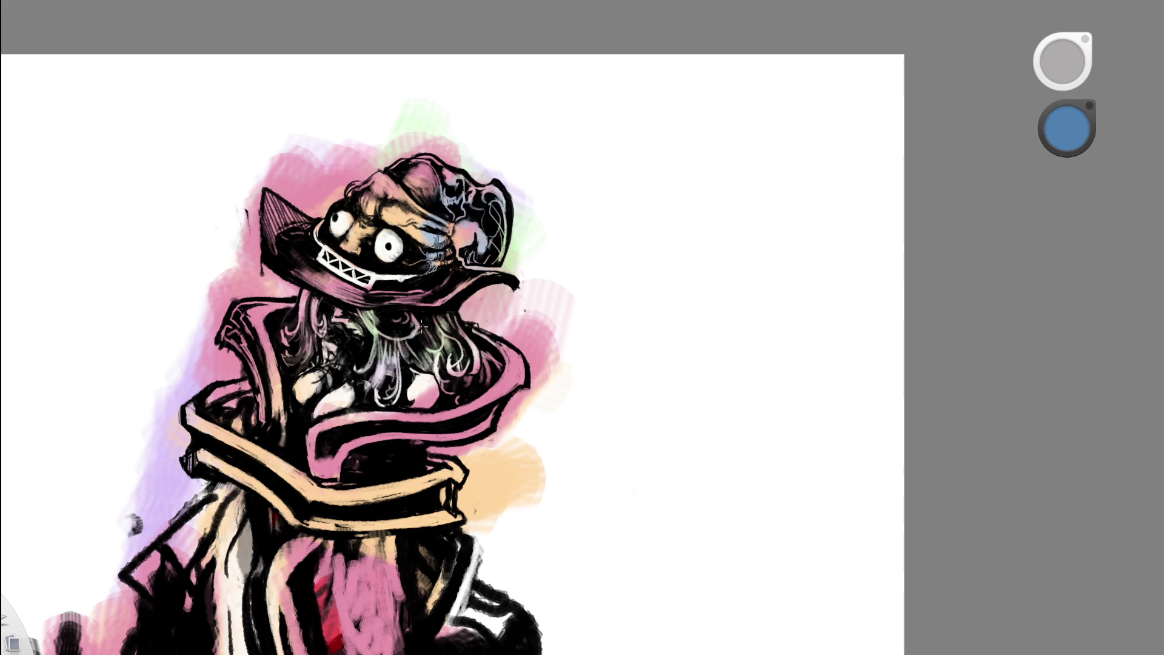
mouse_move(400, 388)
left_mouse_down()
mouse_move(436, 351)
mouse_move(464, 346)
mouse_move(367, 394)
left_mouse_up()
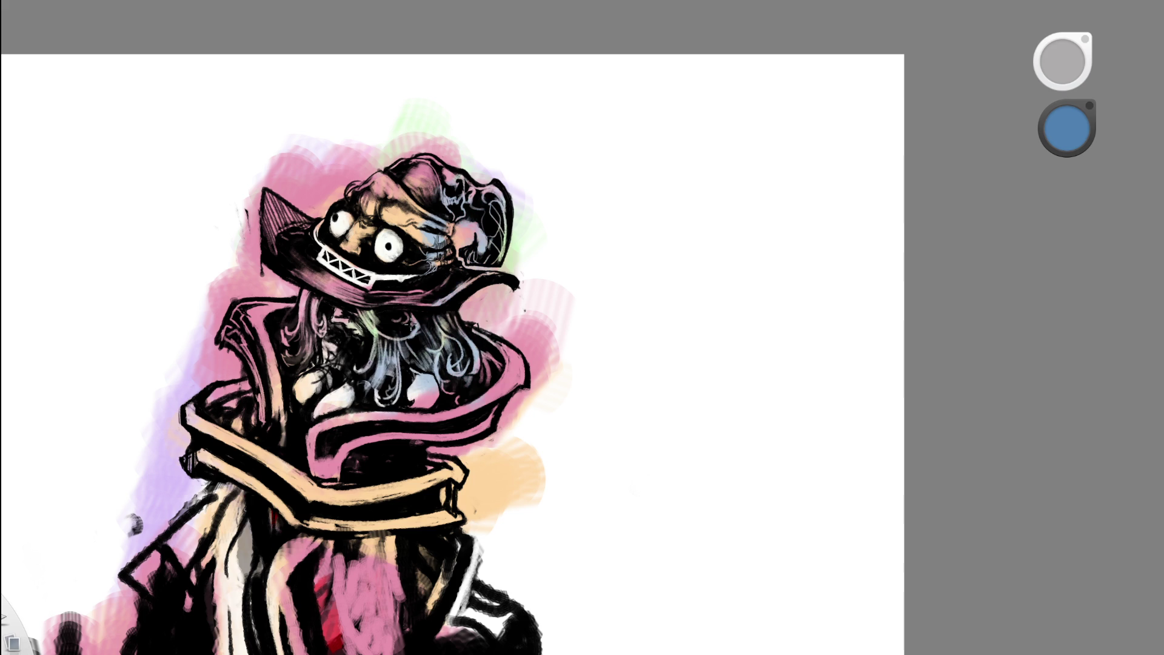
- Sample near-white from the chest and paint highlights over the dark hair
left_click(337, 395, "alt")
left_click_drag(409, 320, 455, 364)
mouse_move(369, 316)
left_mouse_down()
mouse_move(342, 300)
mouse_move(286, 356)
left_mouse_up()
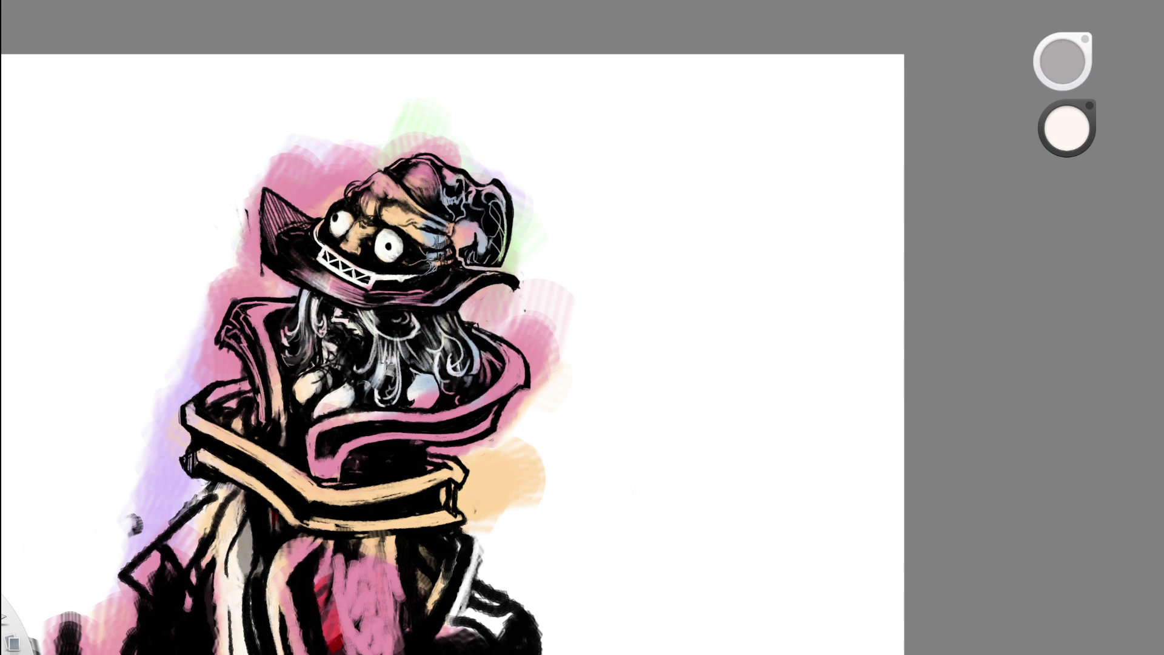
scroll(485, 272, "down", 5)
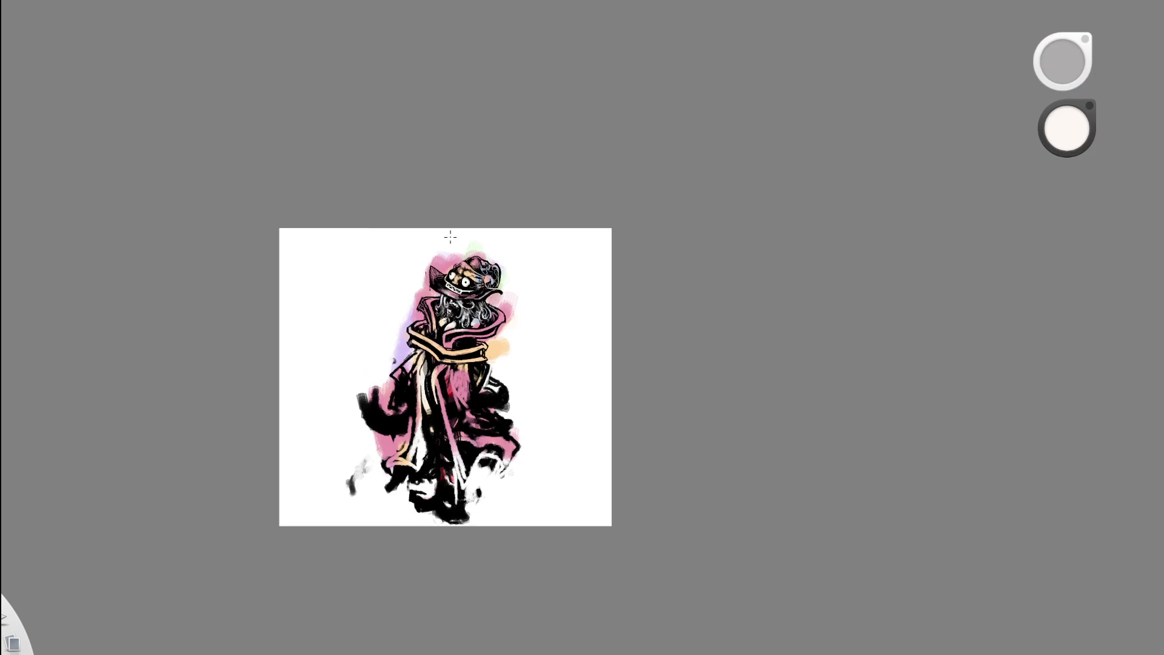
- Brighten the chest patch and add white highlights along the pink collar band
scroll(491, 339, "up", 5)
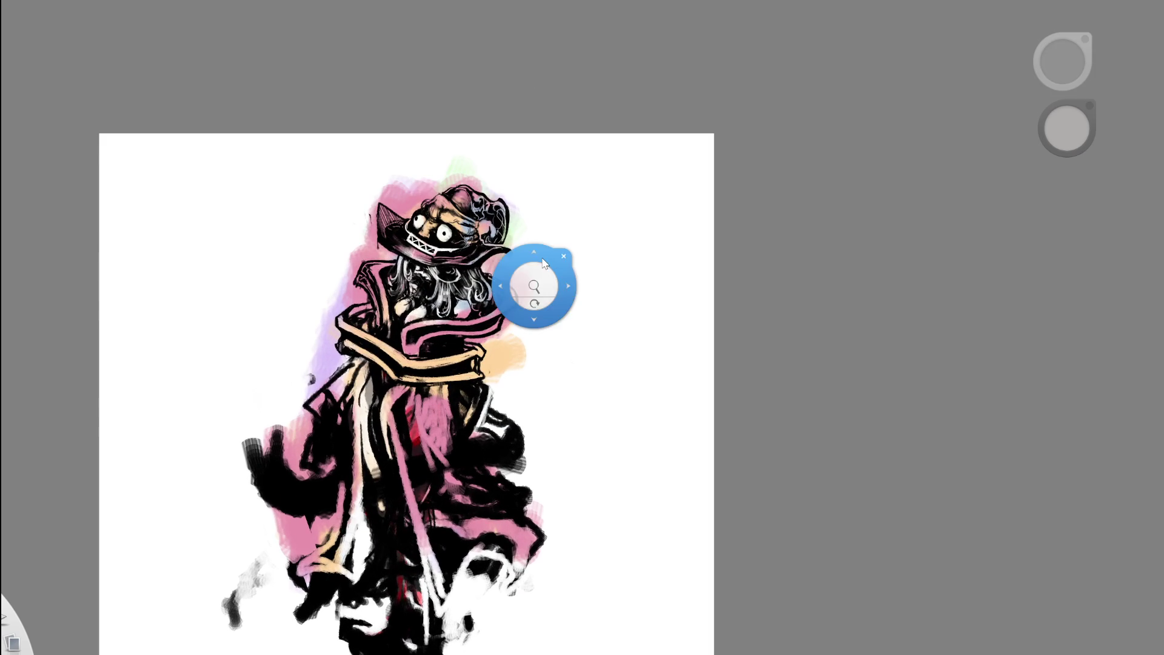
scroll(491, 393, "up", 3)
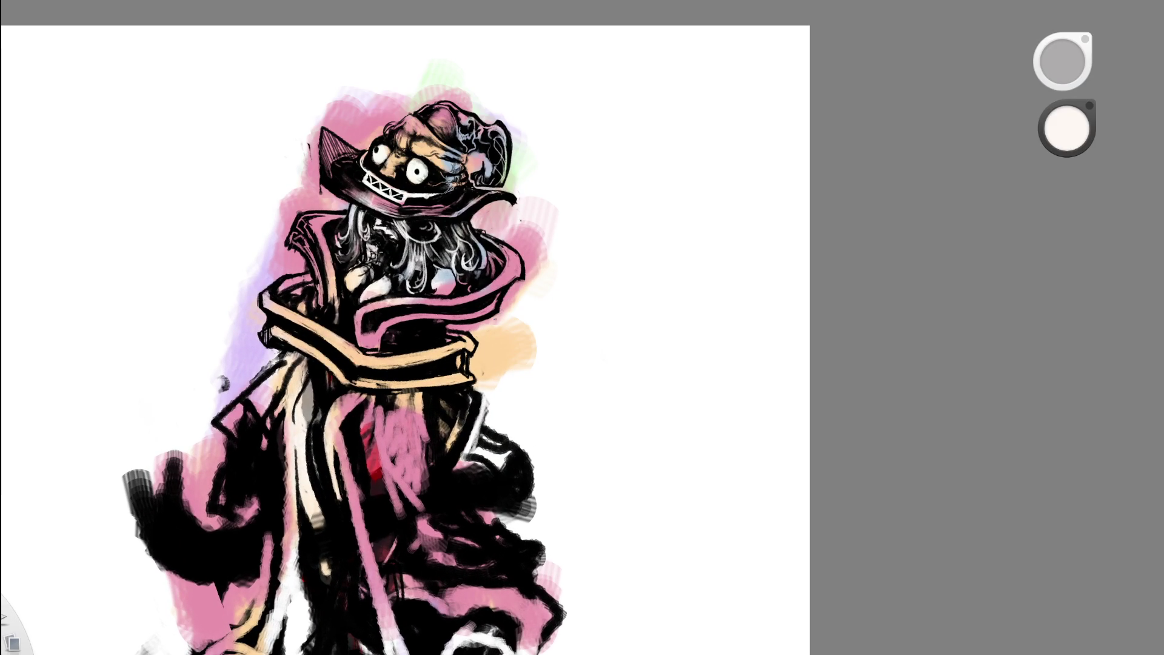
scroll(386, 279, "up", 4)
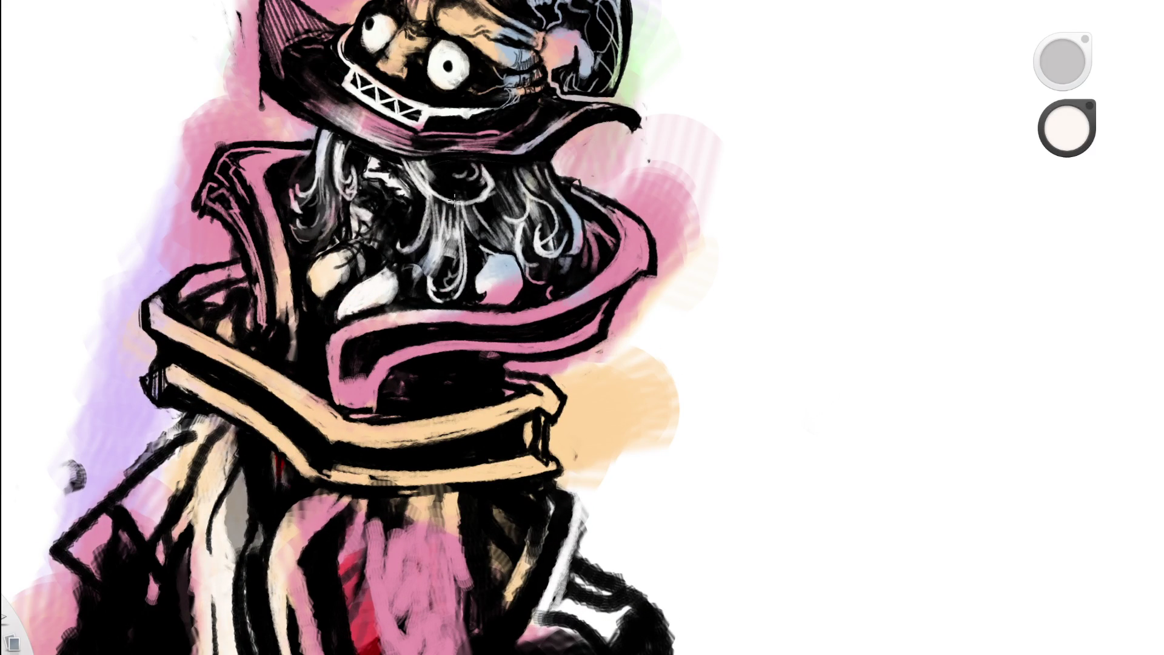
mouse_move(502, 261)
left_mouse_down()
mouse_move(506, 291)
mouse_move(495, 258)
left_mouse_up()
key("Home")
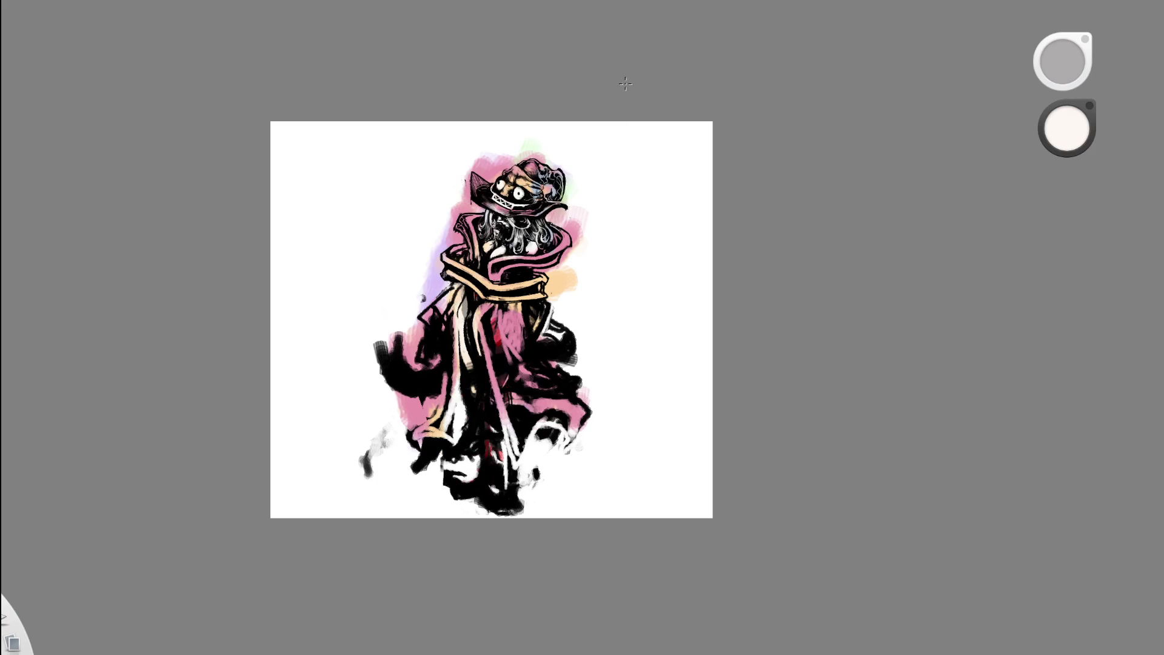
scroll(543, 234, "up", 4)
left_click_drag(365, 202, 391, 290)
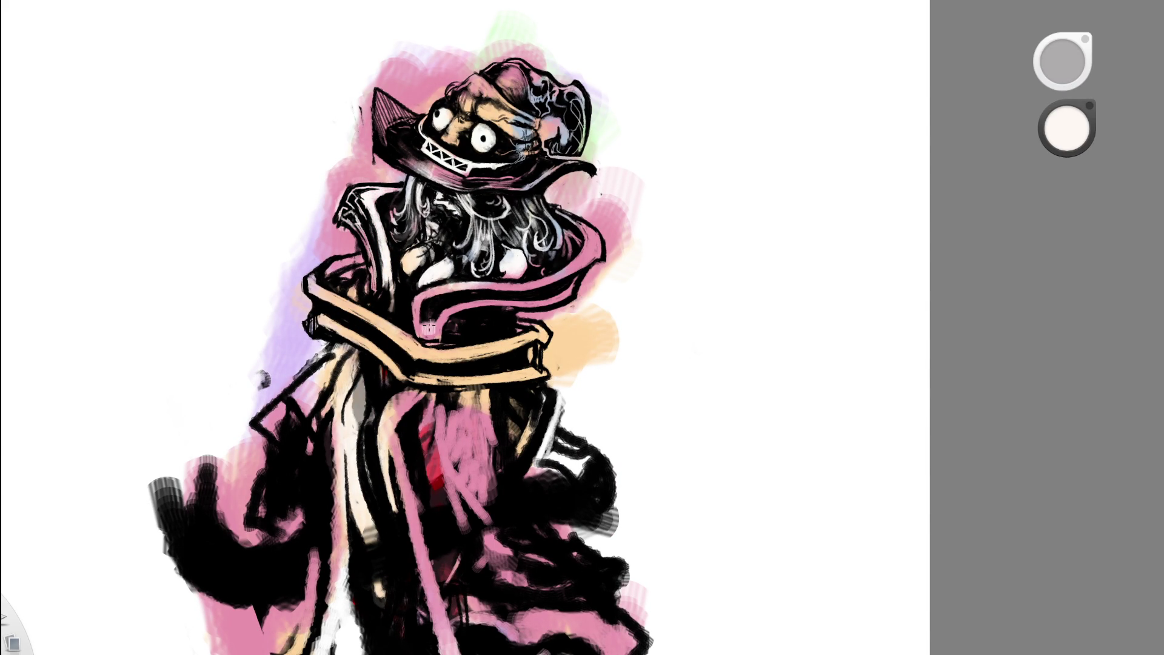
mouse_move(437, 290)
left_mouse_down()
mouse_move(555, 275)
mouse_move(600, 225)
mouse_move(534, 303)
mouse_move(569, 286)
mouse_move(554, 288)
left_mouse_up()
- Sample the robe's pink and brush the lower robe, erasing and repainting it darker purple-pink
left_click_drag(568, 237, 521, 285)
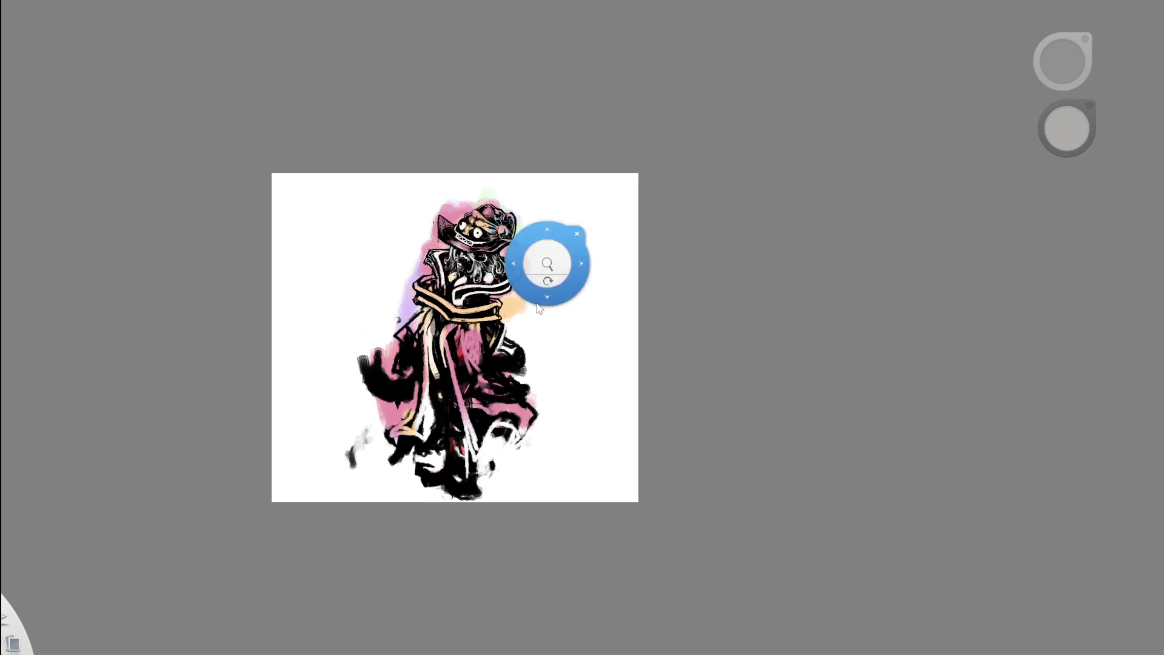
scroll(538, 436, "up", 3)
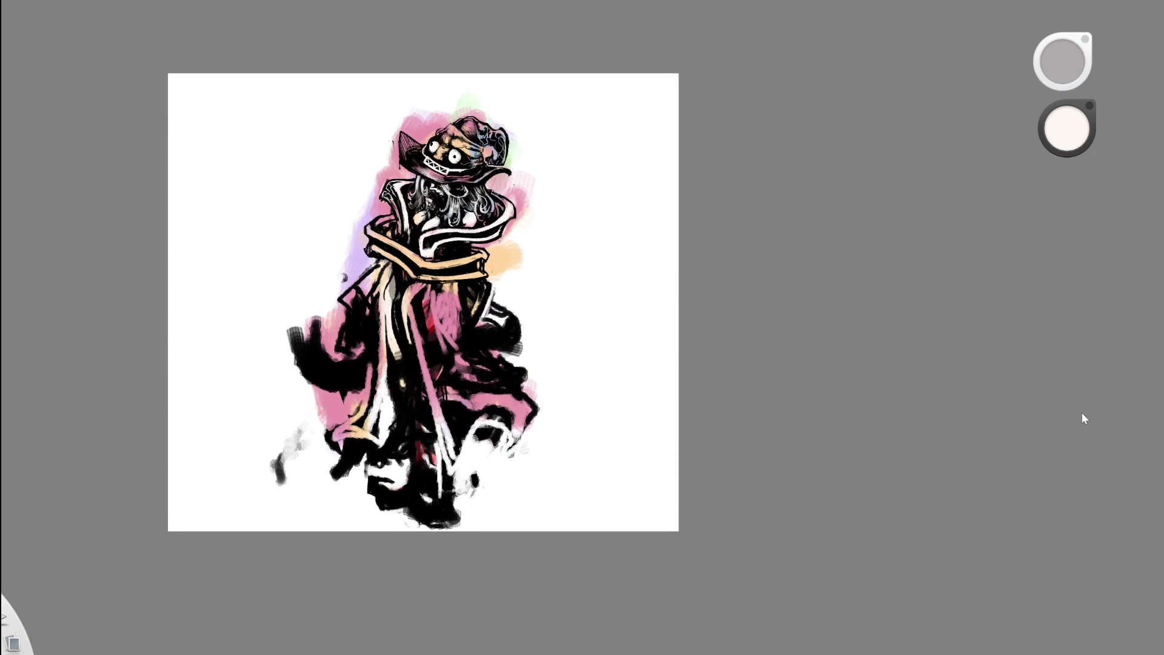
scroll(538, 189, "up", 2)
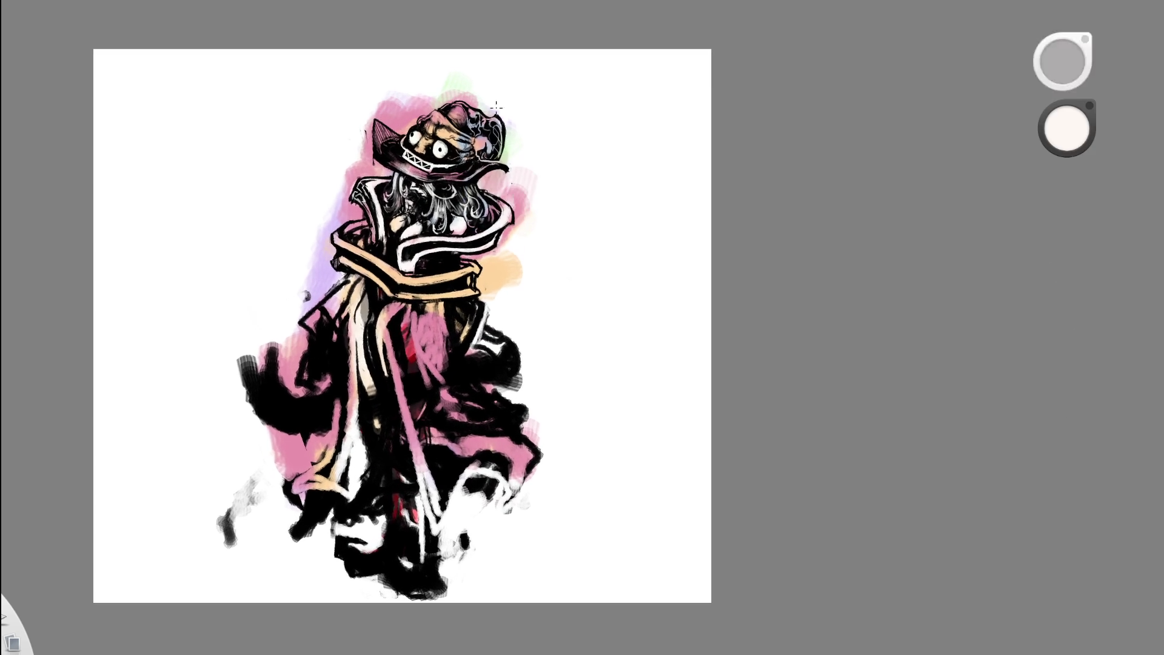
left_click(469, 120, "alt")
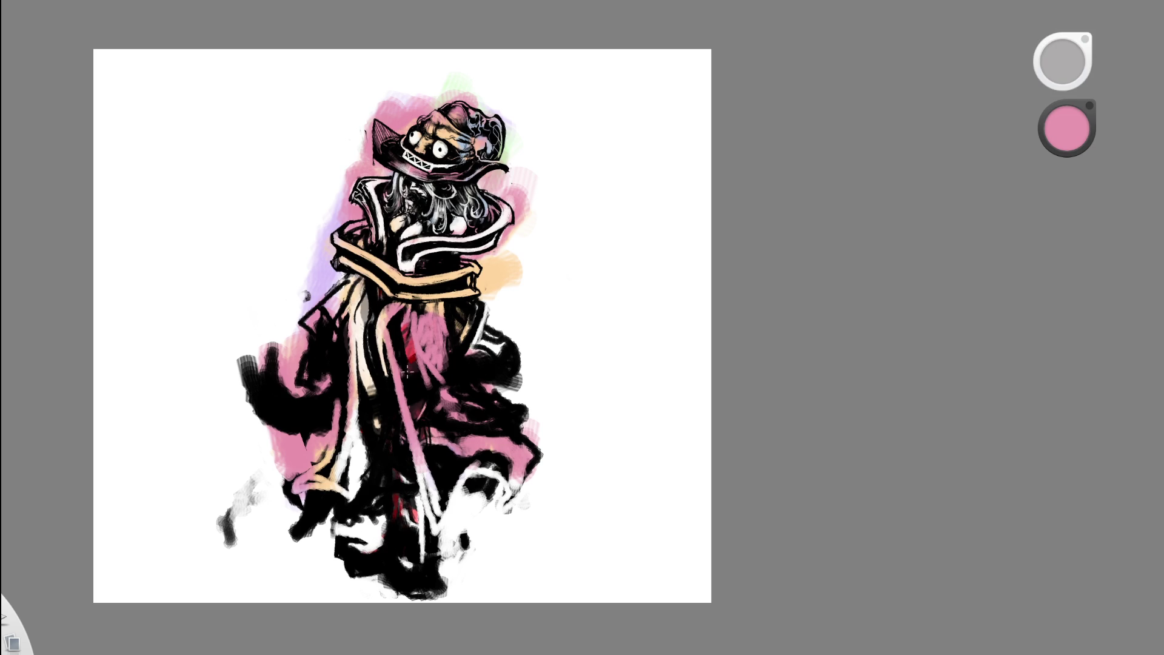
mouse_move(424, 412)
left_mouse_down()
mouse_move(428, 434)
mouse_move(479, 415)
mouse_move(527, 446)
left_mouse_up()
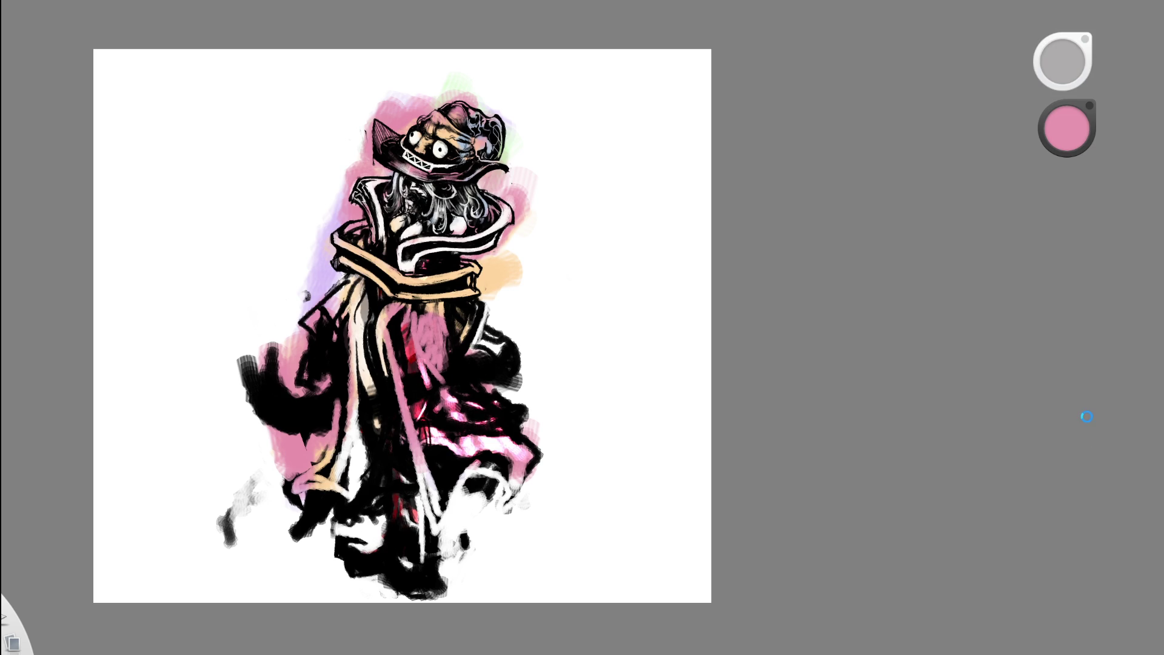
key("e")
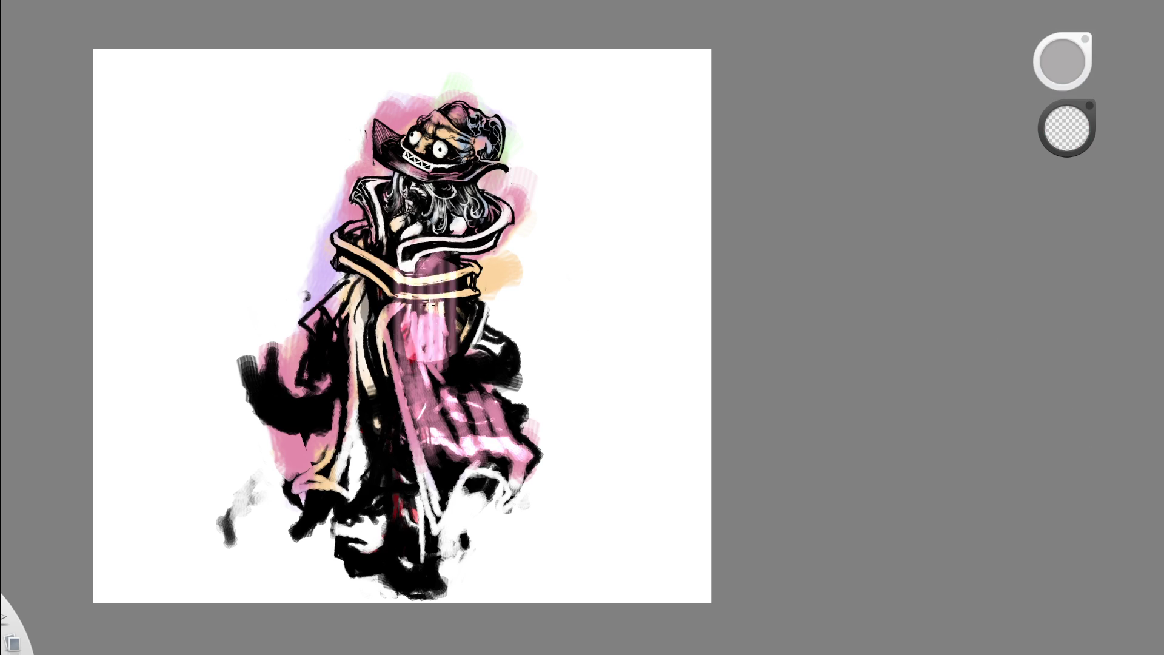
left_click_drag(461, 425, 485, 327)
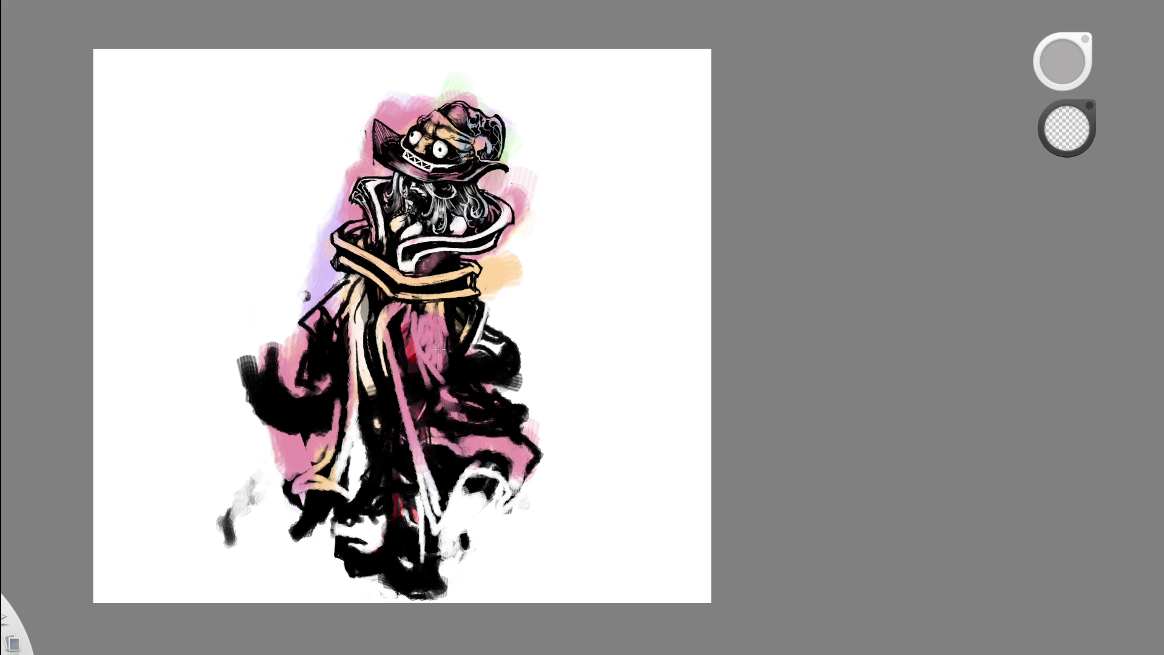
key("b")
left_click(434, 401)
mouse_move(435, 401)
left_mouse_down()
mouse_move(424, 436)
mouse_move(436, 479)
mouse_move(428, 430)
mouse_move(503, 424)
mouse_move(309, 449)
mouse_move(354, 279)
left_mouse_up()
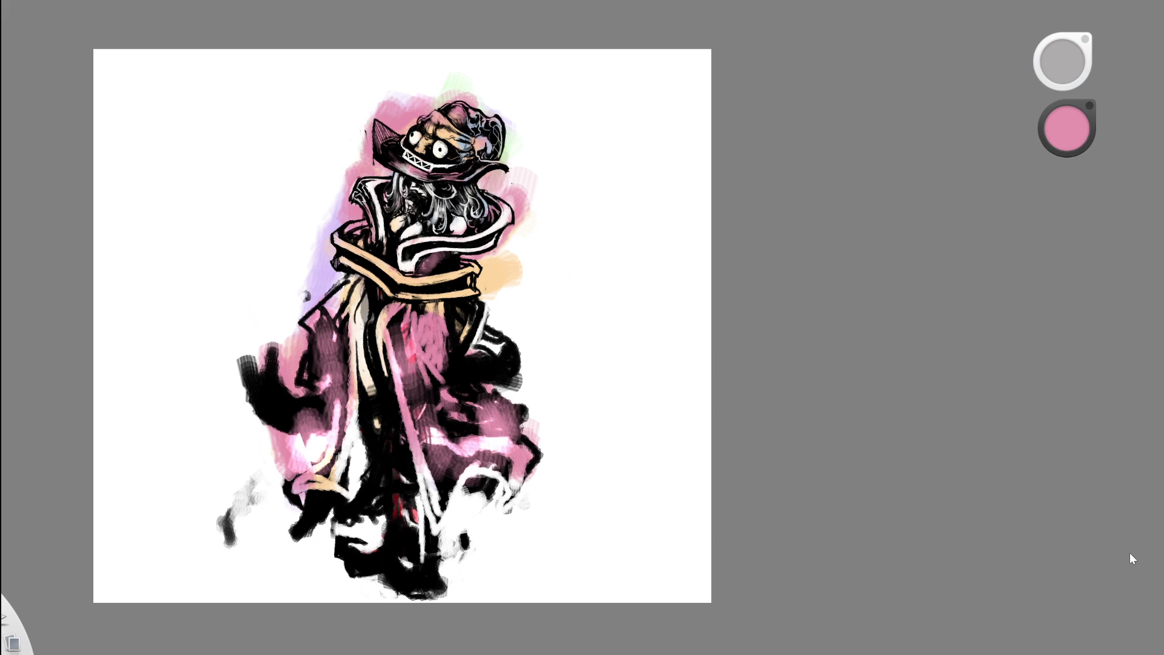
- Undo extra robe strokes and paint dark maroon over the black areas on both sides
key("ctrl+z")
key("ctrl+z")
key("ctrl+y")
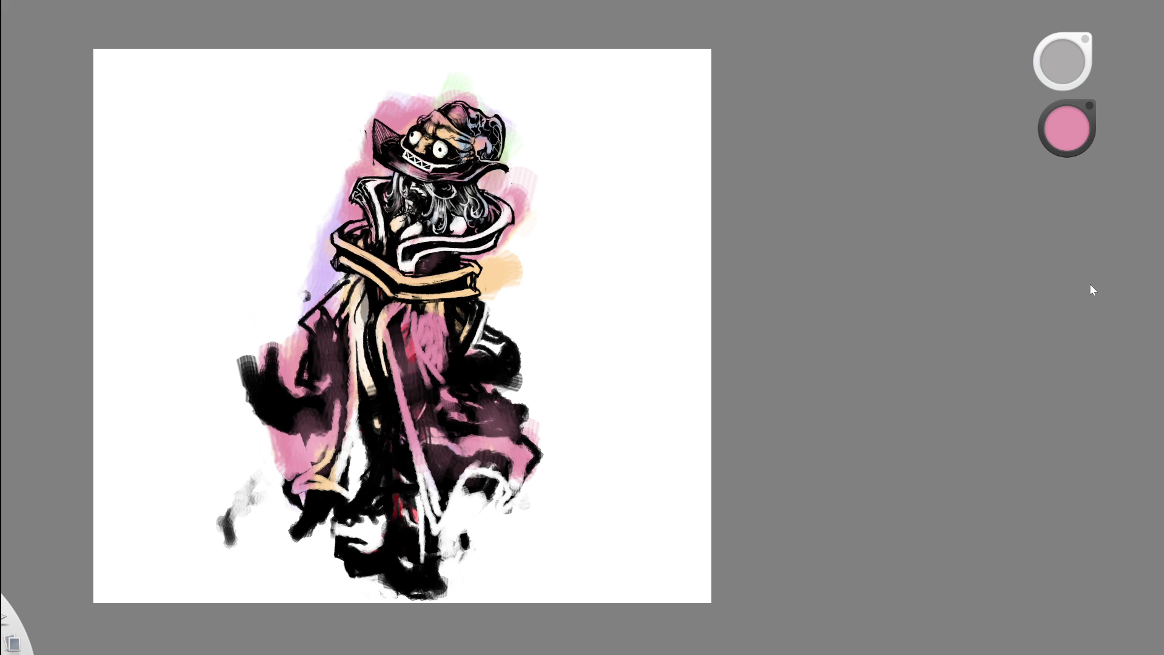
key("ctrl+z")
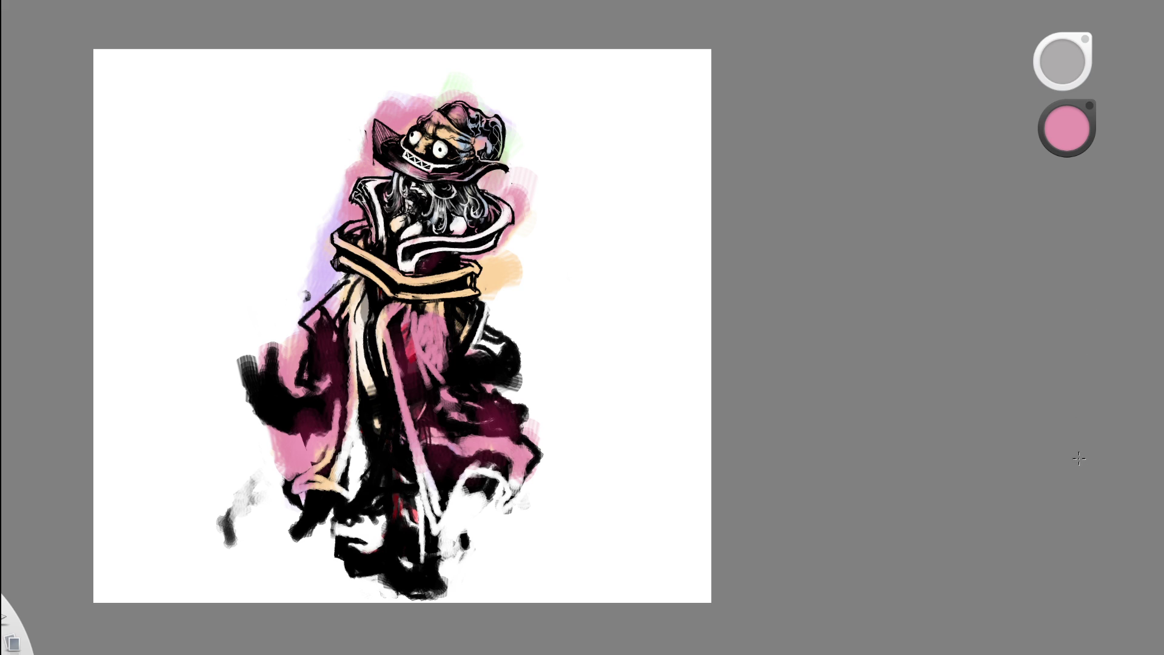
key("e")
key("e")
key("e")
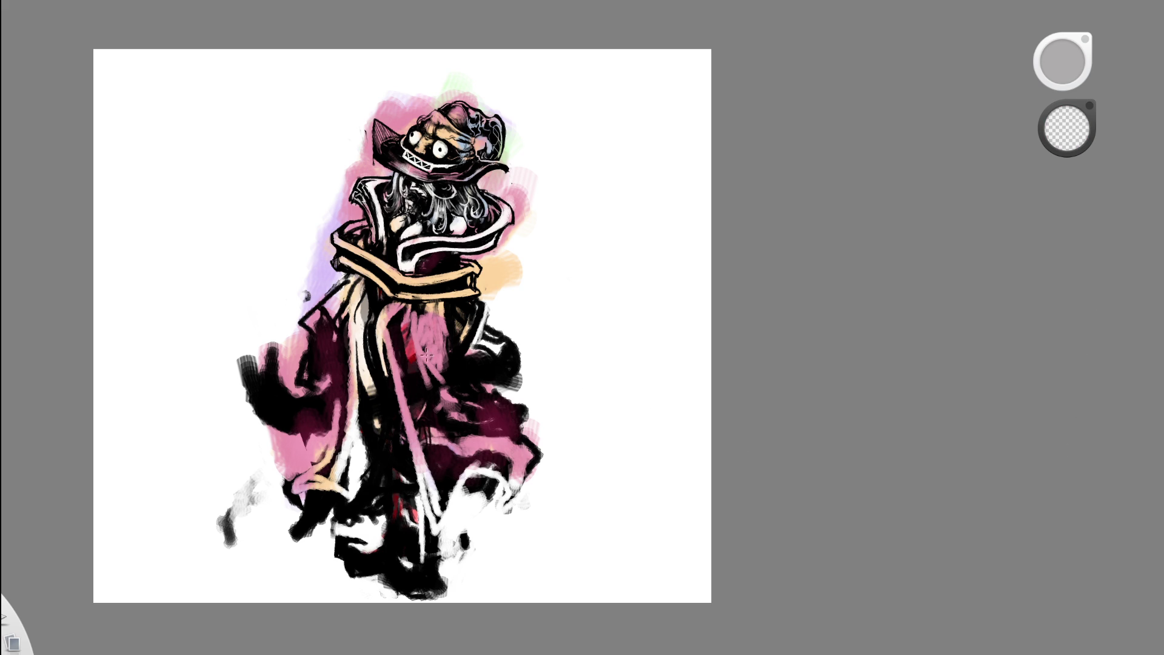
key("e")
mouse_move(420, 362)
left_mouse_down()
mouse_move(460, 418)
mouse_move(509, 358)
mouse_move(464, 370)
left_mouse_up()
mouse_move(313, 424)
left_mouse_down()
mouse_move(267, 364)
mouse_move(254, 400)
mouse_move(313, 465)
left_mouse_up()
- Eyedrop the collar's peach and shade the collar band with darker brown strokes
scroll(507, 248, "down", 3)
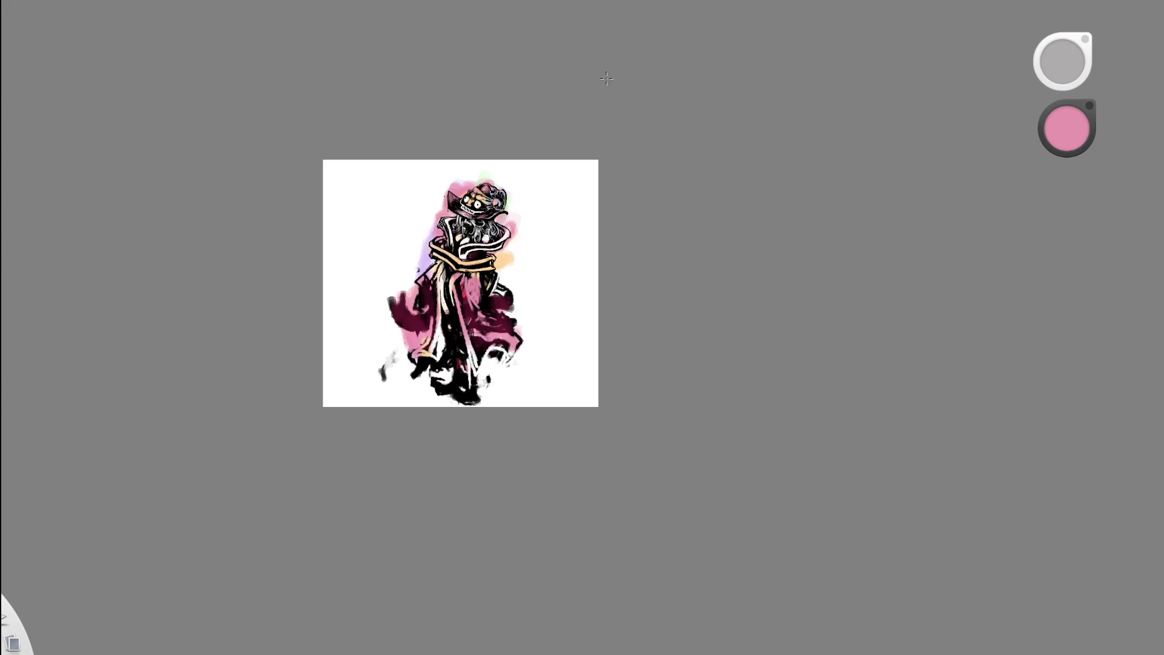
scroll(529, 254, "up", 3)
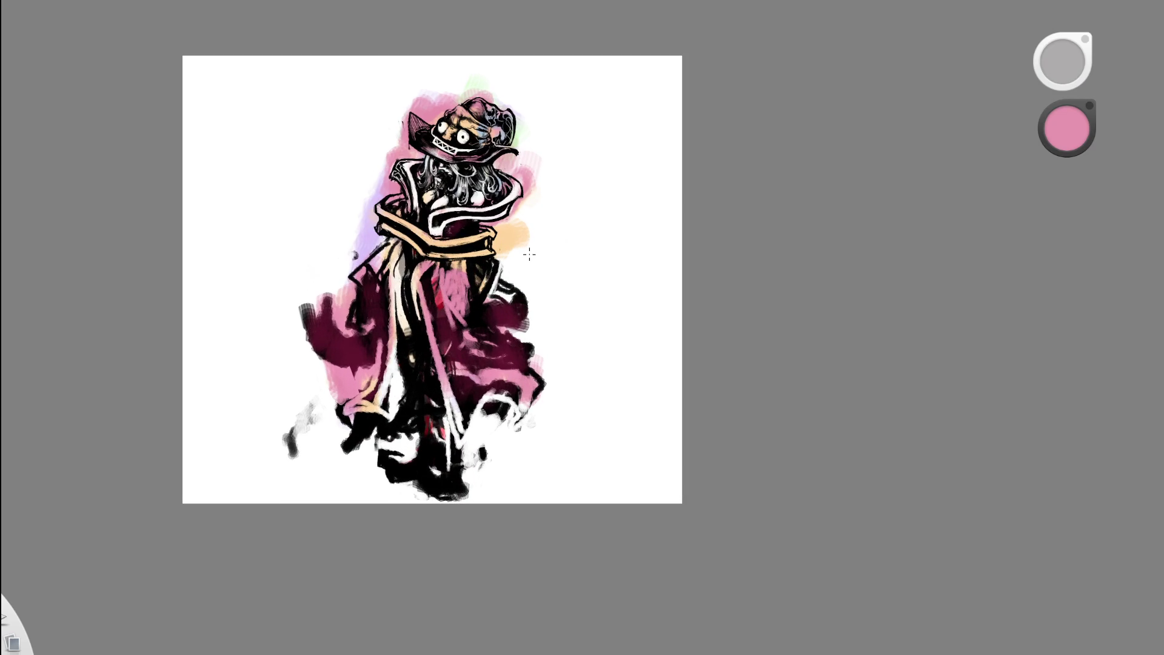
scroll(423, 218, "up", 3)
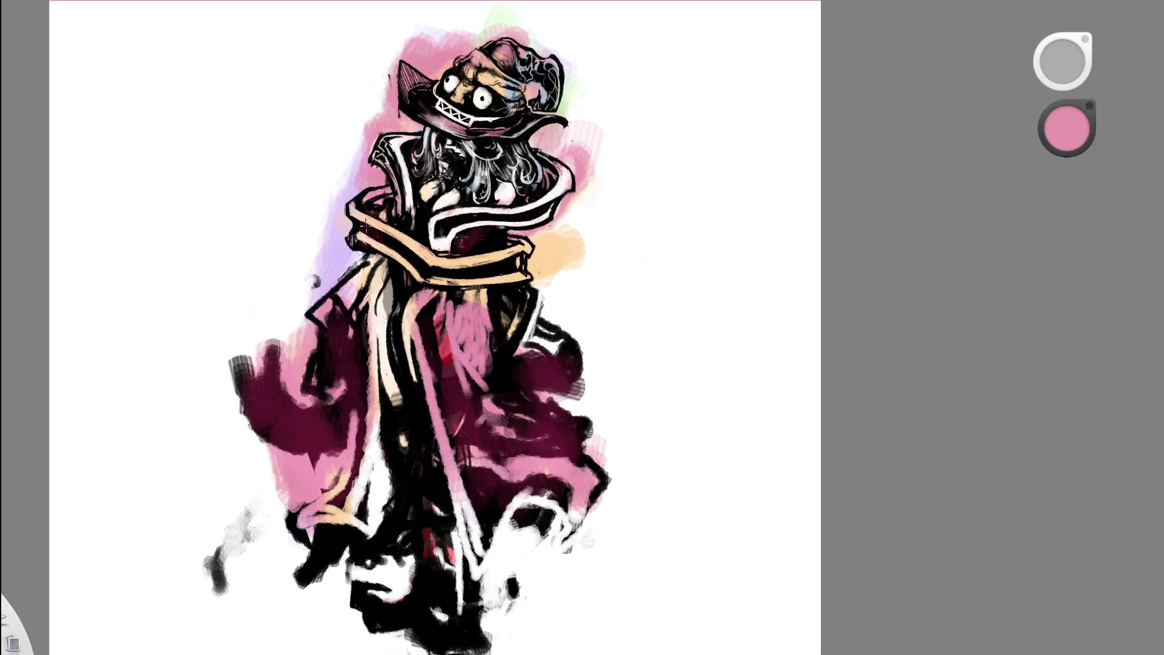
left_click(384, 229, "alt")
mouse_move(363, 225)
left_mouse_down()
mouse_move(424, 271)
mouse_move(505, 251)
left_mouse_up()
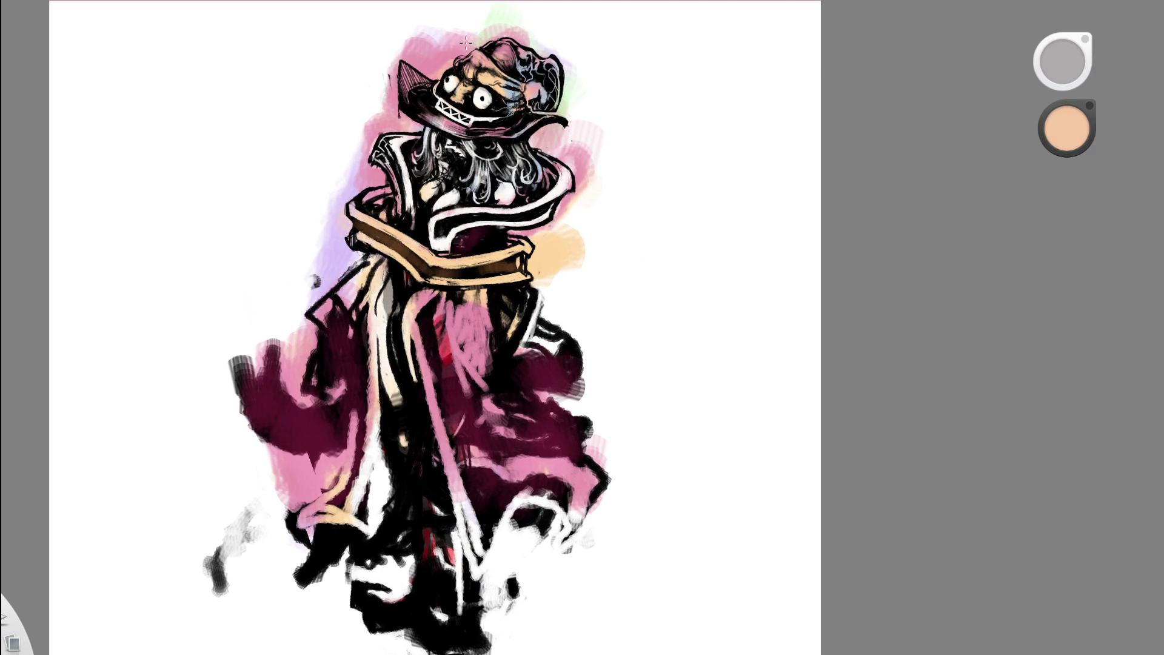
mouse_move(432, 226)
left_mouse_down()
mouse_move(515, 218)
mouse_move(501, 222)
mouse_move(587, 34)
left_mouse_up()
key("e")
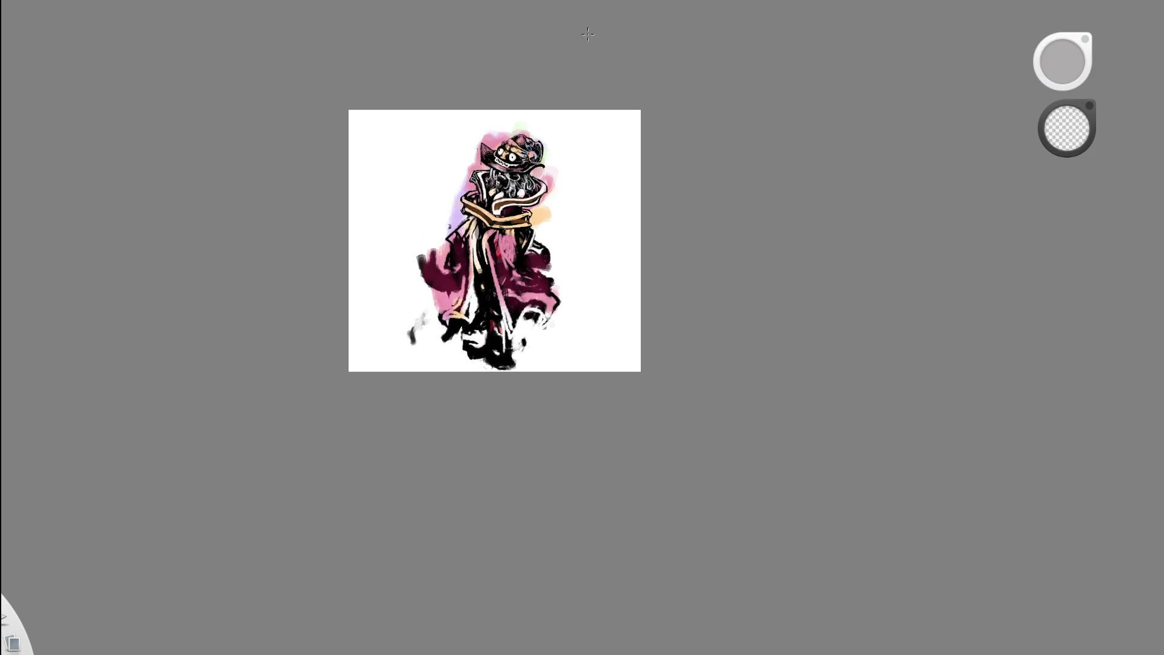
left_click(559, 125)
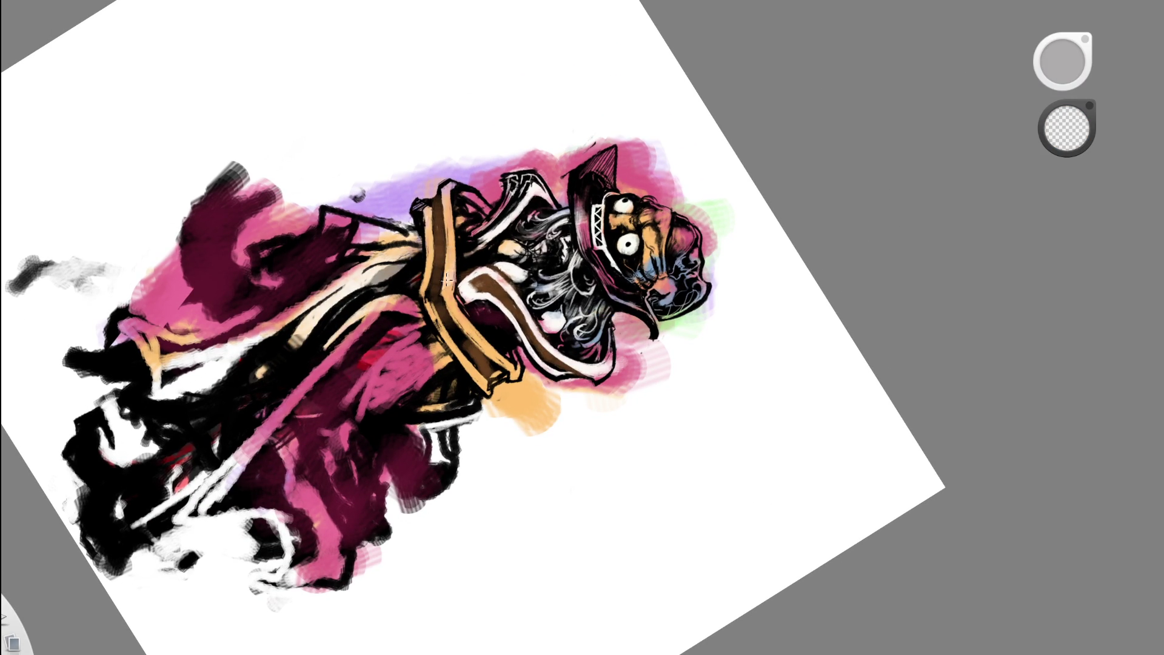
- Brush a cream highlight down the tan band, then sample brown from the collar and orange from the face
mouse_move(444, 173)
left_mouse_down()
mouse_move(432, 307)
mouse_move(514, 389)
mouse_move(467, 364)
mouse_move(479, 388)
mouse_move(555, 415)
left_mouse_up()
key("space")
scroll(617, 318, "down", 5)
mouse_move(643, 376)
left_mouse_down()
mouse_move(653, 205)
mouse_move(529, 260)
left_mouse_up()
scroll(530, 261, "up", 5)
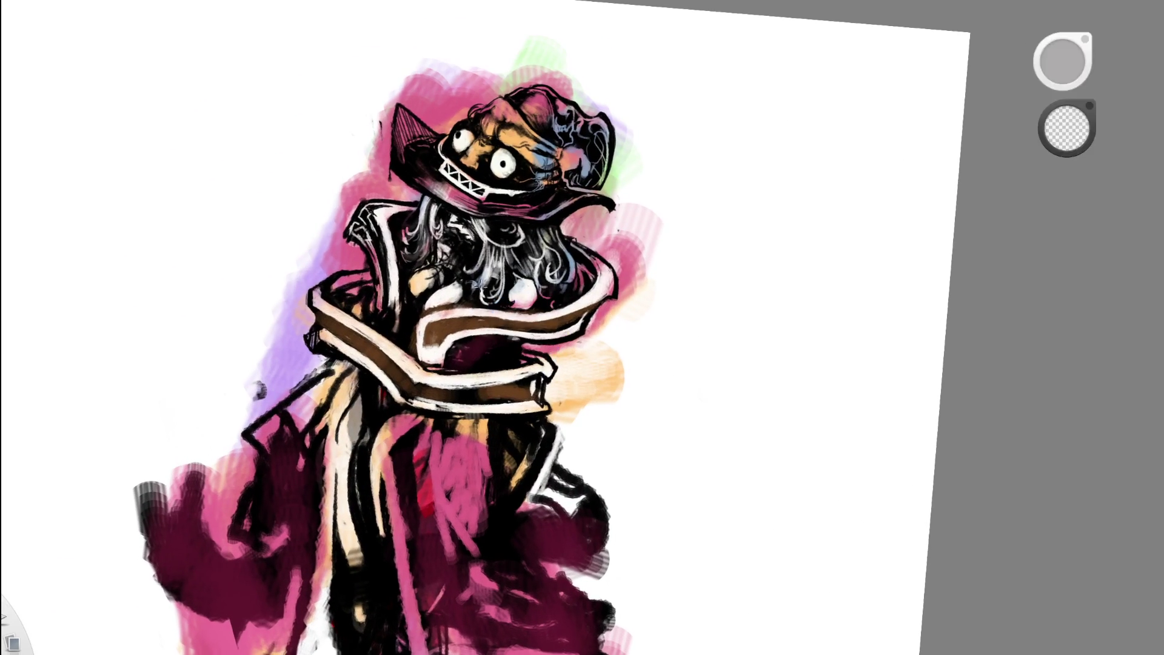
left_click(457, 325)
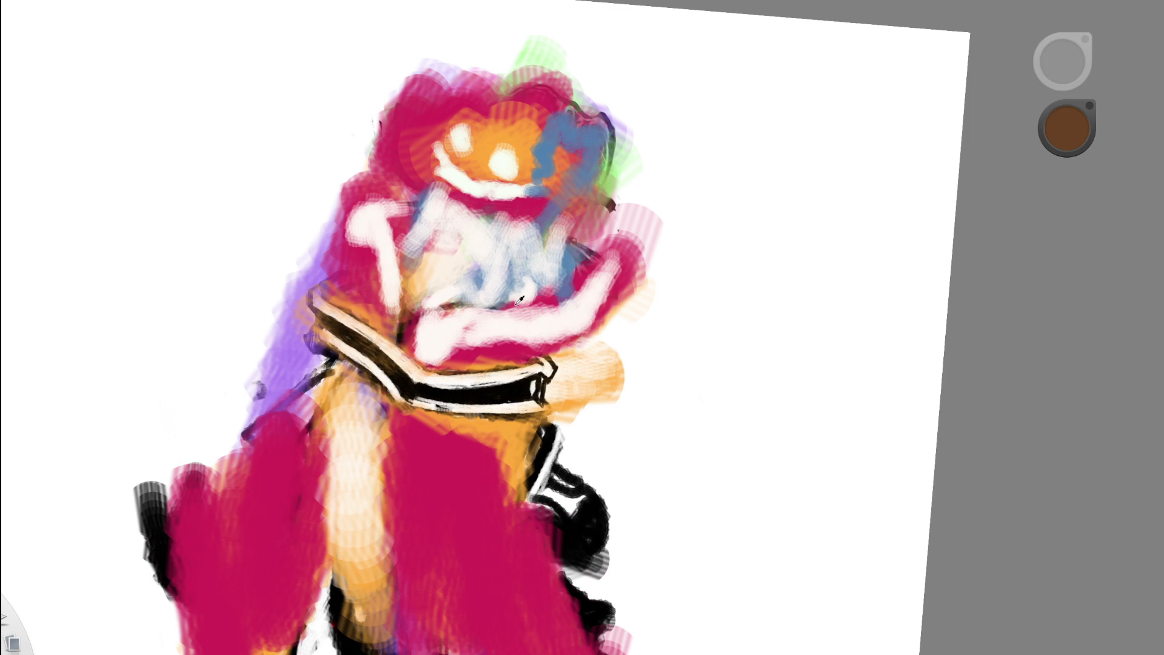
left_click(495, 137, "alt")
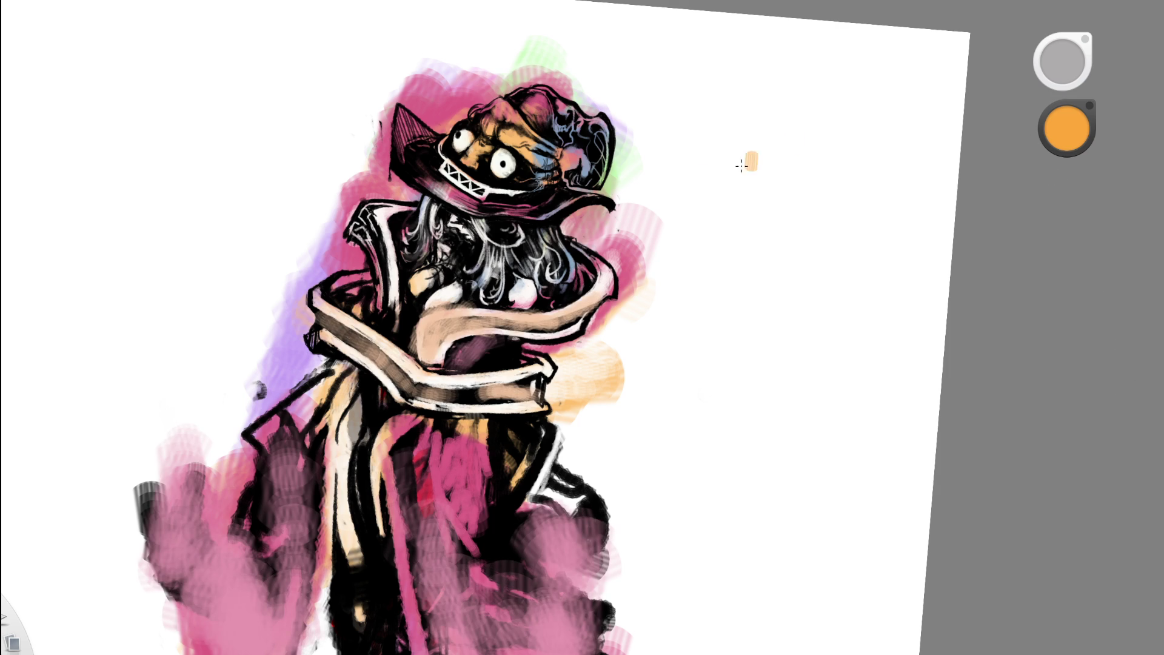
scroll(477, 259, "up", 5)
- Sample the shoulder's peach tone and paint brown down the left collar strip
left_click(397, 239, "alt")
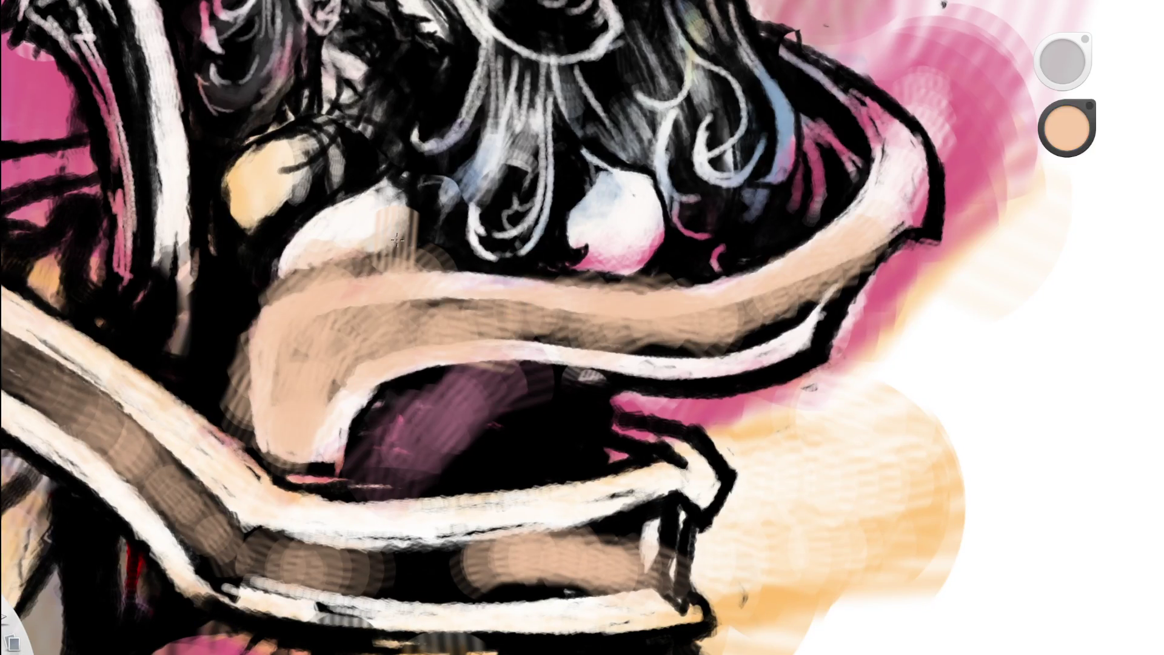
scroll(555, 318, "down", 5)
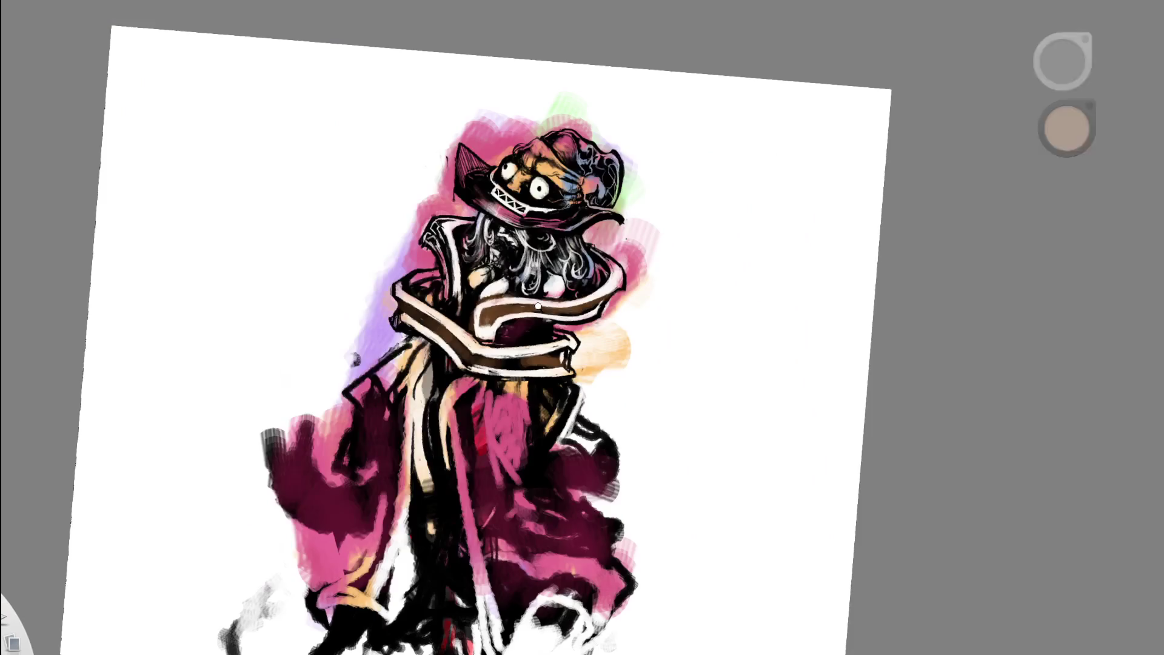
scroll(560, 250, "up", 3)
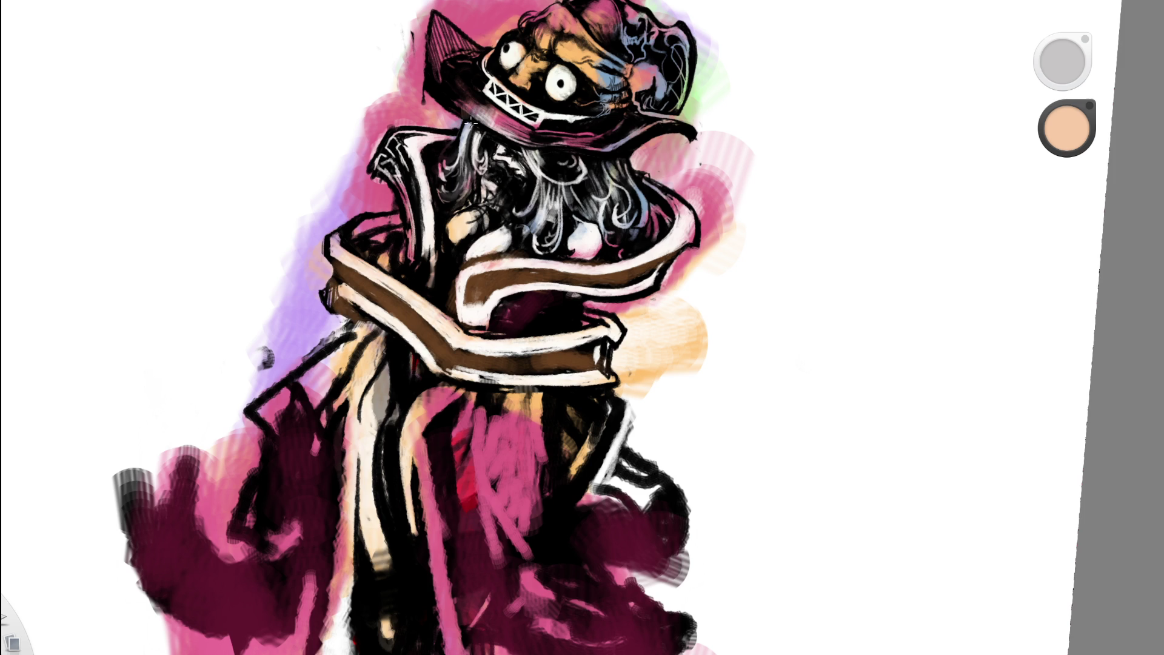
scroll(371, 271, "down", 5)
left_click(475, 187)
mouse_move(411, 202)
left_mouse_down()
mouse_move(418, 219)
mouse_move(425, 176)
mouse_move(440, 291)
mouse_move(439, 200)
mouse_move(442, 285)
mouse_move(422, 171)
left_mouse_up()
key("e")
key("e")
key("e")
key("e")
key("space")
- Reframe the whole figure, retouch the tones on the hat's face and switch to the eraser
left_click_drag(511, 187, 394, 299)
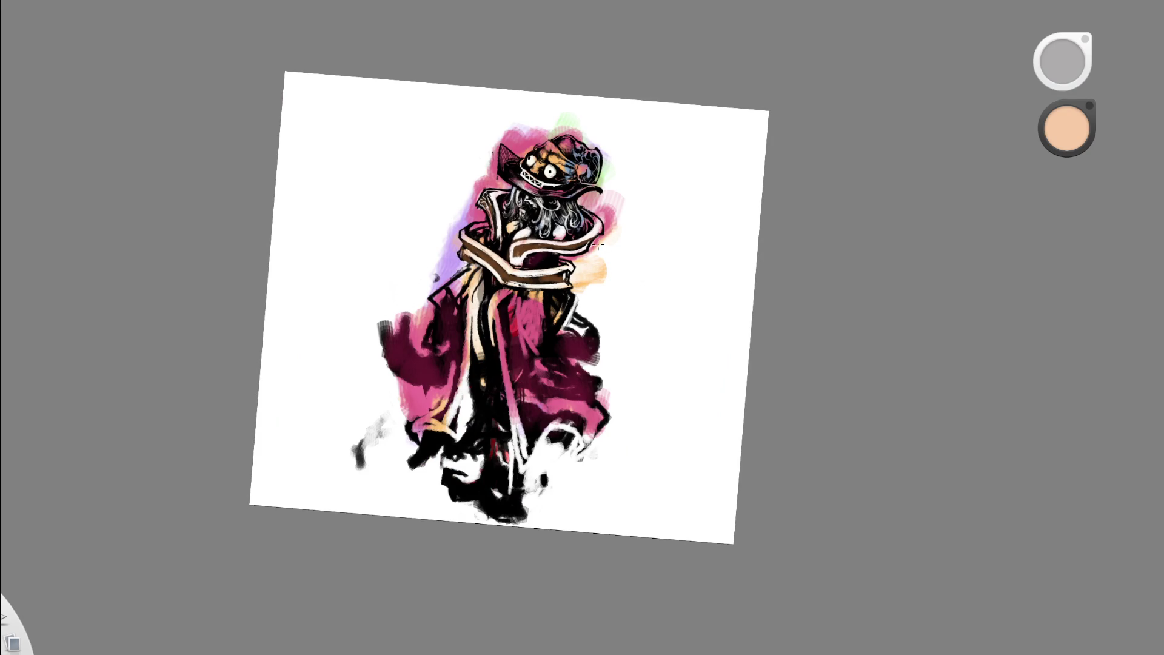
key("space")
left_click_drag(598, 328, 642, 290)
key("space")
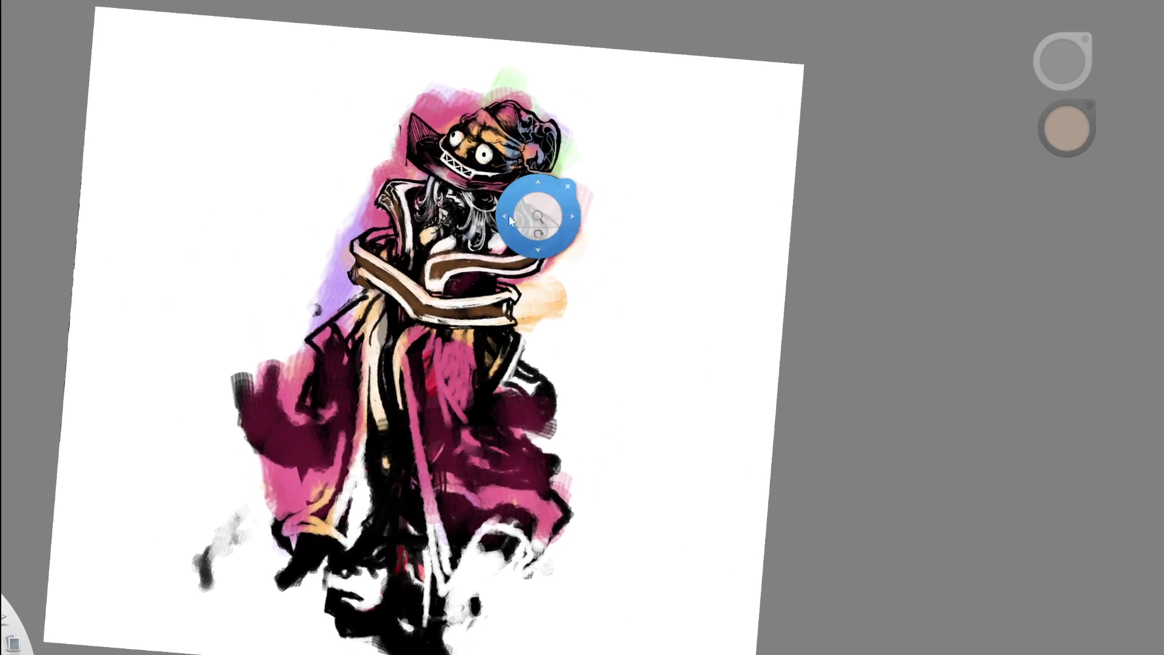
left_click_drag(534, 221, 534, 254)
key("space")
mouse_move(534, 308)
left_mouse_down()
mouse_move(433, 160)
mouse_move(417, 209)
mouse_move(442, 231)
mouse_move(494, 212)
left_mouse_up()
mouse_move(418, 203)
left_mouse_down()
mouse_move(442, 230)
mouse_move(482, 203)
mouse_move(401, 195)
mouse_move(410, 172)
left_mouse_up()
key("e")
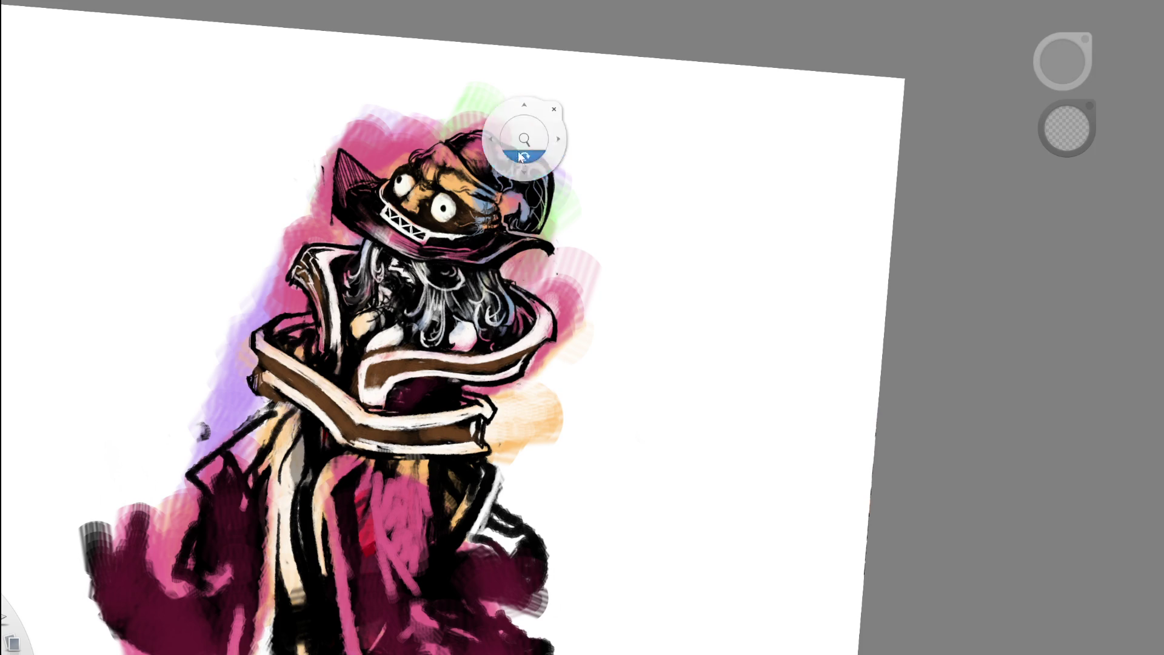
scroll(524, 146, "down", 5)
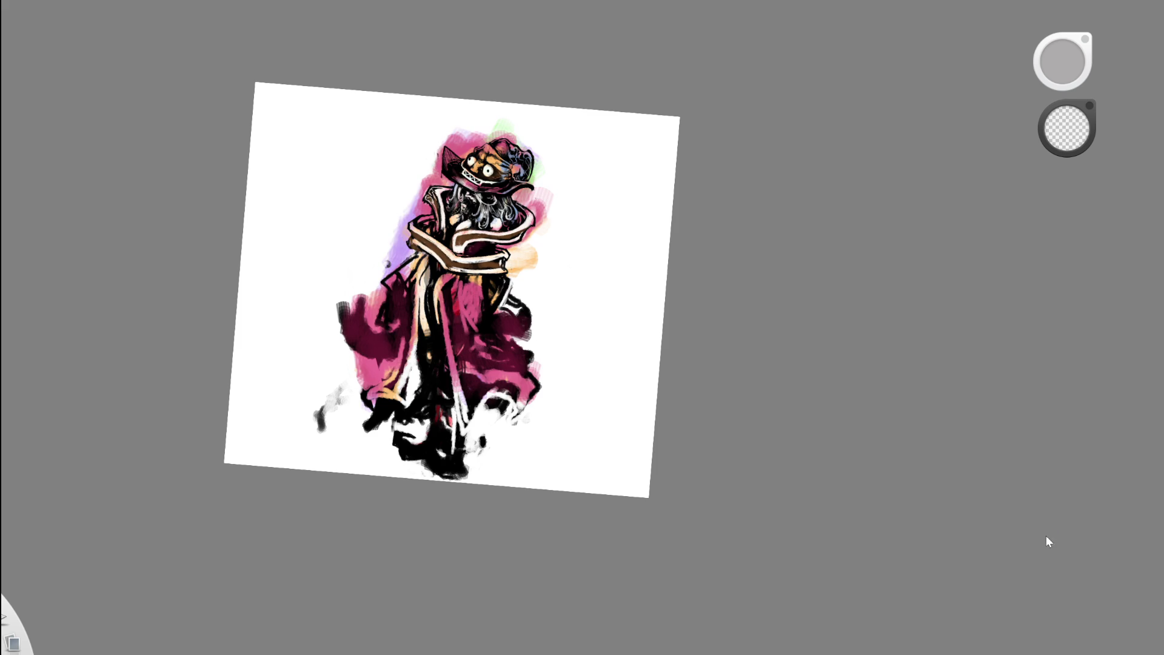
- Choose crimson as the paint colour and check the last colouring change with undo and redo
left_click(1013, 477)
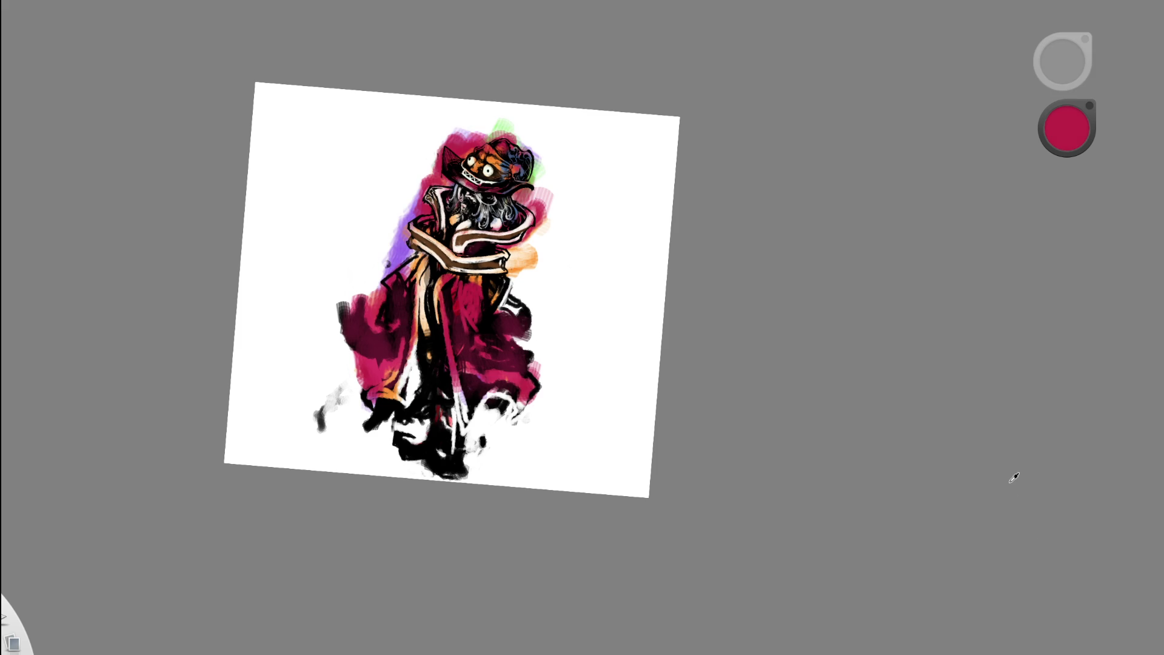
key("ctrl+z")
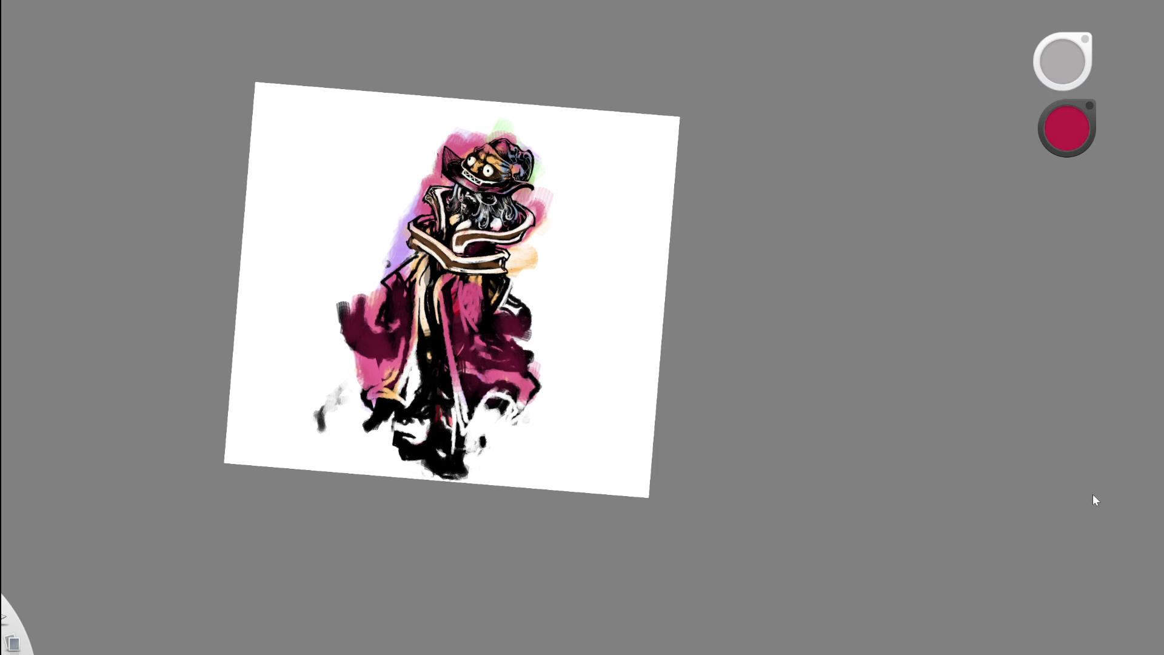
scroll(488, 141, "up", 5)
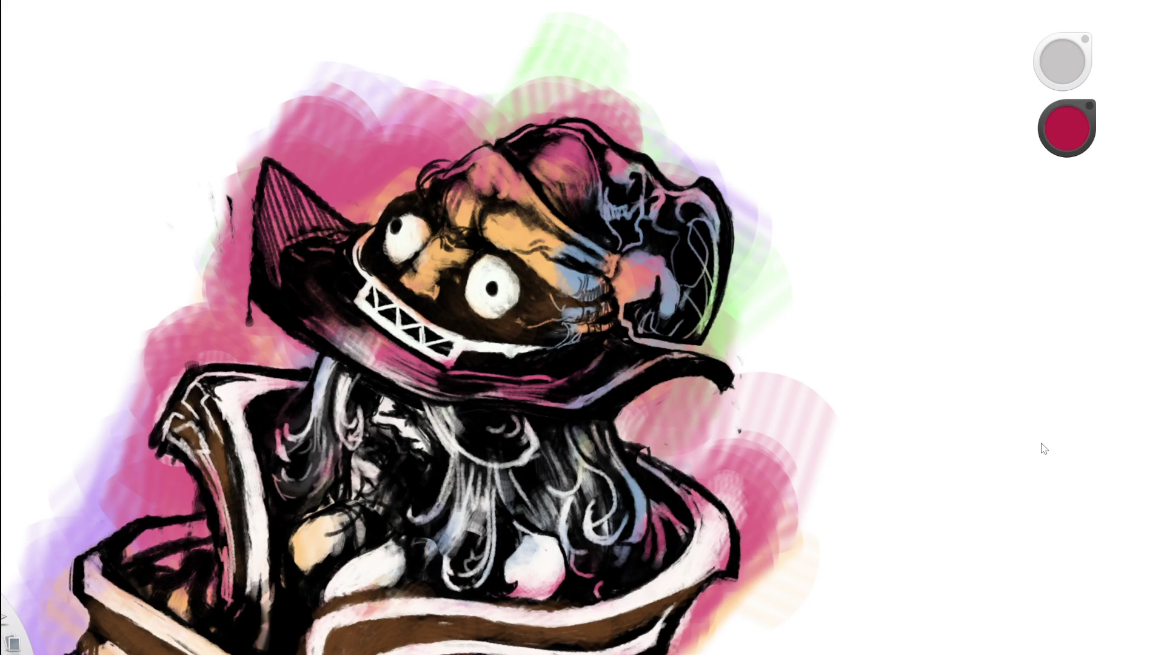
key("ctrl+z")
key("ctrl+y")
- Paint crimson over the grey hair on the right and left of the face
key("e")
key("space")
left_click_drag(490, 297, 459, 372)
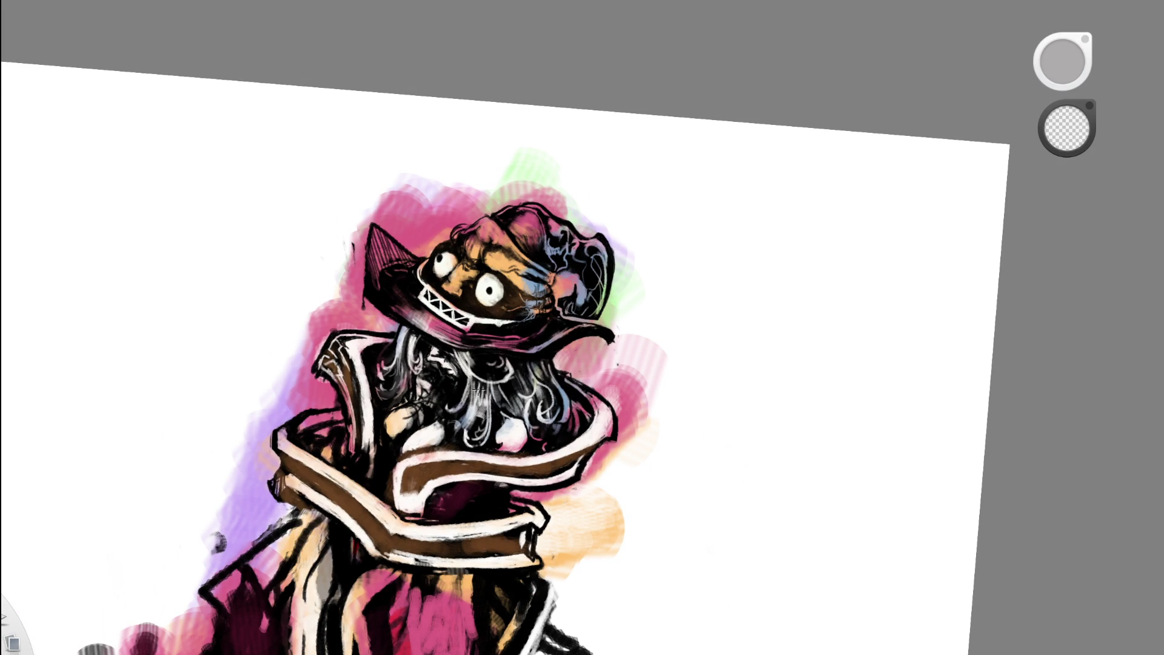
key("e")
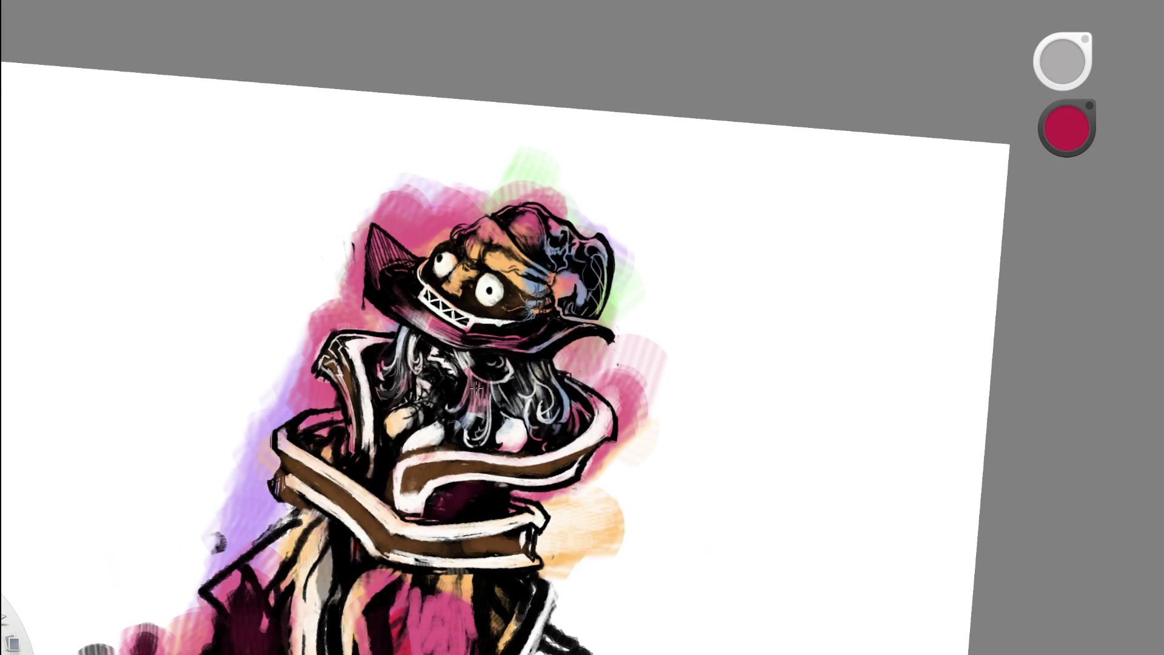
mouse_move(463, 400)
left_mouse_down()
mouse_move(527, 391)
mouse_move(591, 431)
mouse_move(515, 437)
left_mouse_up()
left_click_drag(447, 351, 470, 377)
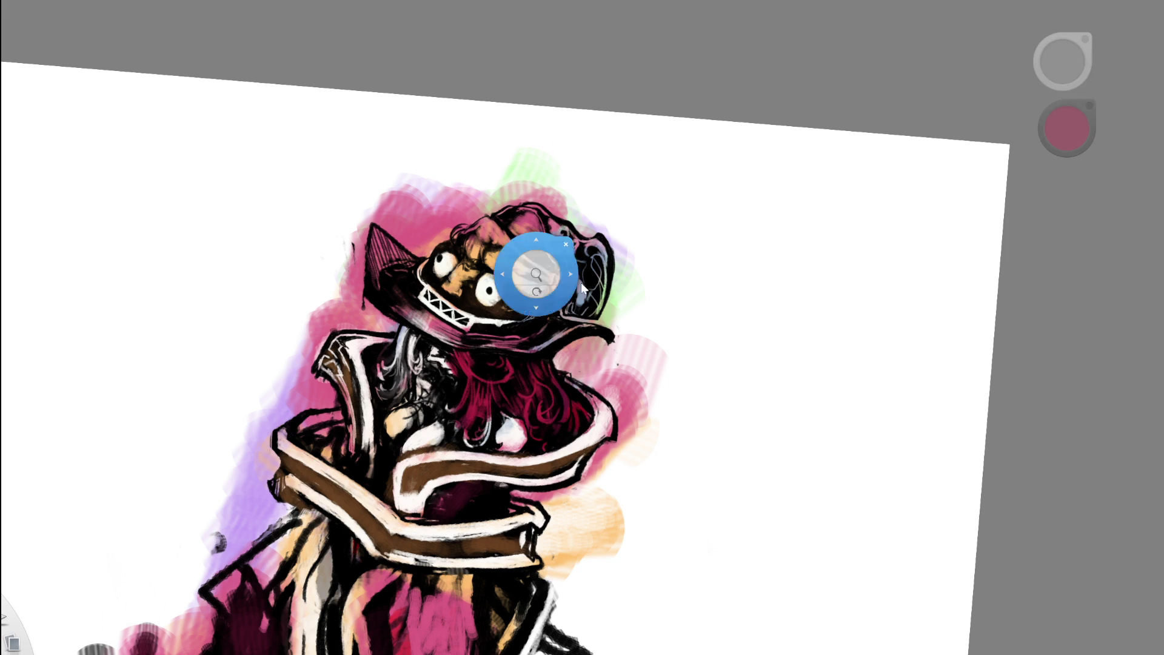
scroll(449, 373, "down", 5)
mouse_move(649, 242)
left_mouse_down()
mouse_move(475, 284)
mouse_move(433, 327)
mouse_move(448, 354)
left_mouse_up()
left_click_drag(454, 303, 482, 363)
left_click_drag(479, 282, 500, 328)
left_click_drag(485, 261, 464, 291)
left_click_drag(460, 245, 461, 291)
- Add a few darker strokes through the crimson hair
key("space")
left_click_drag(615, 288, 466, 308)
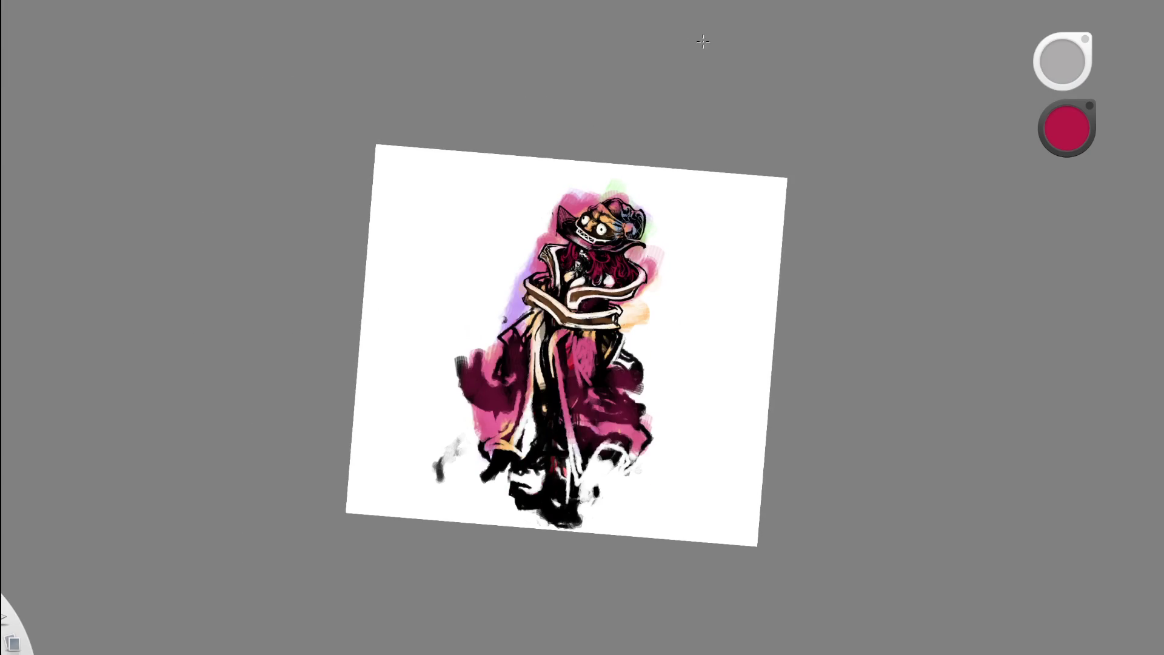
key("space")
left_click_drag(717, 148, 741, 115)
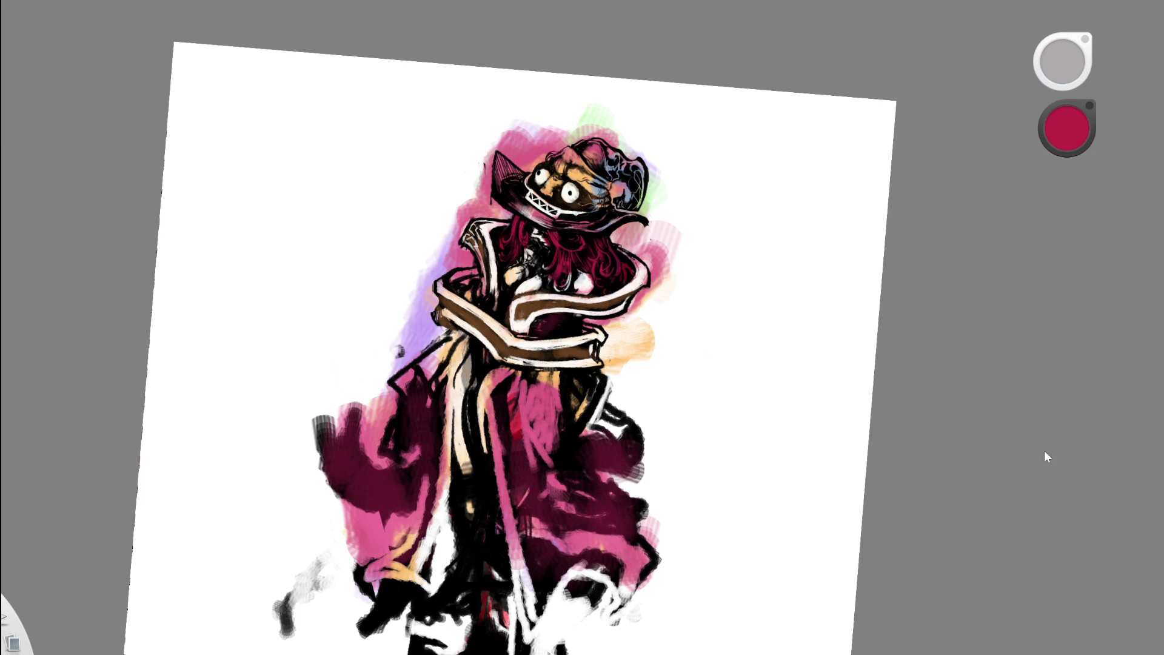
scroll(571, 260, "up", 3)
left_click_drag(546, 316, 534, 332)
left_click_drag(569, 290, 548, 323)
left_click_drag(509, 273, 525, 296)
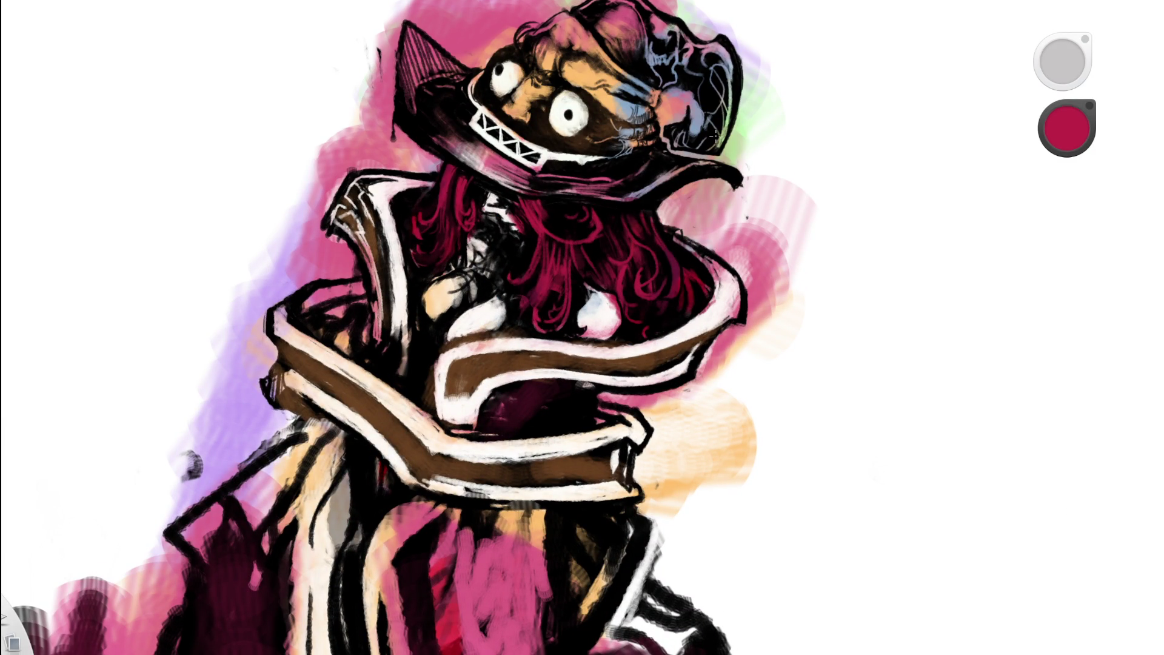
scroll(673, 334, "down", 5)
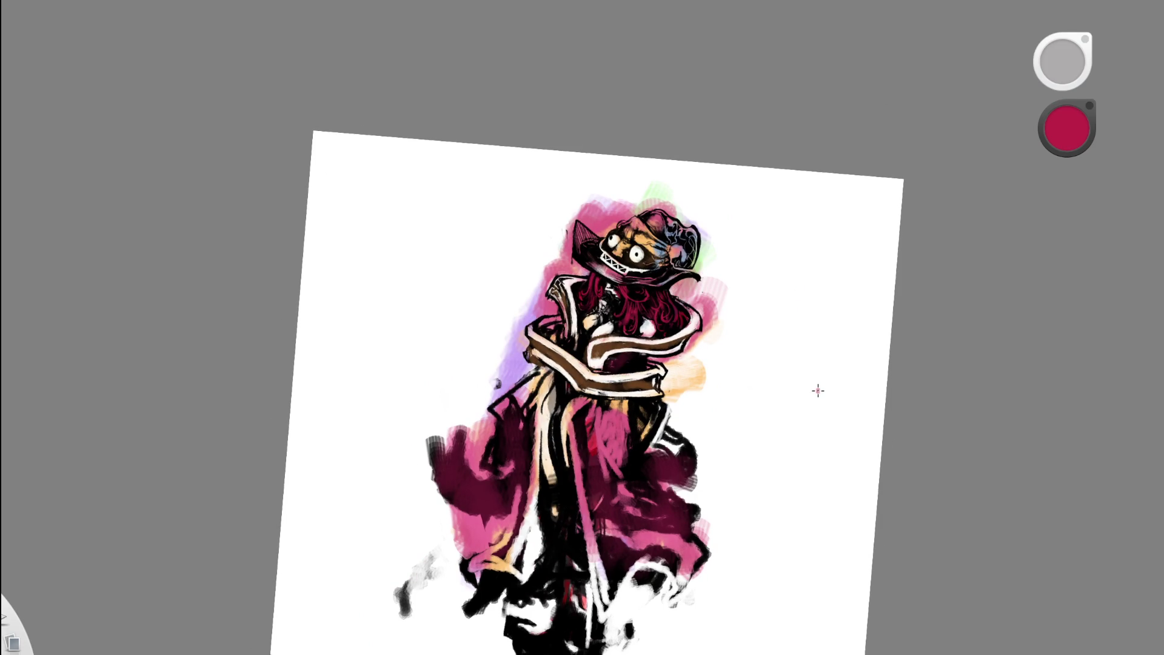
- Erase a spot of peach skin tone back to white
scroll(766, 341, "down", 3)
scroll(752, 352, "up", 5)
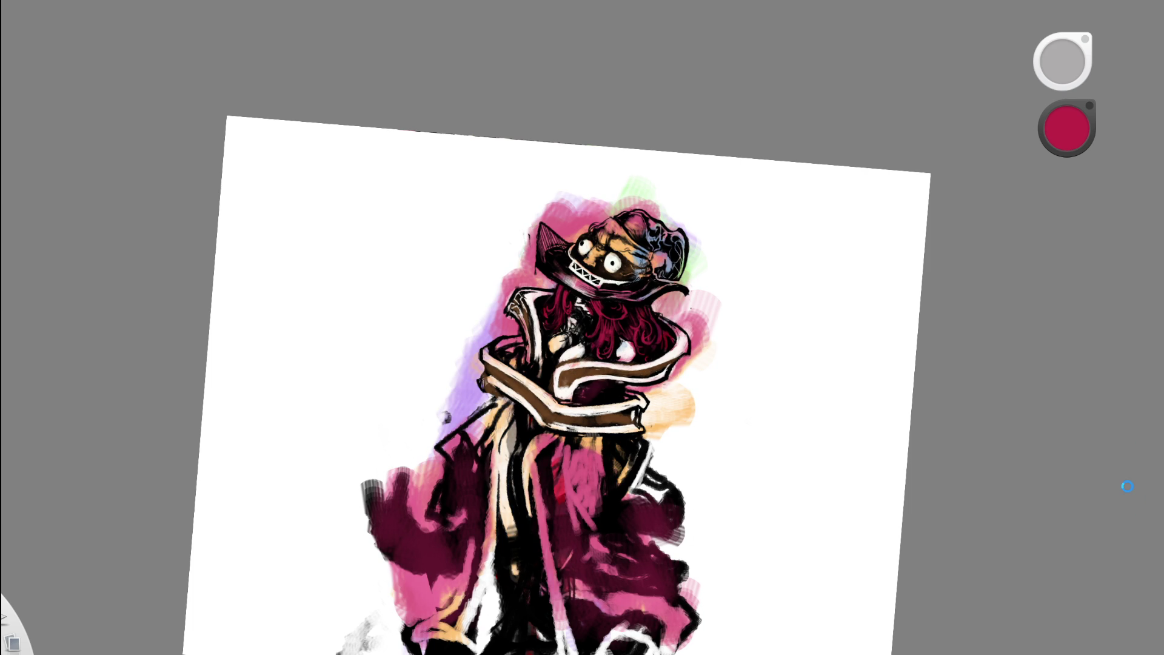
scroll(582, 296, "up", 3)
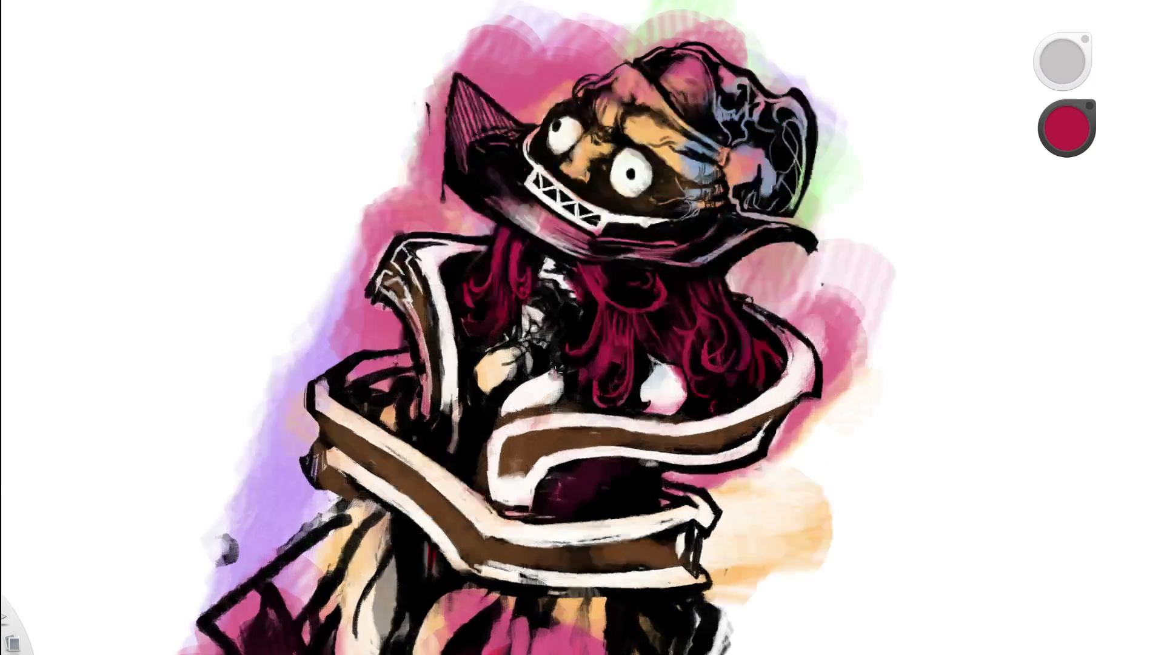
key("e")
left_click_drag(496, 376, 491, 381)
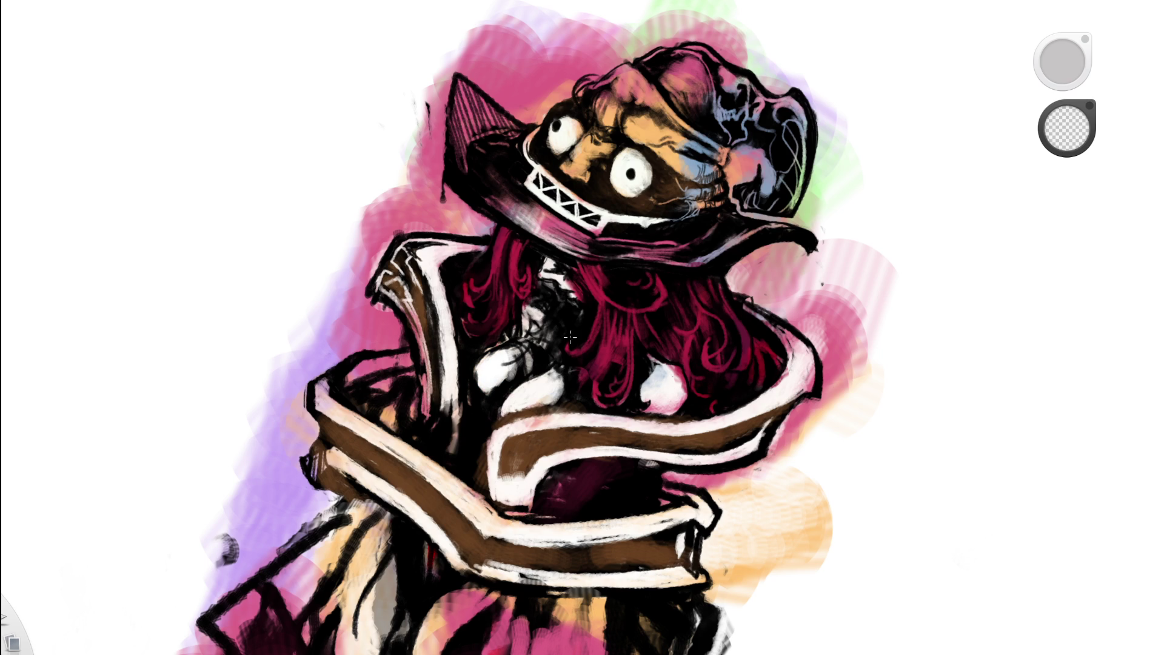
- Reshape the chest highlight and dab small white marks onto the white patch
left_click_drag(681, 325, 813, 322)
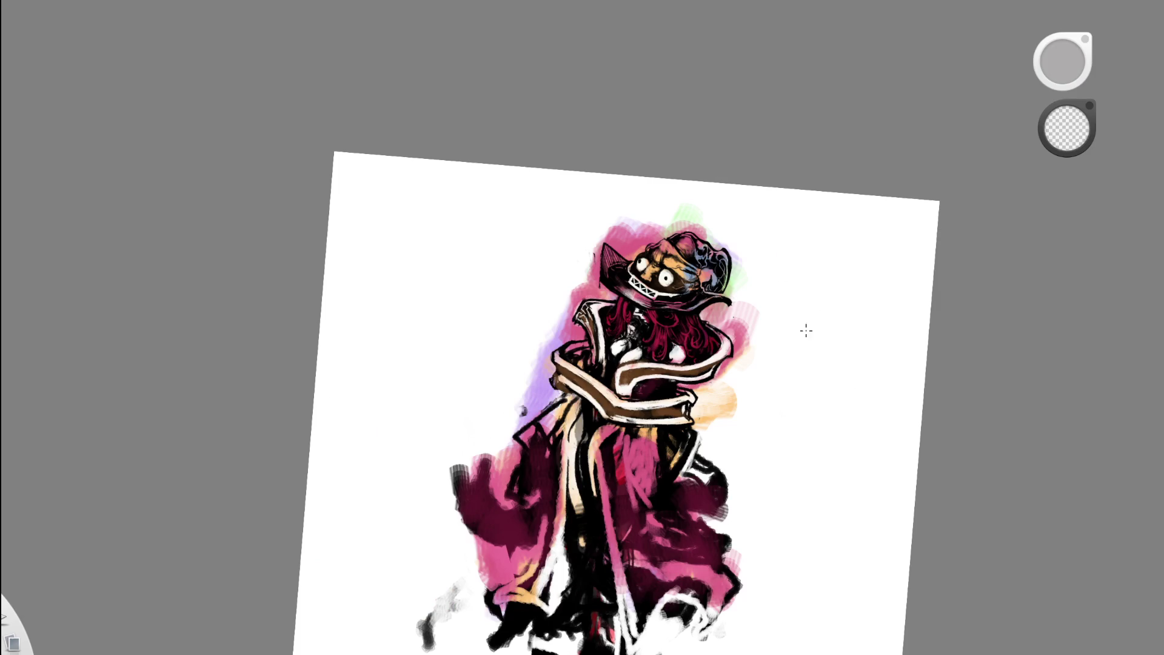
left_click_drag(746, 390, 337, 395)
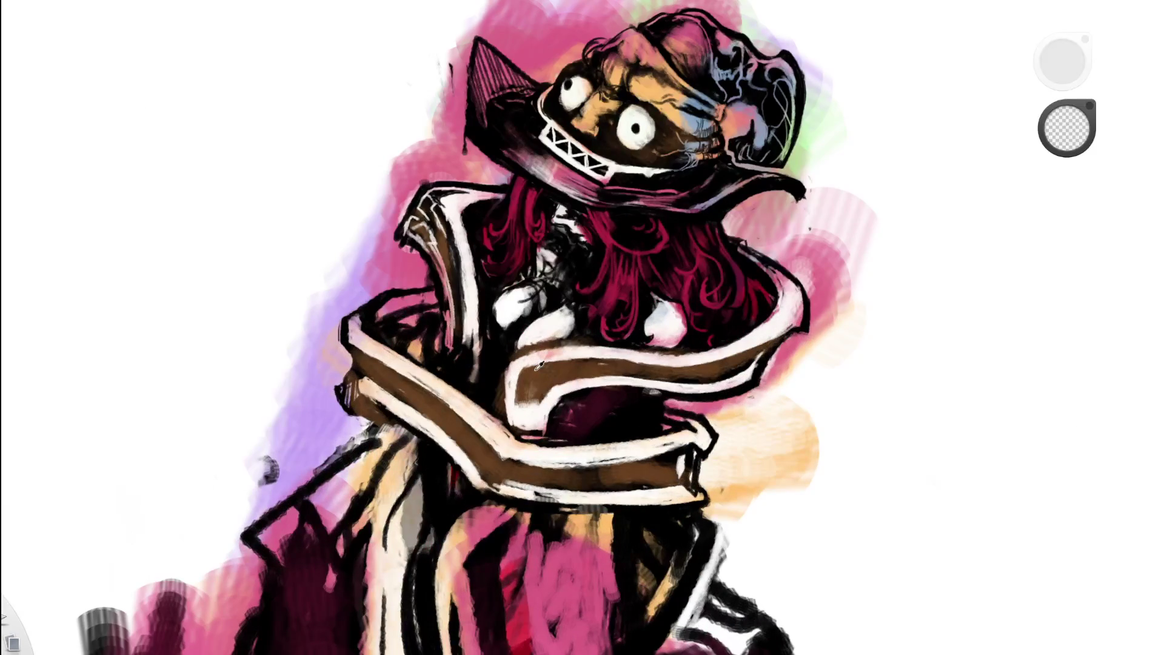
key("e")
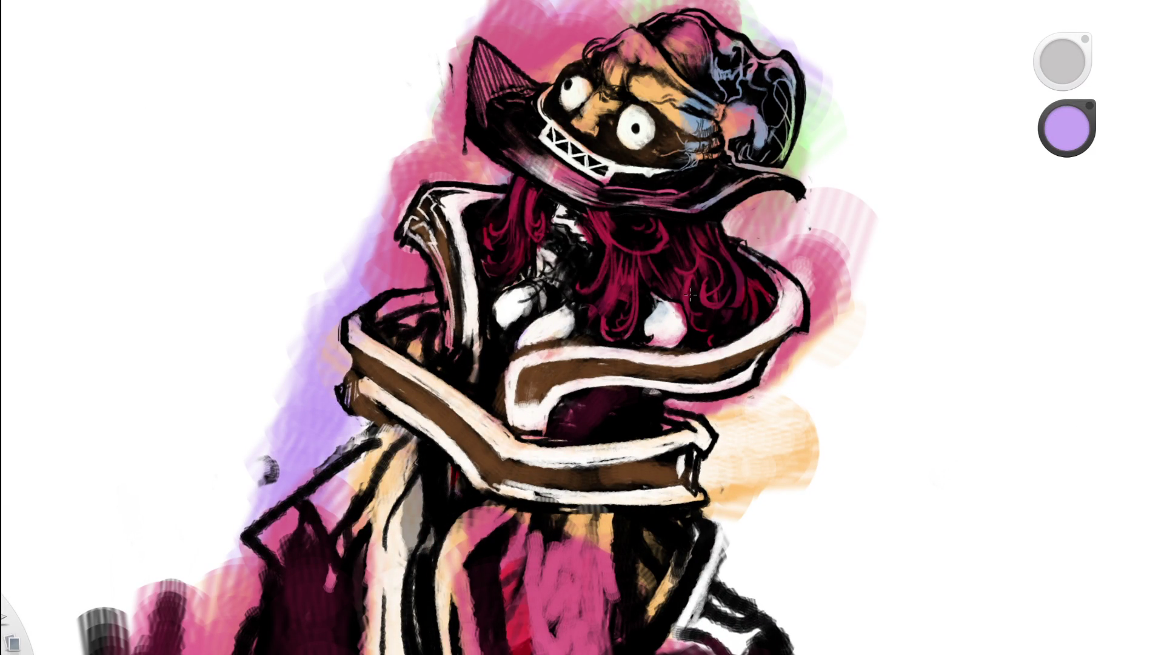
key("e")
mouse_move(677, 314)
left_mouse_down()
mouse_move(682, 328)
mouse_move(664, 339)
mouse_move(655, 327)
left_mouse_up()
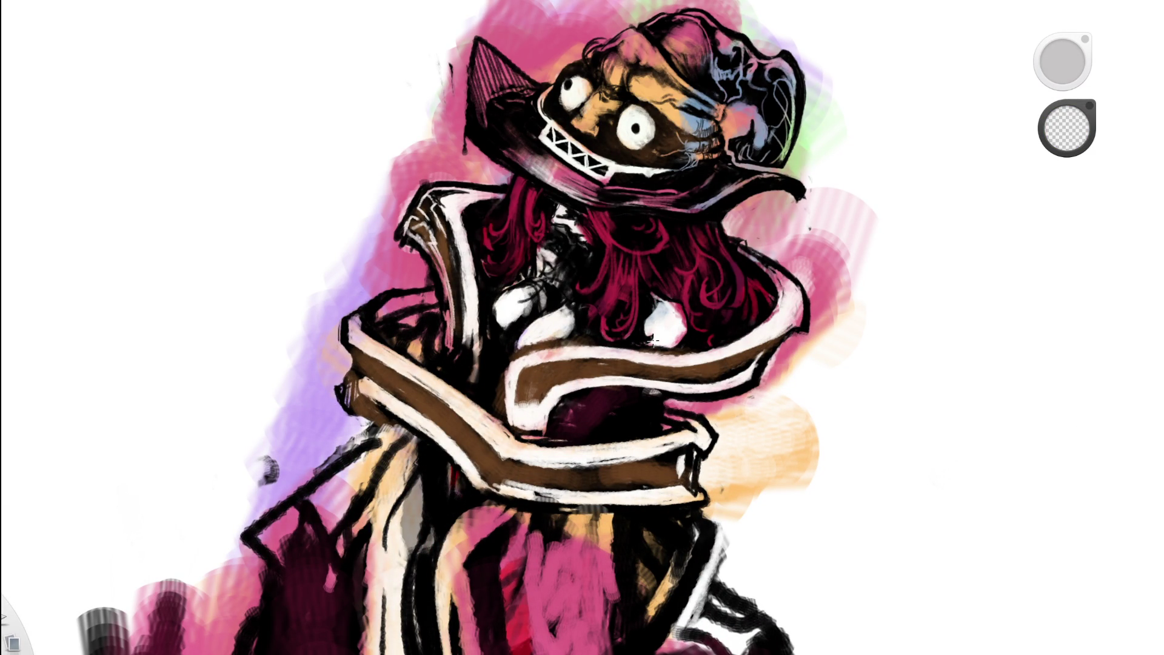
left_click_drag(707, 260, 576, 300)
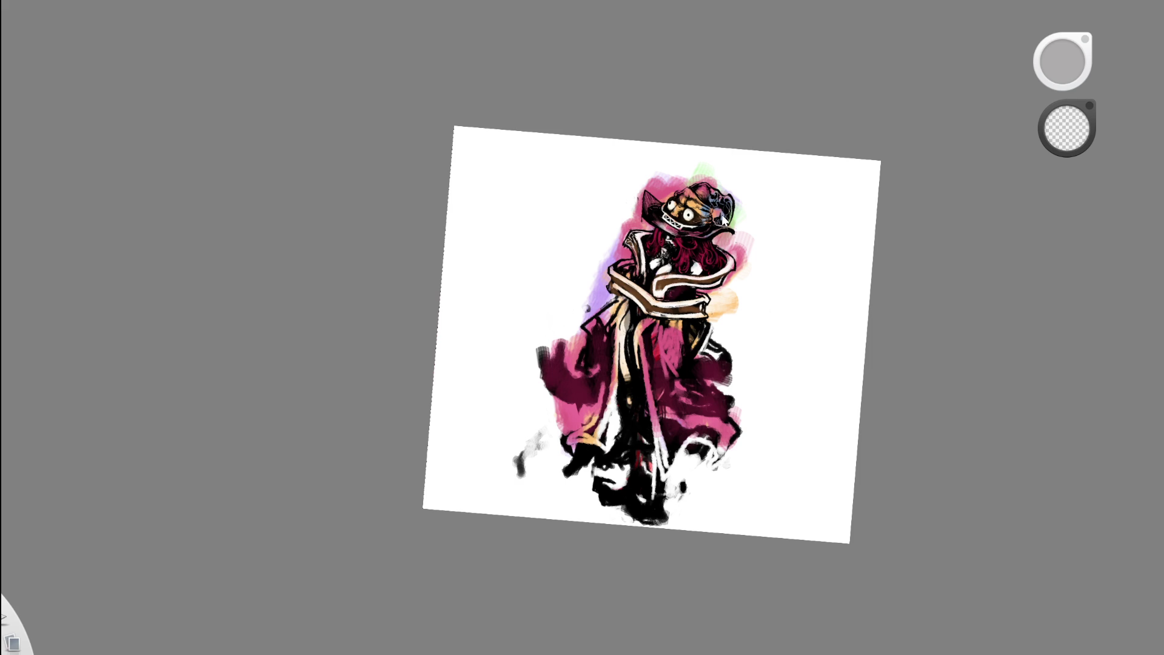
scroll(716, 241, "up", 3)
scroll(675, 260, "up", 2)
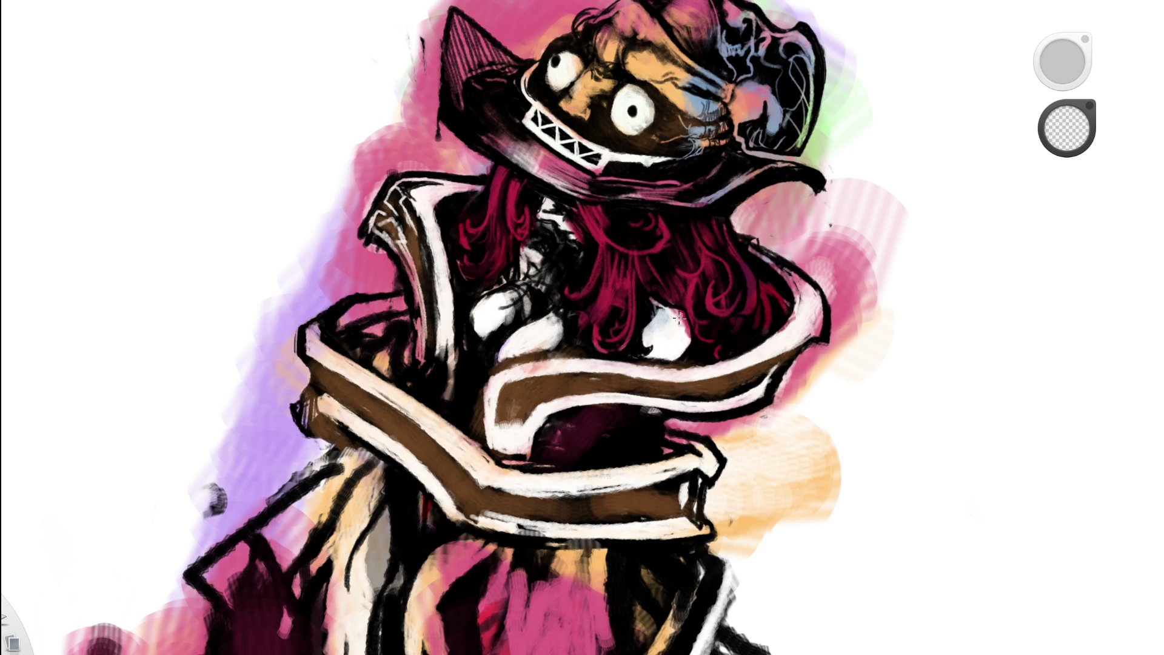
left_click_drag(677, 314, 686, 333)
- Eyedrop colours from the painting, ending on a green paint colour
scroll(666, 102, "down", 8)
scroll(743, 285, "up", 3)
scroll(743, 284, "up", 1)
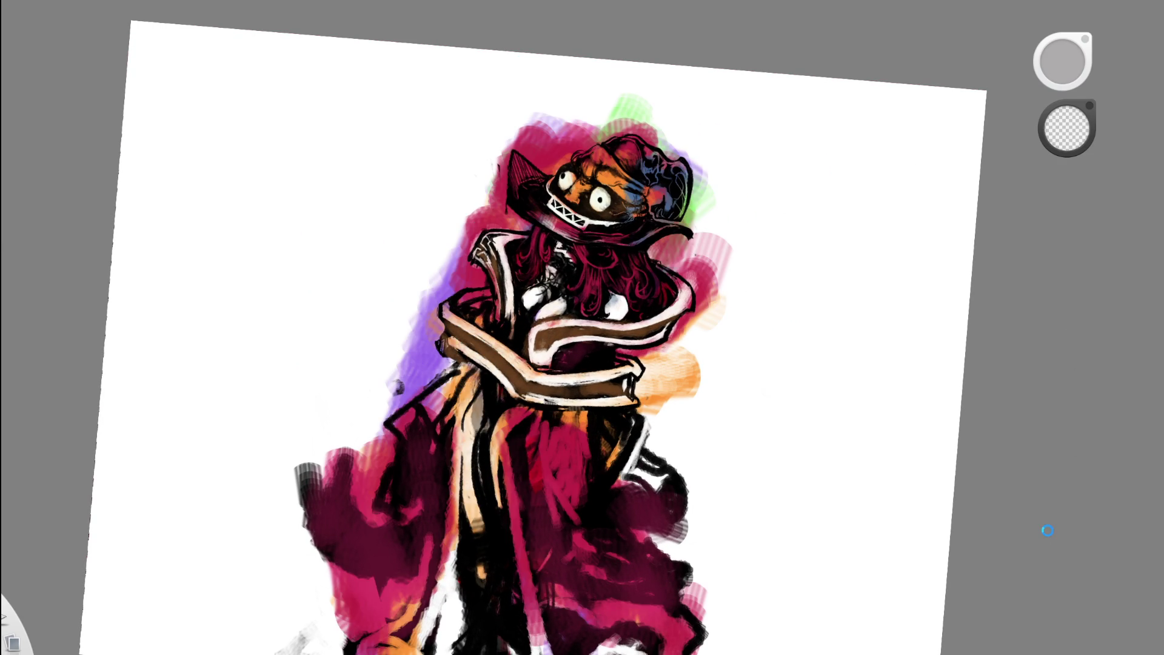
left_click(631, 170)
scroll(627, 171, "up", 3)
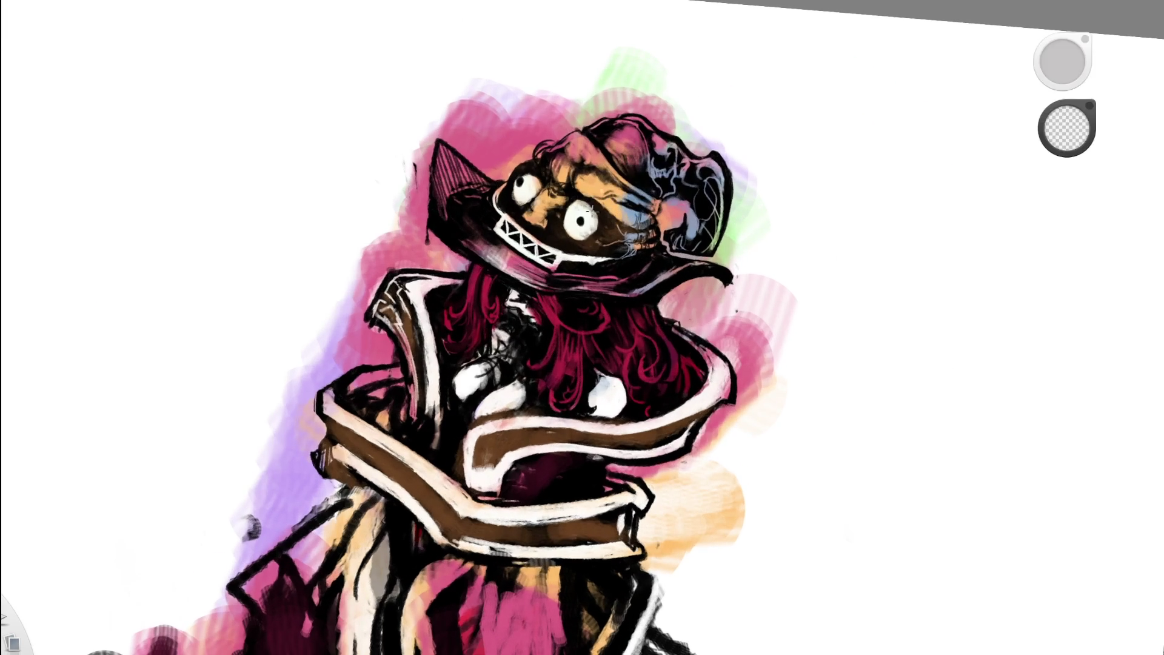
left_click(583, 241)
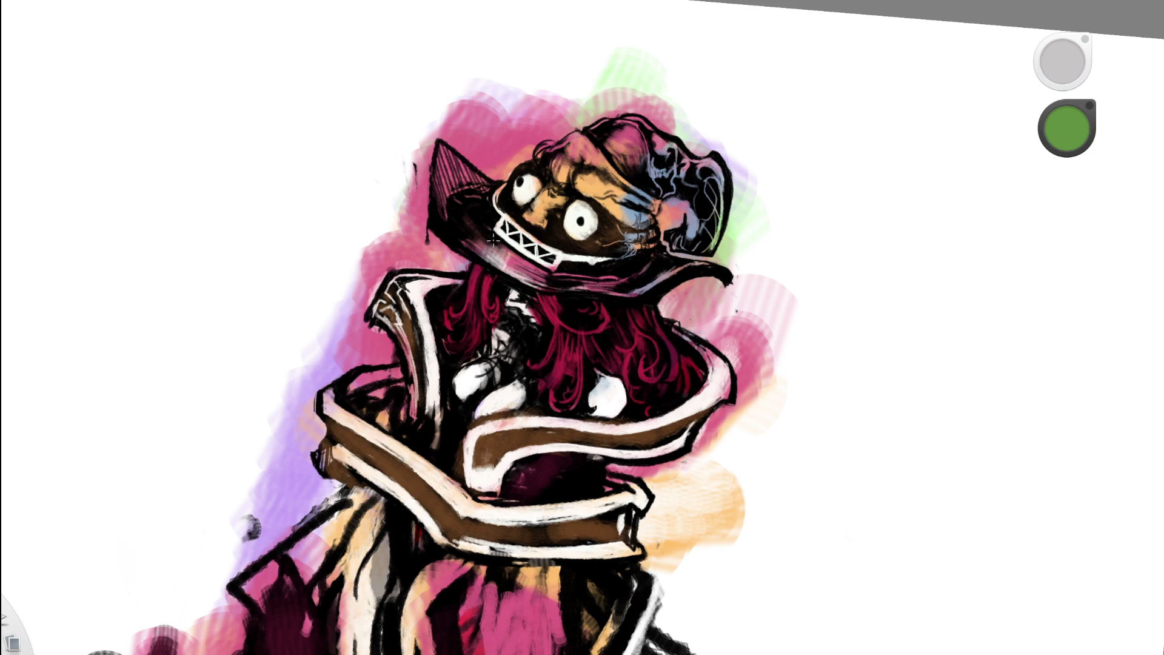
- Paint a green band along the hat brim
mouse_move(456, 209)
left_mouse_down()
mouse_move(546, 266)
mouse_move(521, 279)
mouse_move(627, 281)
left_mouse_up()
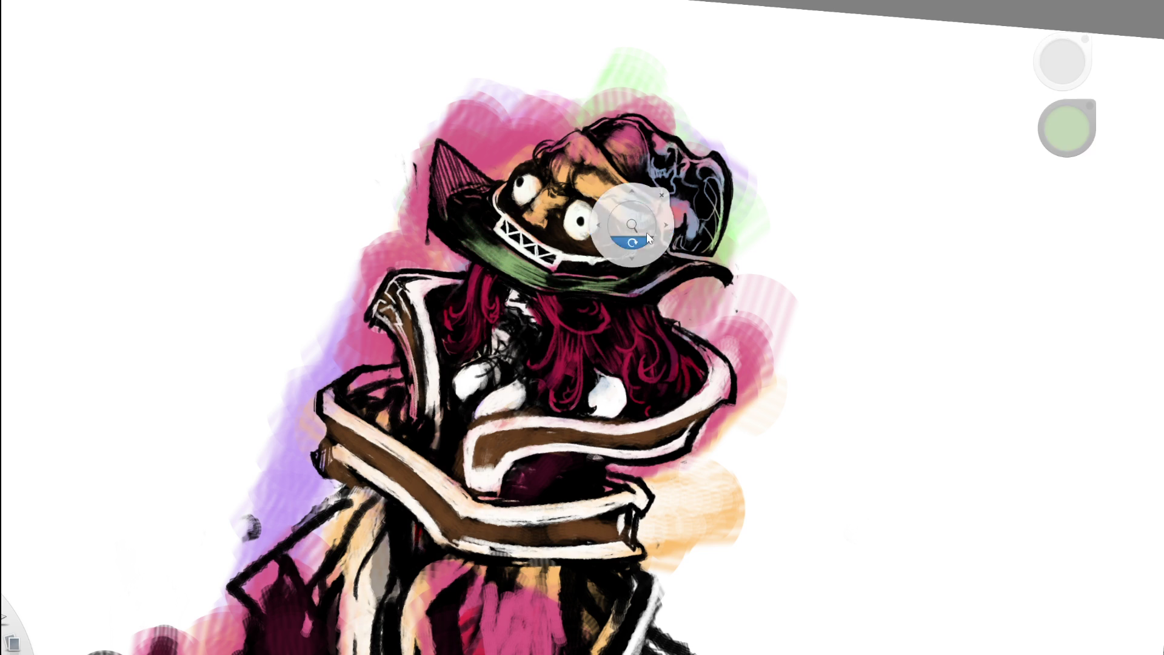
scroll(627, 218, "down", 5)
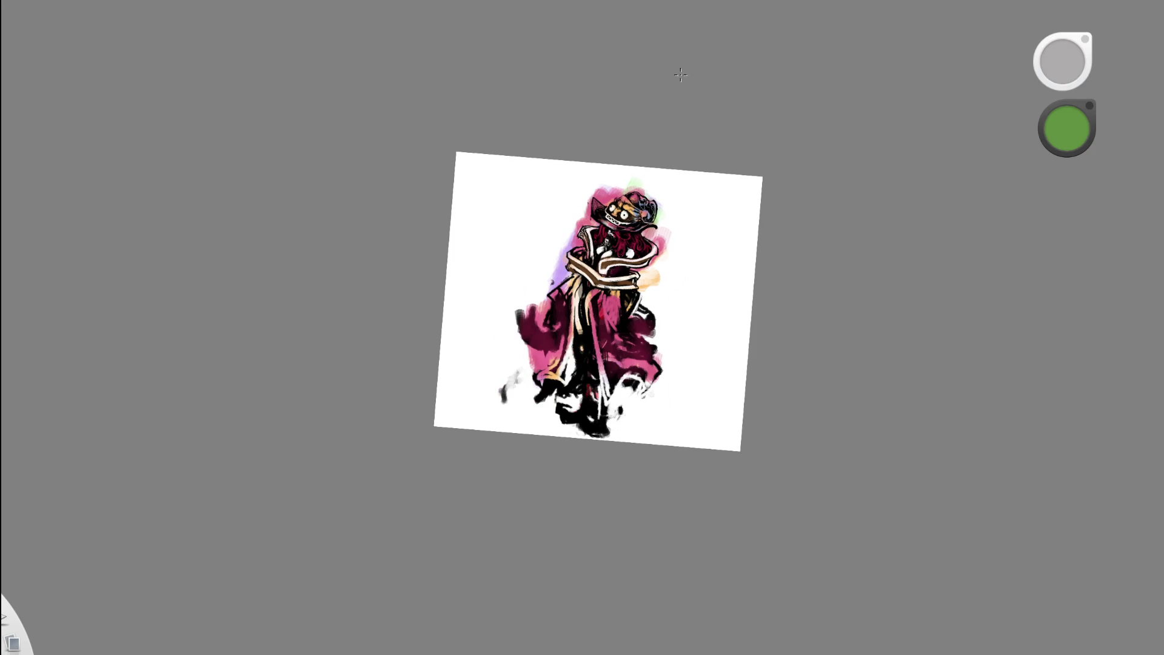
scroll(652, 241, "up", 5)
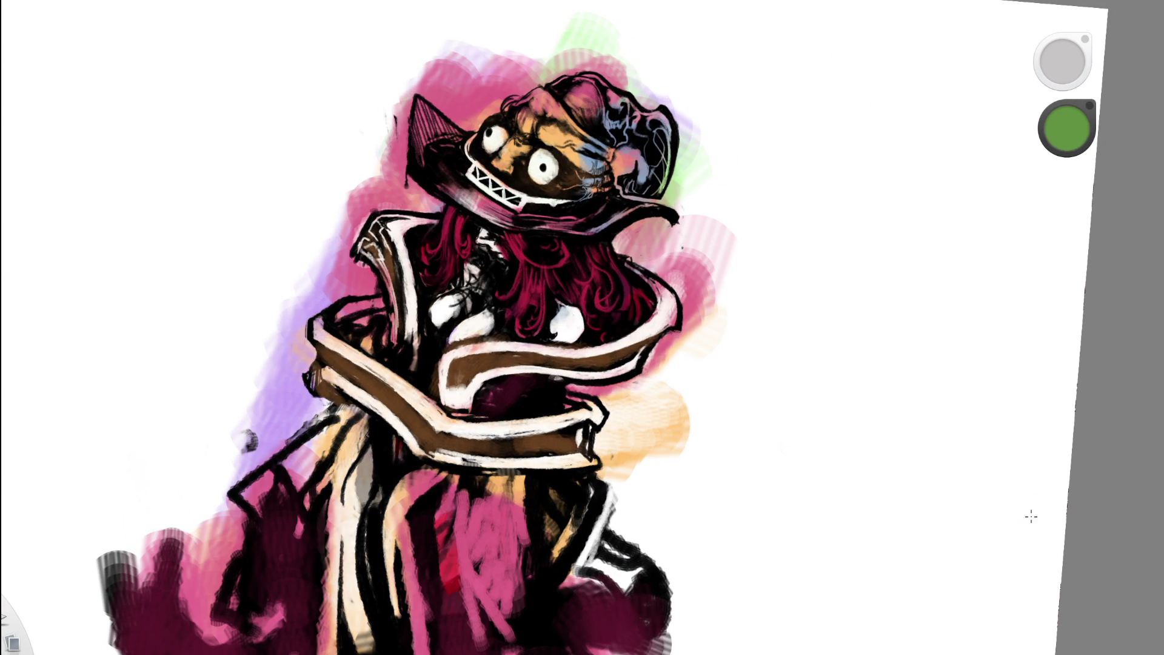
- Sample a pale green and brush it over the hat's left brim and the brown collar band
left_click(611, 48, "alt")
left_click(611, 47, "alt")
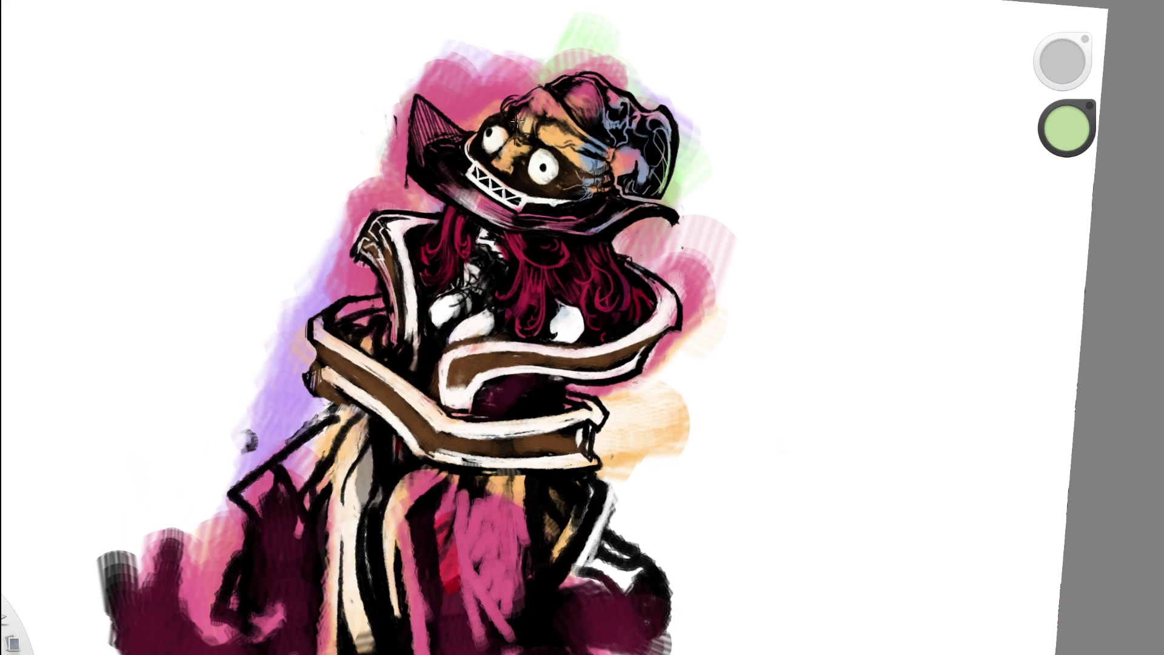
mouse_move(485, 206)
left_mouse_down()
mouse_move(428, 120)
mouse_move(570, 218)
mouse_move(618, 218)
mouse_move(585, 231)
mouse_move(545, 121)
left_mouse_up()
left_click(598, 171, "alt")
scroll(442, 279, "down", 5)
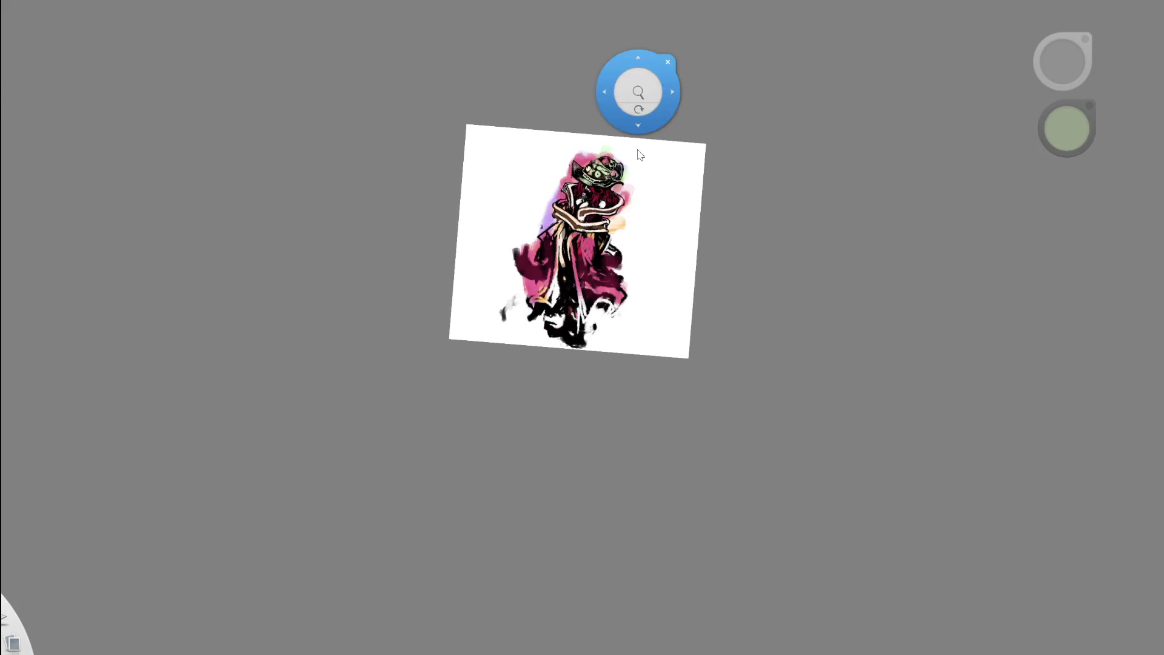
scroll(664, 102, "up", 5)
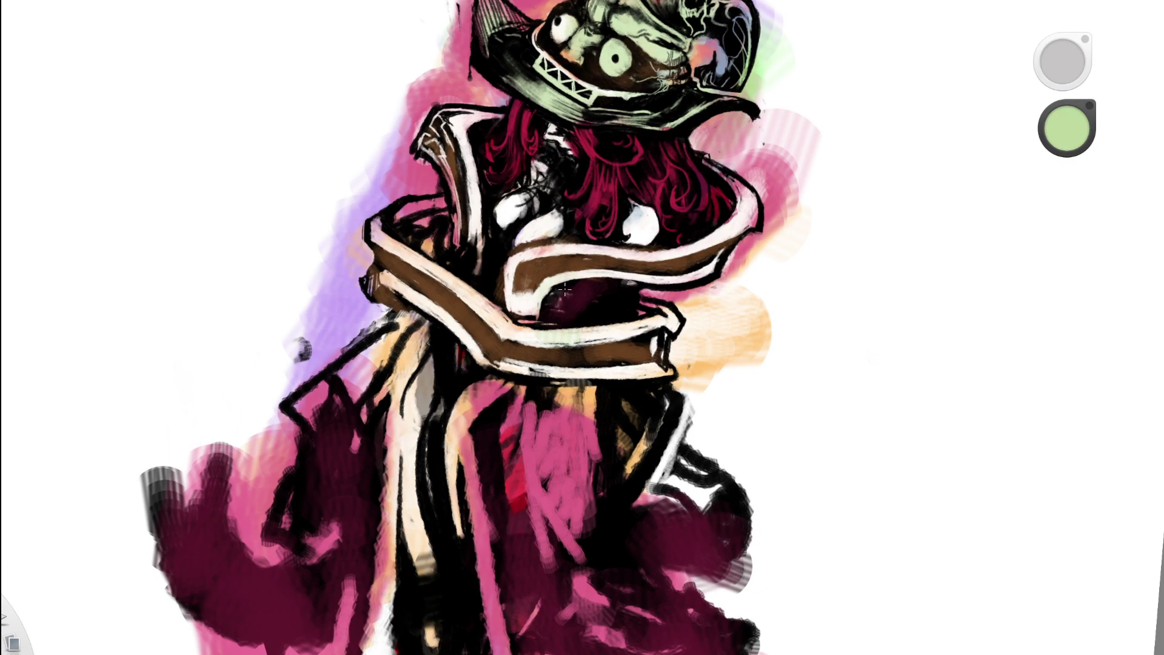
left_click_drag(562, 292, 567, 289)
scroll(625, 43, "down", 5)
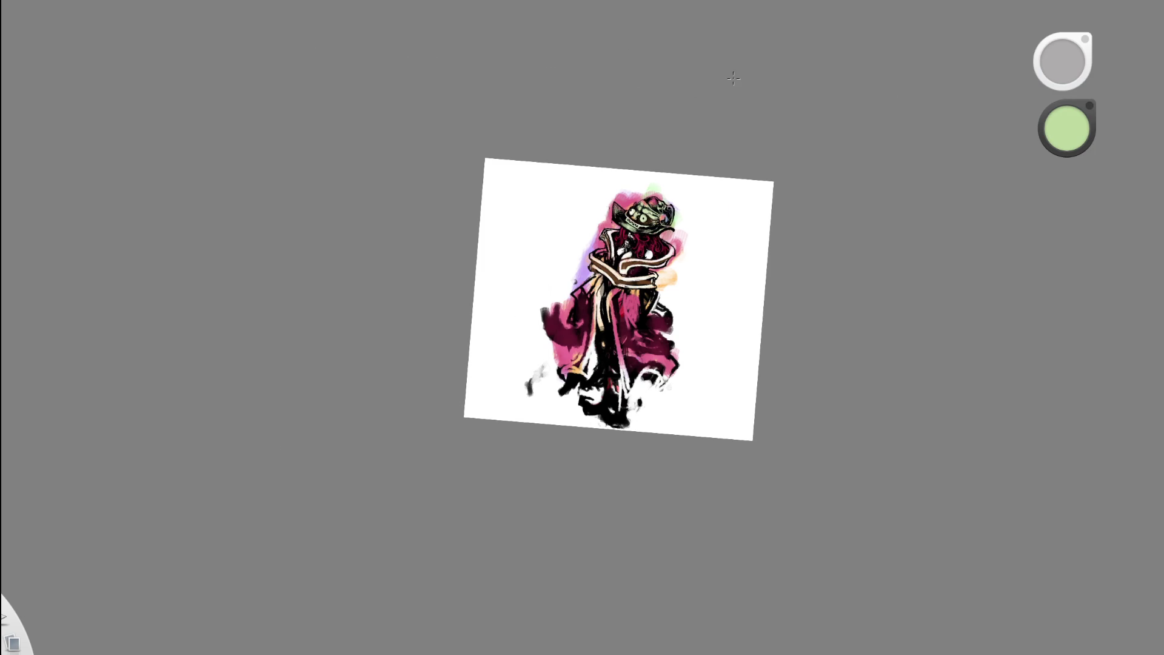
- Undo and redo the recent hat colouring to compare lighter and darker versions
scroll(653, 254, "up", 5)
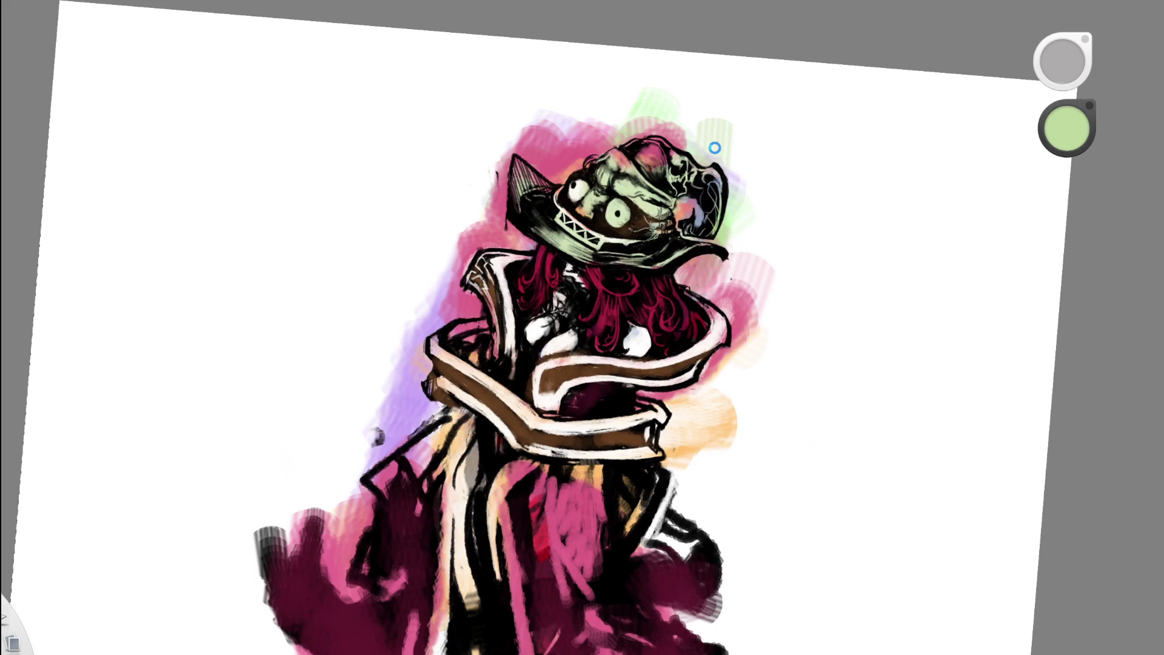
key("ctrl+z")
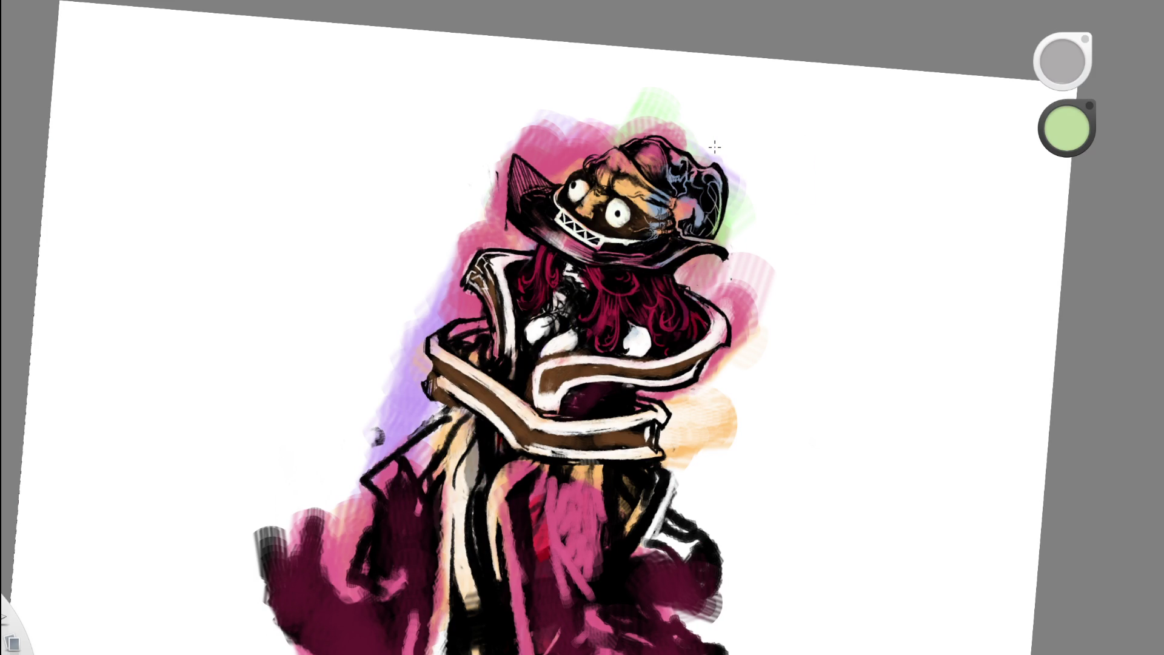
key("ctrl+z")
key("ctrl+y")
key("ctrl+y")
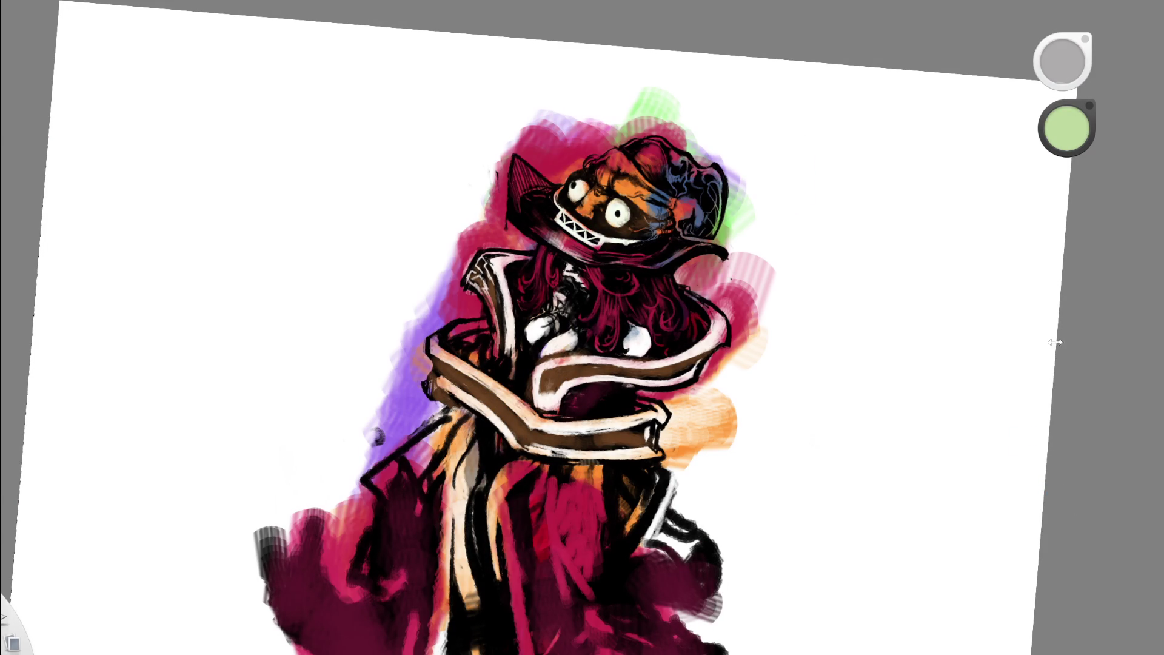
key("ctrl+z")
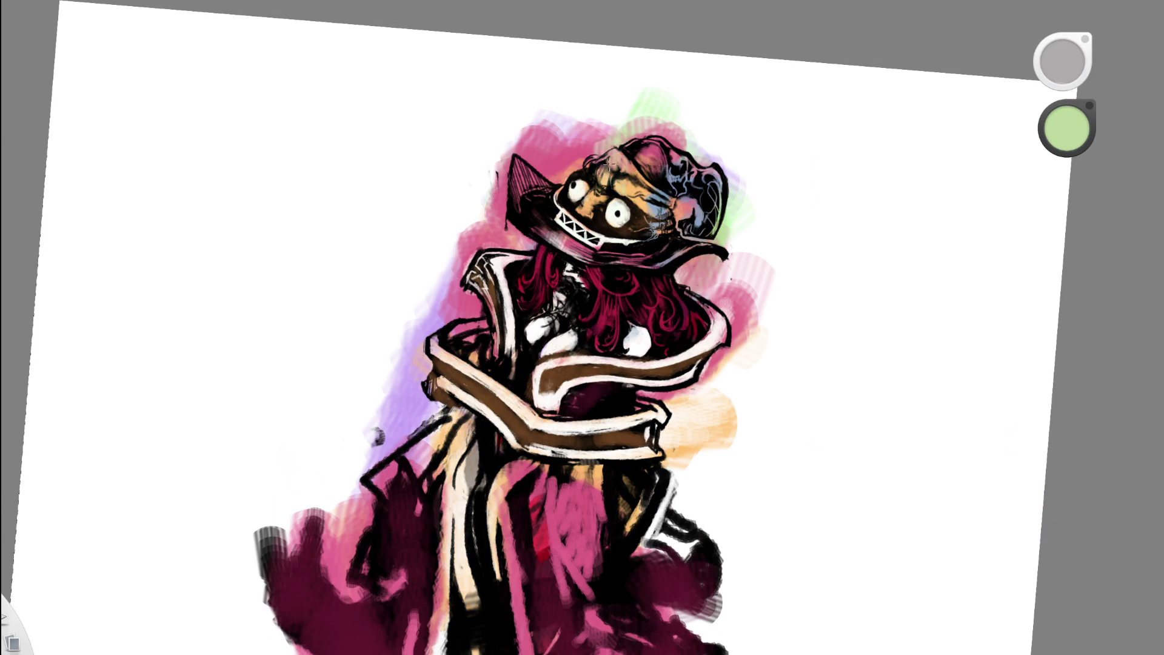
scroll(660, 182, "up", 5)
key("ctrl+y")
key("ctrl+y")
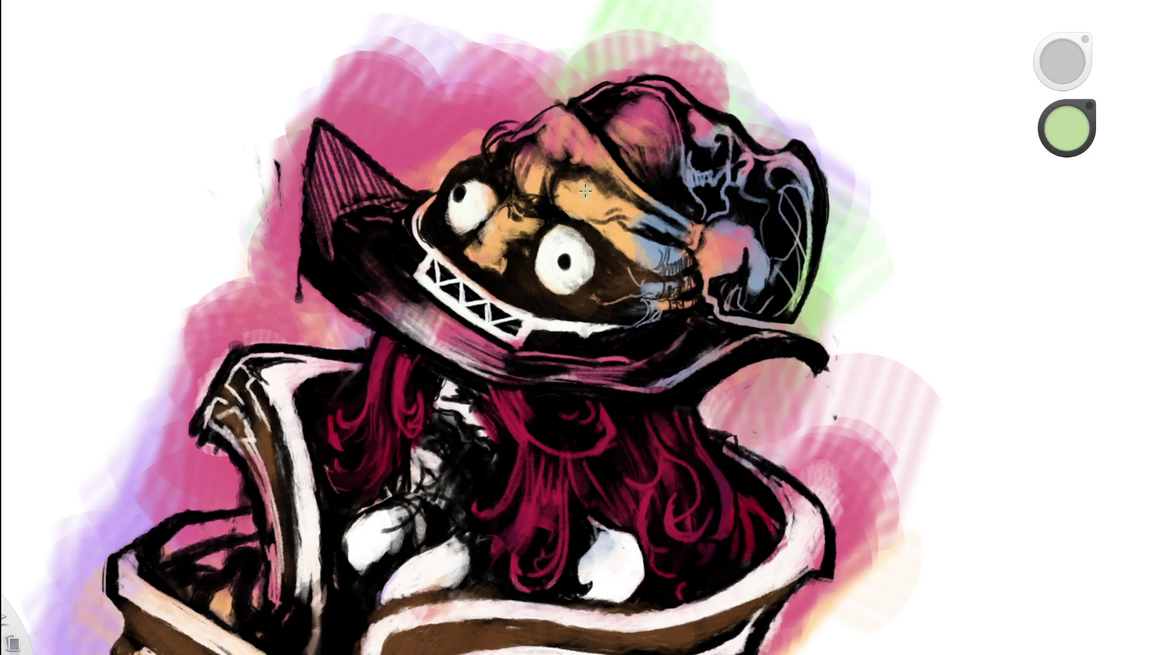
- Brush light green-blue on the brow, pale streaks on the brim, and light green over the hat
left_click_drag(597, 203, 618, 175)
mouse_move(631, 217)
left_mouse_down()
mouse_move(644, 252)
mouse_move(664, 252)
mouse_move(669, 203)
left_mouse_up()
left_click_drag(324, 197, 332, 255)
mouse_move(359, 293)
left_mouse_down()
mouse_move(448, 339)
mouse_move(479, 331)
mouse_move(494, 364)
mouse_move(642, 382)
mouse_move(672, 364)
mouse_move(657, 377)
left_mouse_up()
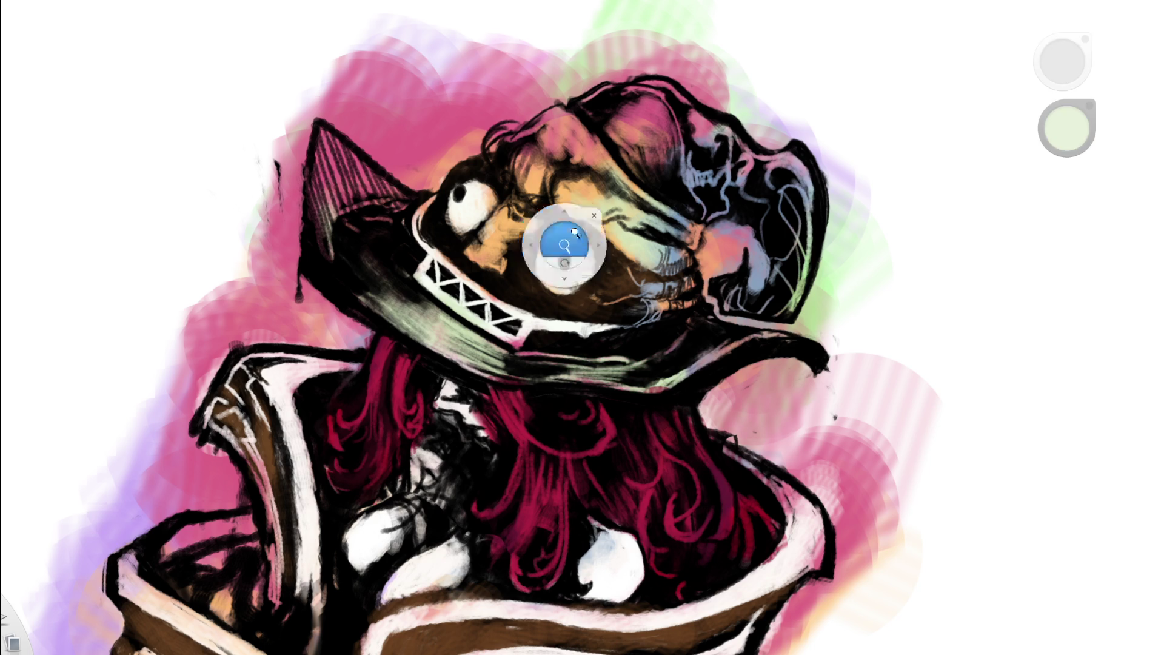
left_click_drag(541, 232, 389, 316)
mouse_move(584, 219)
left_mouse_down()
mouse_move(527, 194)
mouse_move(451, 230)
left_mouse_up()
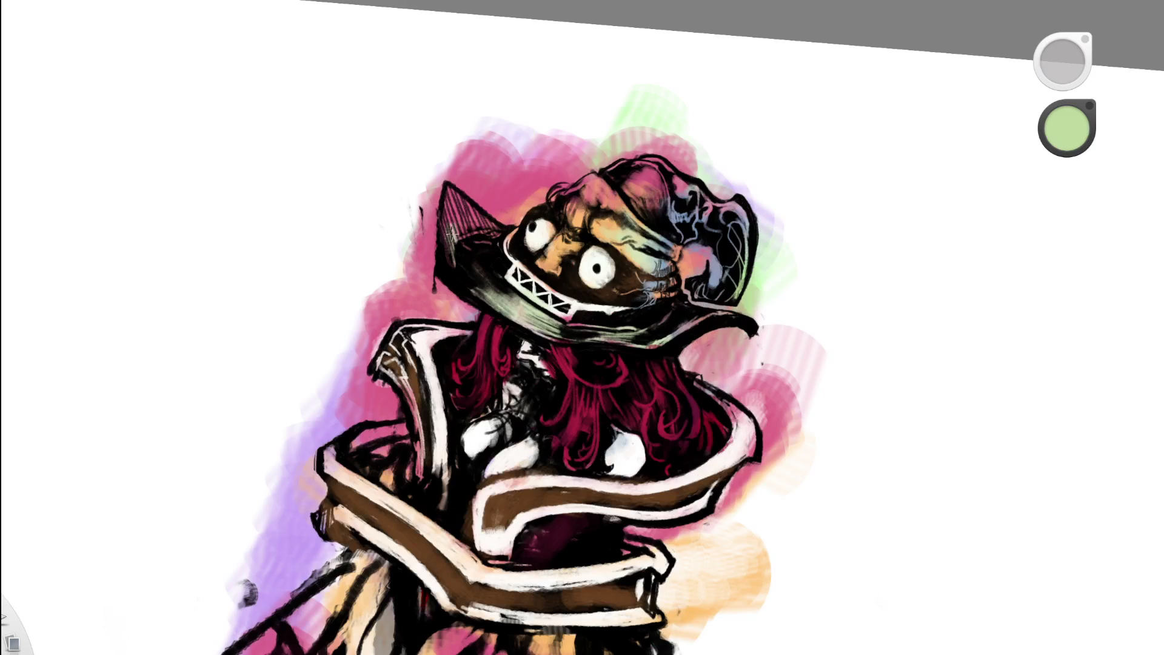
key("space")
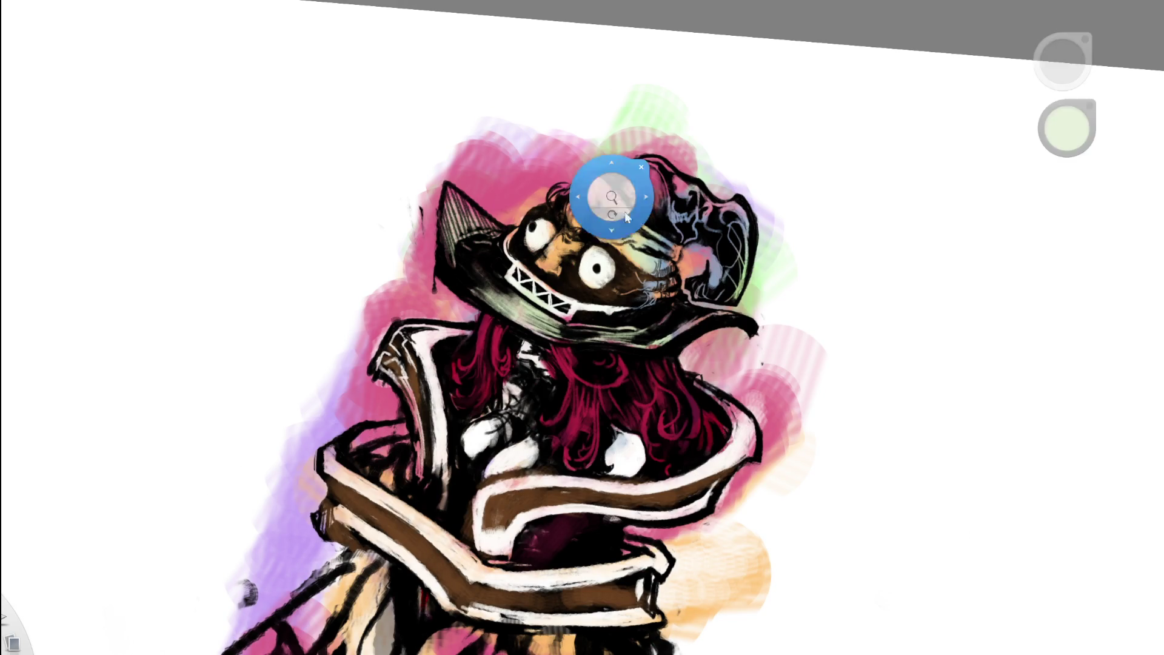
left_click_drag(626, 239, 490, 213)
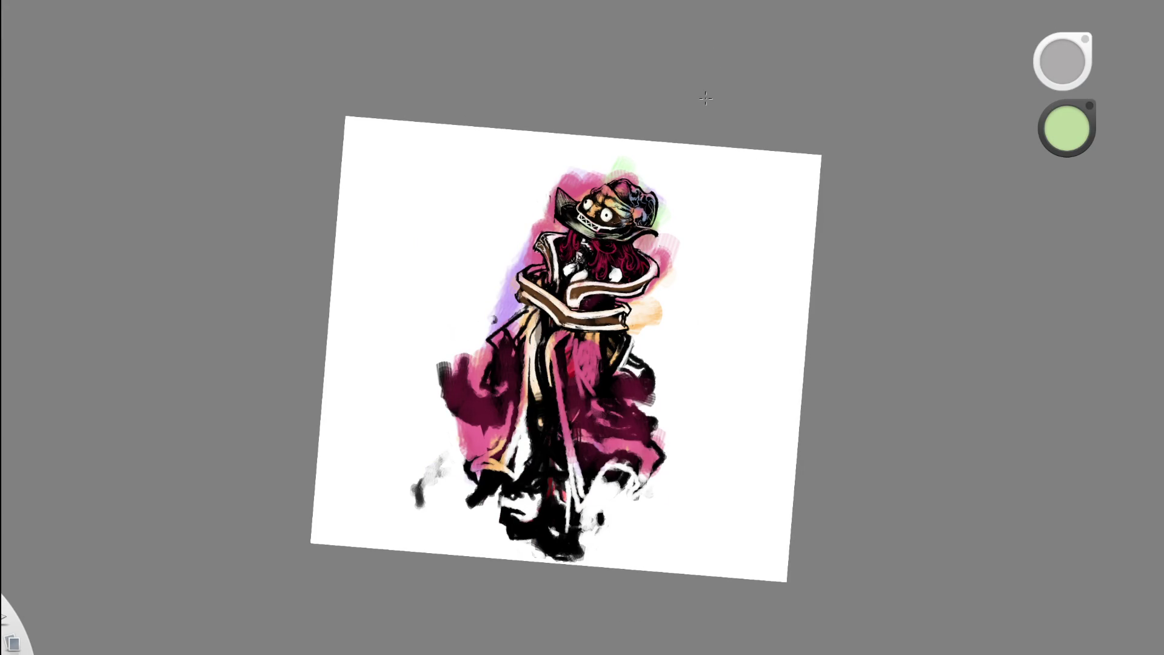
key("space")
left_click_drag(607, 227, 565, 196)
mouse_move(572, 171)
left_mouse_down()
mouse_move(603, 161)
mouse_move(655, 227)
mouse_move(649, 176)
mouse_move(703, 182)
left_mouse_up()
- Try a small pale-green stroke on blank canvas beside the figure
key("space")
left_click_drag(639, 229, 472, 269)
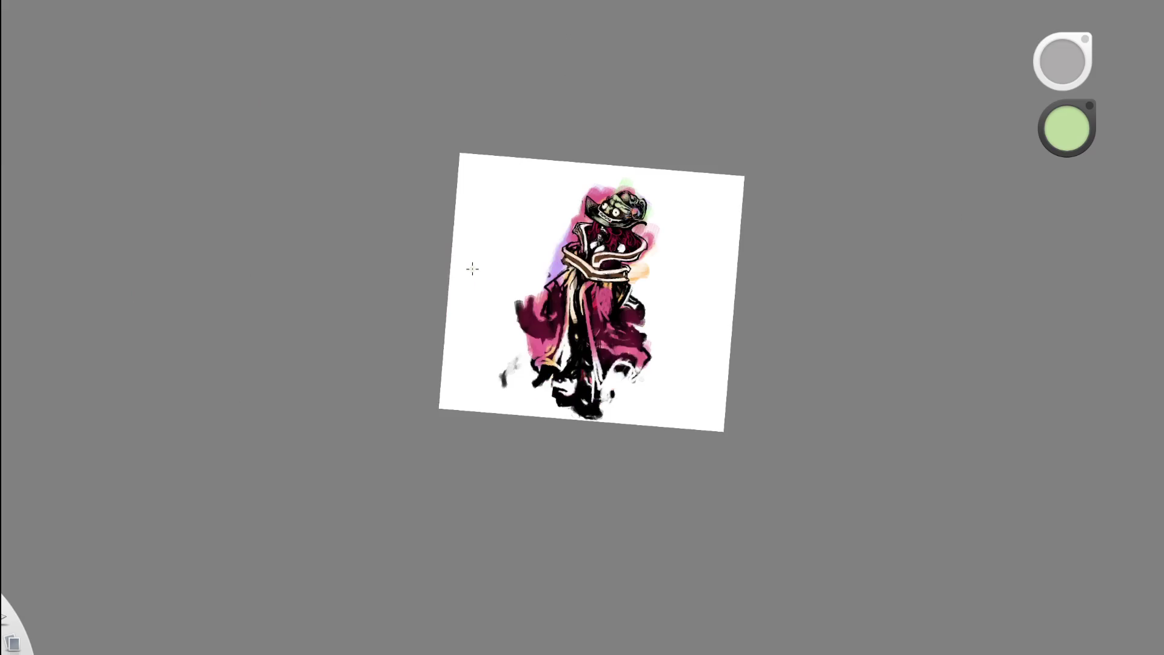
left_click_drag(691, 57, 581, 300)
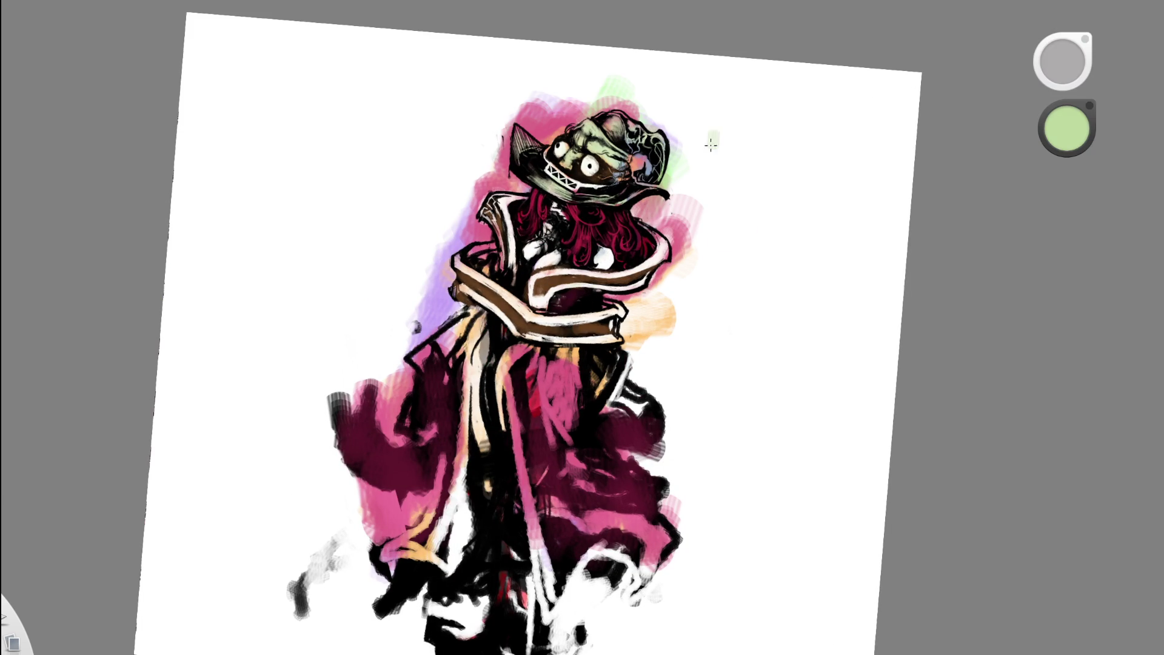
left_click_drag(662, 224, 654, 595)
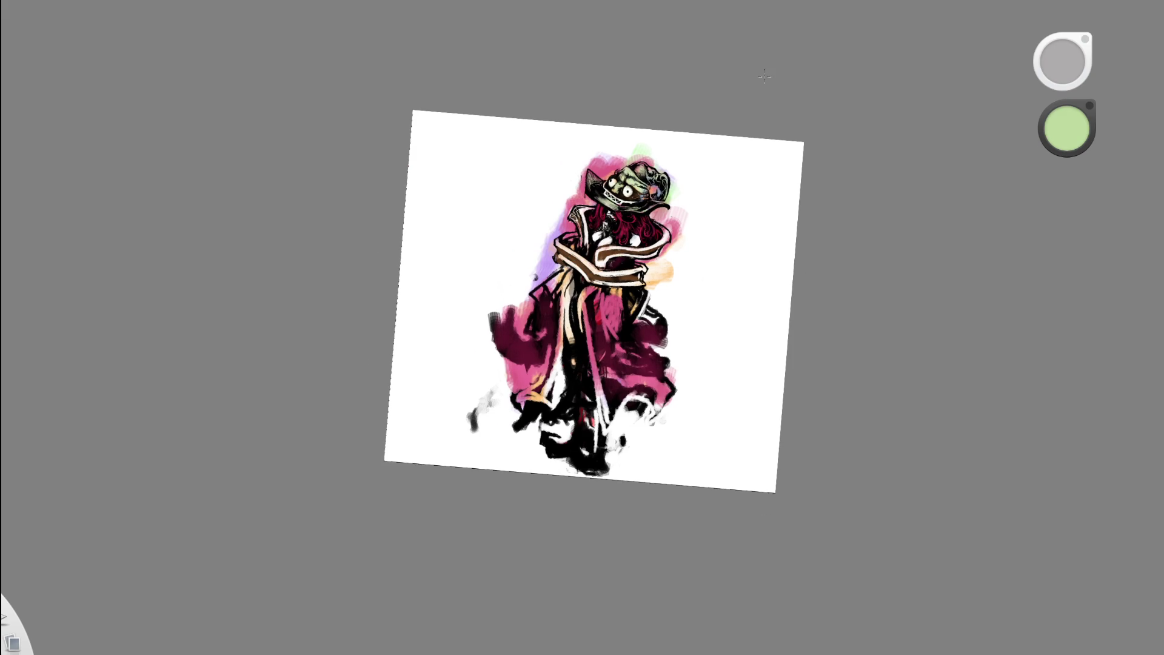
left_click_drag(683, 246, 740, 203)
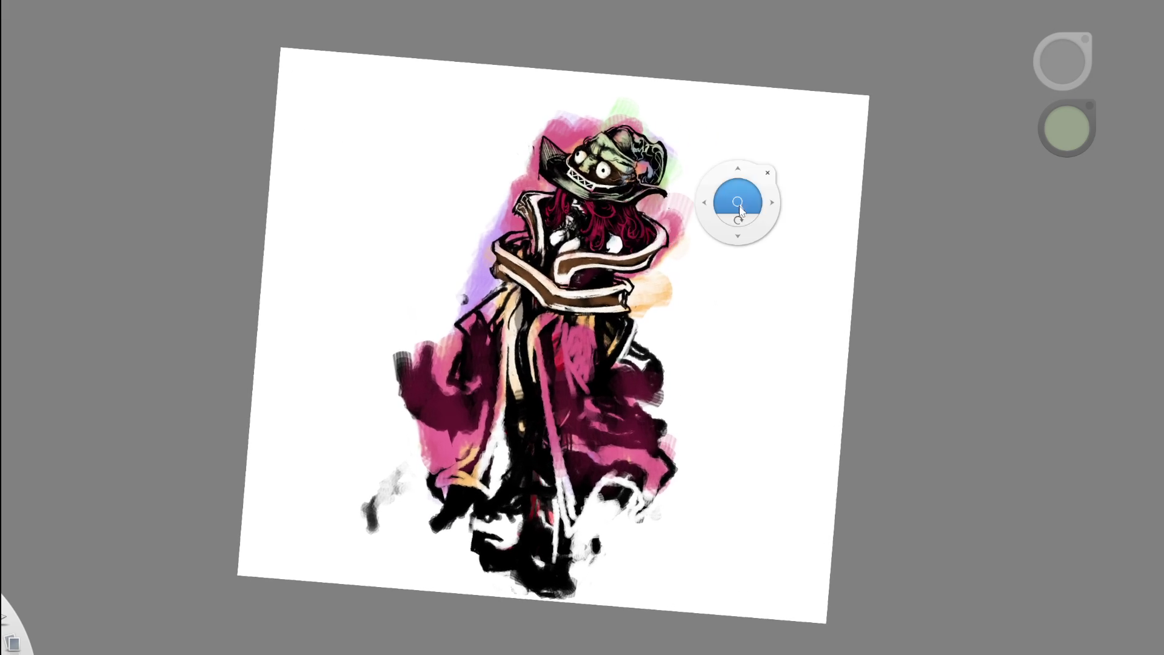
mouse_move(629, 213)
left_mouse_down()
mouse_move(716, 147)
mouse_move(709, 123)
left_mouse_up()
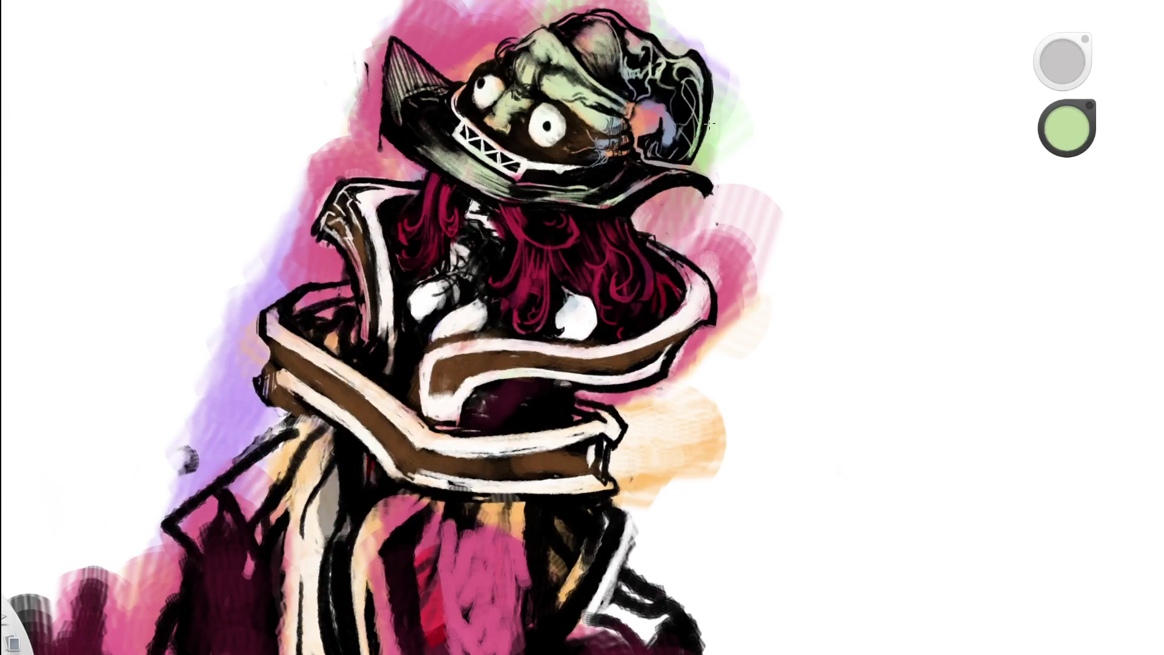
left_click_drag(1000, 327, 997, 313)
left_click_drag(636, 225, 1057, 507)
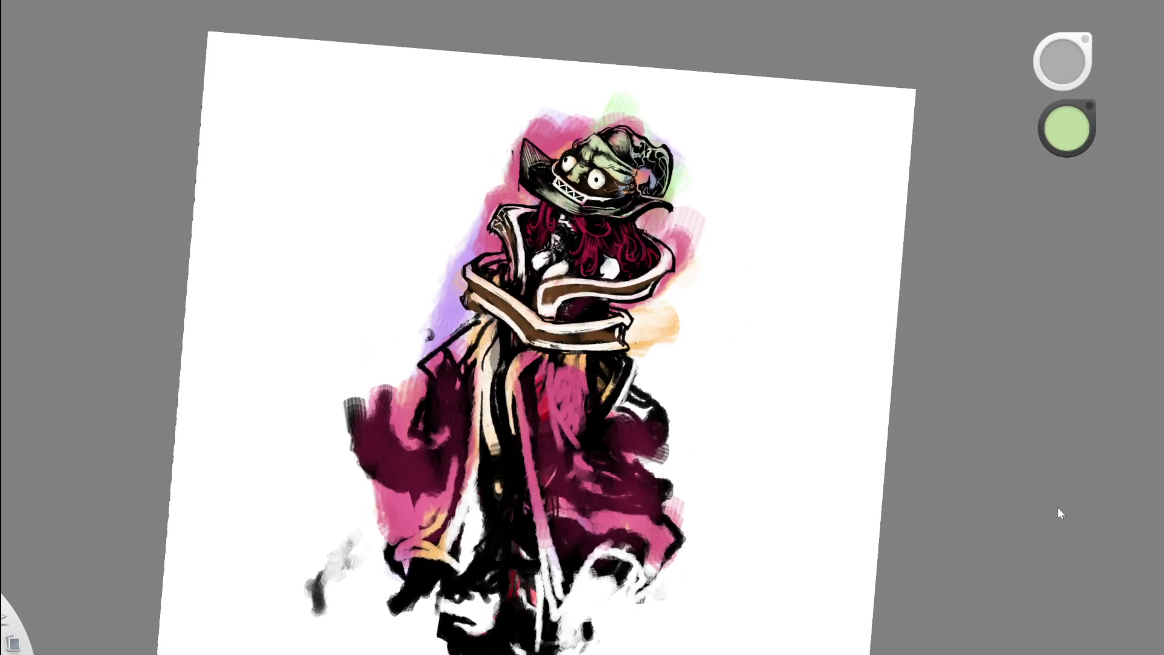
mouse_move(636, 228)
left_mouse_down()
mouse_move(617, 198)
mouse_move(764, 90)
mouse_move(655, 208)
mouse_move(737, 119)
left_mouse_up()
- Undo the green colouring on the hat and face, then review the whole figure
key("ctrl+z")
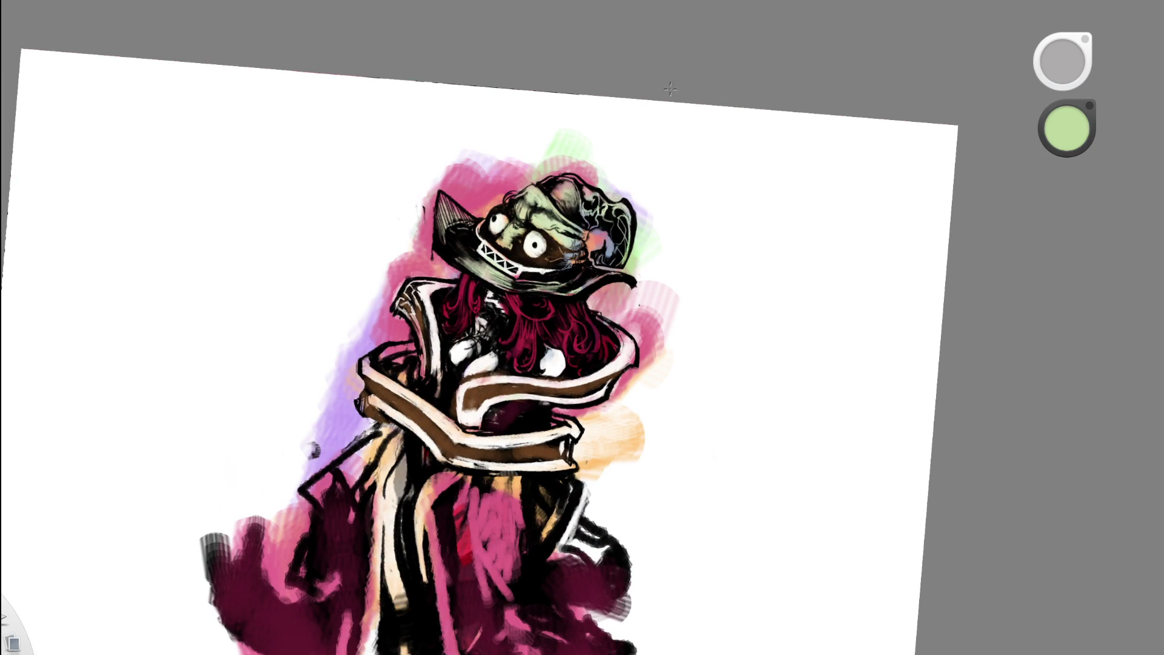
mouse_move(563, 273)
left_mouse_down()
mouse_move(631, 153)
mouse_move(673, 119)
left_mouse_up()
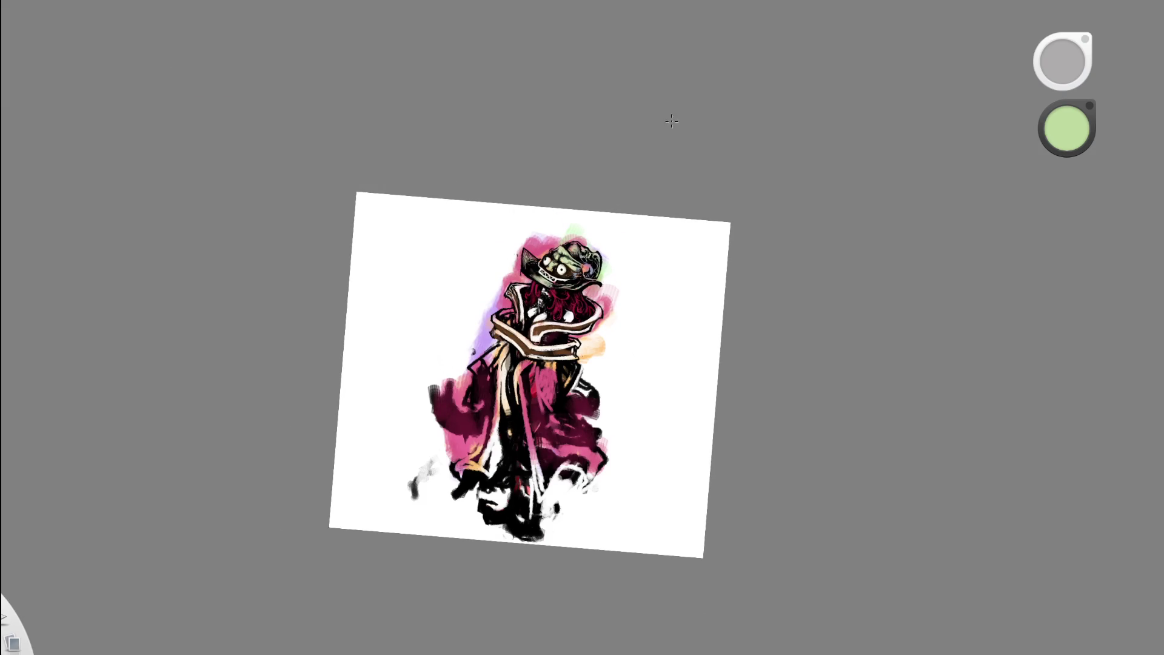
left_click_drag(649, 178, 675, 156)
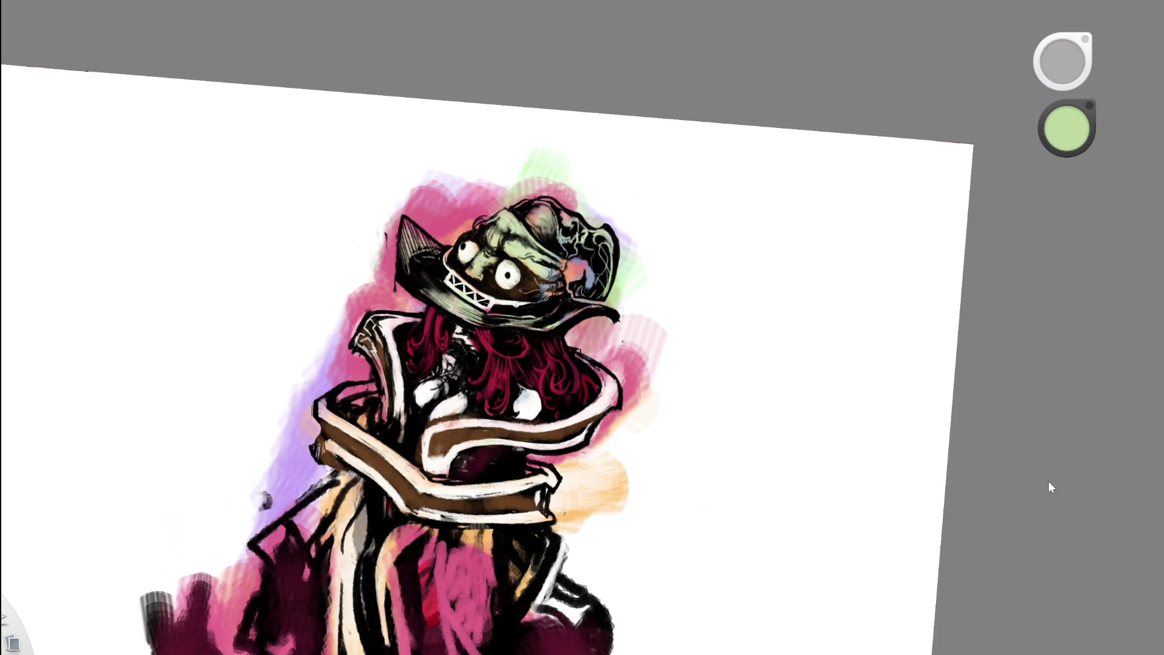
key("alt")
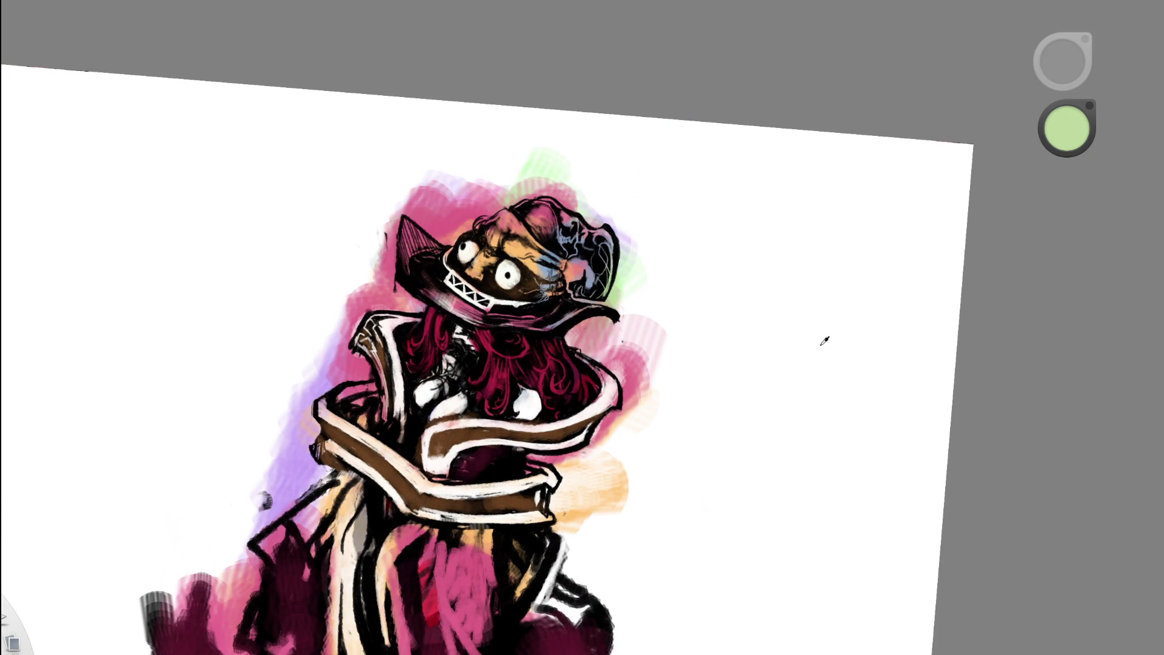
left_click(527, 228)
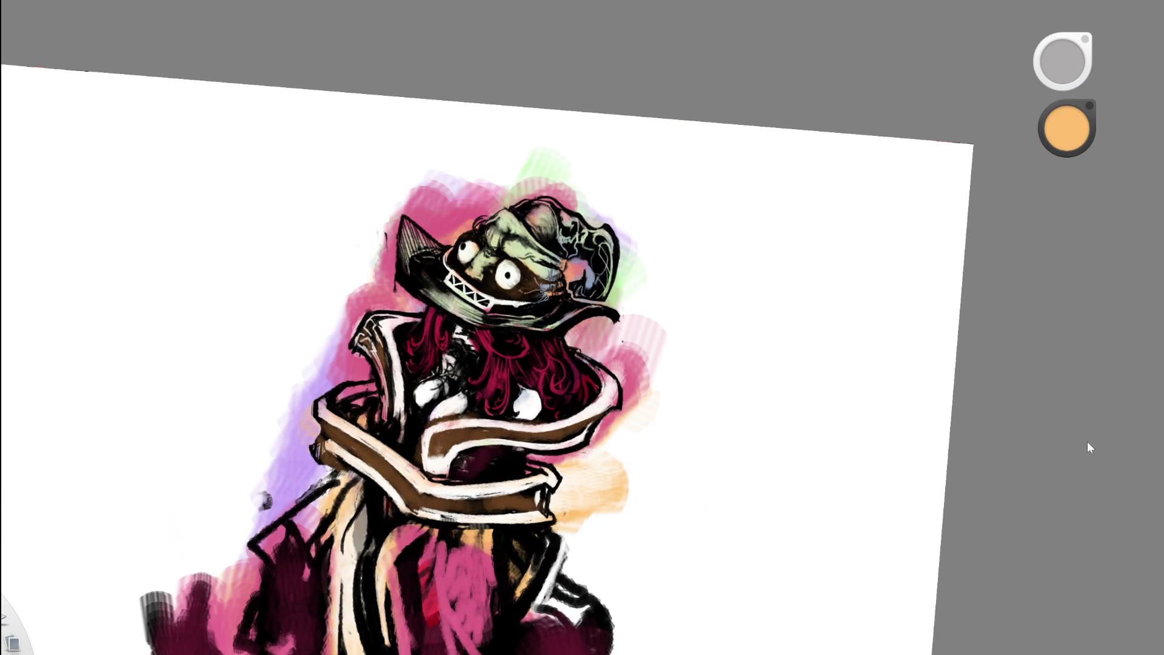
scroll(528, 176, "up", 5)
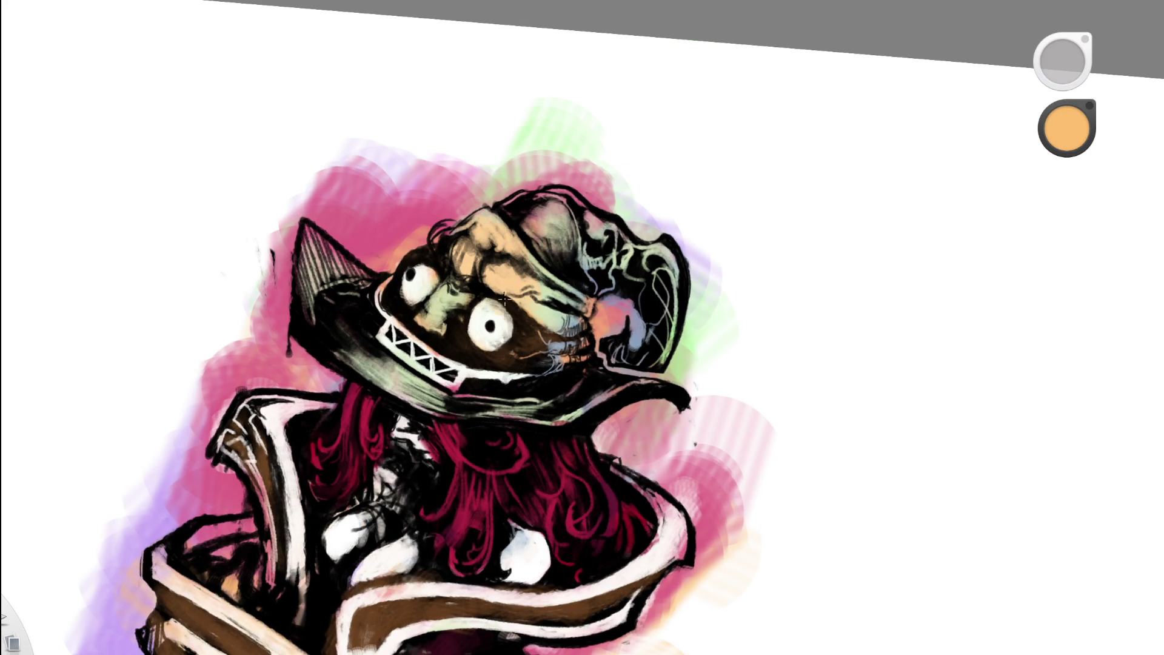
left_click_drag(485, 312, 494, 336)
left_click_drag(421, 280, 414, 287)
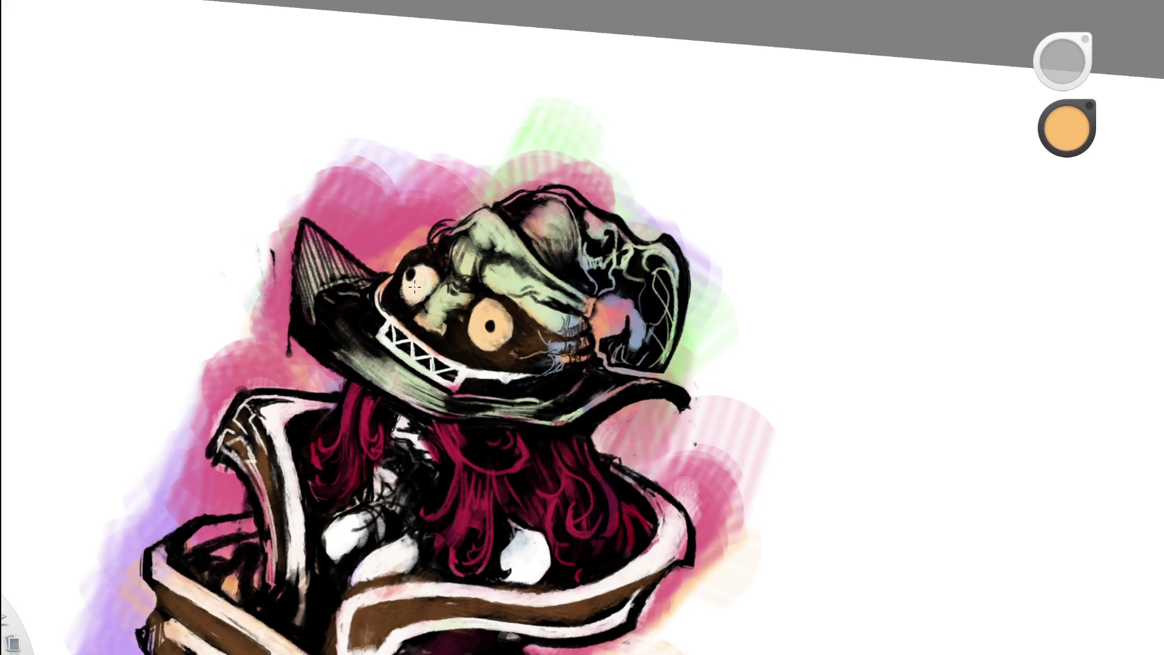
left_click_drag(546, 252, 362, 385)
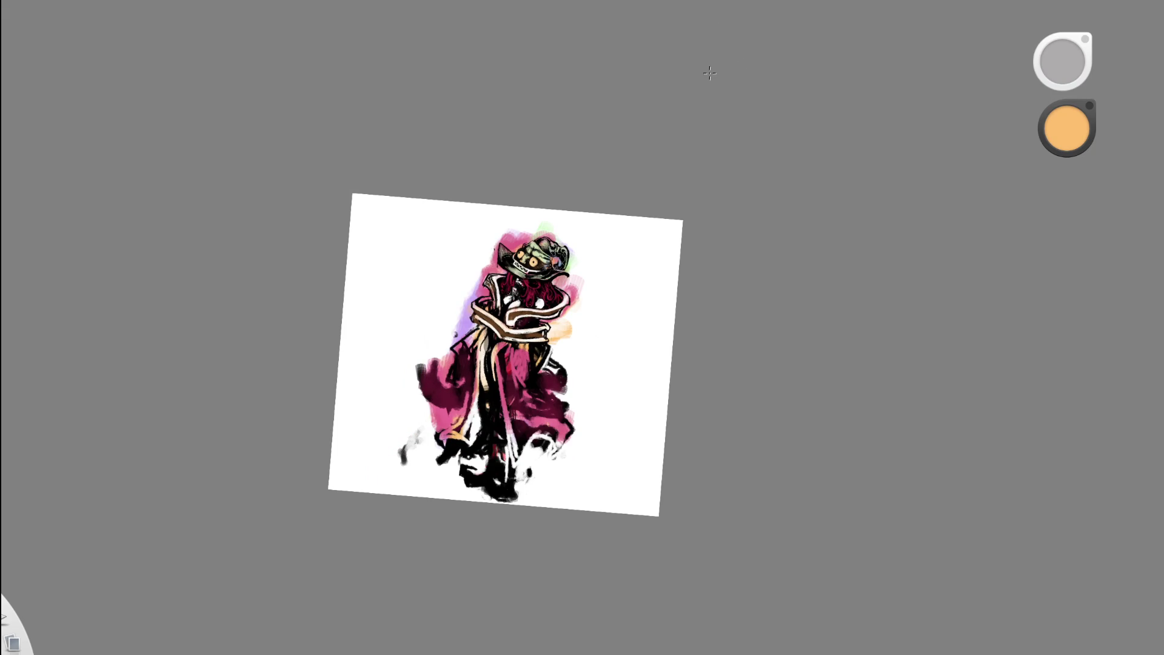
mouse_move(544, 250)
left_mouse_down()
mouse_move(534, 243)
mouse_move(490, 296)
left_mouse_up()
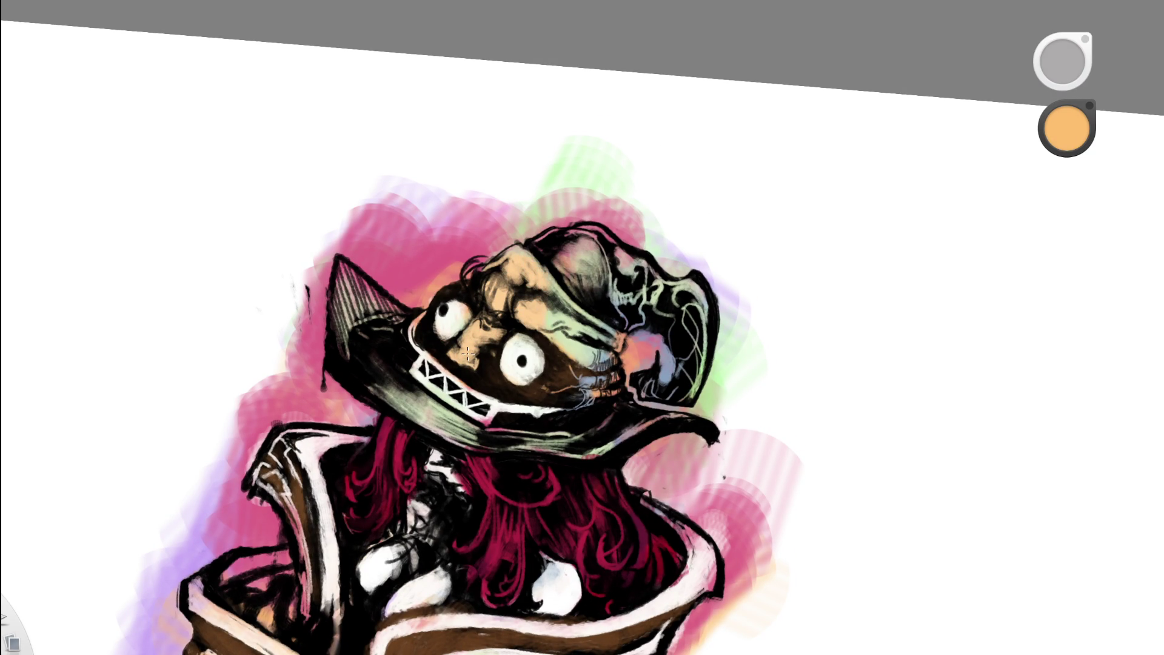
key("Home")
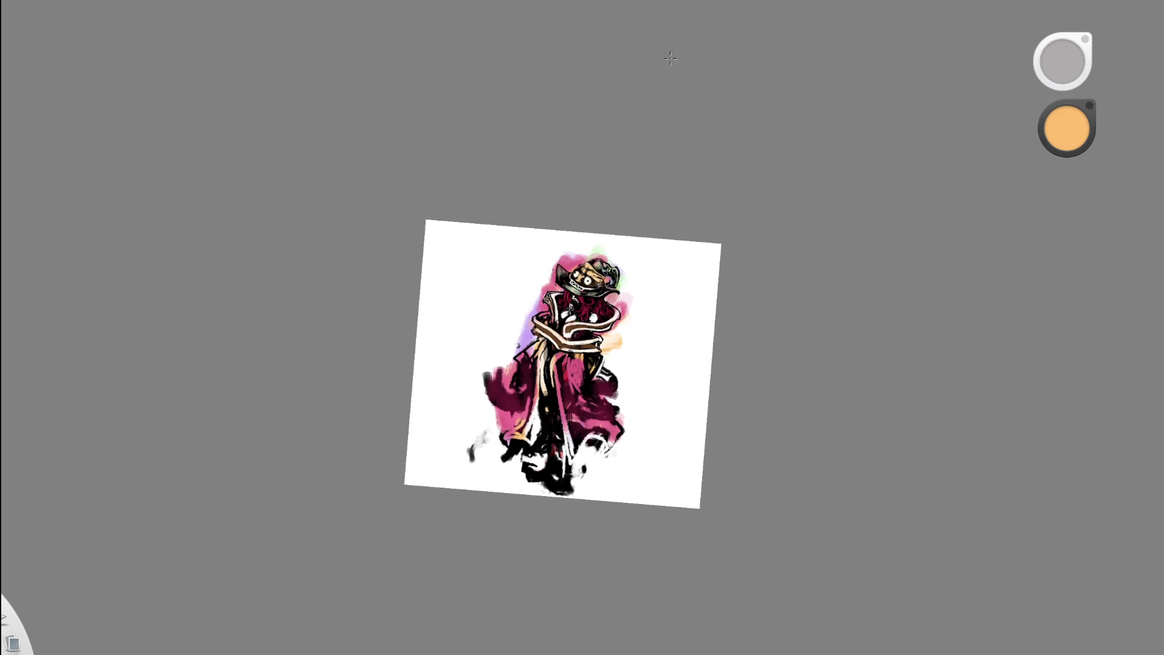
scroll(614, 271, "up", 5)
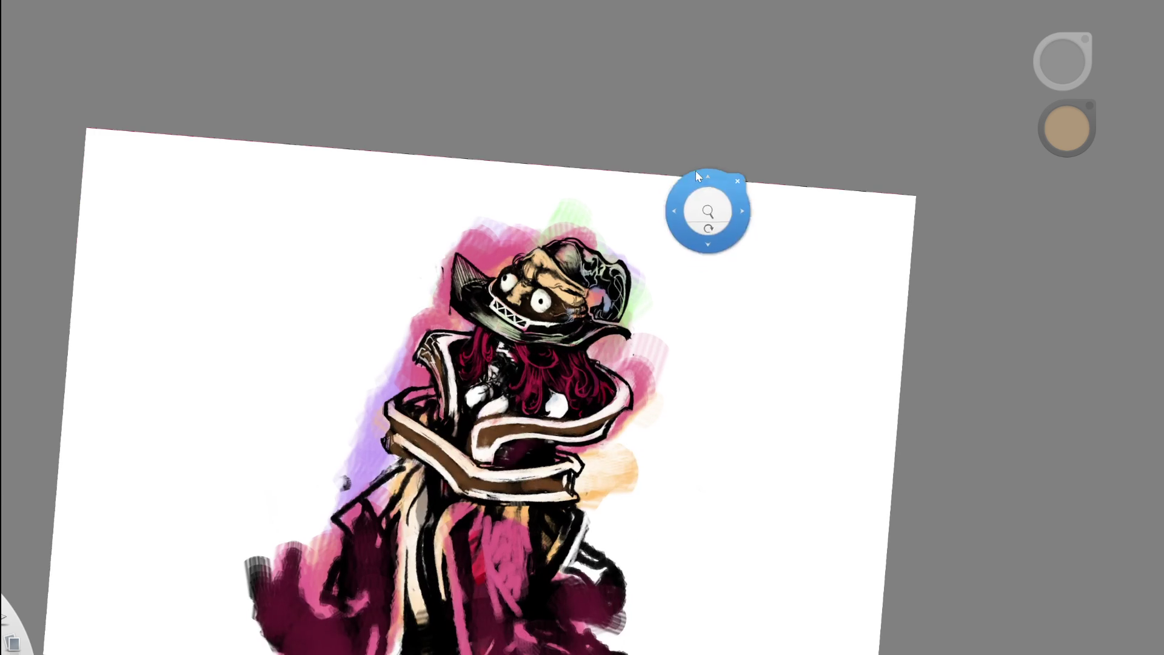
left_click(620, 267, "alt")
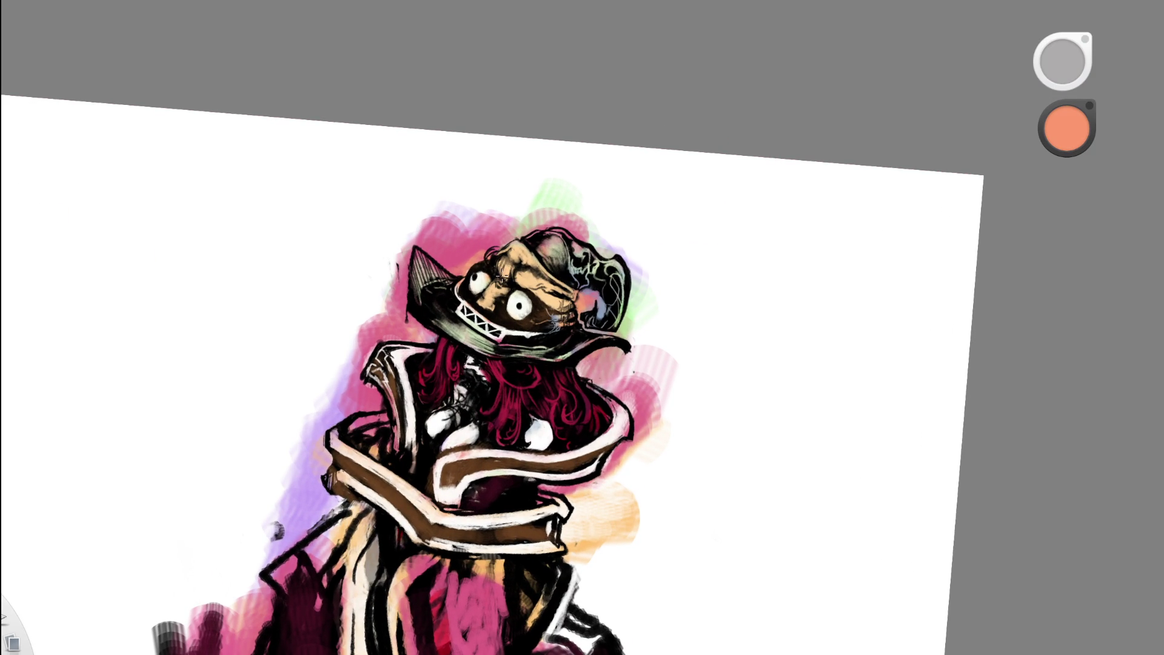
- Brush a salmon highlight over the forehead and face
mouse_move(504, 263)
left_mouse_down()
mouse_move(523, 277)
mouse_move(503, 261)
left_mouse_up()
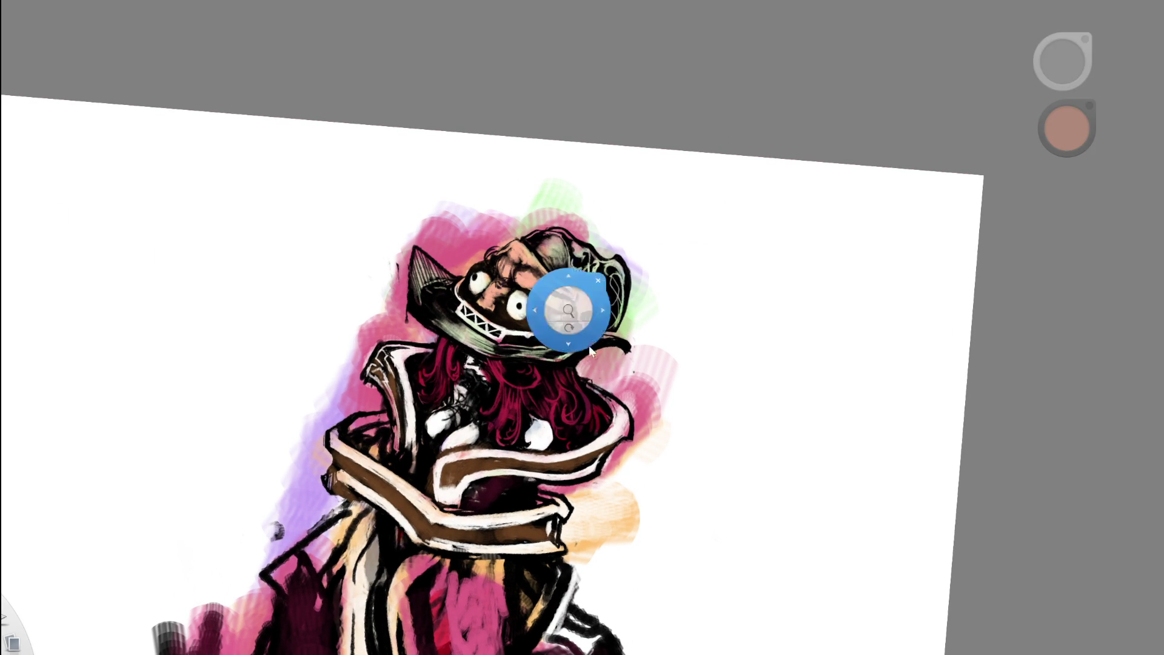
left_click_drag(558, 299, 444, 335)
left_click_drag(605, 303, 471, 253)
- Sample lavender from the drawing and add a small touch below the eyes
left_click(466, 178, "alt")
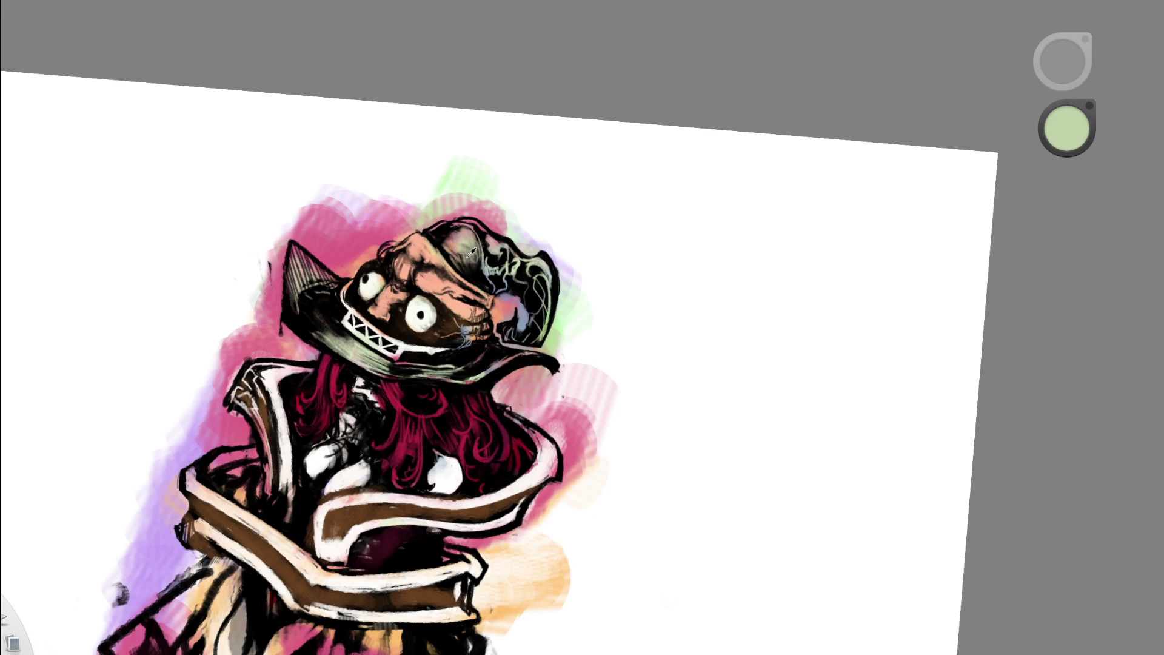
left_click(330, 194, "alt")
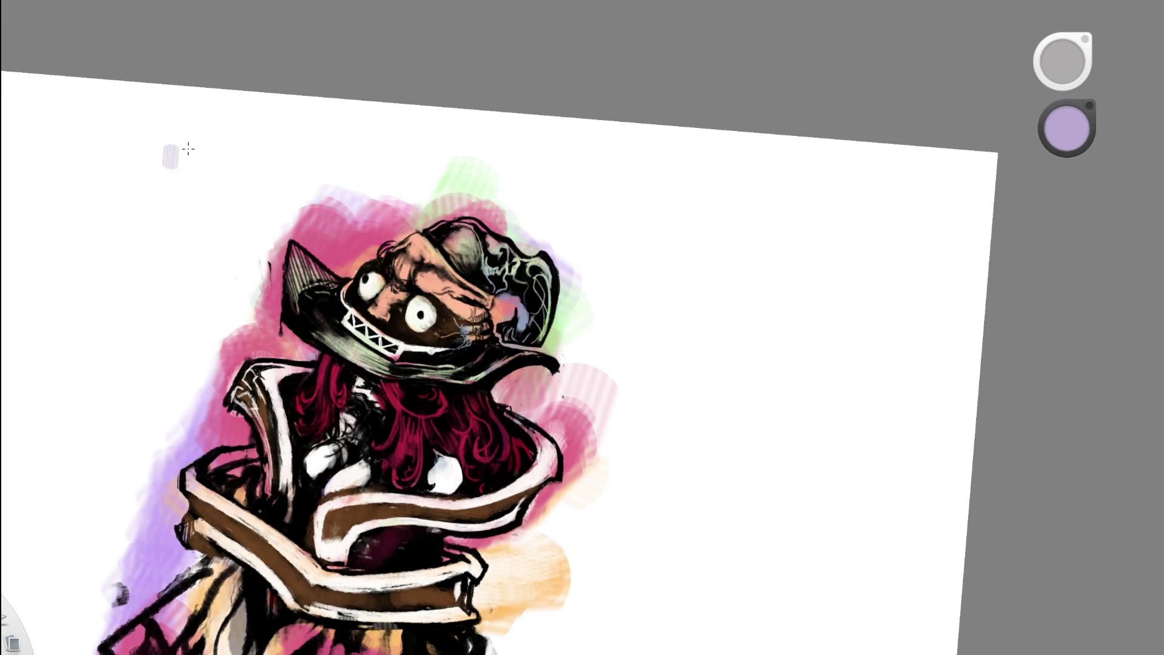
left_click_drag(380, 297, 373, 280)
scroll(481, 259, "down", 5)
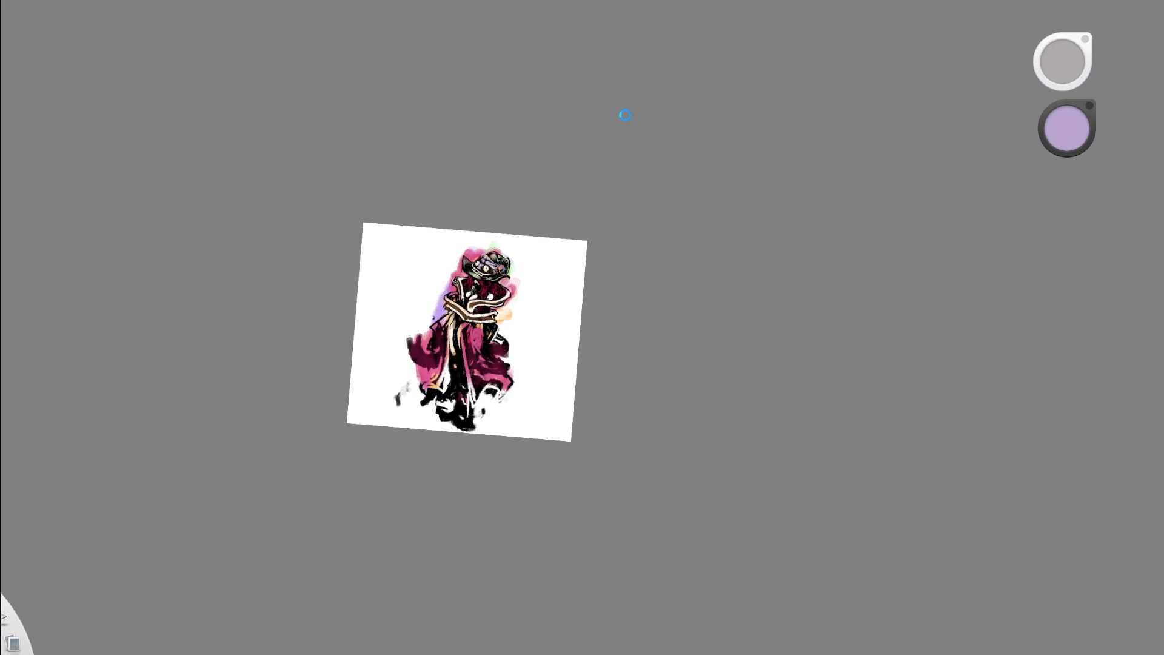
- Frame the head and hide then restore the colour washes to check the line art
key("space")
left_click_drag(508, 256, 663, 194)
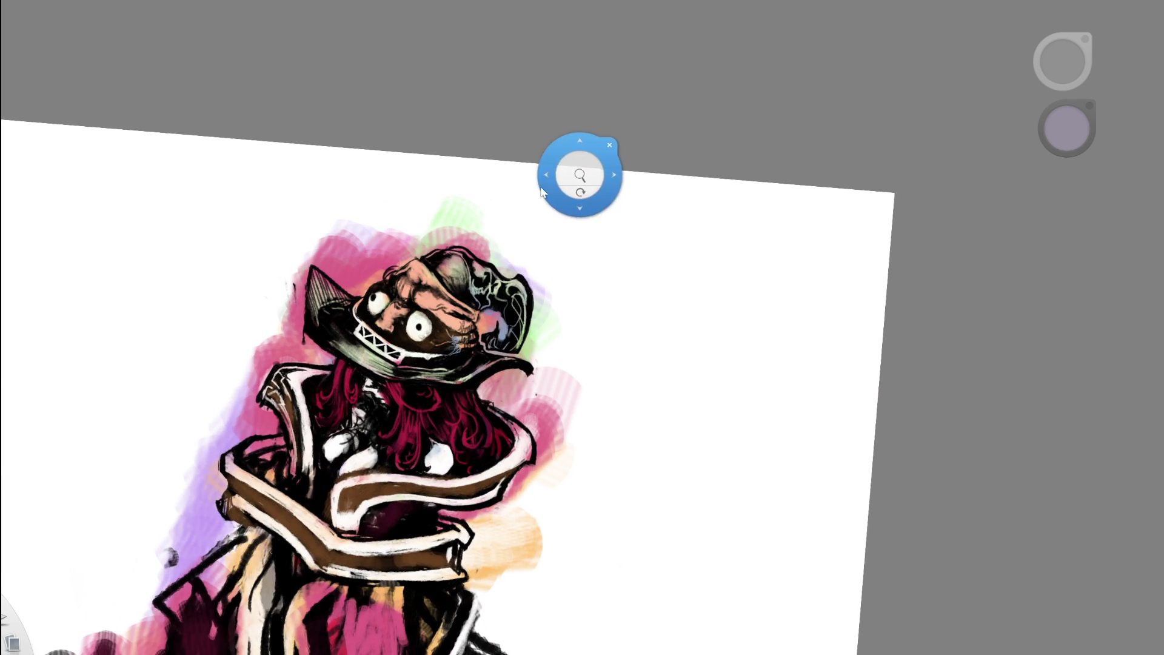
left_click_drag(562, 321, 557, 237)
mouse_move(536, 369)
left_mouse_down()
mouse_move(538, 322)
mouse_move(533, 351)
mouse_move(514, 363)
left_mouse_up()
key("space")
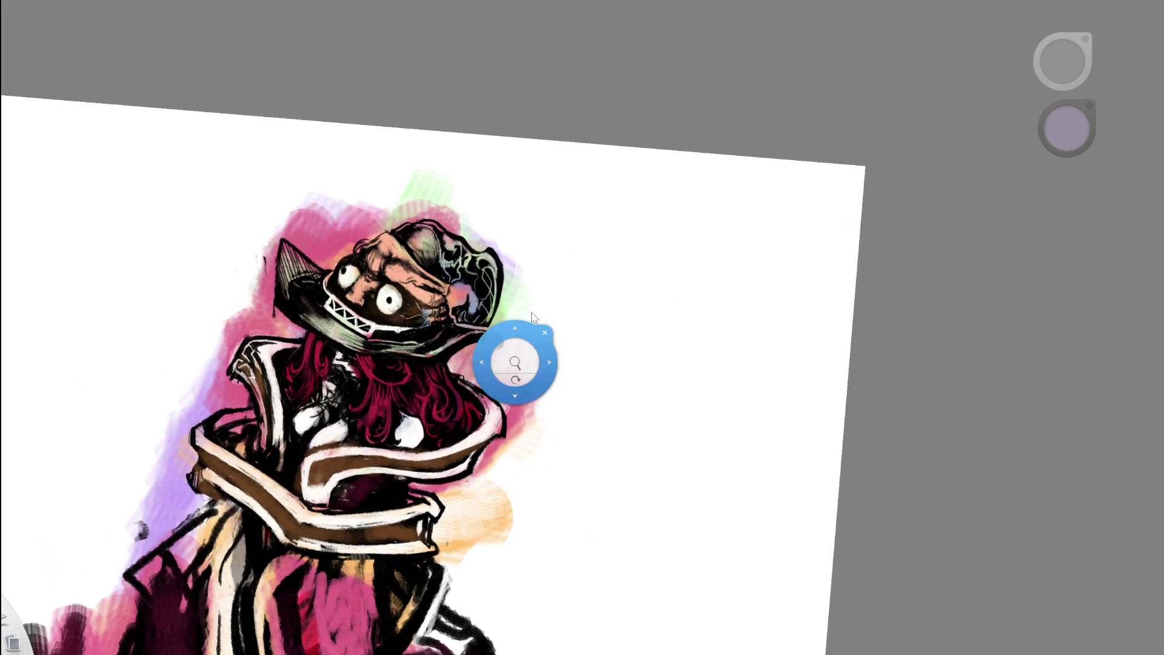
left_click_drag(529, 213, 520, 245)
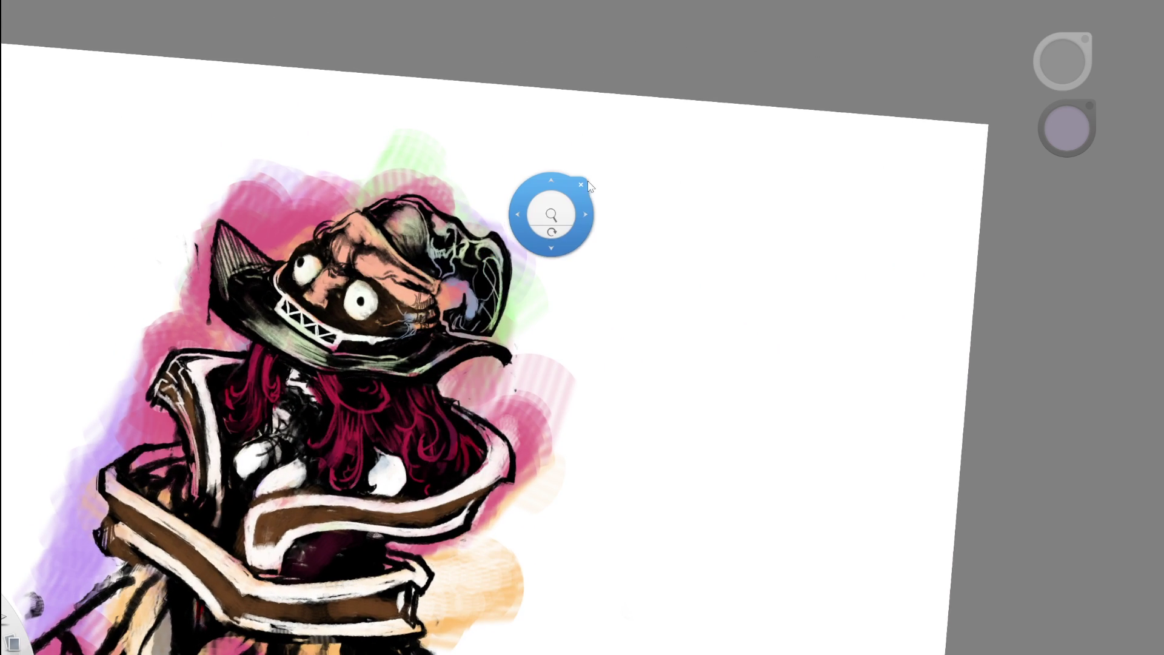
left_click_drag(551, 214, 527, 218)
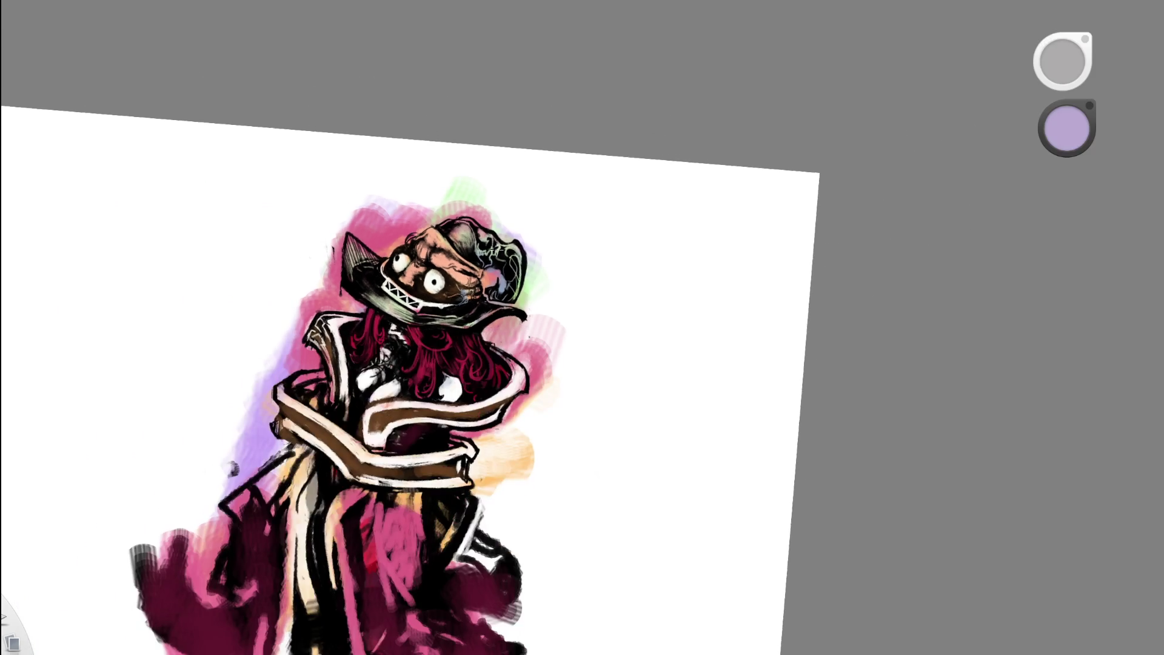
key("ctrl+z")
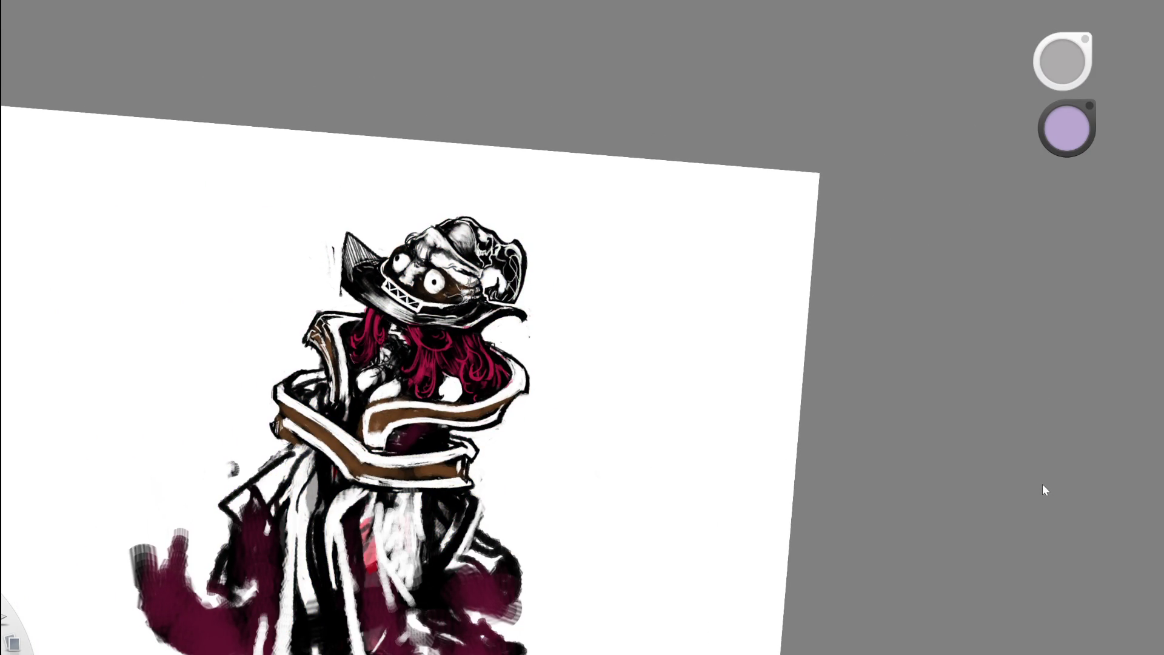
key("ctrl+y")
- Try near-black shading strokes on the face, then undo them
mouse_move(571, 225)
left_mouse_down()
mouse_move(514, 244)
mouse_move(643, 173)
left_mouse_up()
mouse_move(616, 224)
left_mouse_down()
mouse_move(496, 344)
mouse_move(579, 240)
left_mouse_up()
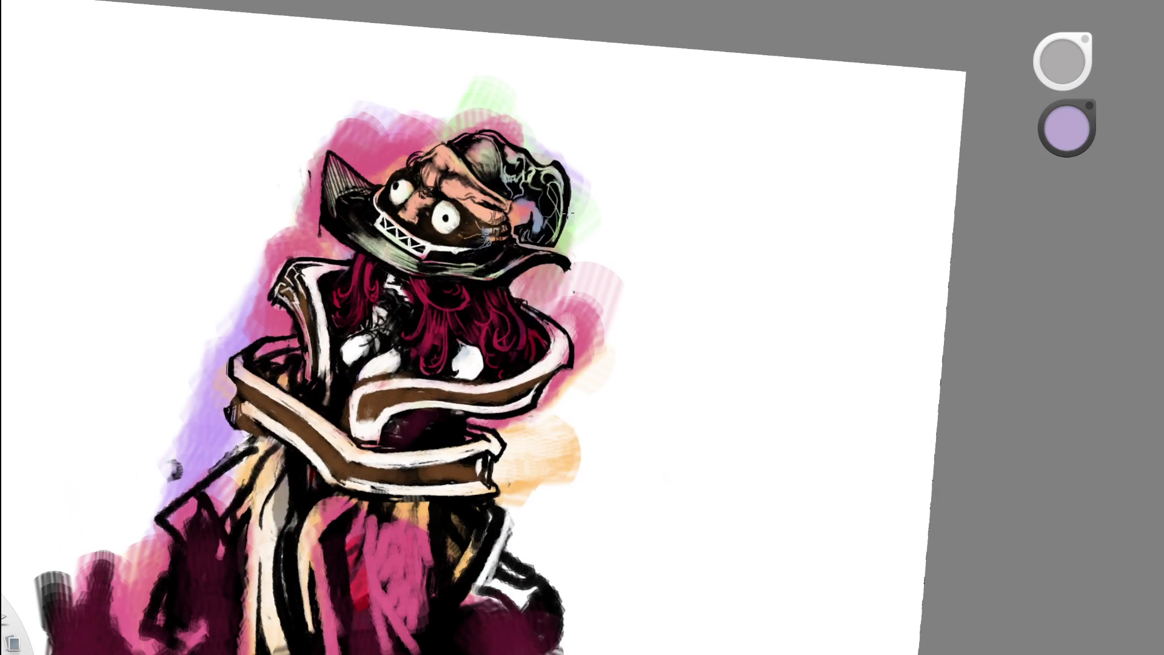
mouse_move(534, 238)
left_mouse_down()
mouse_move(533, 298)
mouse_move(527, 239)
mouse_move(606, 163)
left_mouse_up()
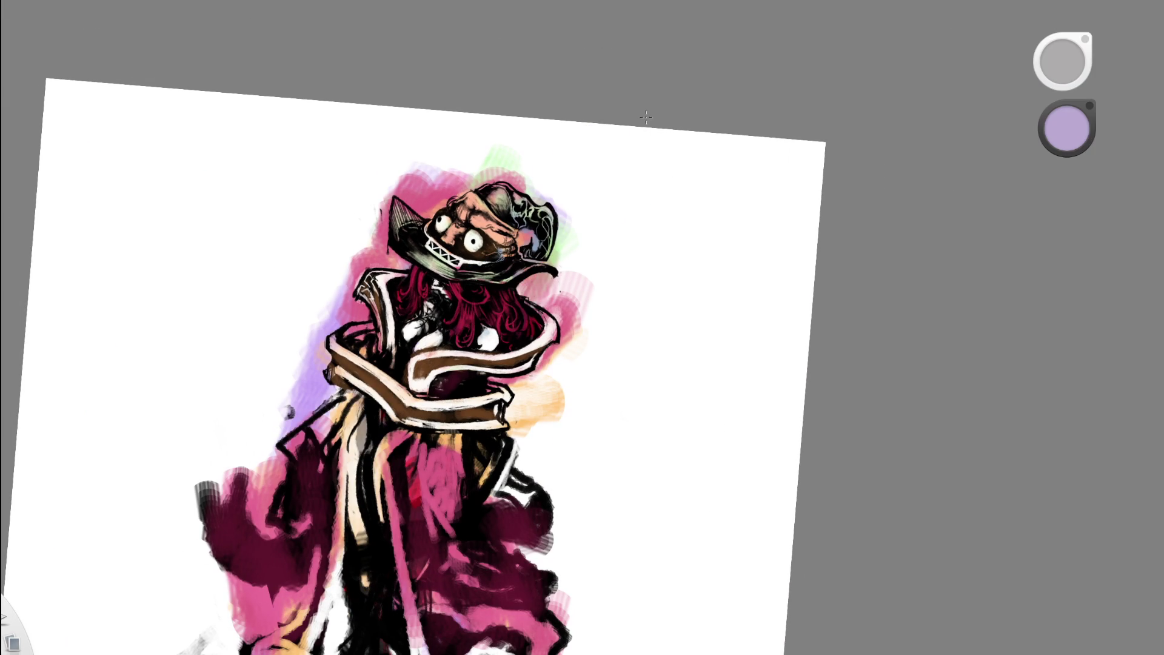
left_click_drag(530, 197, 444, 241)
left_click(443, 241, "alt")
mouse_move(490, 174)
left_mouse_down()
mouse_move(456, 180)
mouse_move(425, 132)
mouse_move(520, 232)
mouse_move(529, 183)
left_mouse_up()
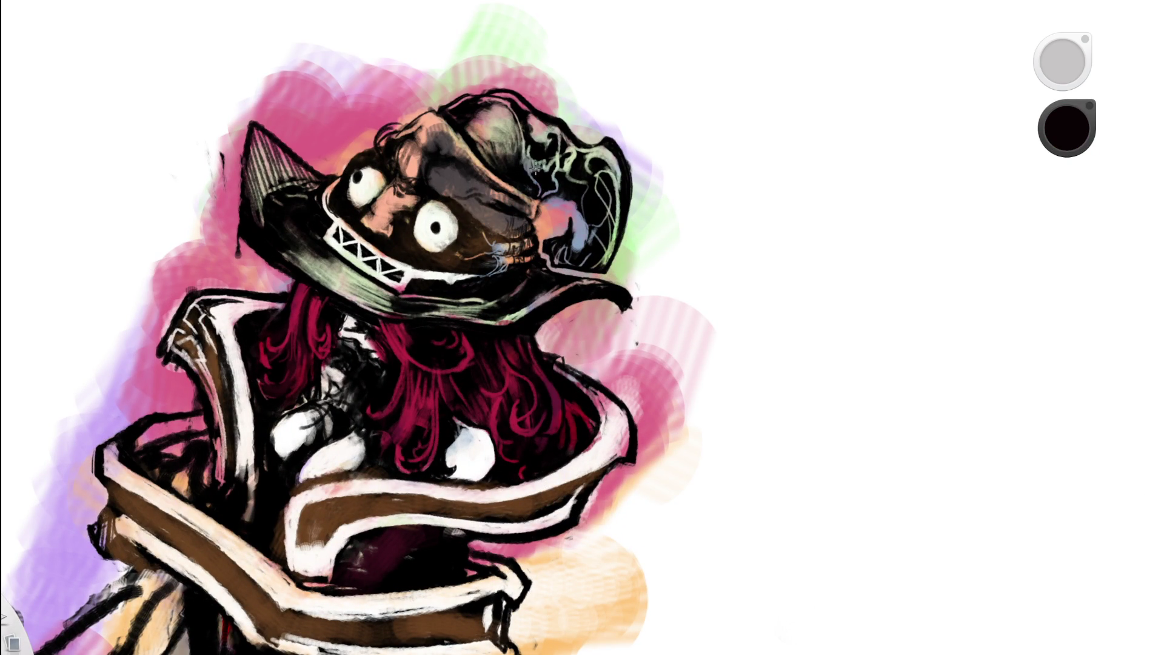
key("ctrl+z")
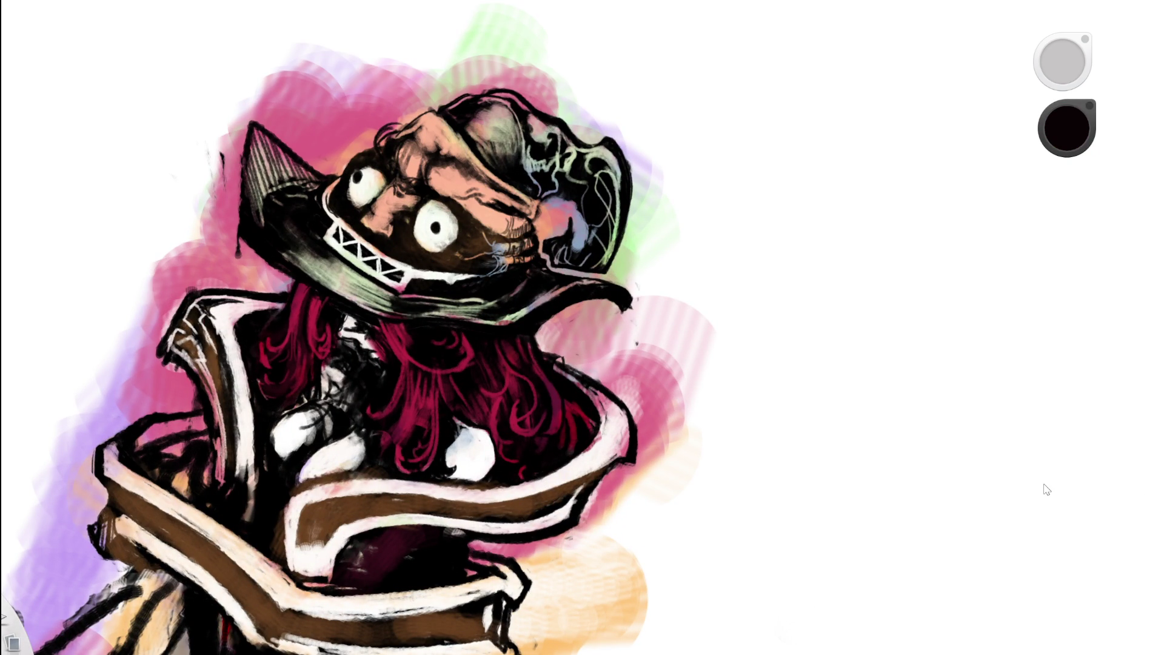
- Toggle the colour off and on over the line art to compare
key("ctrl+z")
key("ctrl+y")
key("ctrl+z")
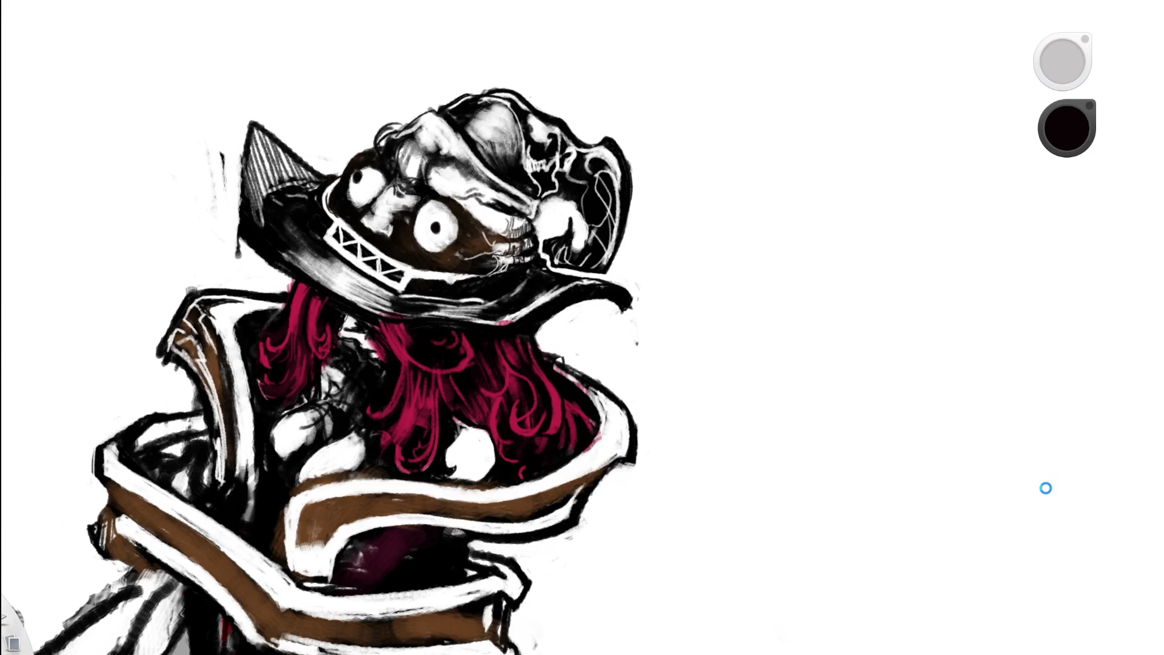
key("ctrl+y")
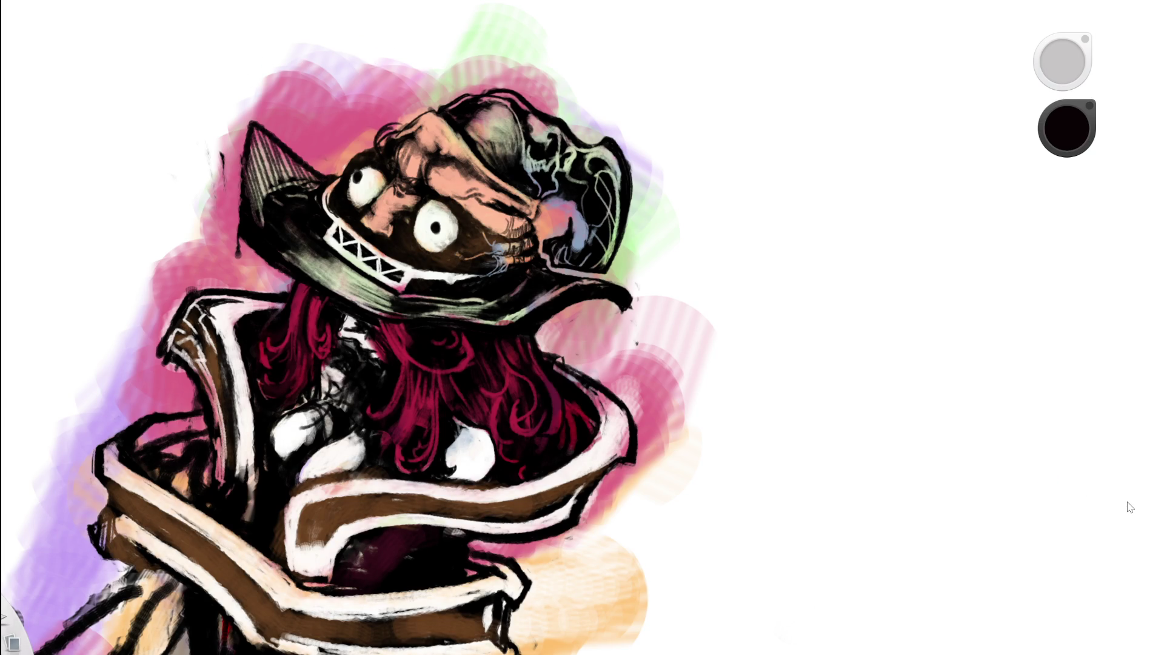
left_click_drag(645, 281, 469, 351)
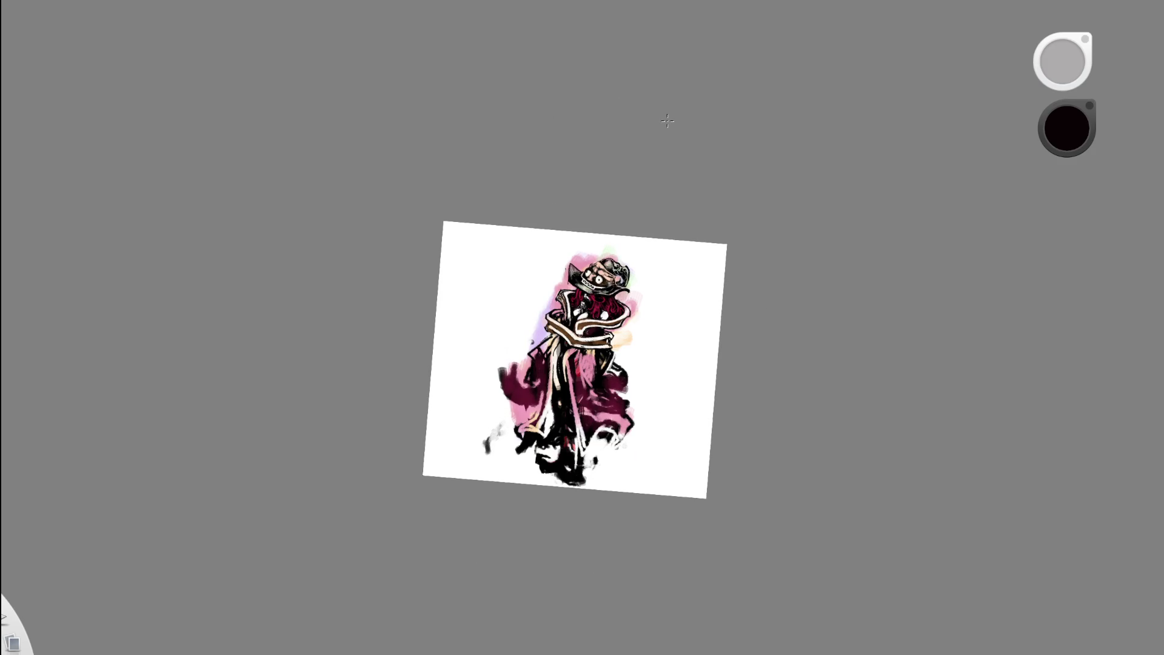
left_click_drag(623, 252, 568, 250)
key("e")
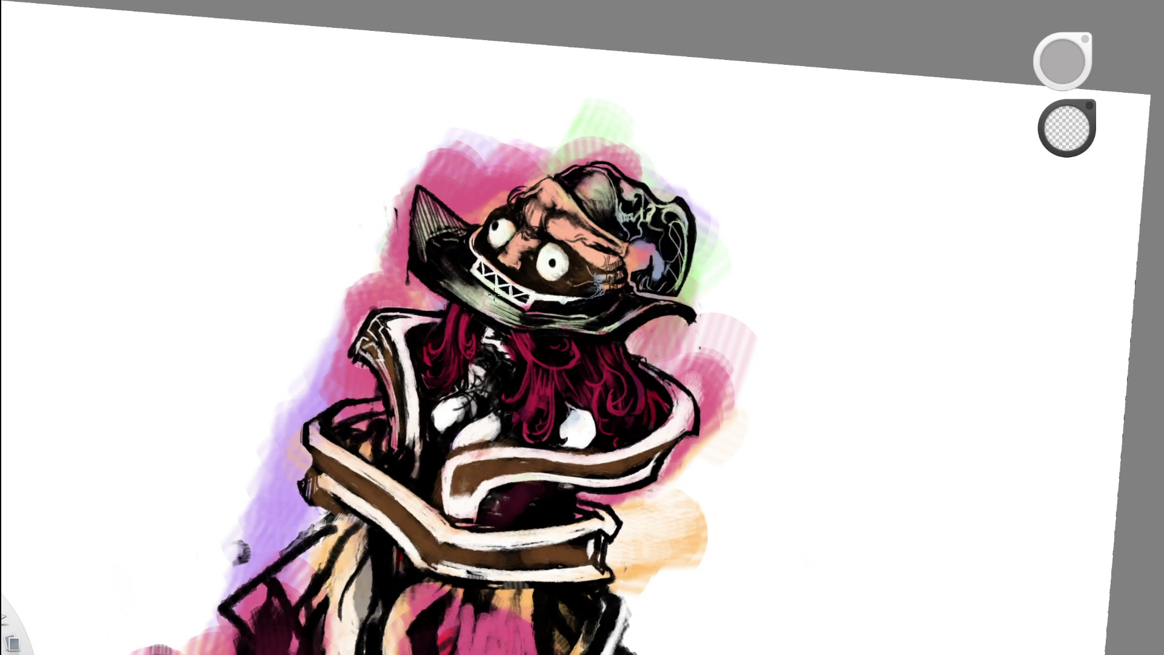
scroll(481, 297, "down", 5)
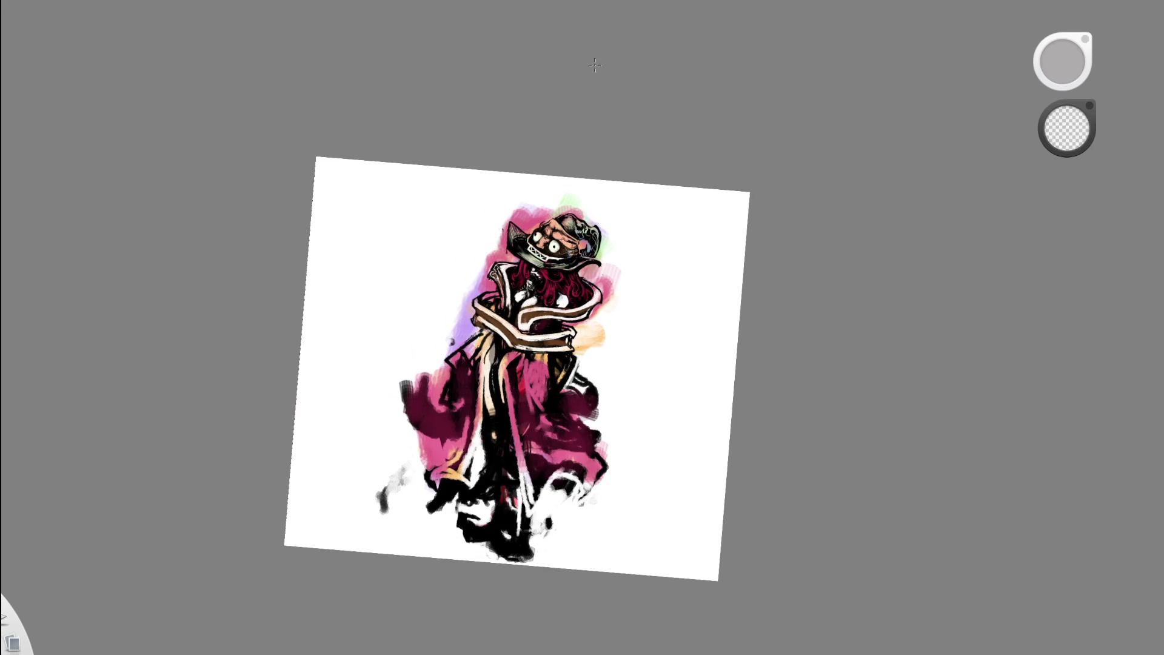
scroll(582, 188, "up", 5)
mouse_move(558, 251)
left_mouse_down()
mouse_move(515, 267)
mouse_move(492, 236)
mouse_move(509, 220)
left_mouse_up()
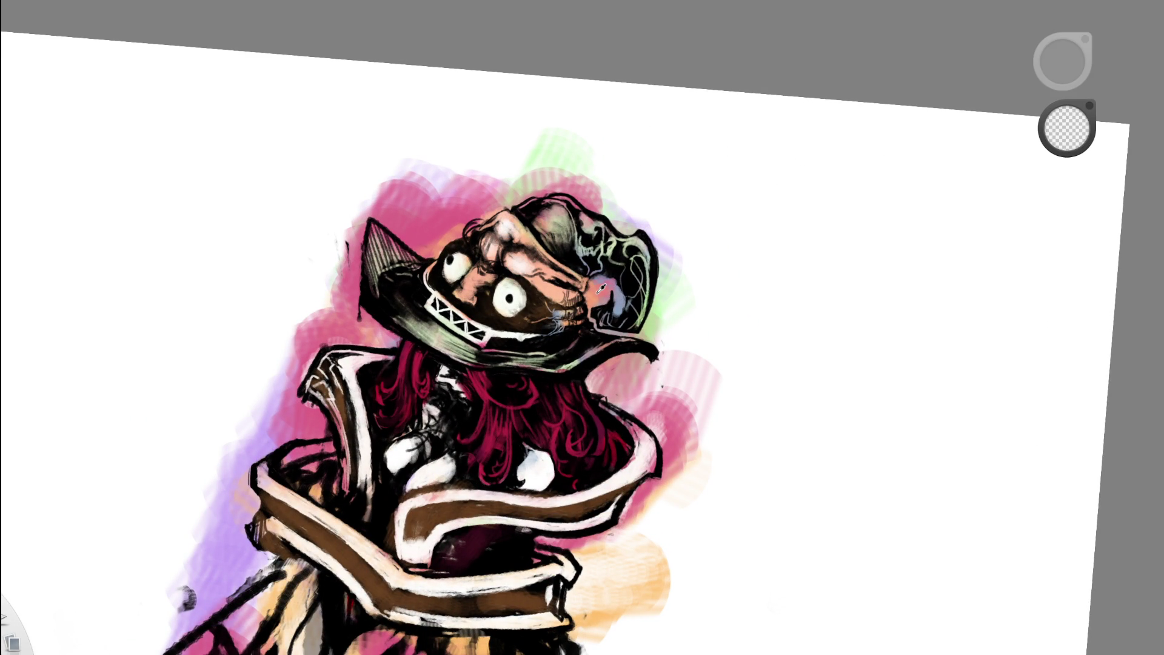
left_click(545, 271)
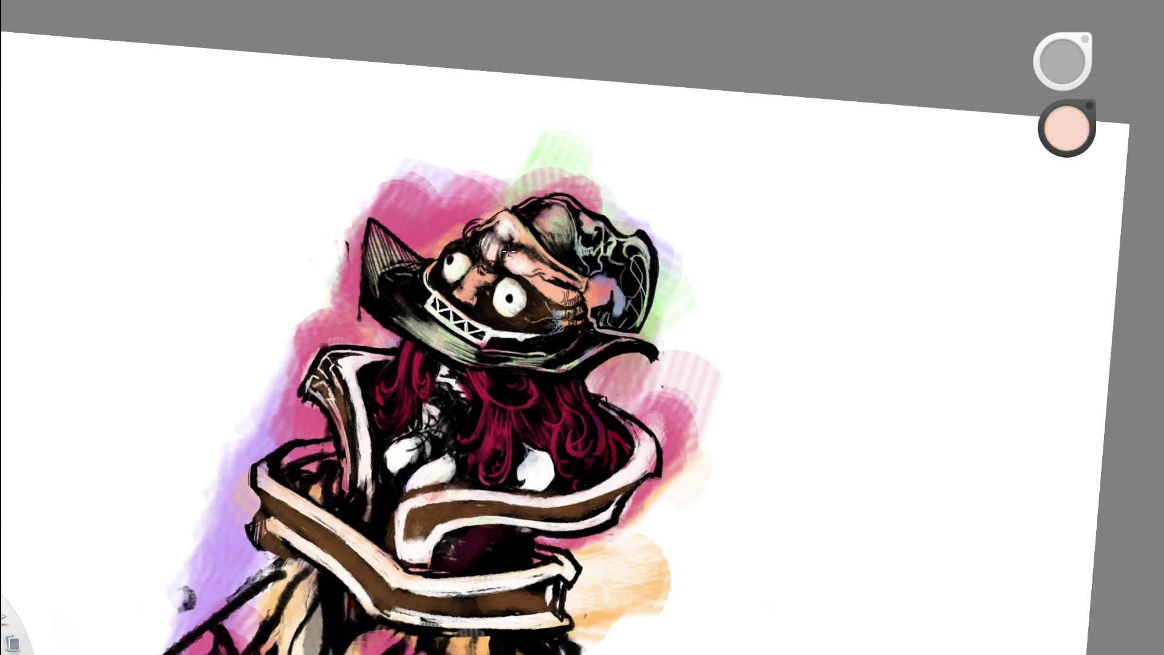
left_click(546, 283)
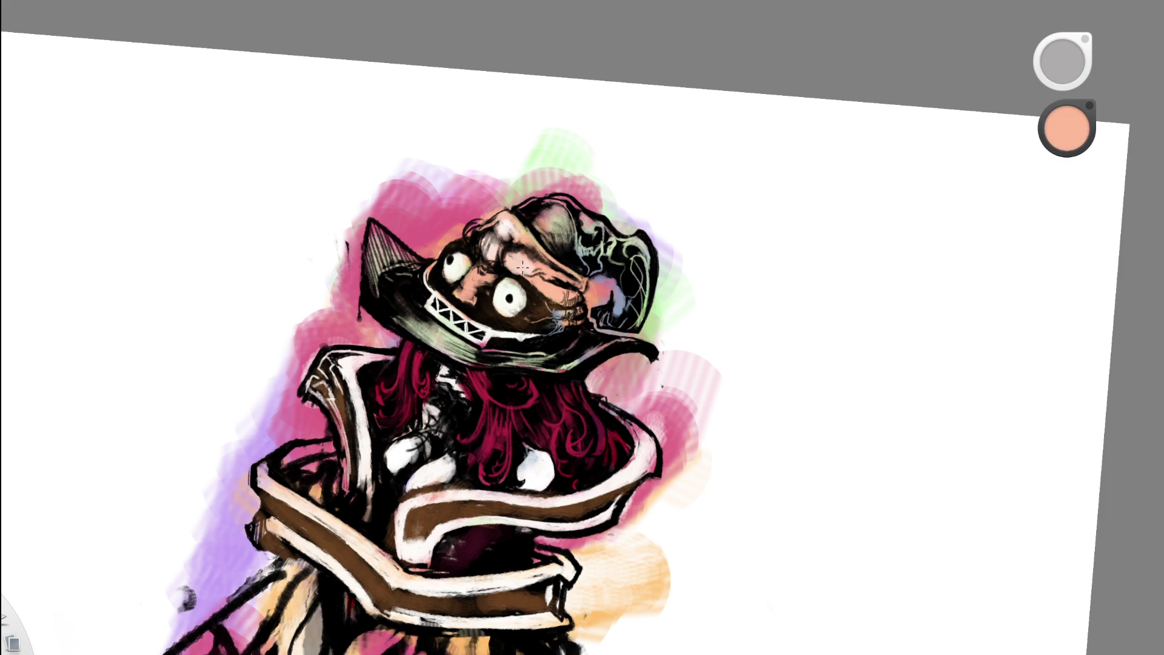
mouse_move(502, 247)
left_mouse_down()
mouse_move(503, 227)
mouse_move(504, 242)
mouse_move(485, 244)
left_mouse_up()
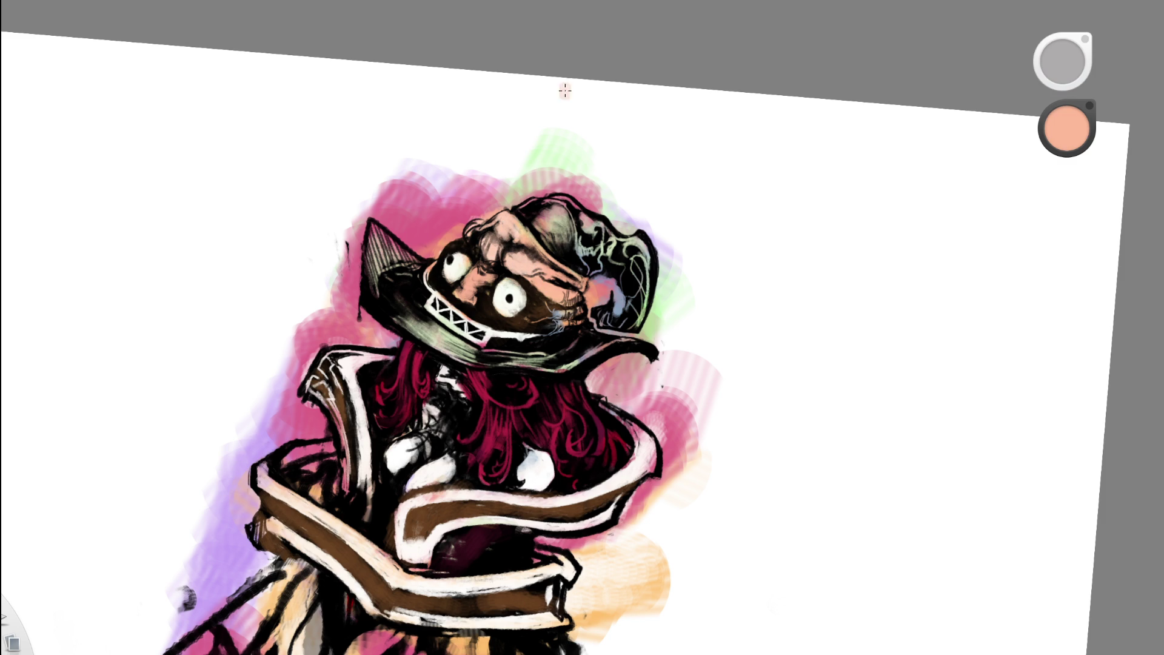
scroll(446, 330, "down", 5)
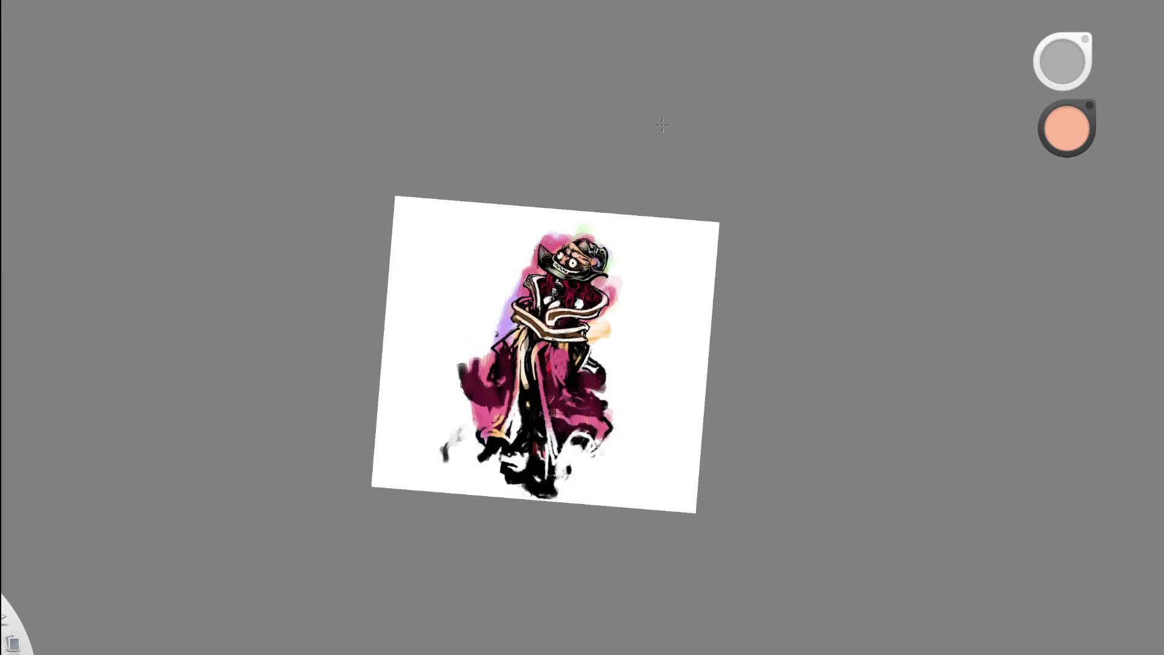
scroll(584, 263, "up", 5)
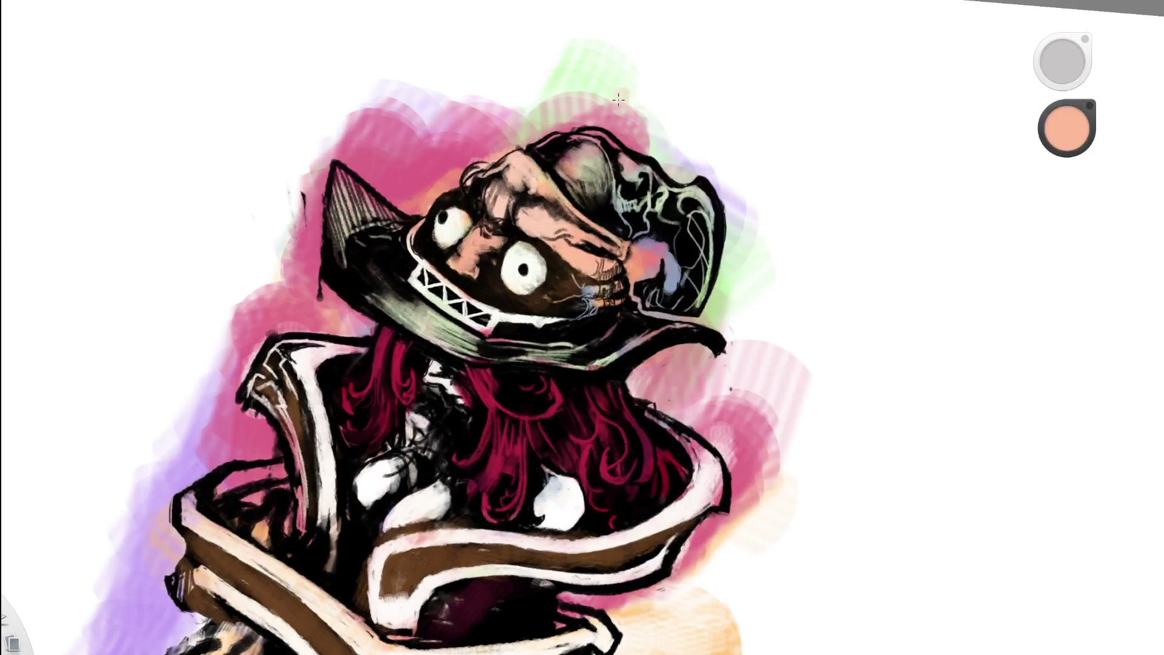
left_click(544, 164, "alt")
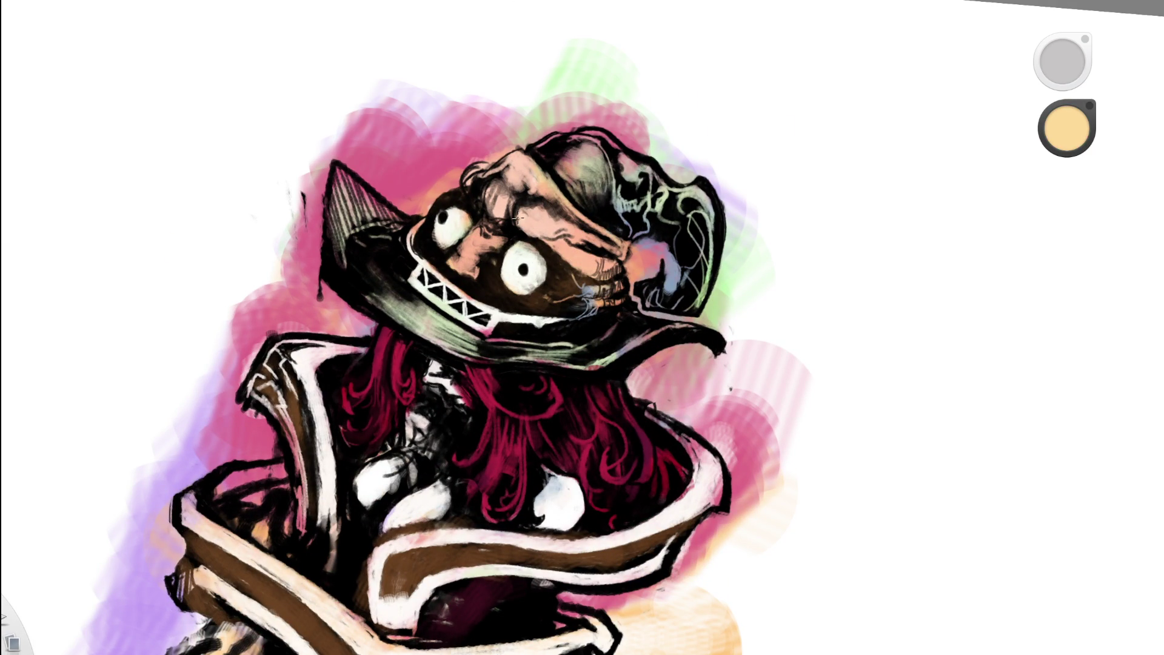
- Paint light peach highlights on the nose and dark shading between the eyes
mouse_move(479, 248)
left_mouse_down()
mouse_move(461, 262)
mouse_move(473, 240)
mouse_move(492, 242)
left_mouse_up()
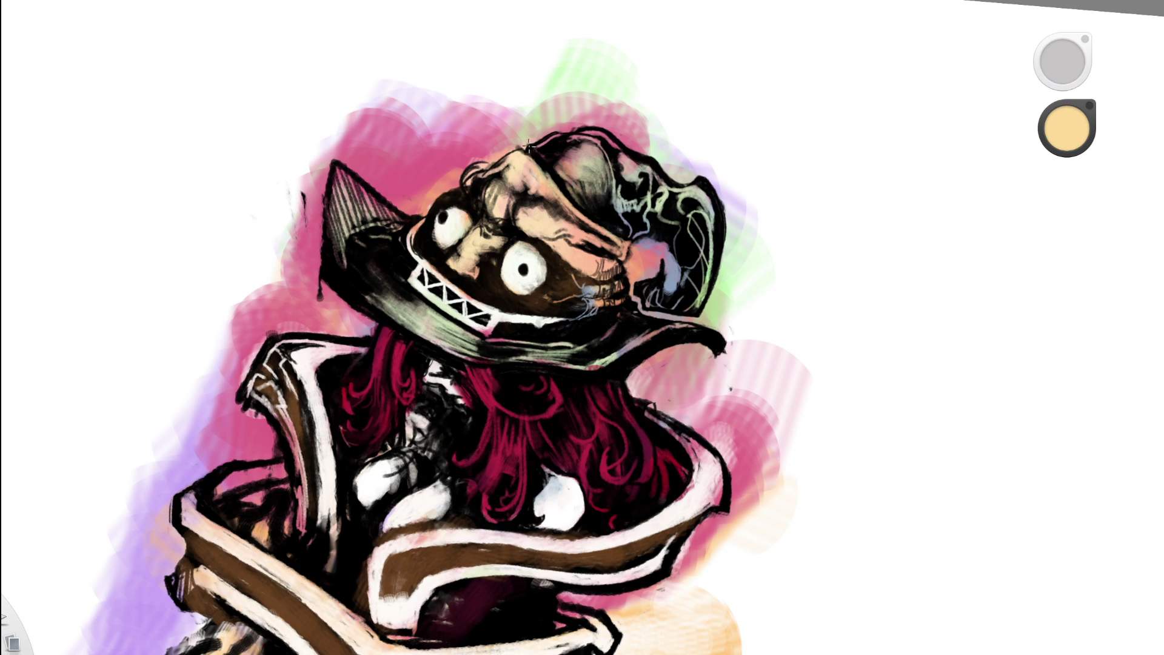
left_click_drag(545, 234, 399, 329)
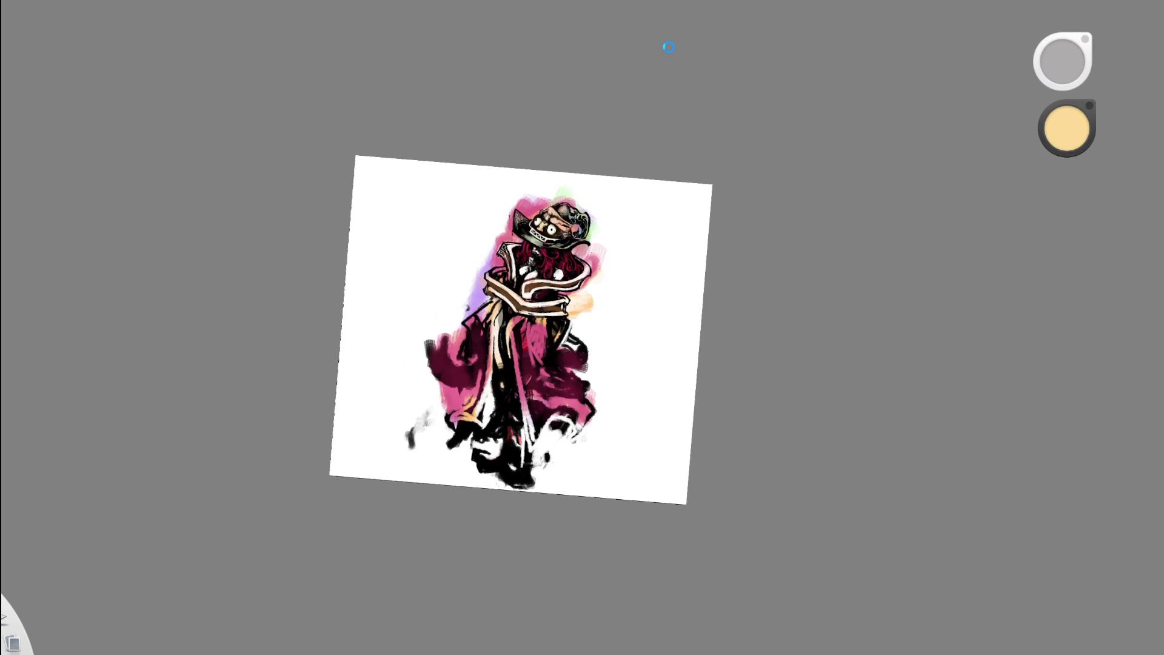
left_click_drag(548, 234, 641, 126)
mouse_move(522, 268)
left_mouse_down()
mouse_move(481, 294)
mouse_move(496, 286)
left_mouse_up()
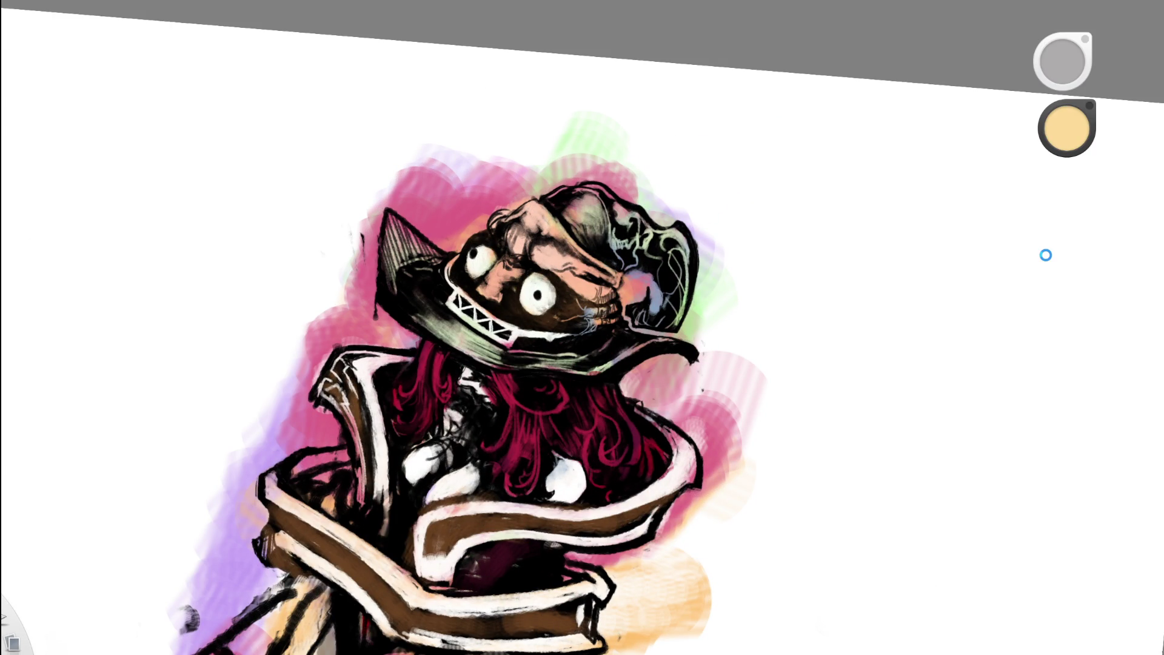
- Add a light peach stroke between the eyes and brighten the cheek with small peach strokes
scroll(561, 164, "up", 2)
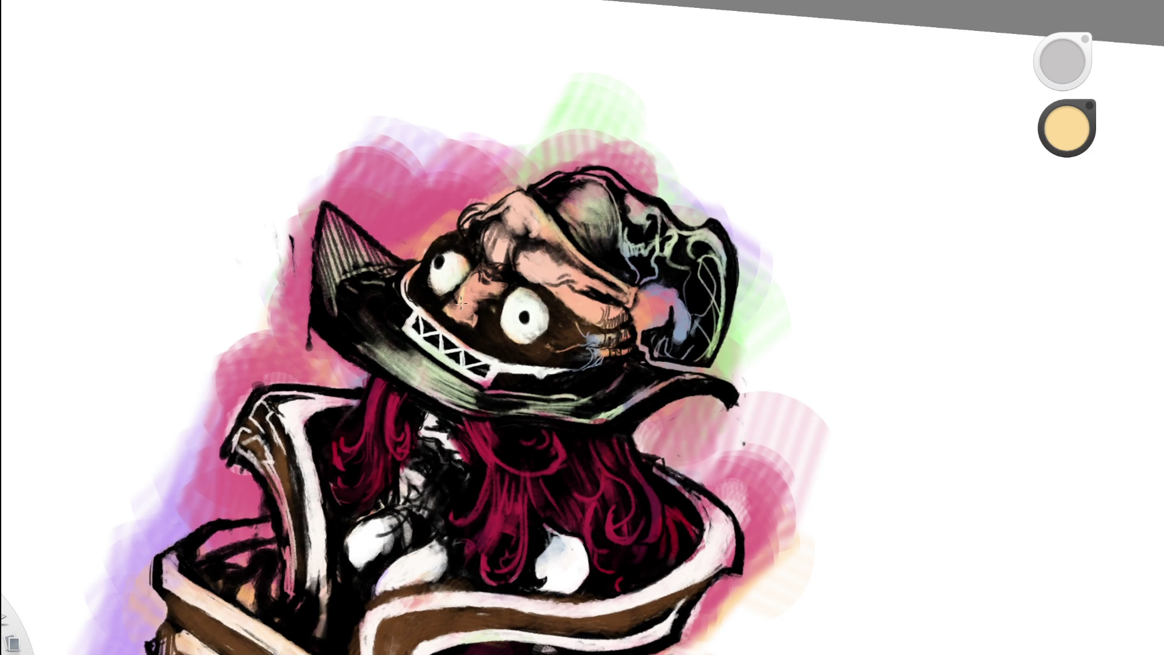
left_click_drag(461, 304, 512, 205)
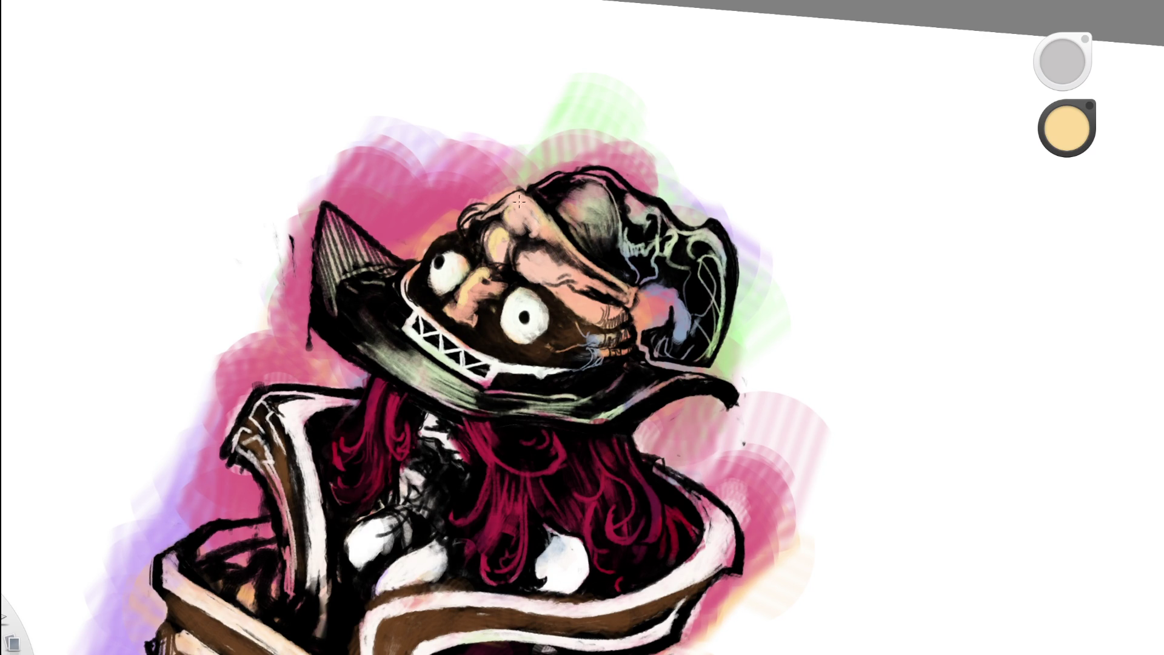
scroll(398, 322, "down", 5)
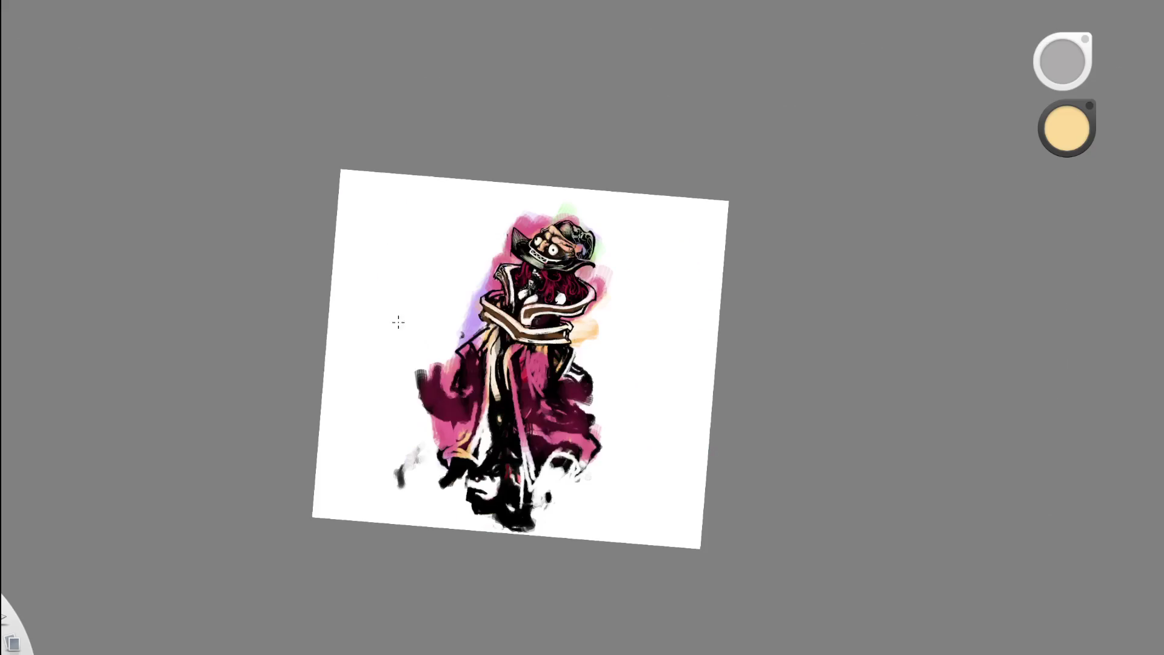
left_click(544, 268)
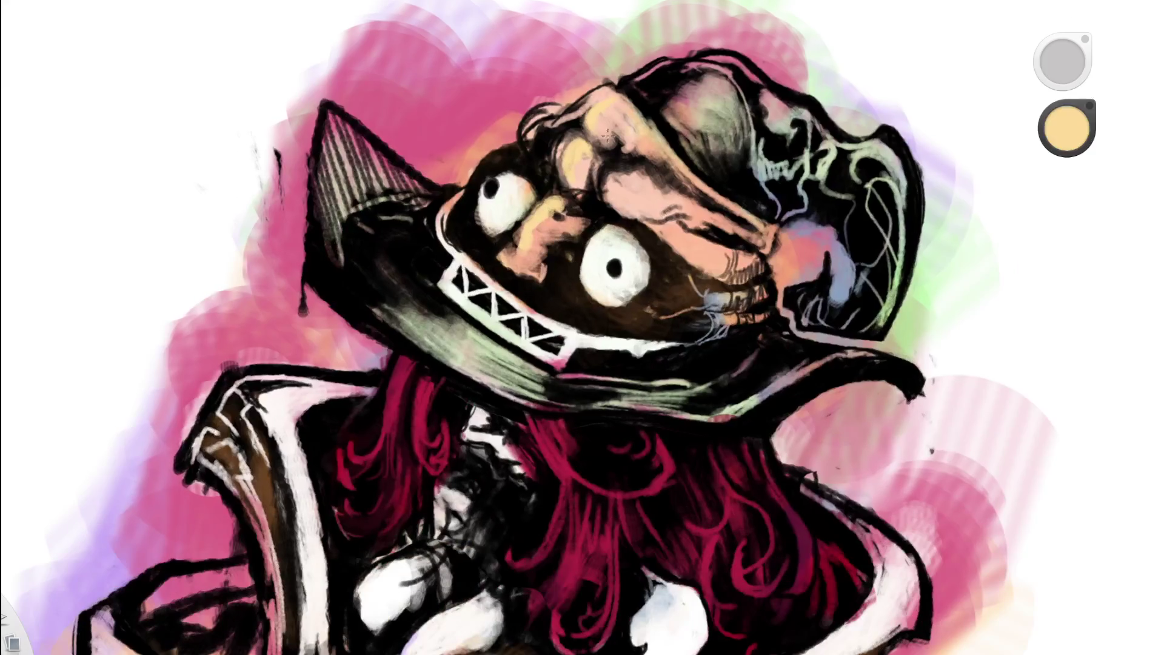
left_click_drag(506, 260, 509, 250)
left_click_drag(602, 155, 454, 278)
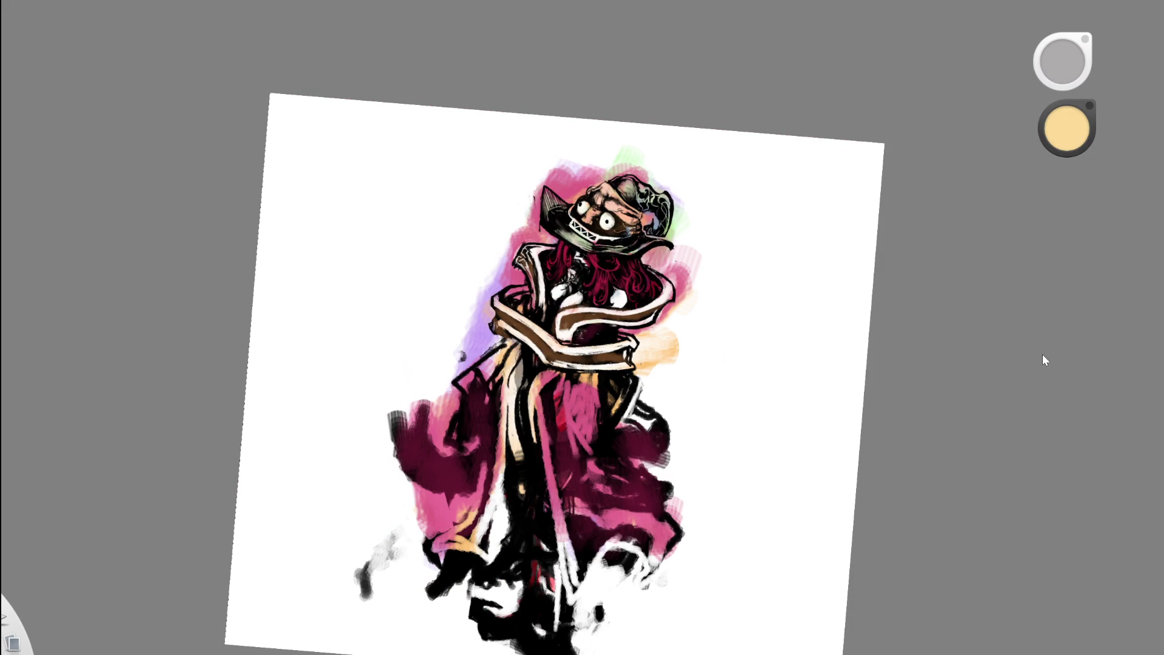
- Erase part of the nose highlight and repaint it with lighter peach strokes
key("e")
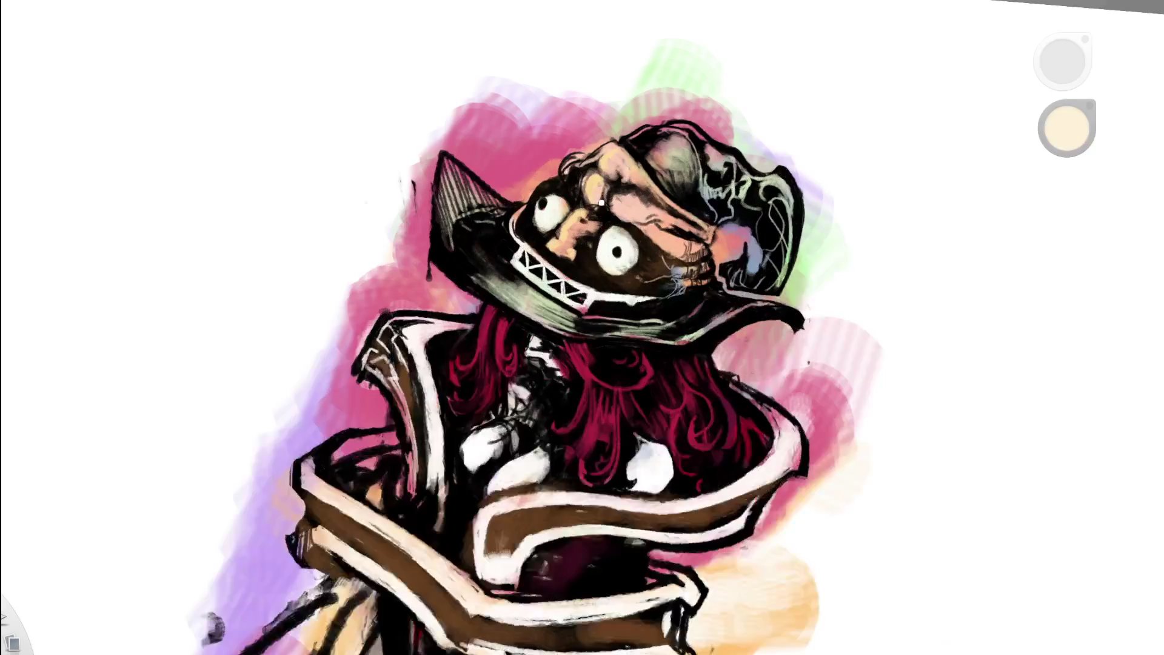
left_click_drag(566, 215, 553, 249)
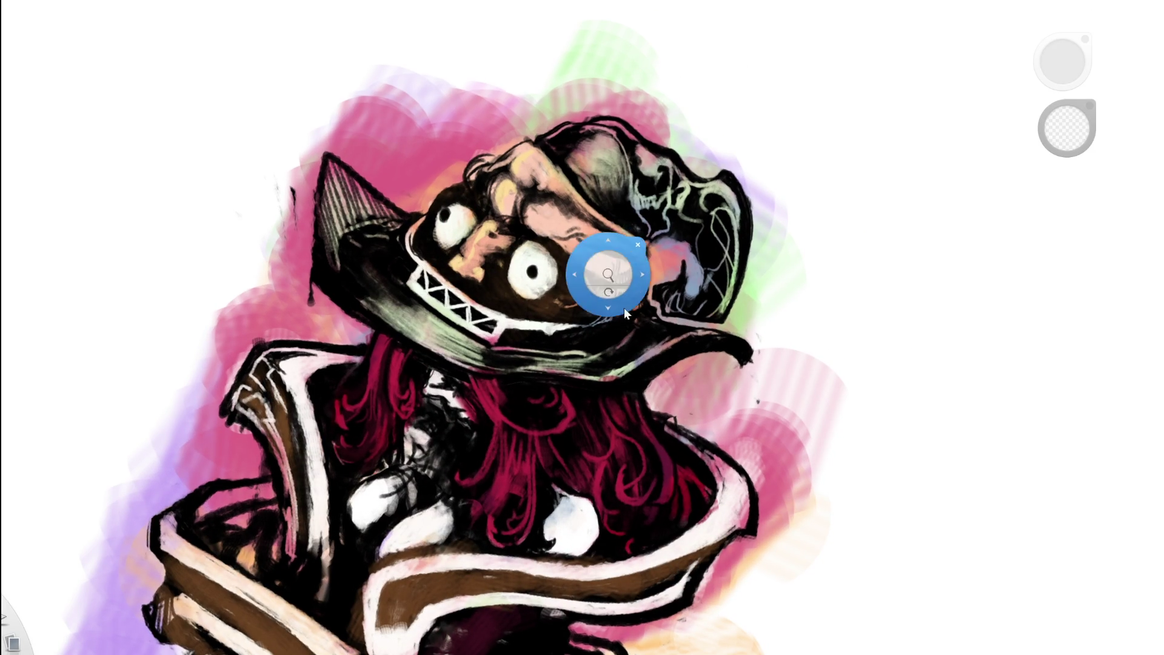
left_click_drag(623, 308, 623, 322)
key("b")
key("e")
key("b")
mouse_move(627, 337)
left_mouse_down()
mouse_move(624, 297)
mouse_move(658, 345)
mouse_move(661, 328)
left_mouse_up()
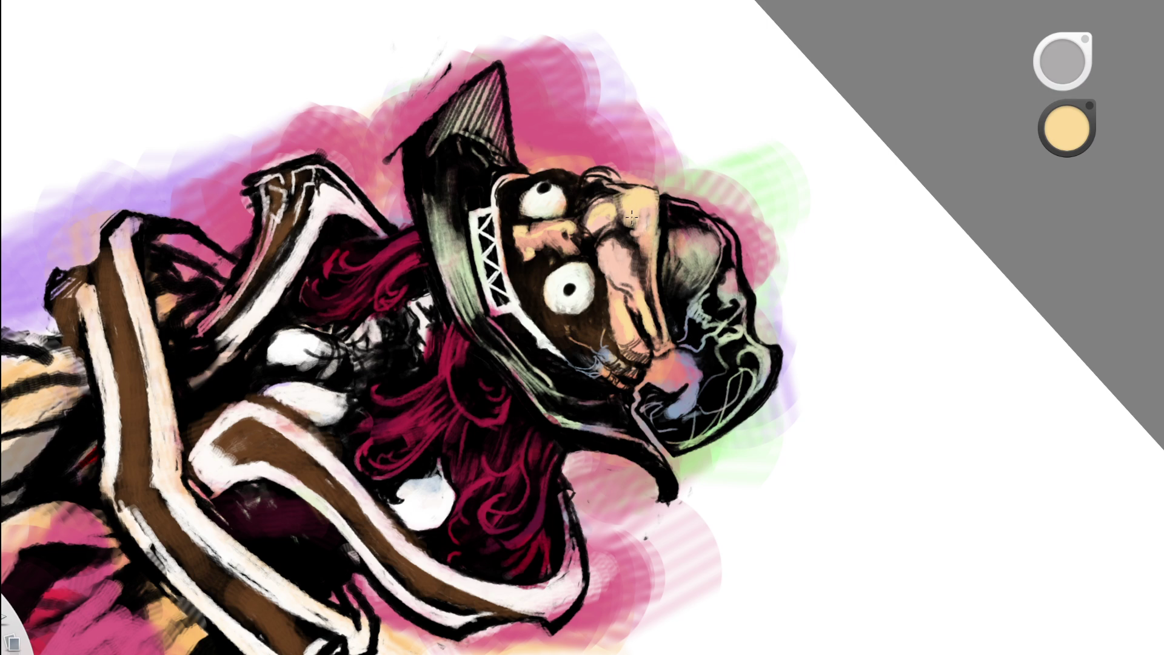
key("Home")
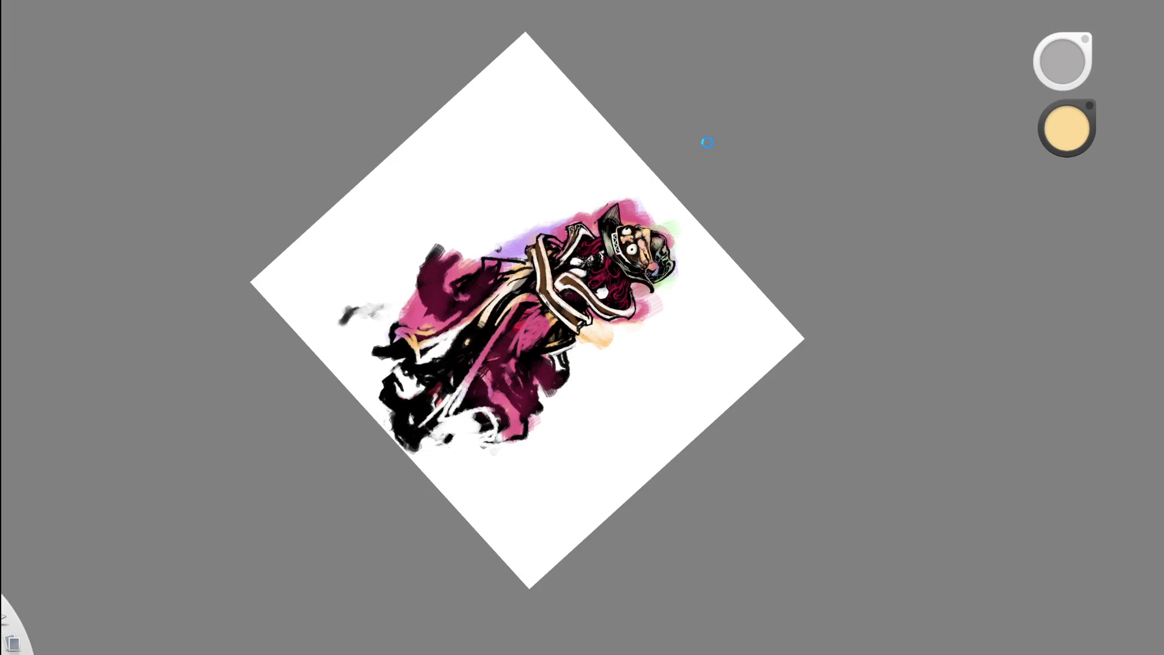
left_click_drag(637, 356, 498, 176)
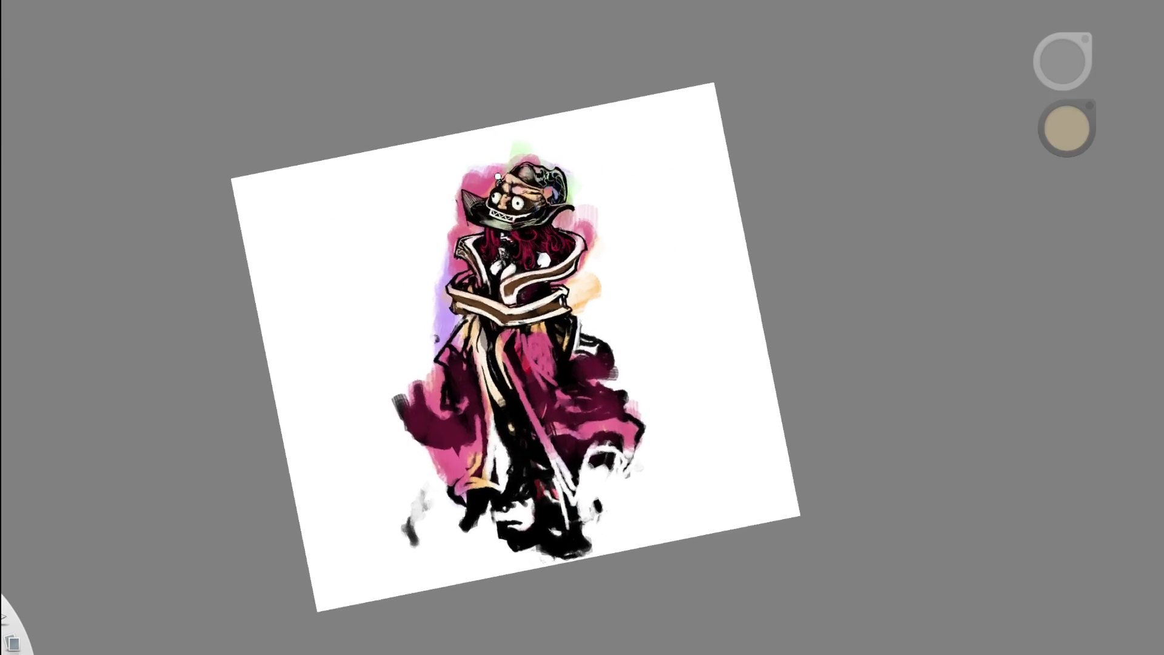
scroll(498, 176, "up", 5)
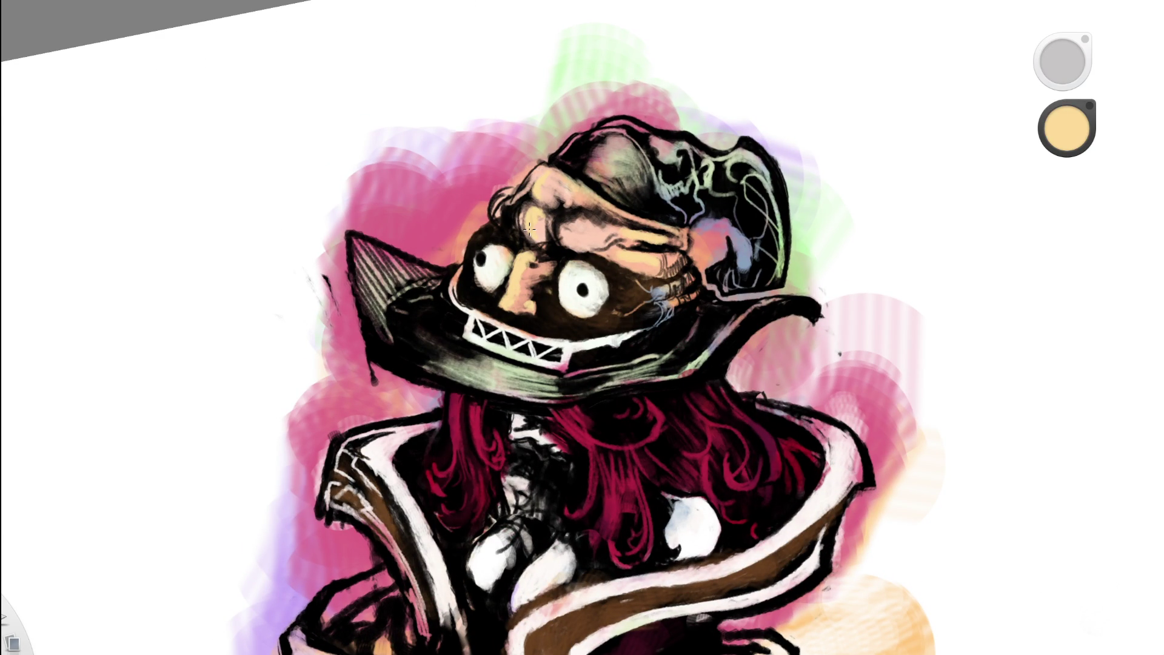
- Paint dark black shading beside the left eye
key("d")
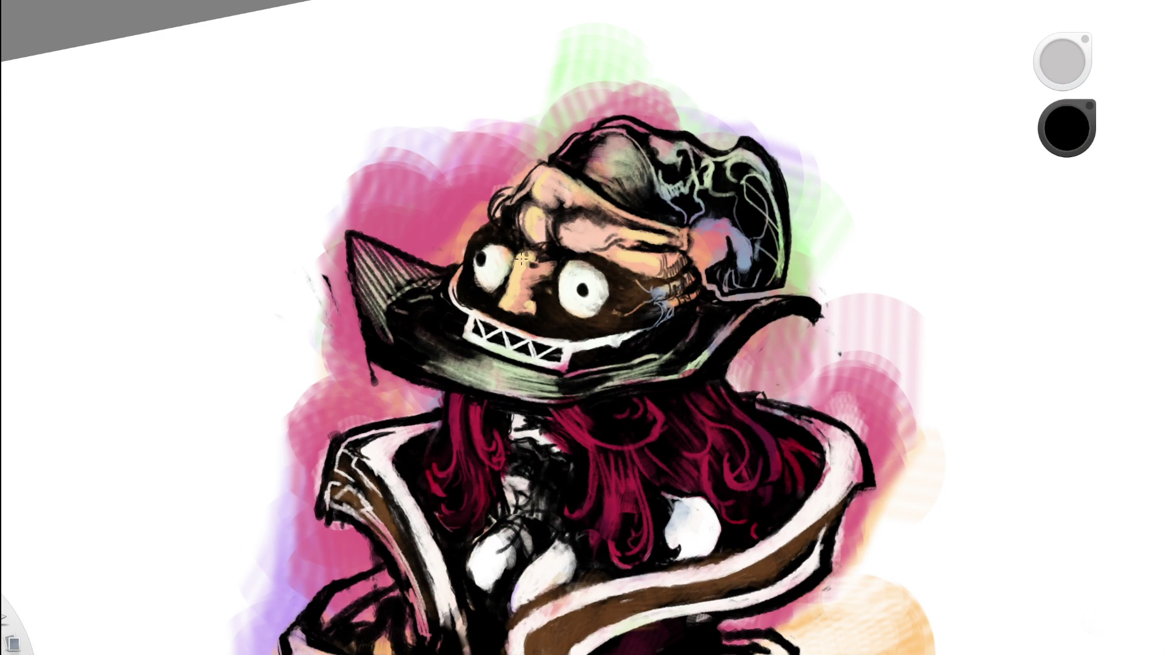
left_click_drag(515, 255, 509, 289)
key("Home")
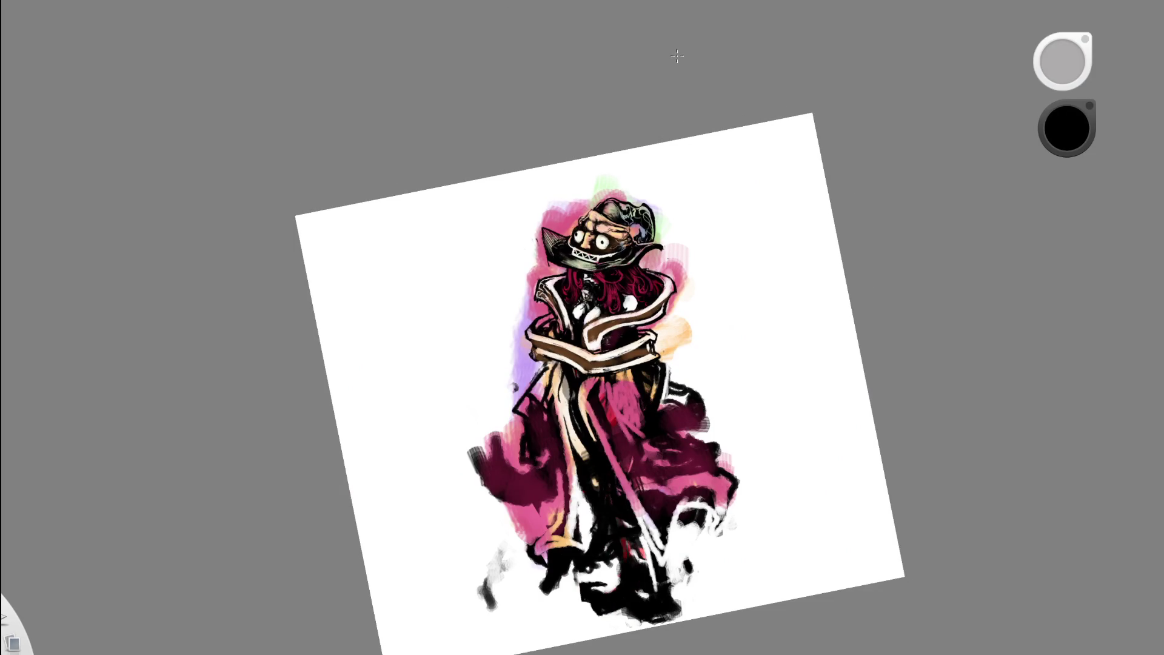
scroll(600, 236, "up", 10)
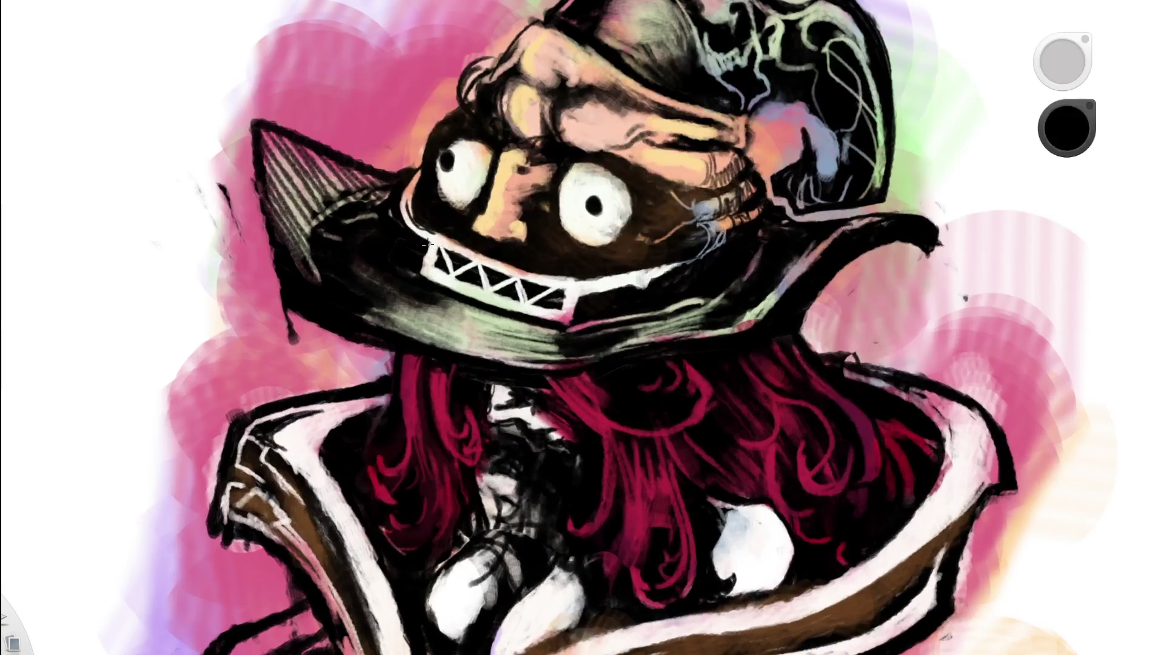
- Zoom out to check the whole figure, swapping the paint colour to white and back to black
key("Home")
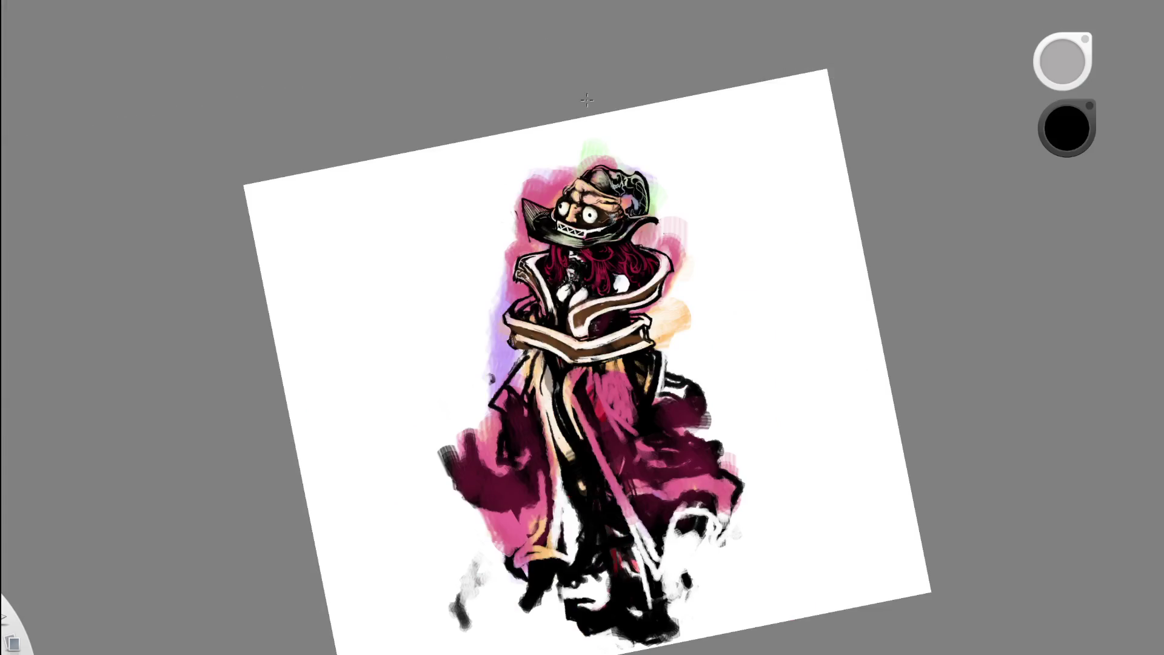
scroll(602, 194, "up", 10)
key("x")
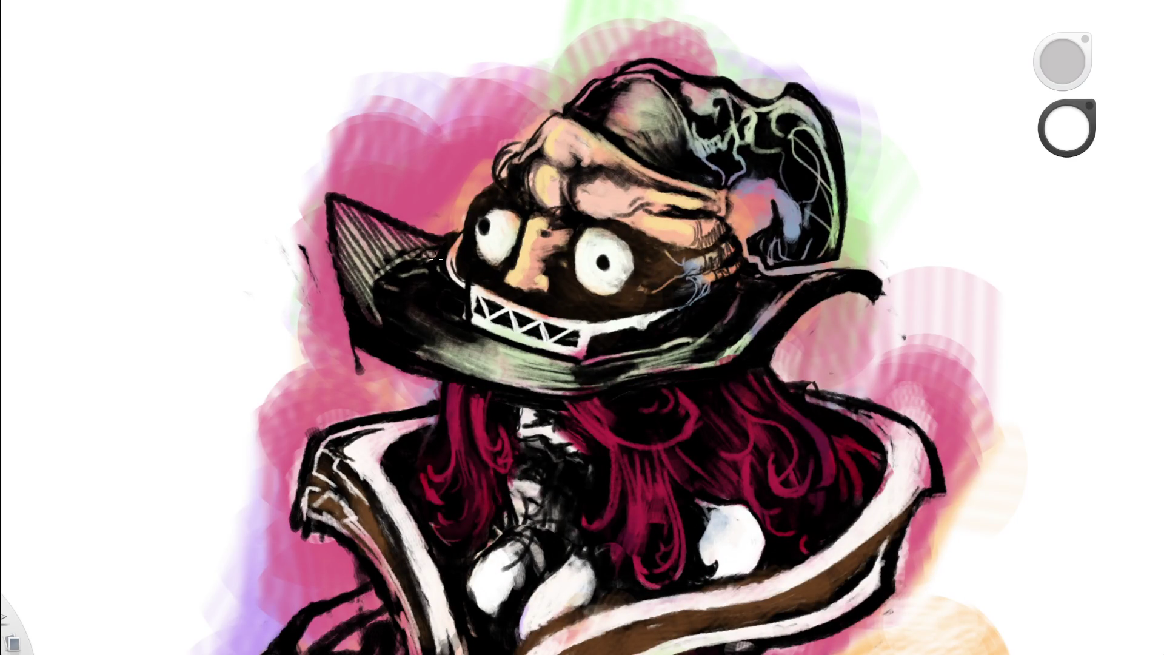
scroll(467, 262, "down", 10)
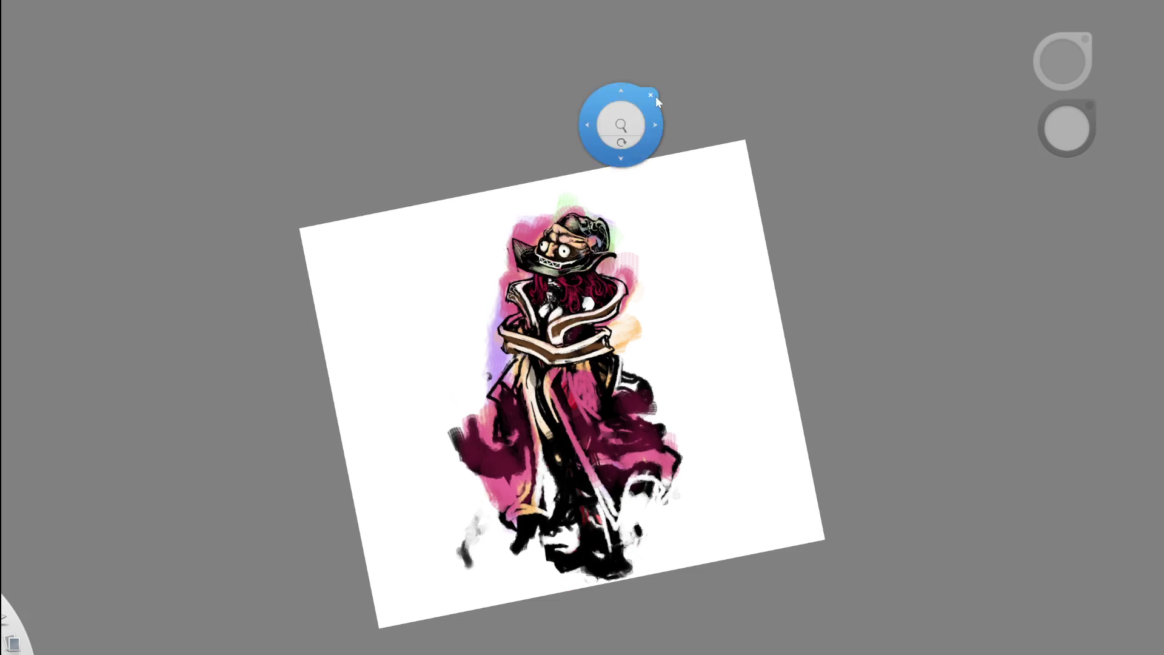
scroll(570, 260, "up", 10)
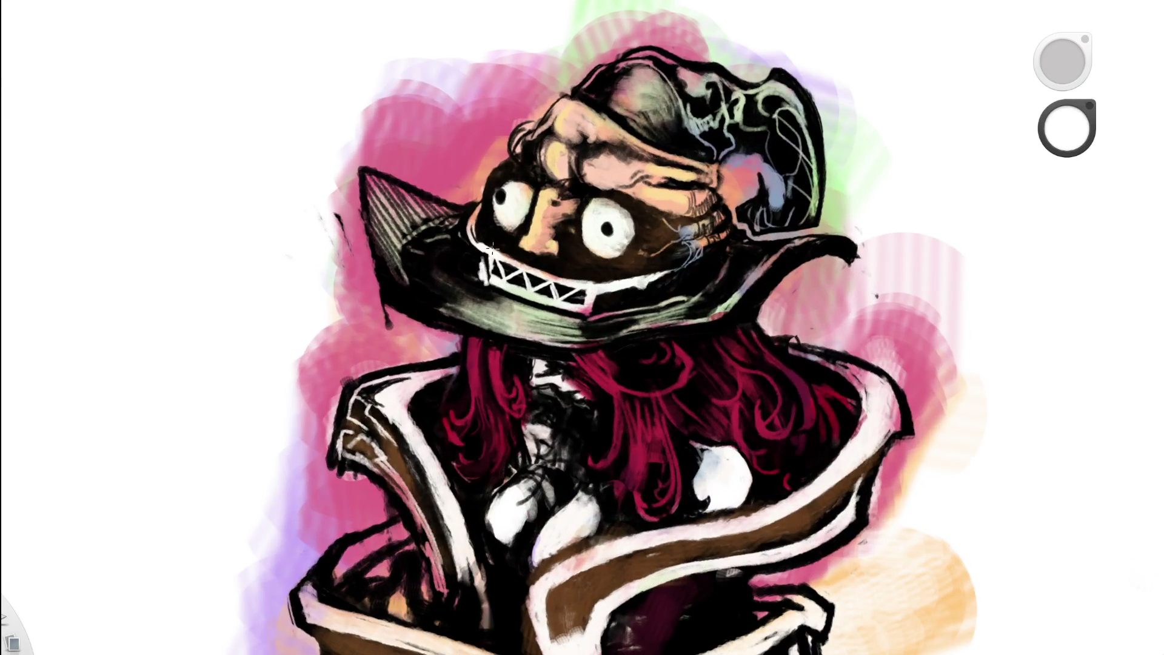
key("d")
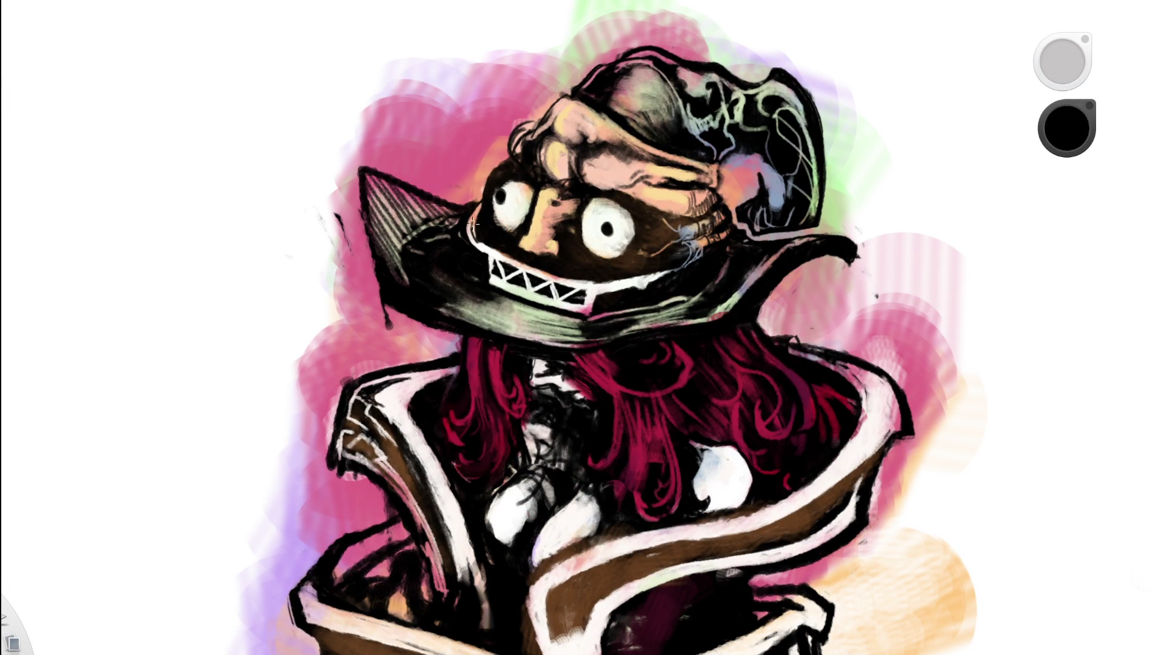
scroll(585, 234, "down", 8)
- Rotate the page upright, zoom in on the hat and shift the view upward
left_click_drag(676, 299, 682, 293)
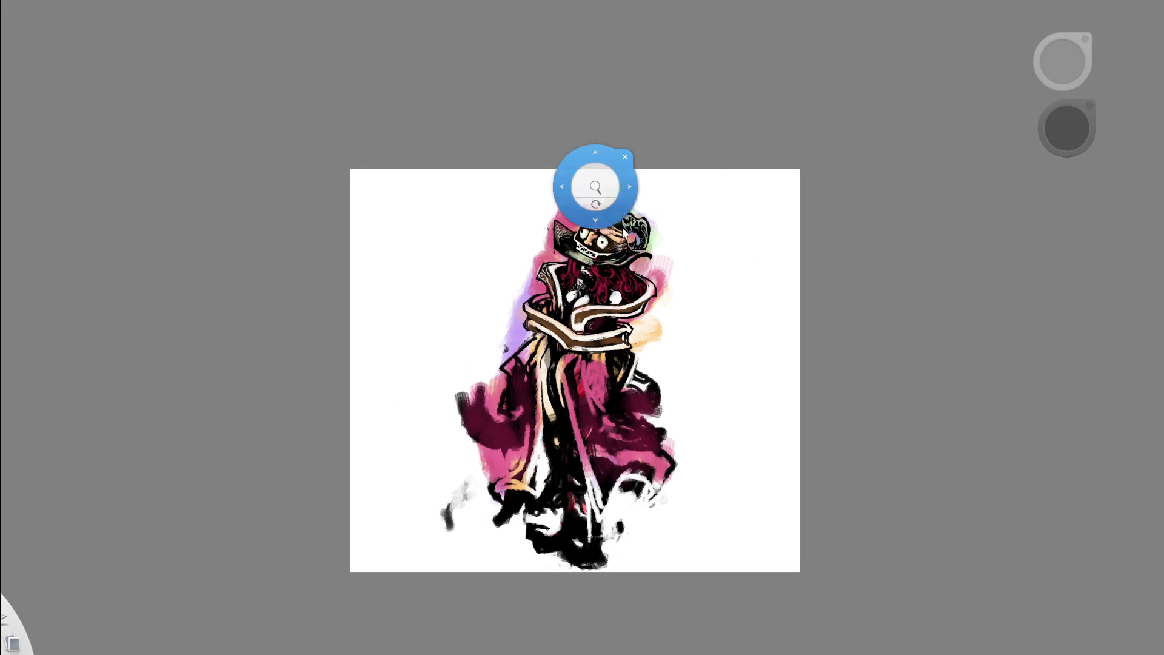
scroll(598, 187, "up", 5)
mouse_move(730, 168)
left_mouse_down()
mouse_move(700, 223)
mouse_move(616, 289)
left_mouse_up()
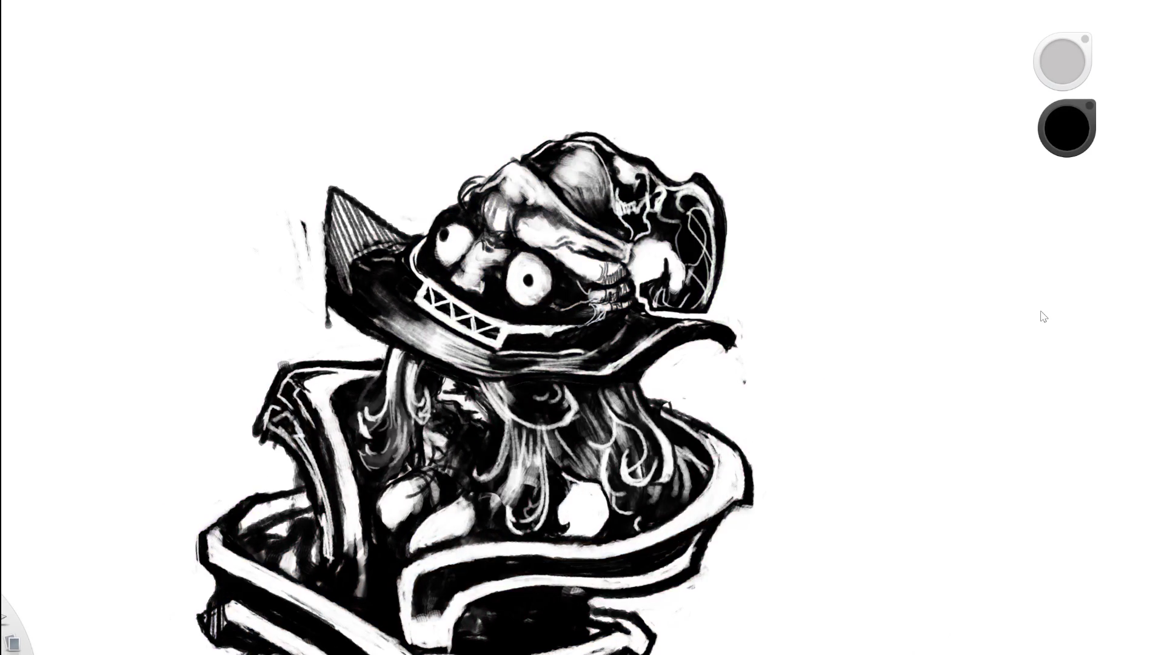
left_click_drag(815, 393, 821, 290)
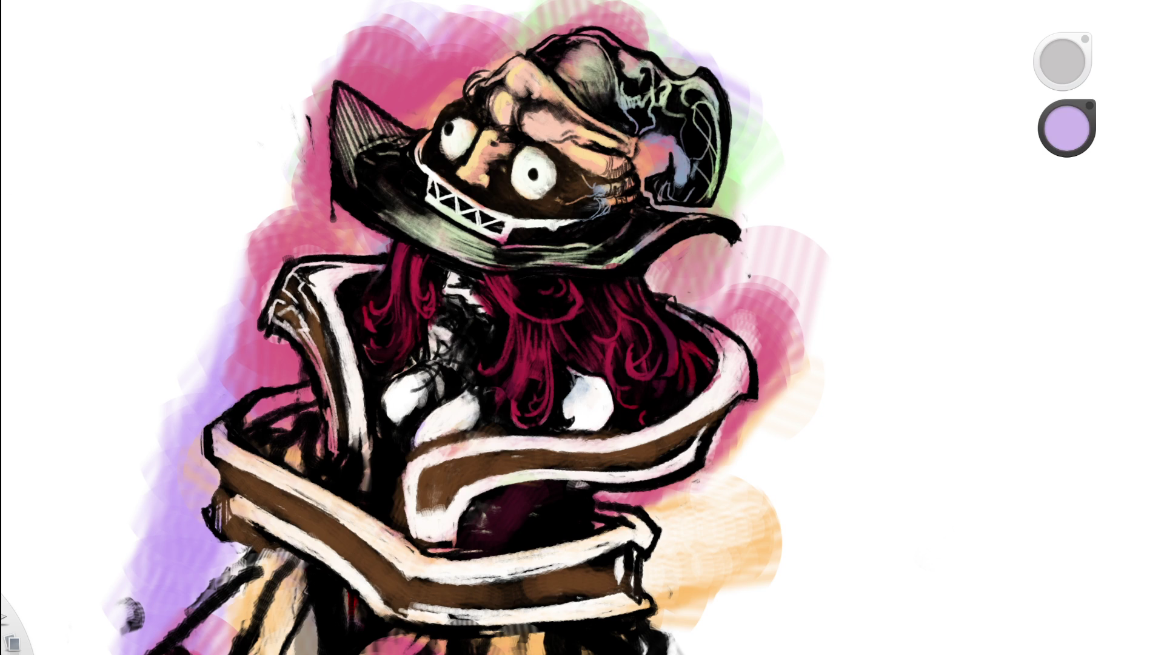
- Tint the central, right and left white chest blobs lavender
left_click_drag(440, 417, 429, 440)
mouse_move(563, 398)
left_mouse_down()
mouse_move(600, 422)
mouse_move(579, 403)
left_mouse_up()
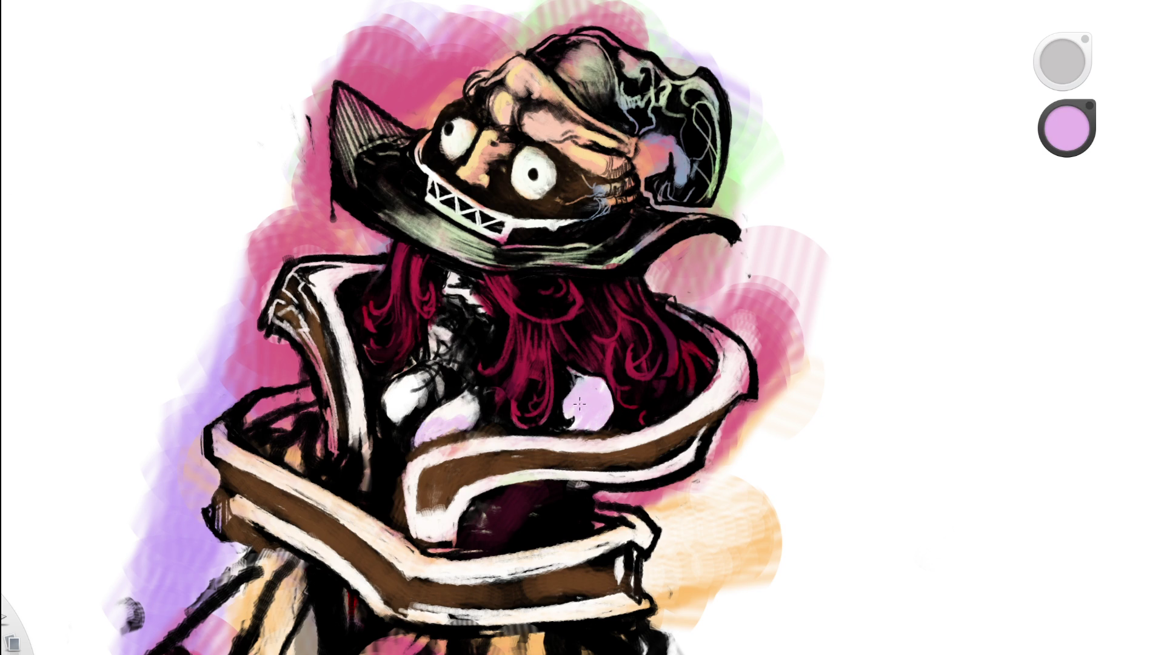
mouse_move(418, 393)
left_mouse_down()
mouse_move(398, 394)
mouse_move(440, 385)
left_mouse_up()
- Pick a lavender pink paint colour and zoom out to fit the whole painting
left_click(475, 296, "alt")
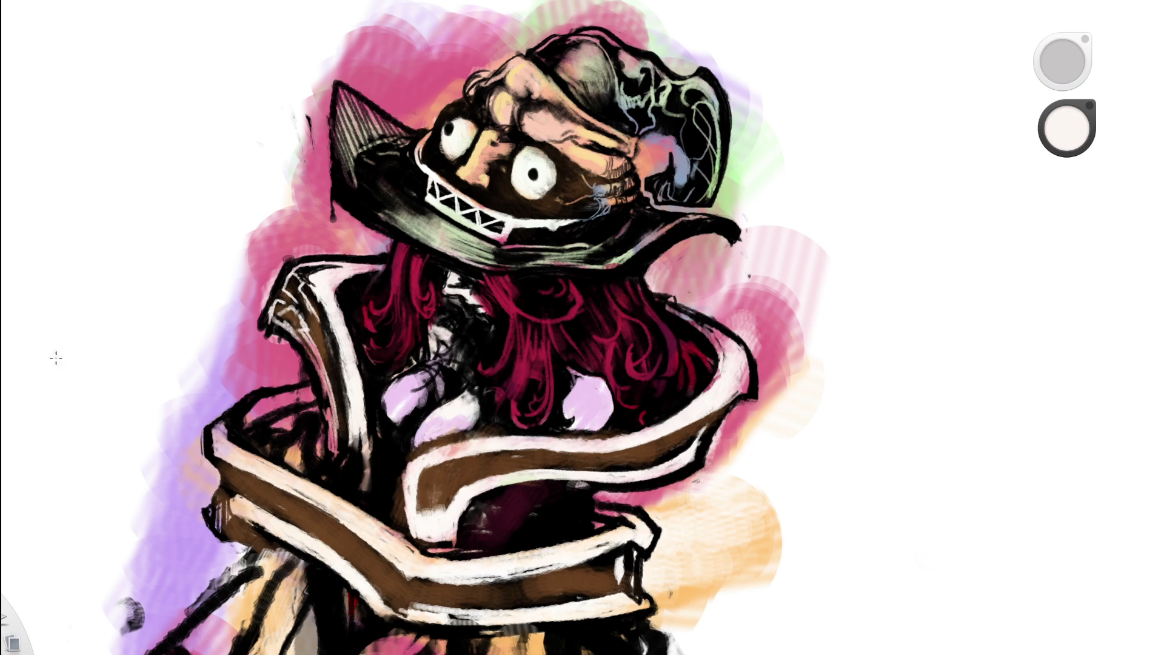
left_click(397, 396, "alt")
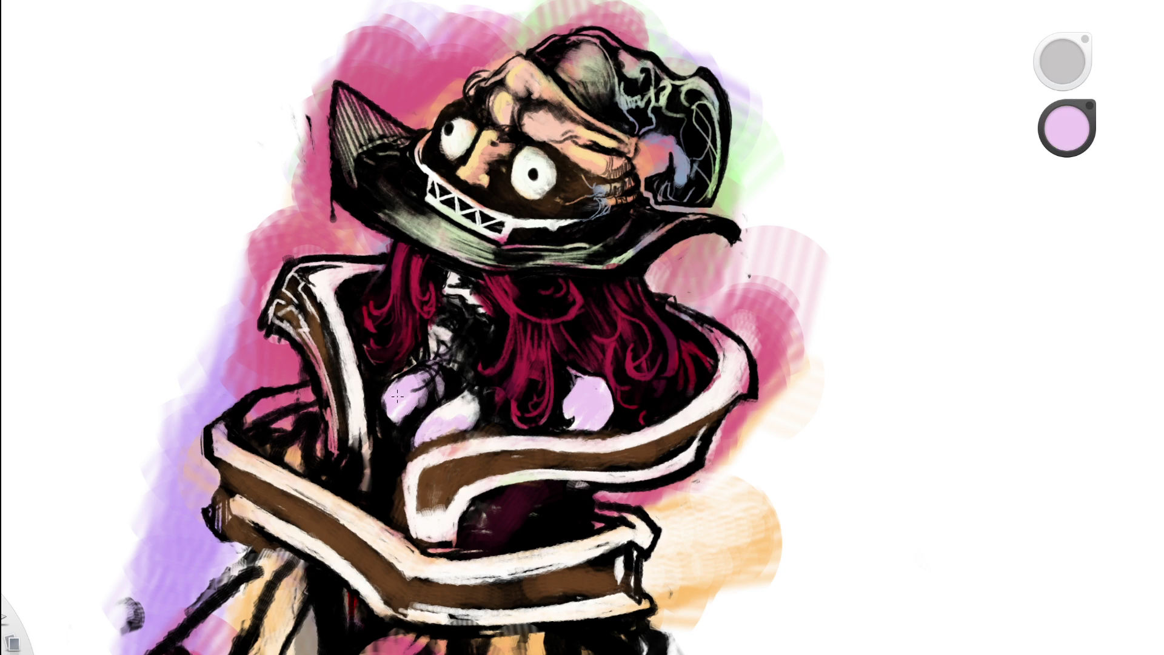
key("space")
left_click_drag(519, 325, 351, 398)
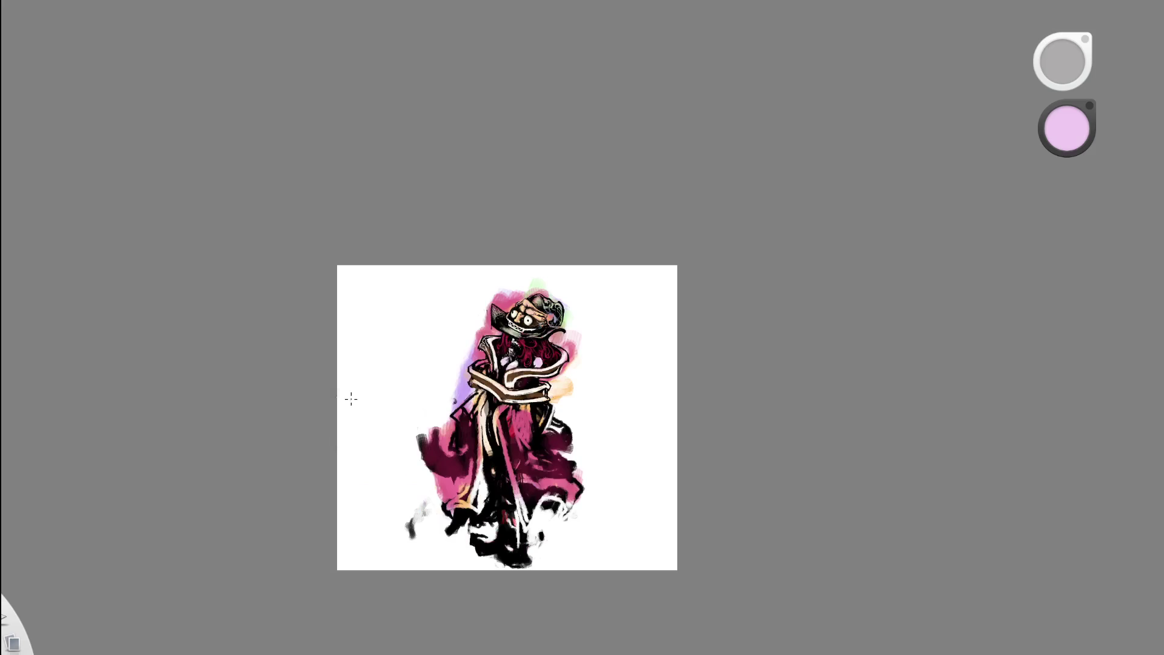
key("space")
left_click_drag(620, 388, 982, 260)
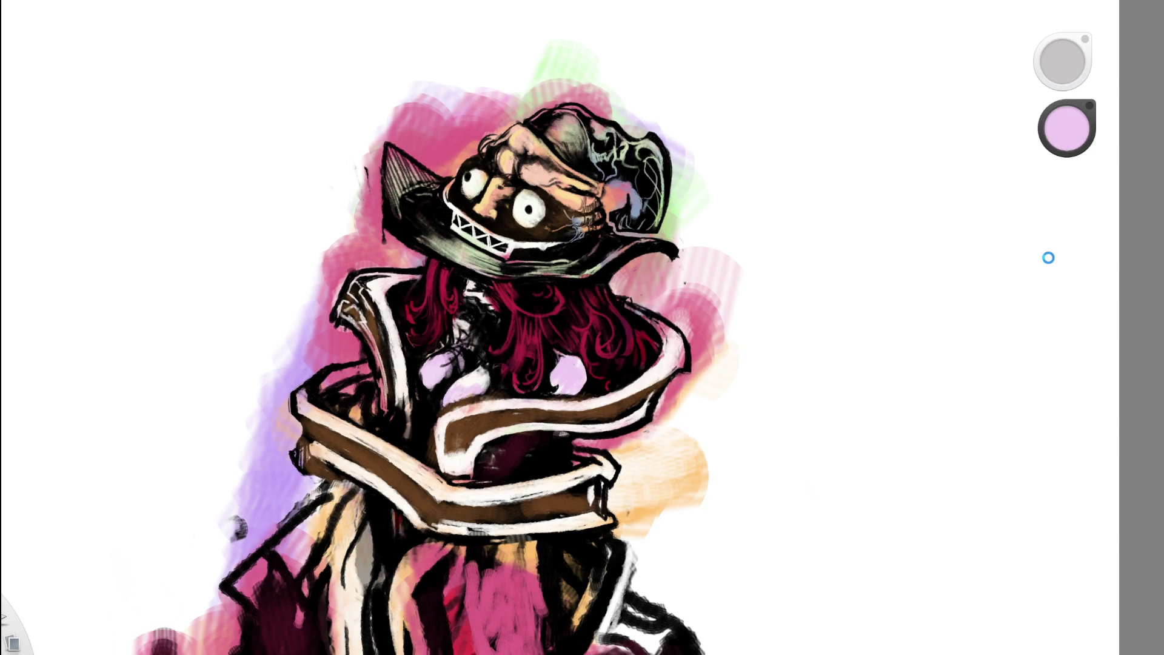
key("Home")
key("space")
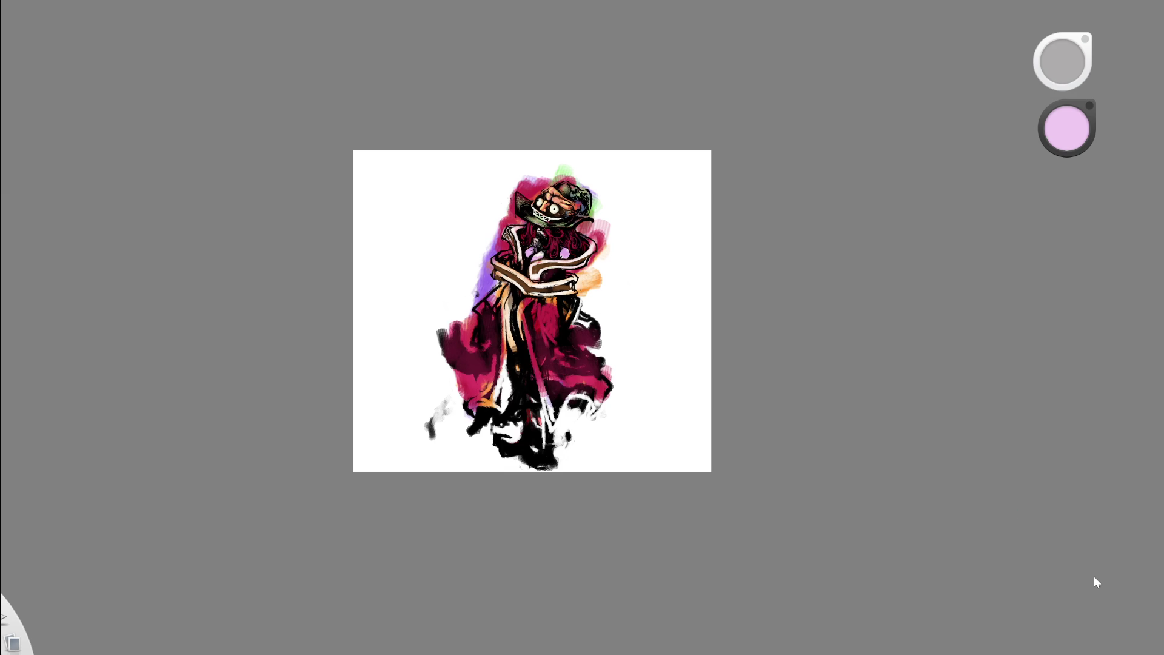
- Eyedrop the light green from the hat's washes as the new paint colour
left_click_drag(1146, 579, 1114, 346)
scroll(652, 171, "up", 5)
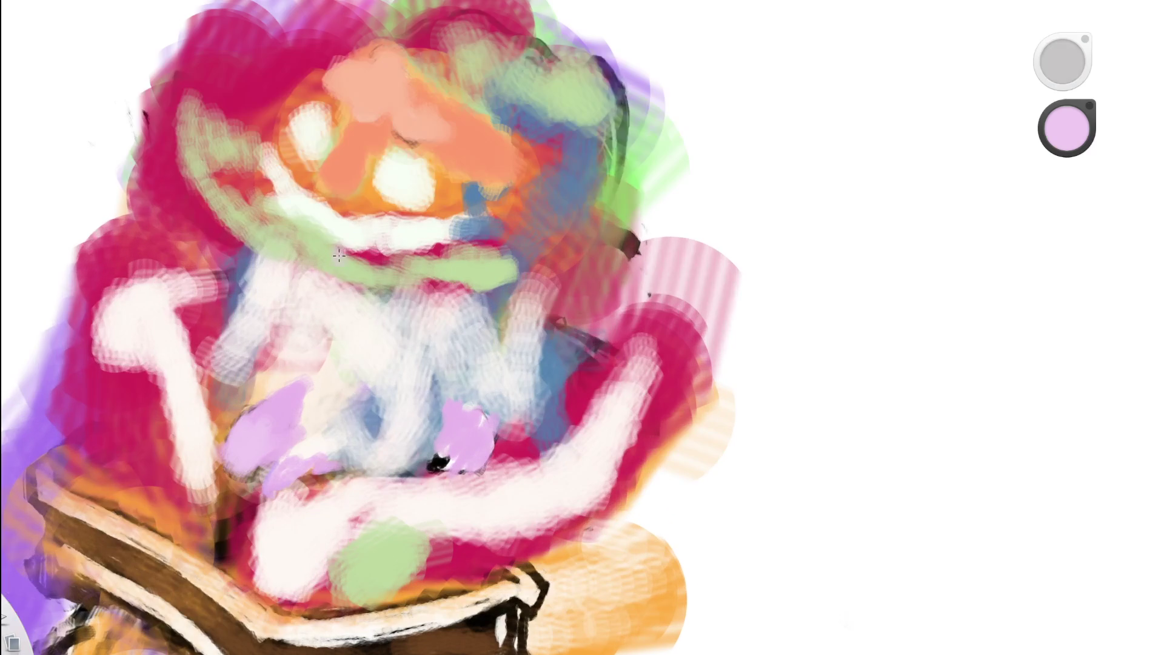
scroll(355, 264, "up", 3)
left_click(355, 264)
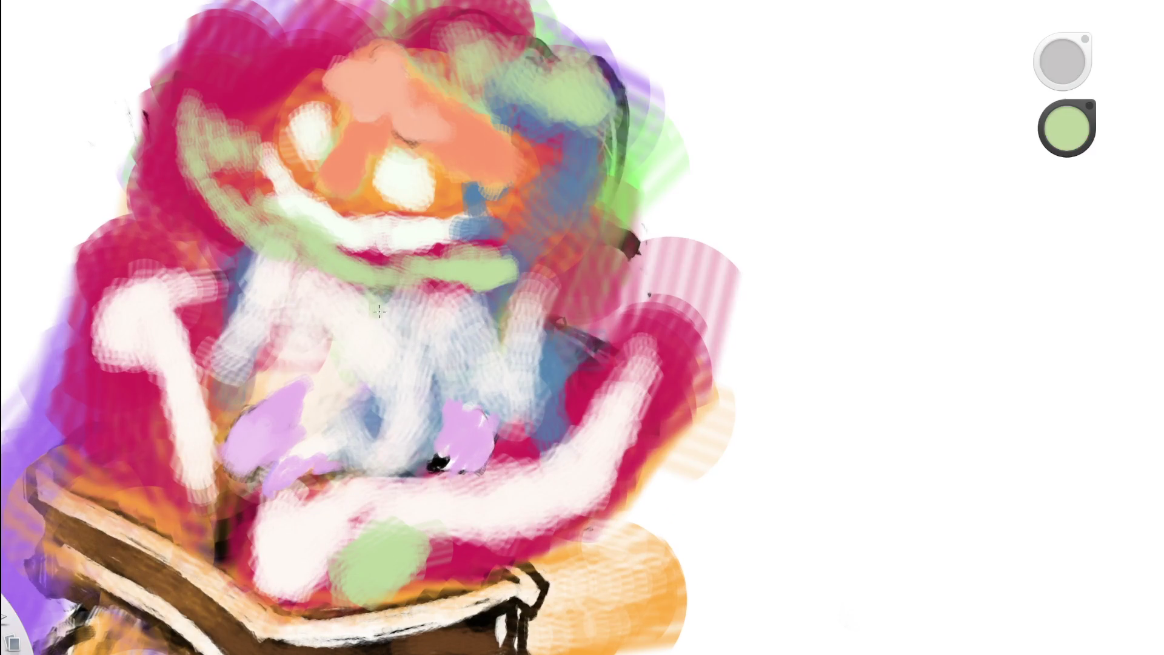
scroll(574, 314, "down", 5)
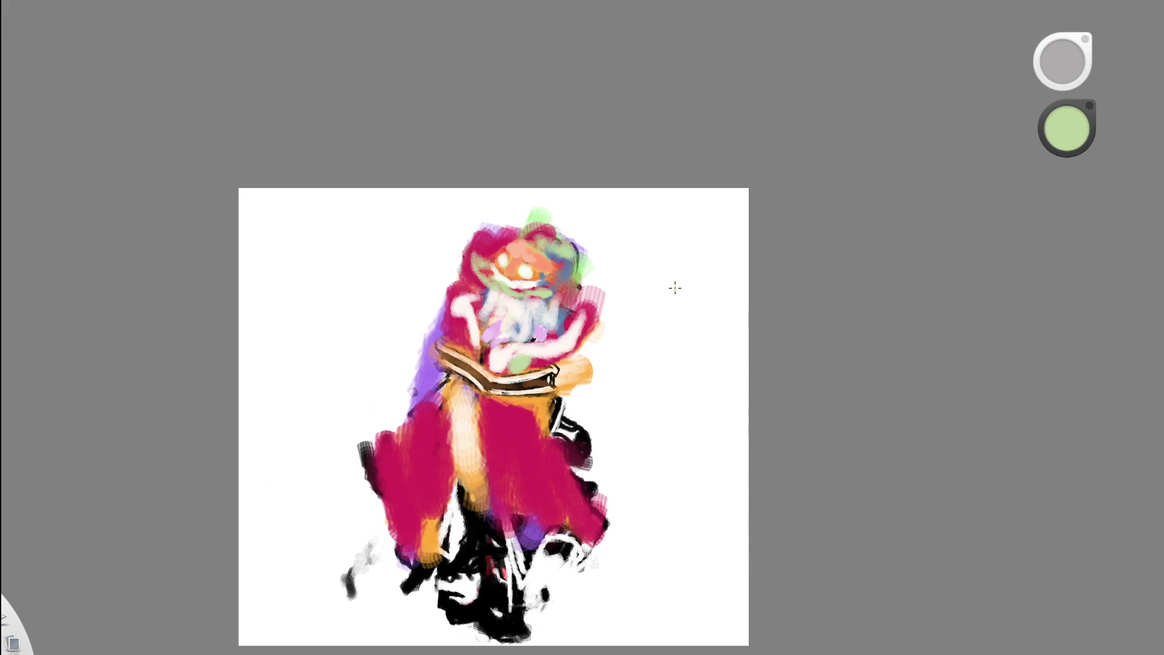
scroll(669, 268, "up", 2)
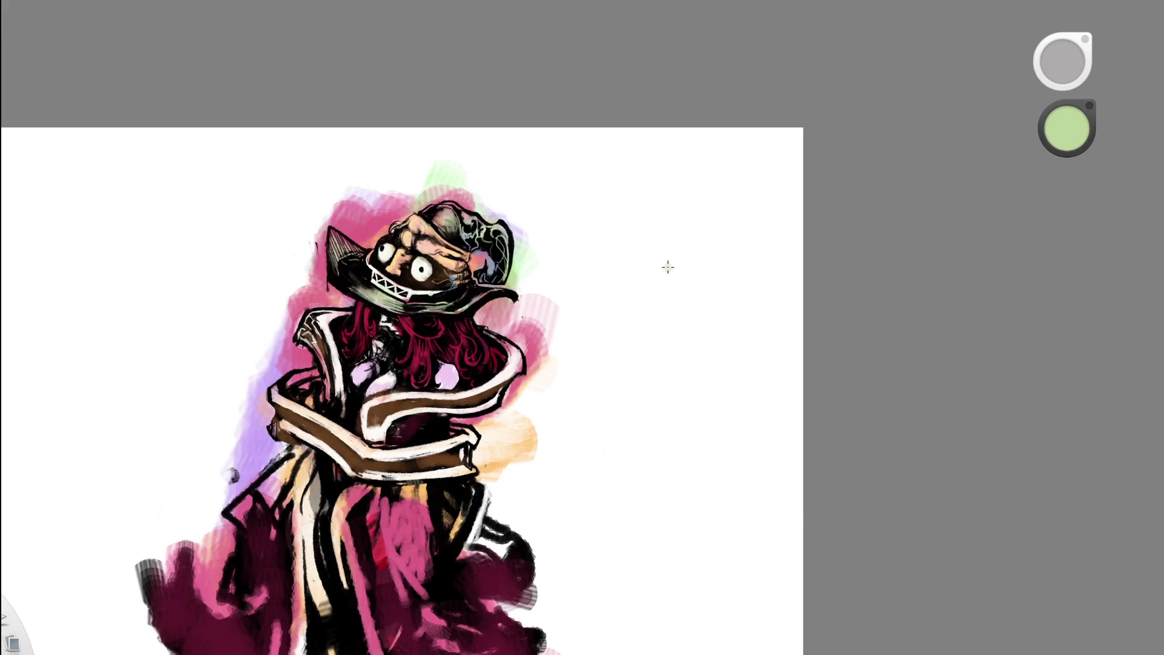
- Test the green brush with a dab beside the hat and reframe the view on the head
left_click_drag(668, 213, 671, 212)
left_click_drag(665, 321, 695, 222)
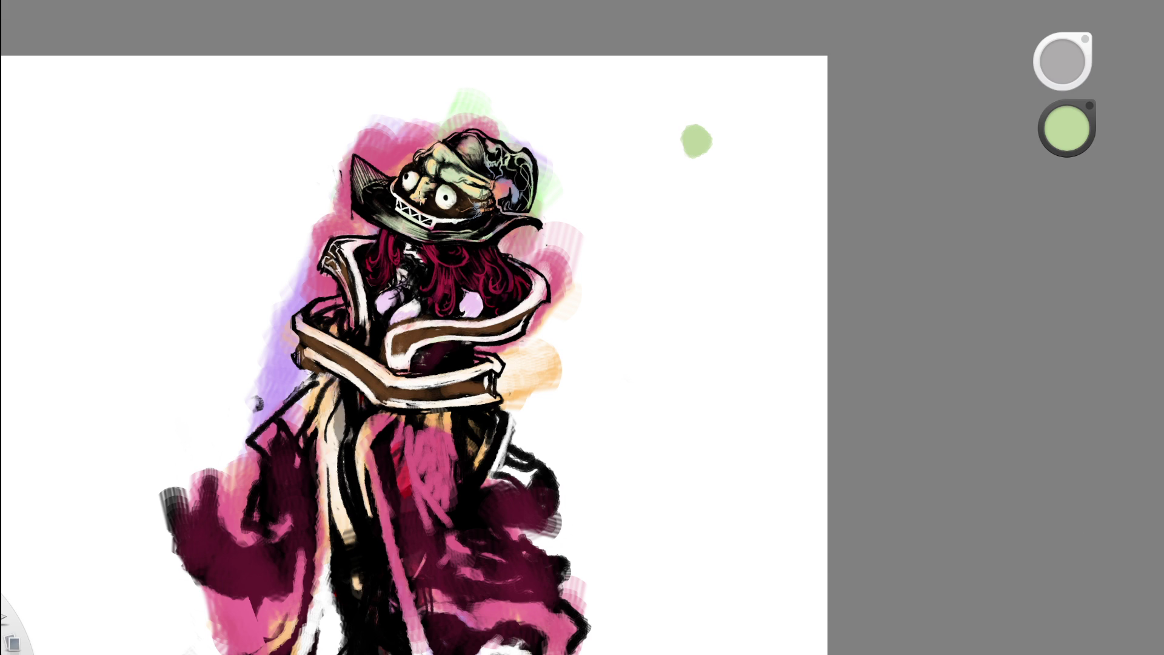
key("space")
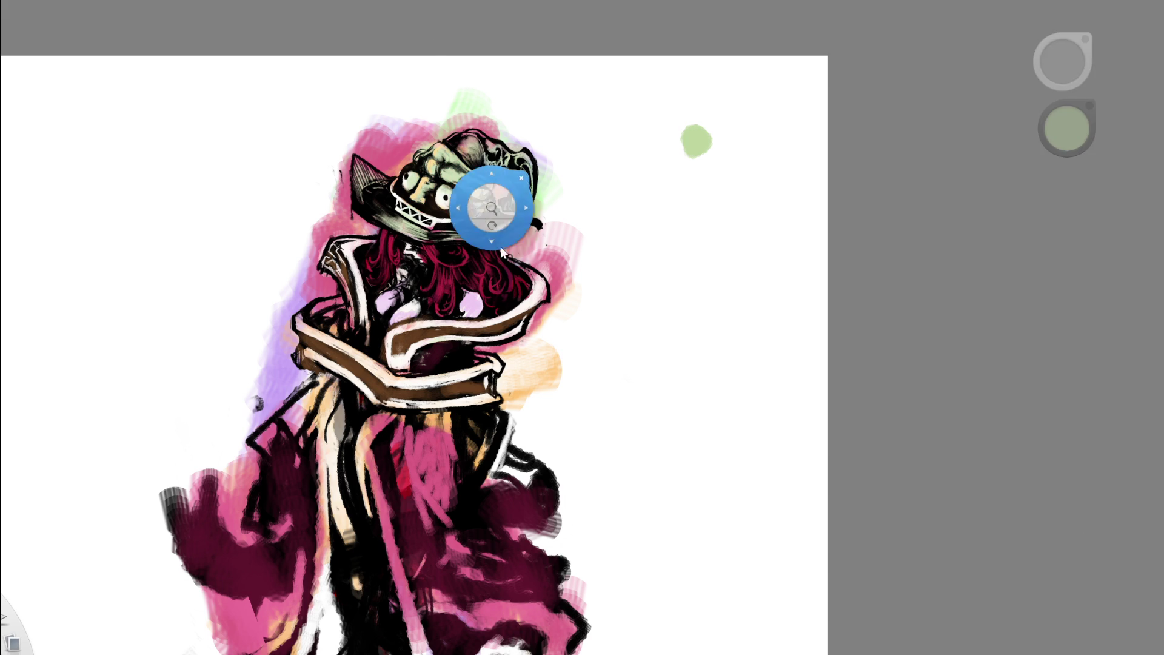
left_click_drag(488, 188, 341, 299)
key("space")
left_click_drag(483, 200, 434, 162)
- Paint light green strokes over the top of the hat
key("e")
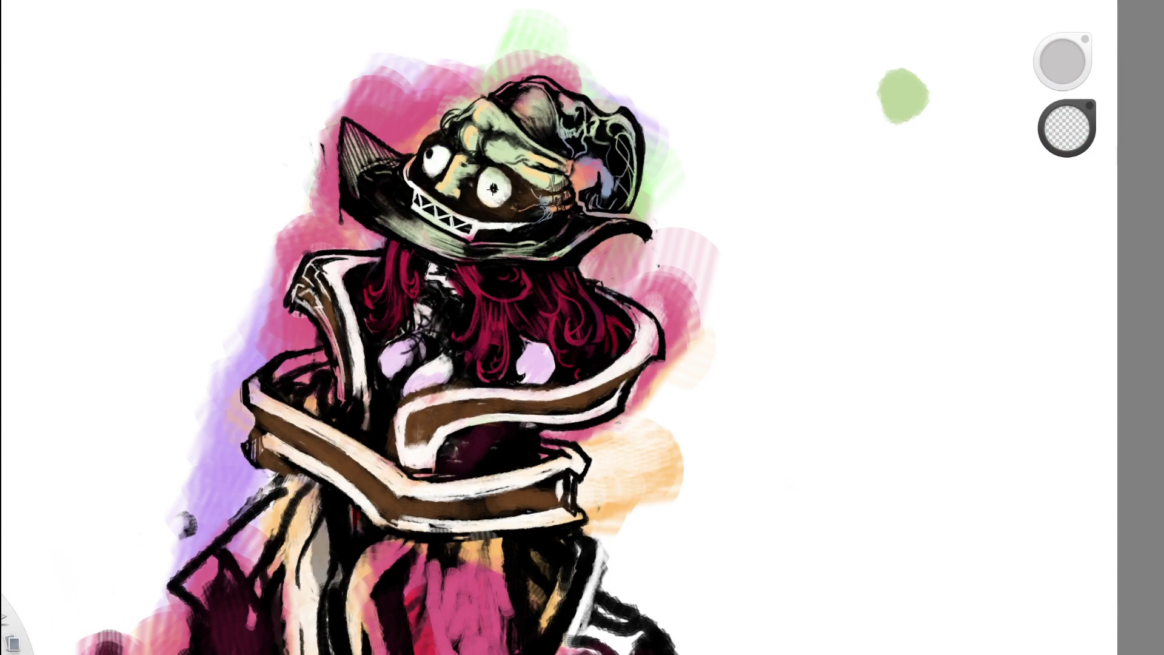
key("e")
key("space")
left_click_drag(492, 188, 460, 243)
key("space")
left_click_drag(551, 187, 579, 95)
key("e")
key("e")
key("e")
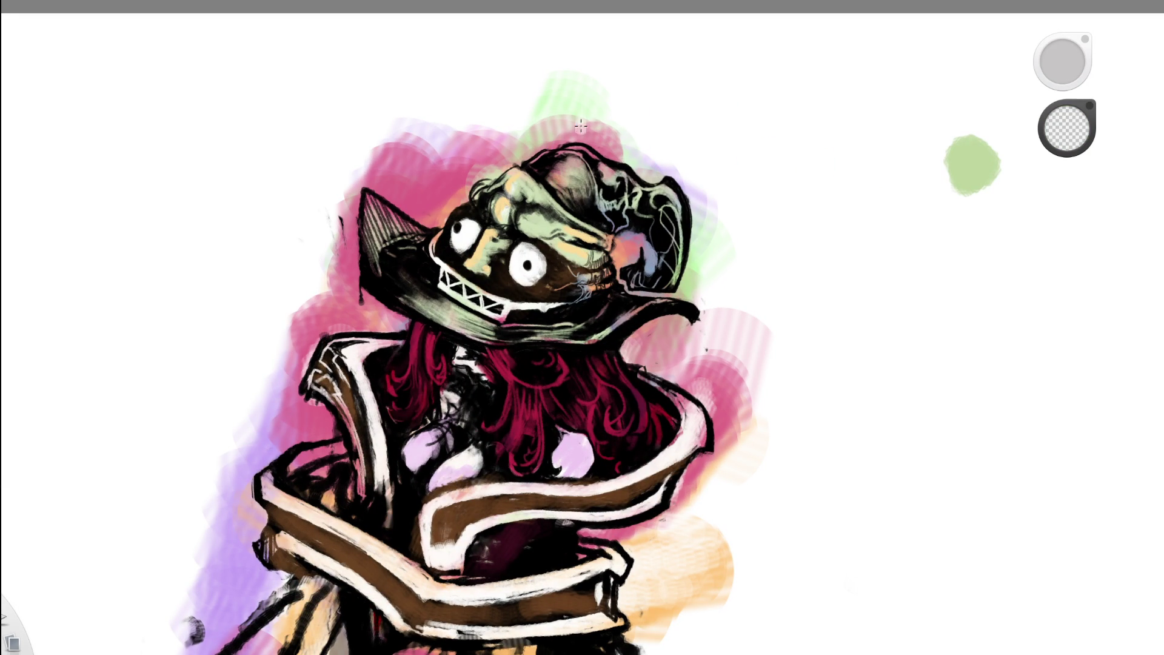
key("e")
mouse_move(509, 184)
left_mouse_down()
mouse_move(539, 164)
mouse_move(572, 179)
mouse_move(566, 170)
mouse_move(564, 187)
mouse_move(594, 154)
mouse_move(625, 181)
mouse_move(614, 214)
left_mouse_up()
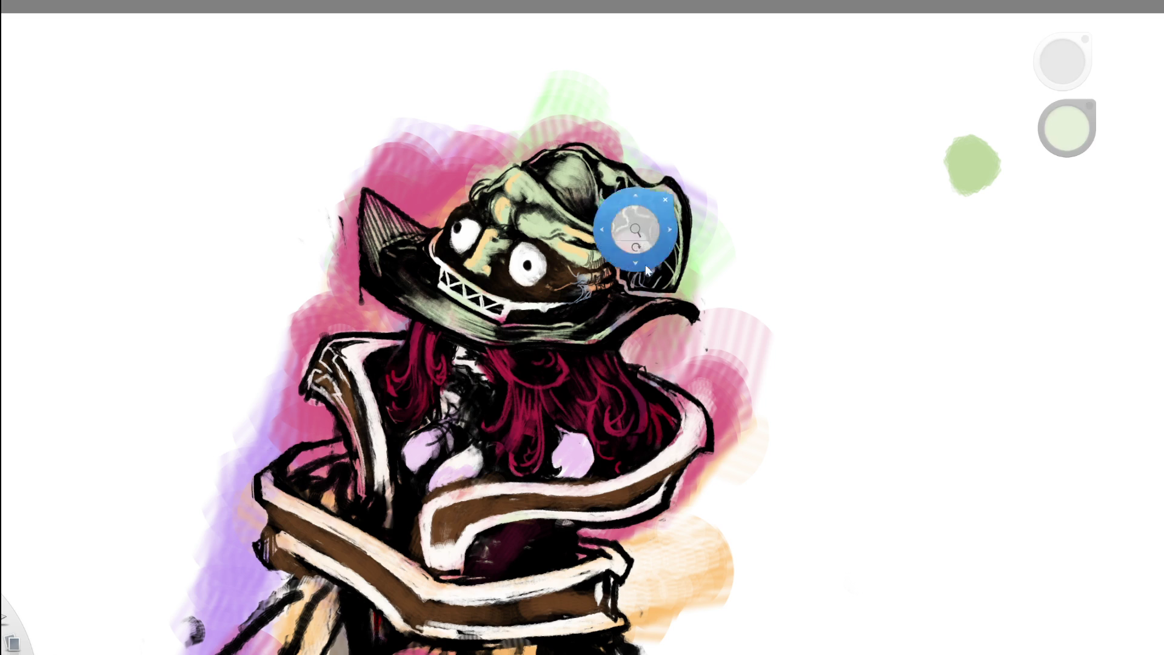
scroll(630, 222, "down", 5)
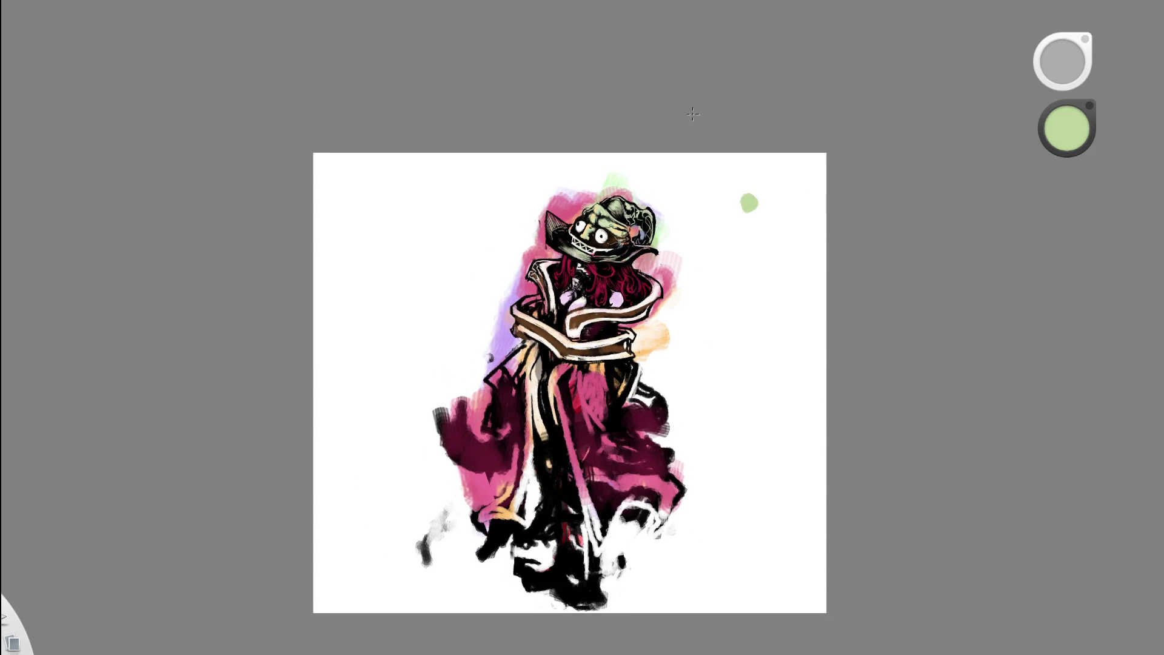
- Undo and redo the green hat tint and lavender patches to compare the painting
scroll(625, 232, "up", 5)
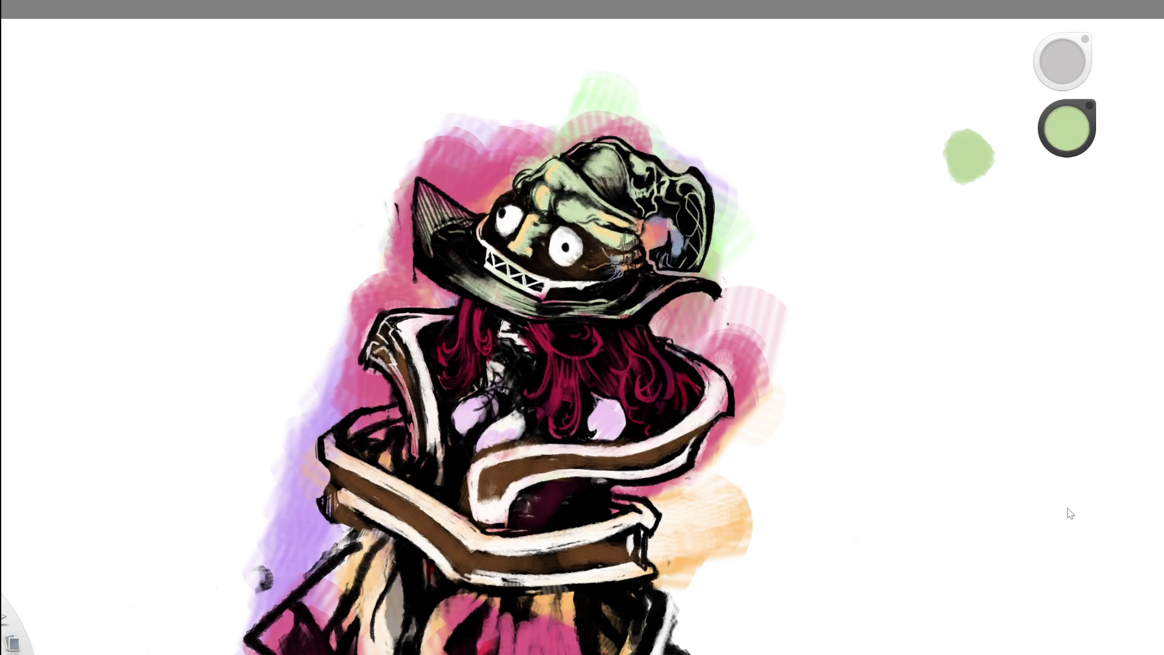
key("ctrl+z")
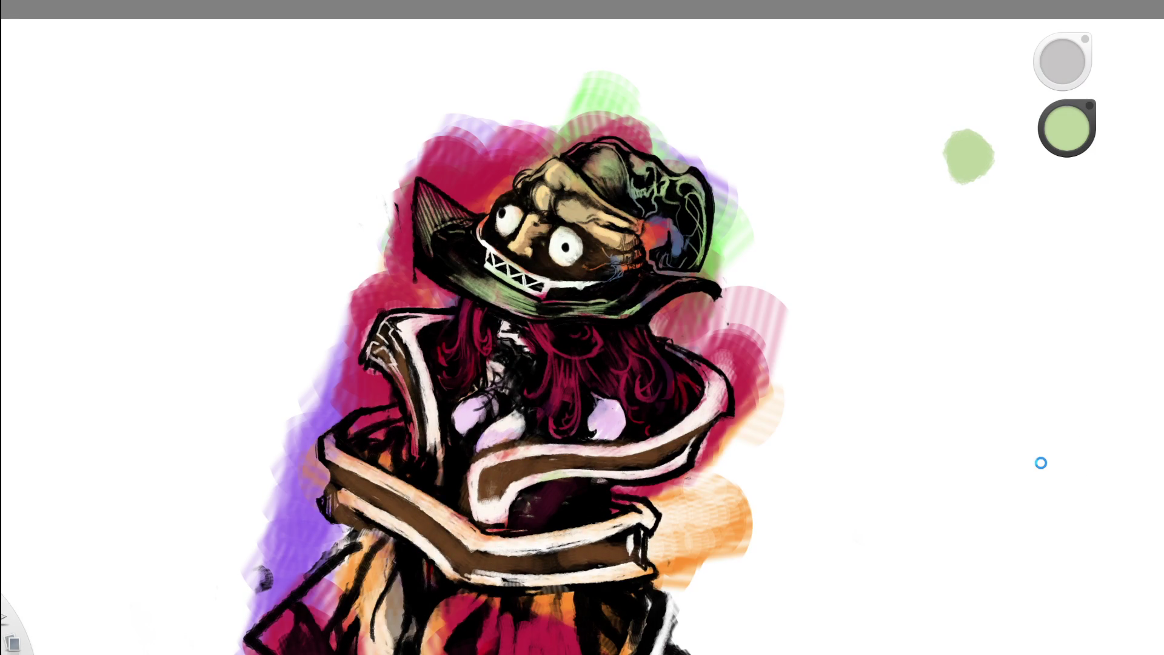
key("ctrl+y")
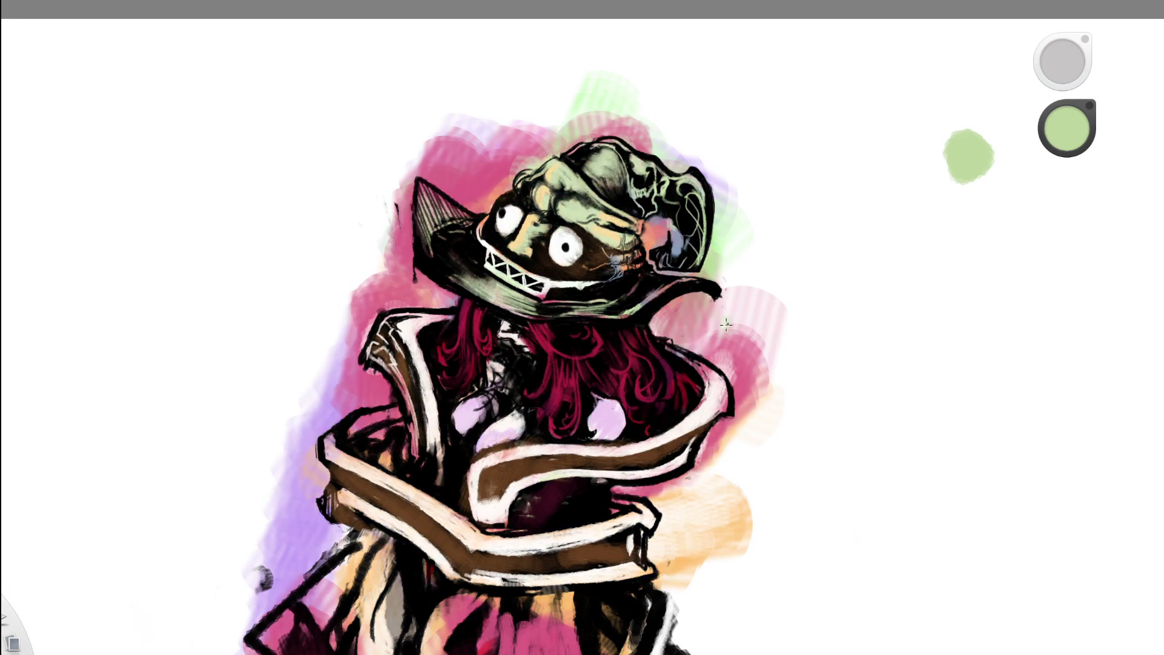
scroll(515, 200, "down", 5)
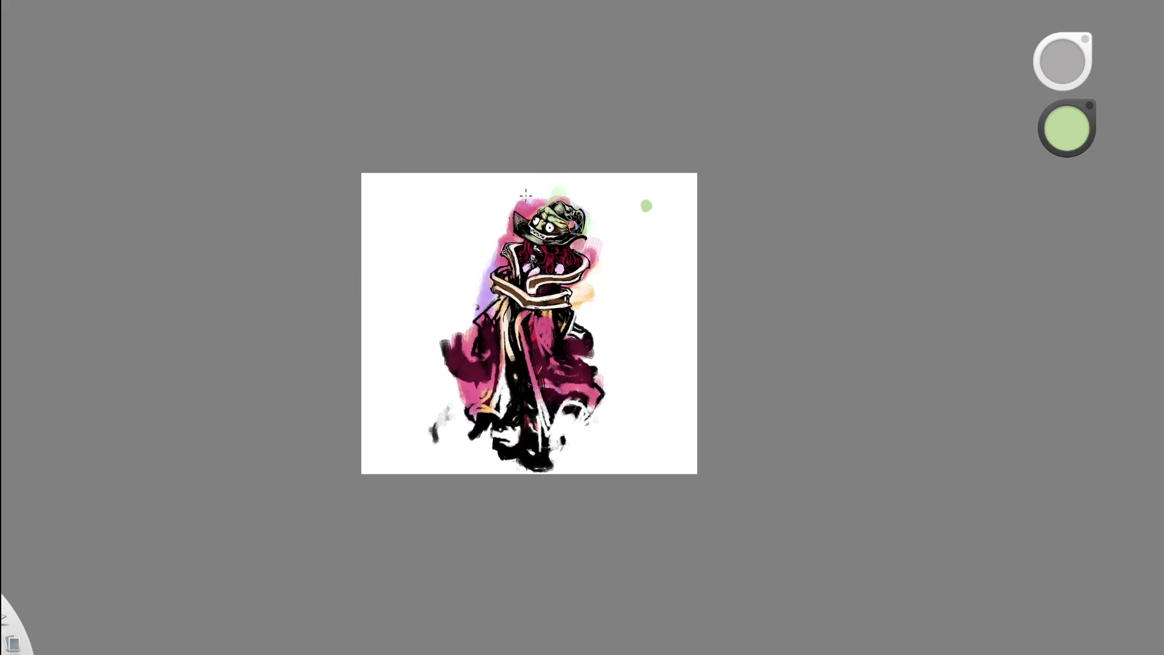
scroll(551, 235, "up", 3)
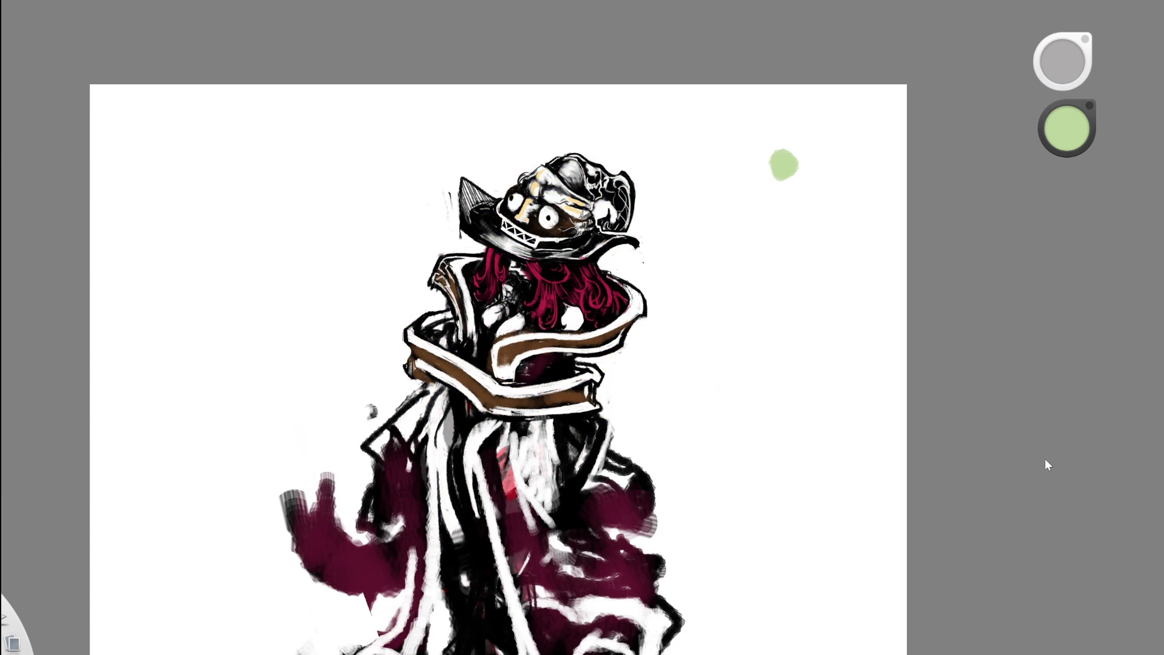
scroll(660, 208, "down", 2)
scroll(607, 206, "up", 3)
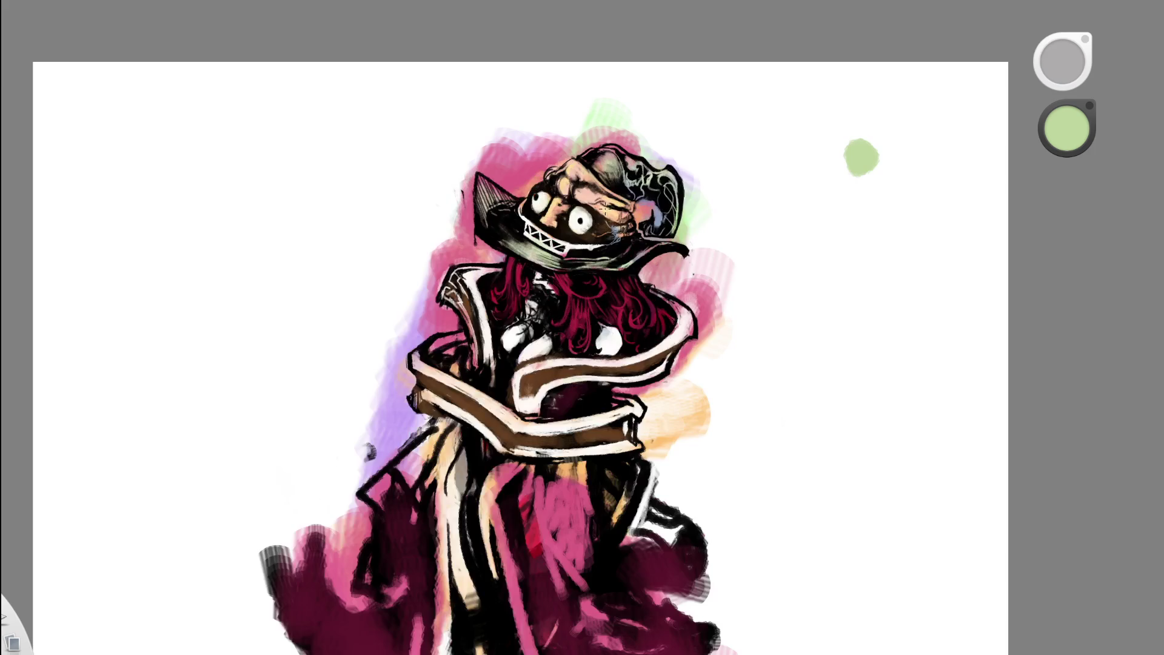
scroll(651, 135, "up", 2)
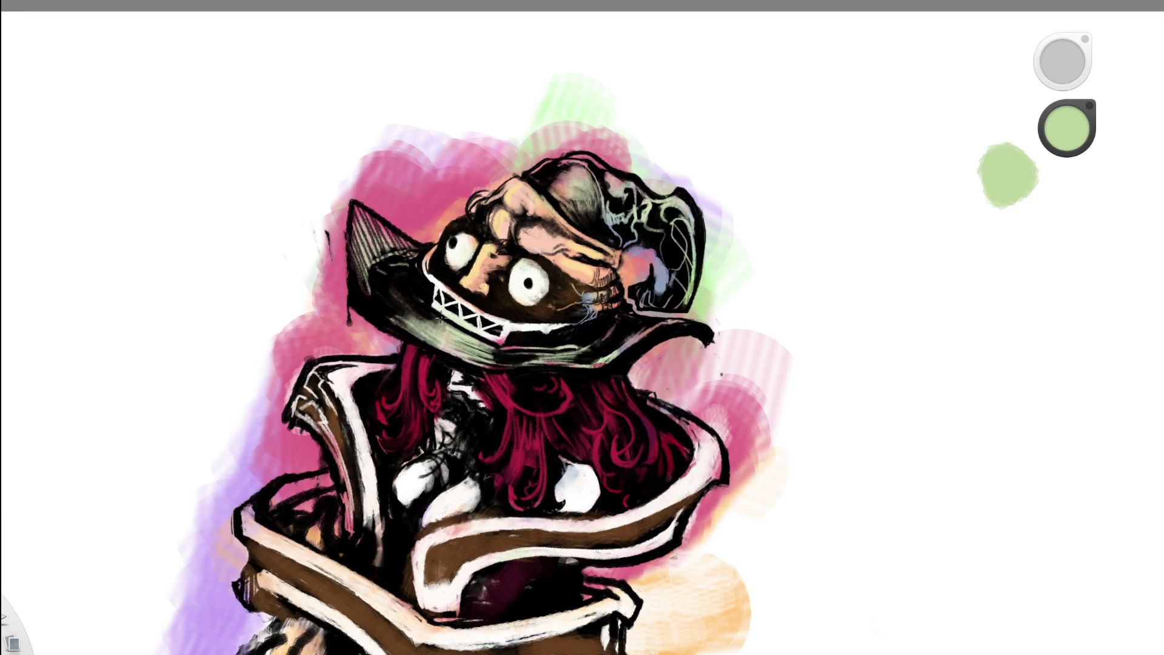
- Shift the painting to frame the hat and zoom in and out to compare
left_click_drag(584, 278, 565, 158)
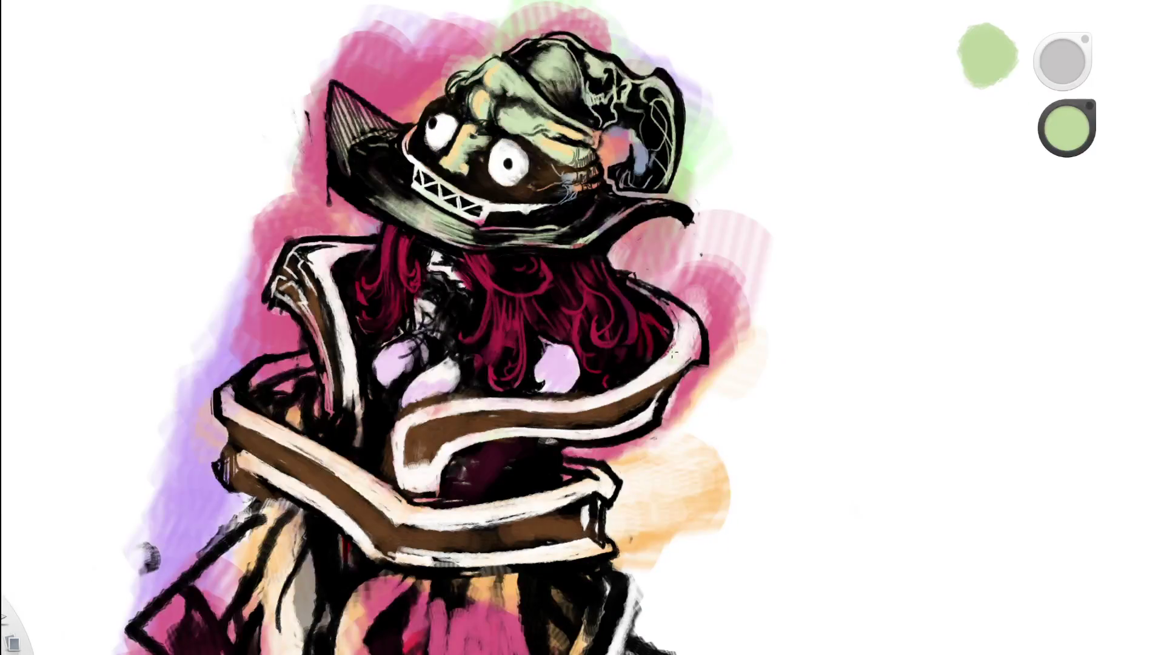
scroll(656, 341, "down", 2)
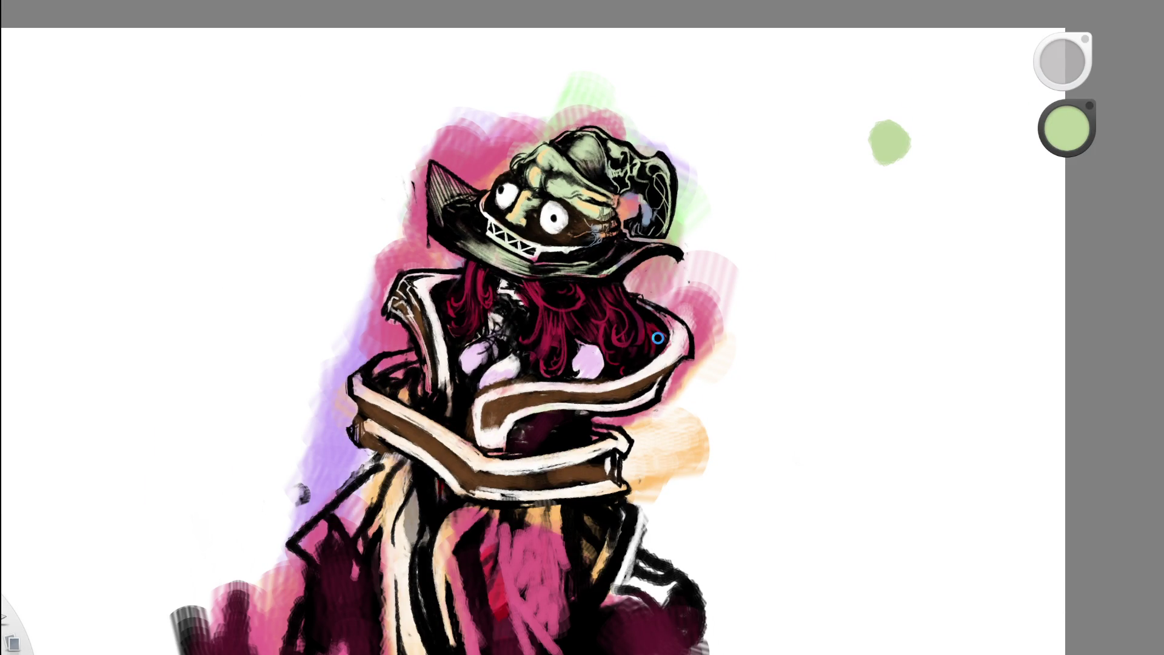
scroll(658, 338, "down", 3)
scroll(627, 354, "down", 2)
scroll(627, 354, "up", 4)
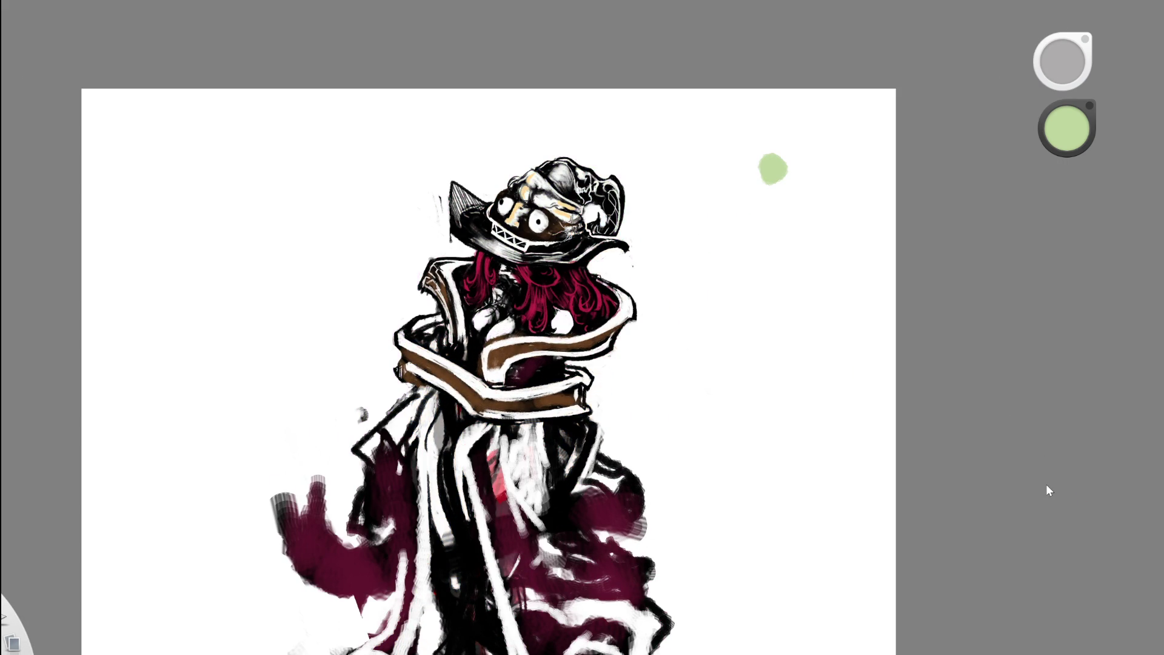
scroll(516, 179, "down", 2)
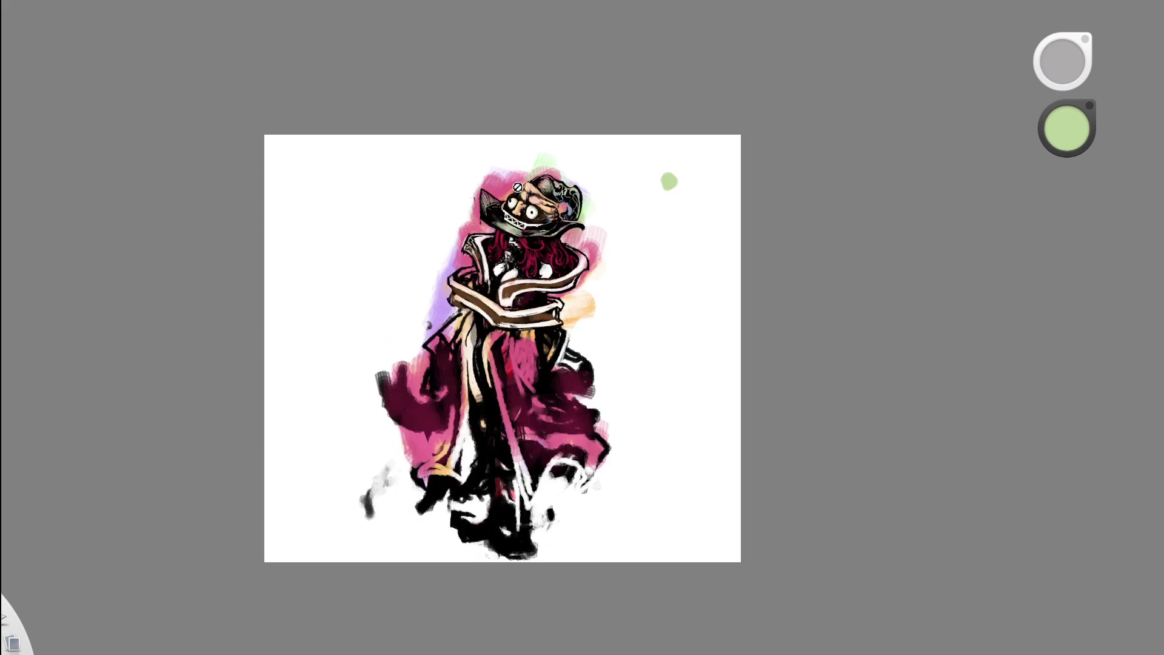
scroll(516, 179, "down", 2)
scroll(463, 188, "up", 7)
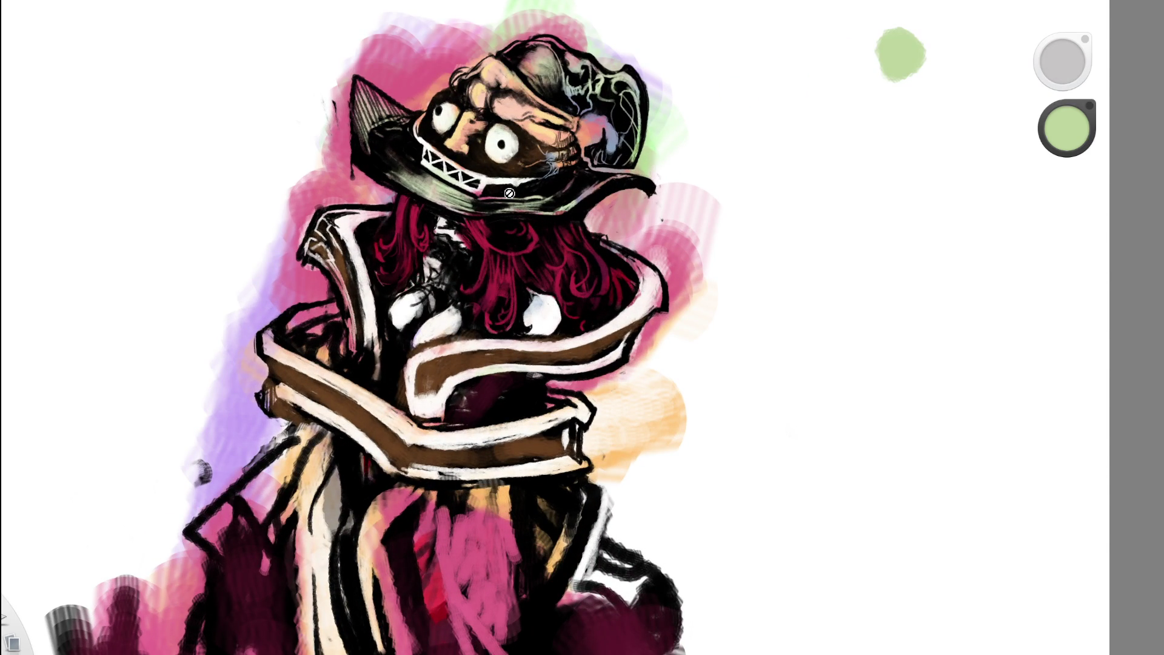
scroll(509, 193, "down", 1)
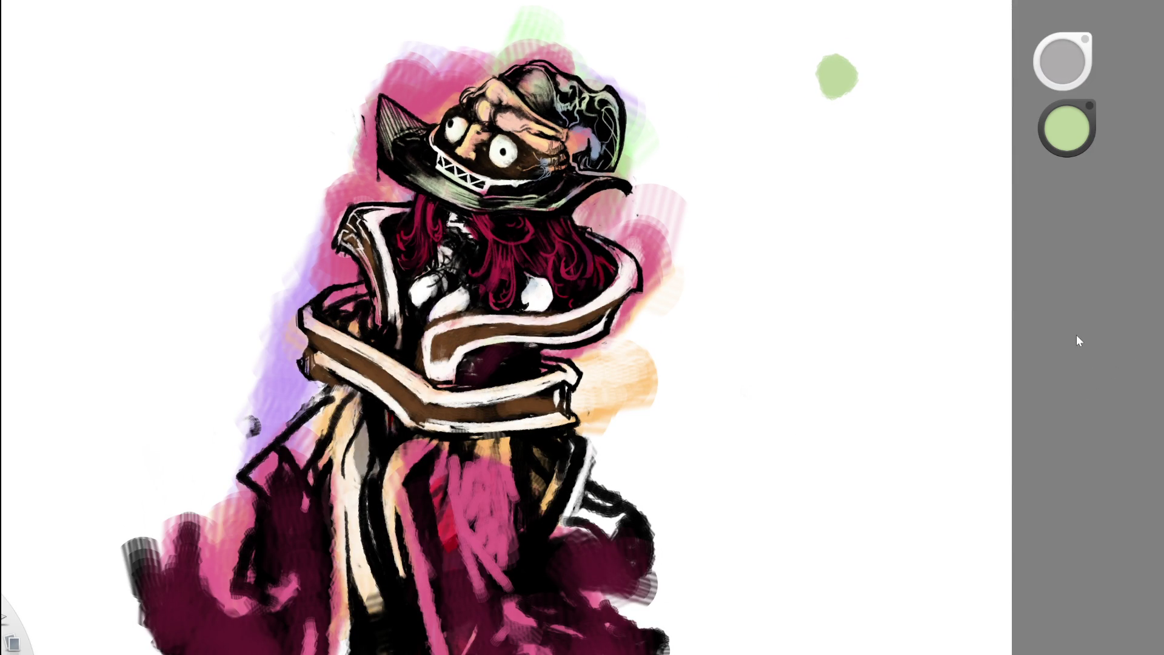
scroll(563, 258, "down", 3)
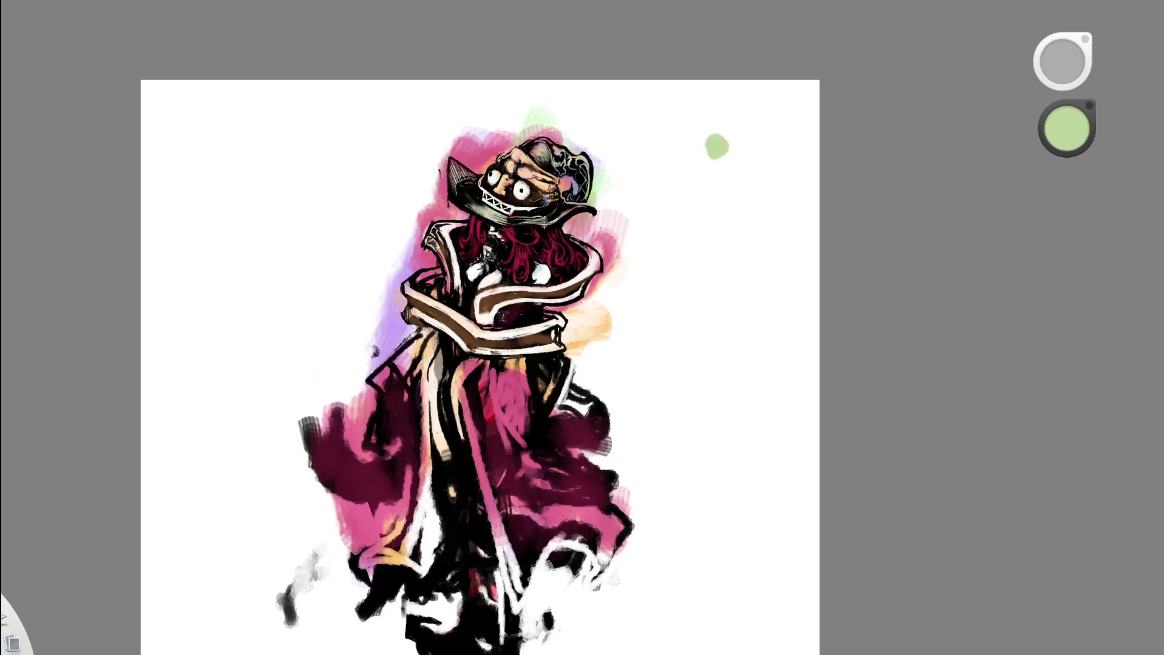
scroll(545, 167, "up", 3)
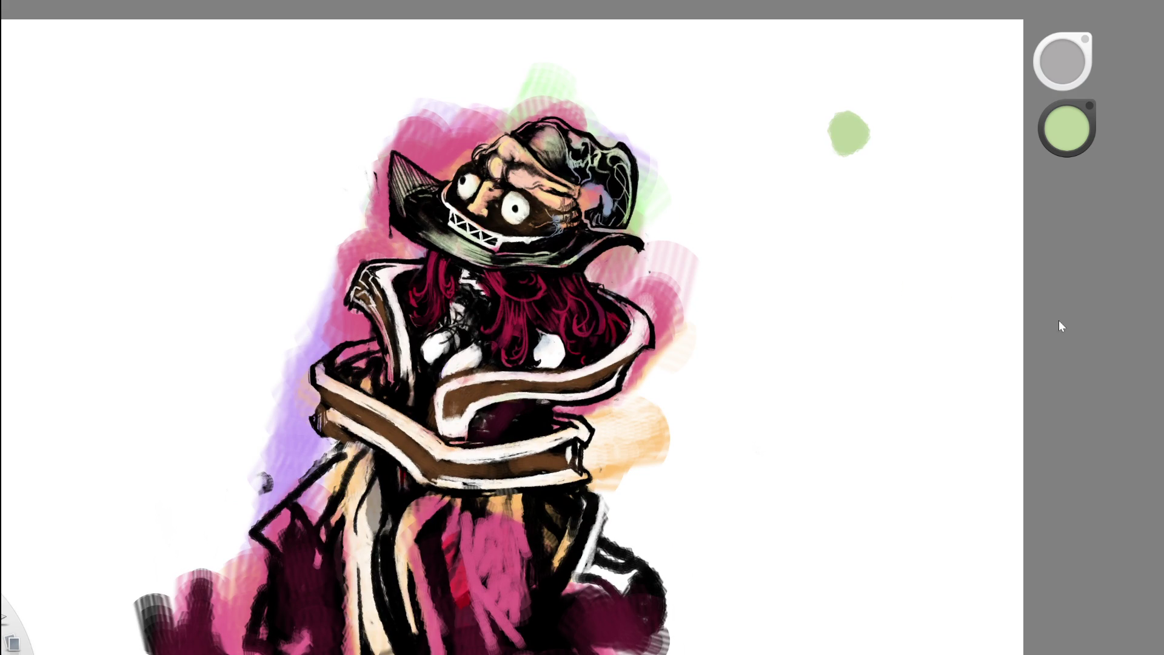
scroll(543, 160, "up", 3)
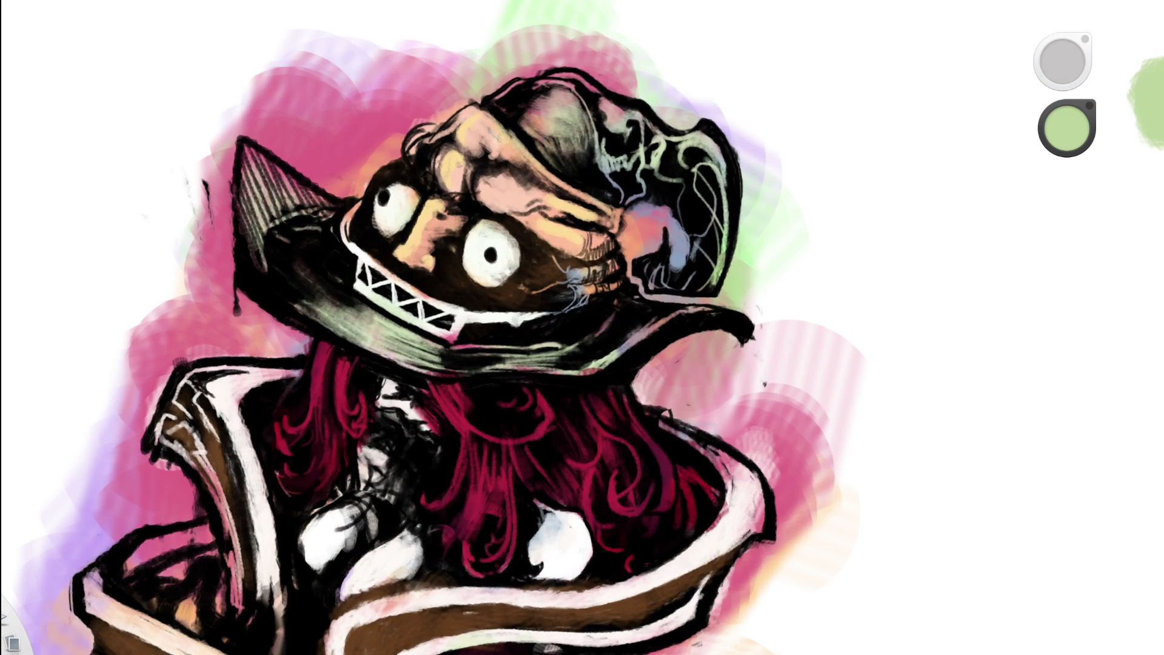
- Brighten the right eyeball with pale white strokes
left_click(400, 300, "alt")
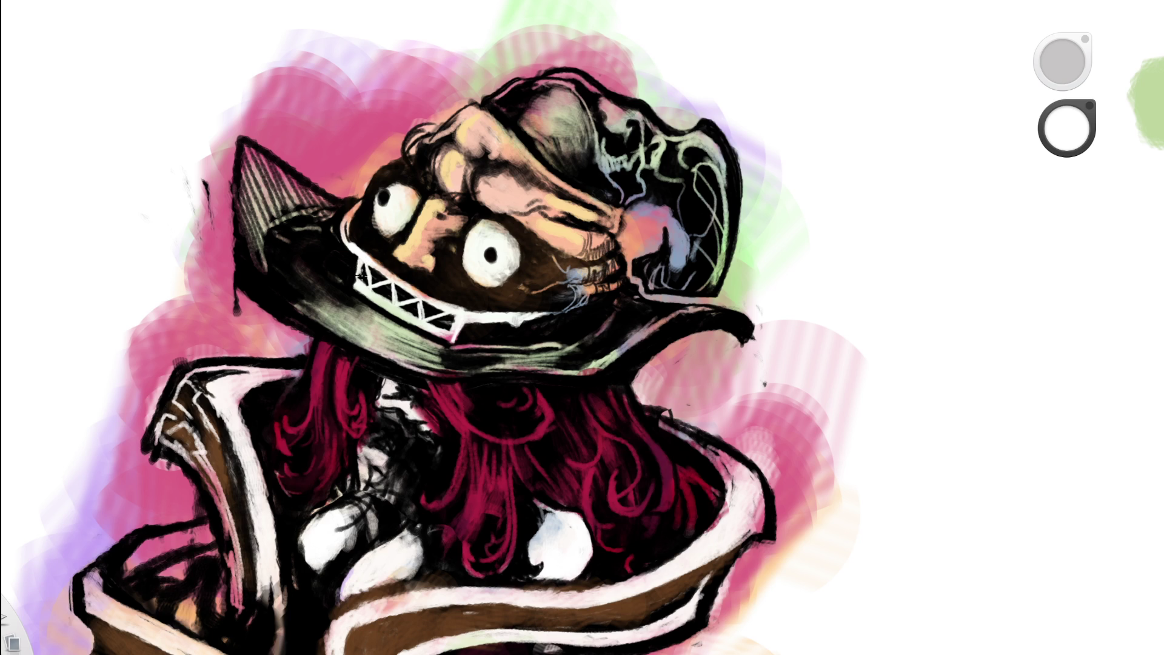
scroll(445, 33, "down", 5)
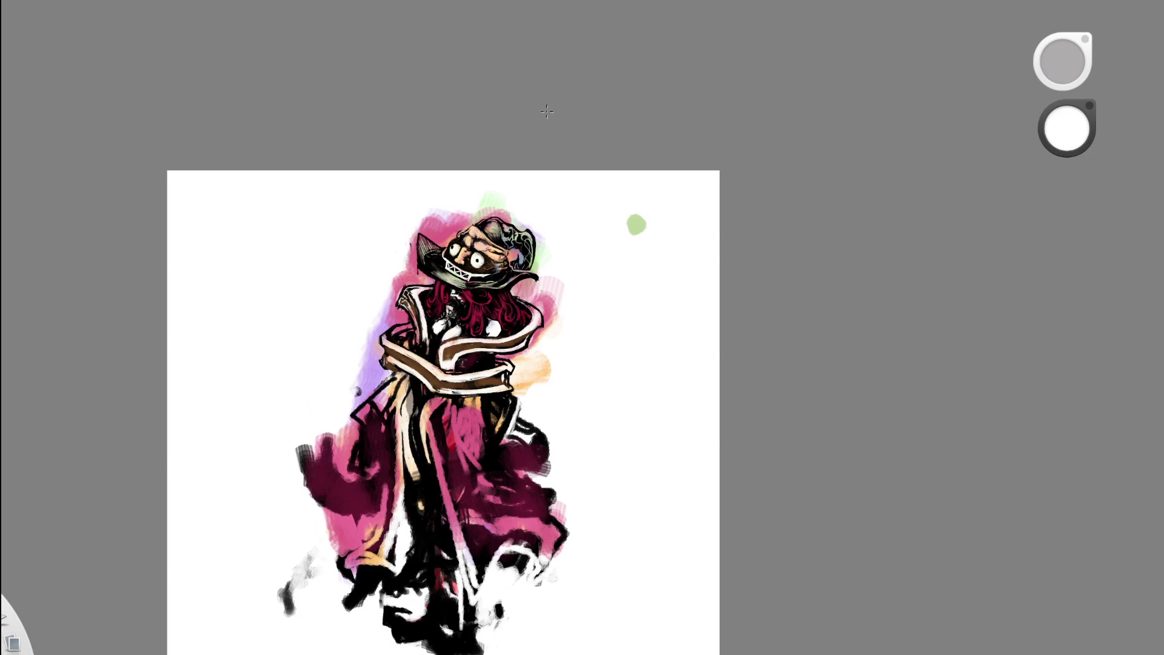
scroll(485, 255, "up", 6)
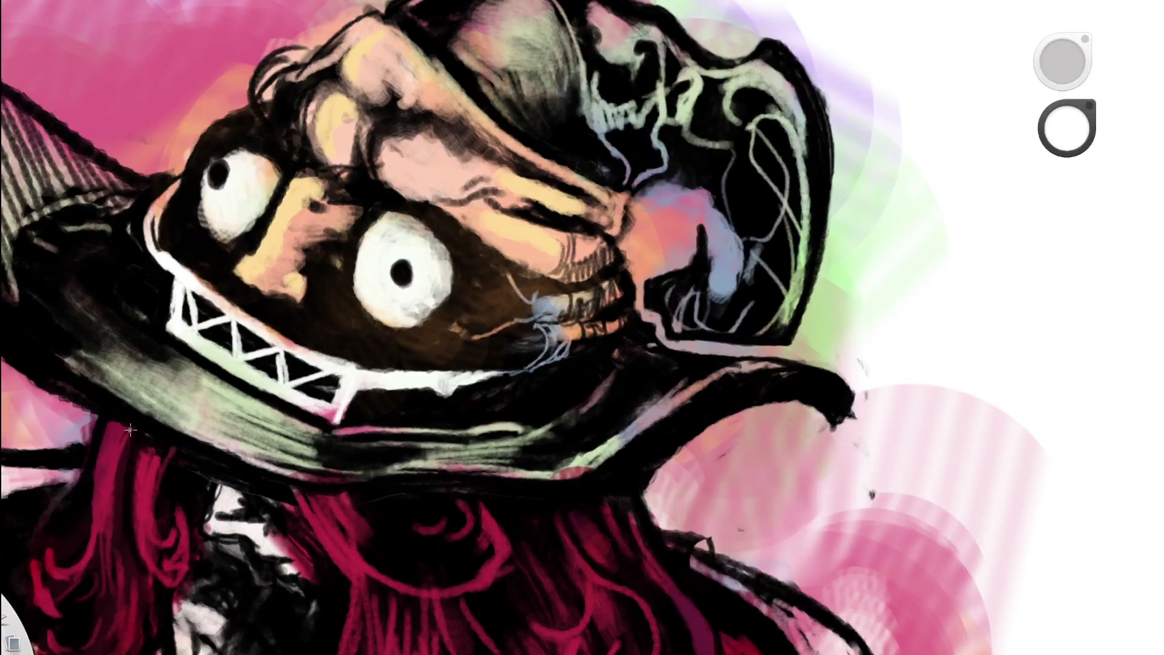
left_click(388, 254, "alt")
mouse_move(366, 249)
left_mouse_down()
mouse_move(356, 284)
mouse_move(398, 216)
mouse_move(414, 230)
mouse_move(363, 314)
mouse_move(388, 330)
mouse_move(381, 310)
mouse_move(452, 338)
mouse_move(472, 270)
mouse_move(545, 312)
left_mouse_up()
- Rotate the canvas onto the face and paint a thin white line along the left eye
left_click(459, 246)
mouse_move(631, 148)
left_mouse_down()
mouse_move(622, 252)
mouse_move(585, 244)
left_mouse_up()
scroll(425, 264, "up", 3)
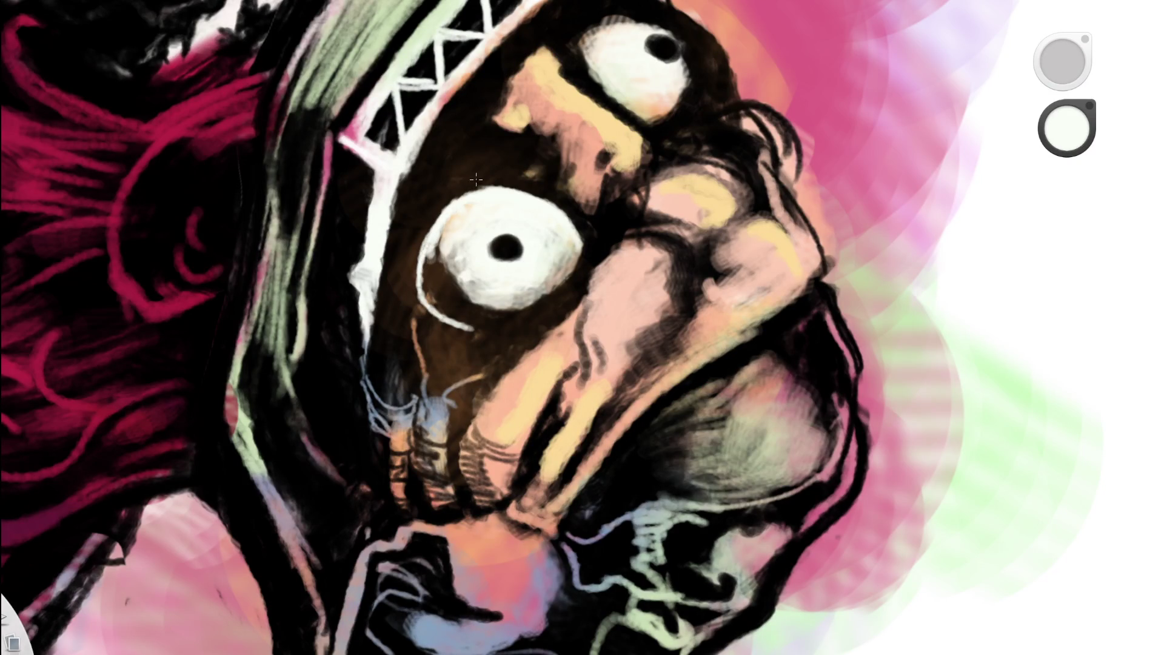
mouse_move(528, 329)
left_mouse_down()
mouse_move(573, 261)
mouse_move(564, 300)
mouse_move(576, 243)
left_mouse_up()
scroll(559, 115, "down", 10)
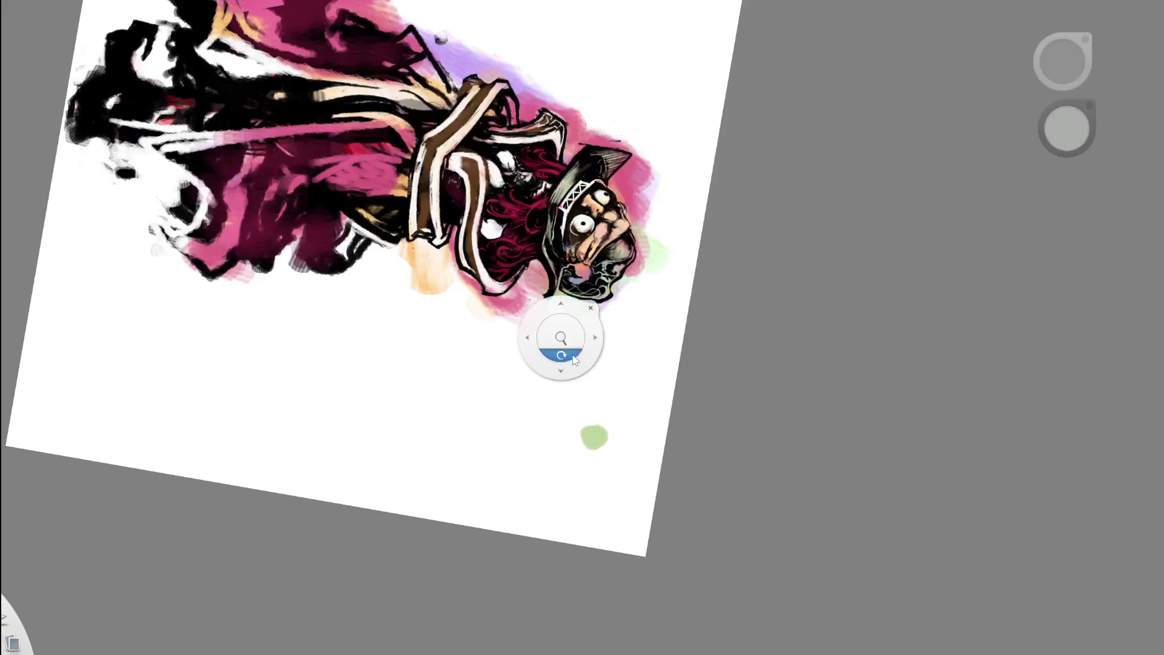
- Outline the left eye's left edge with a white stroke
left_click_drag(558, 338, 569, 354)
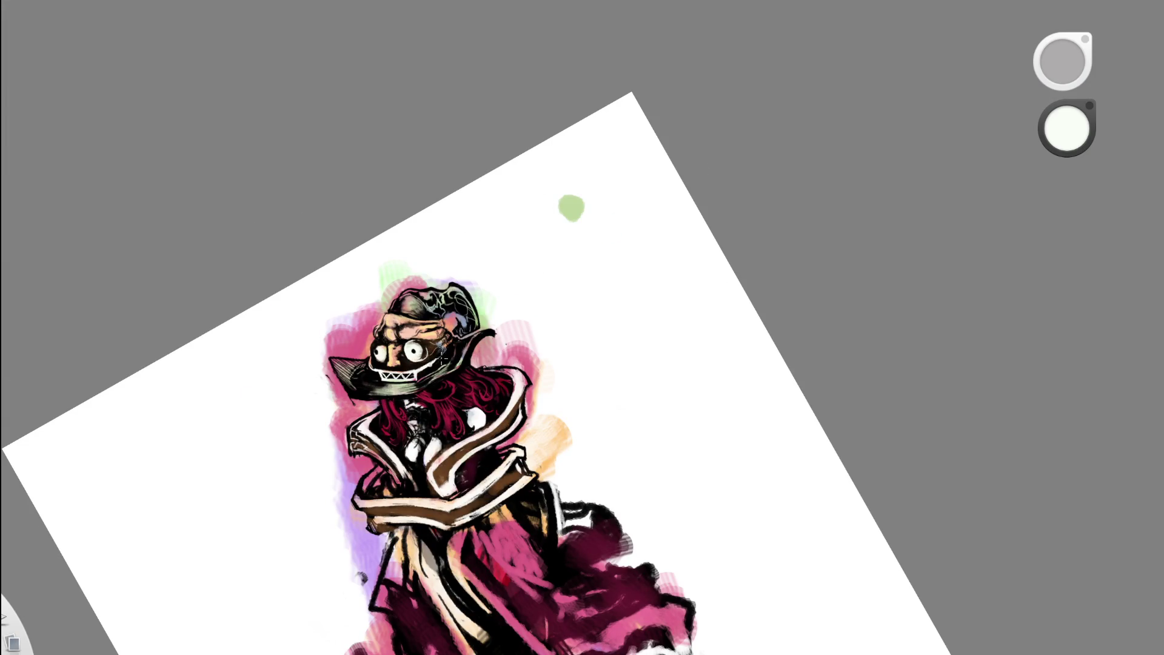
scroll(528, 159, "up", 10)
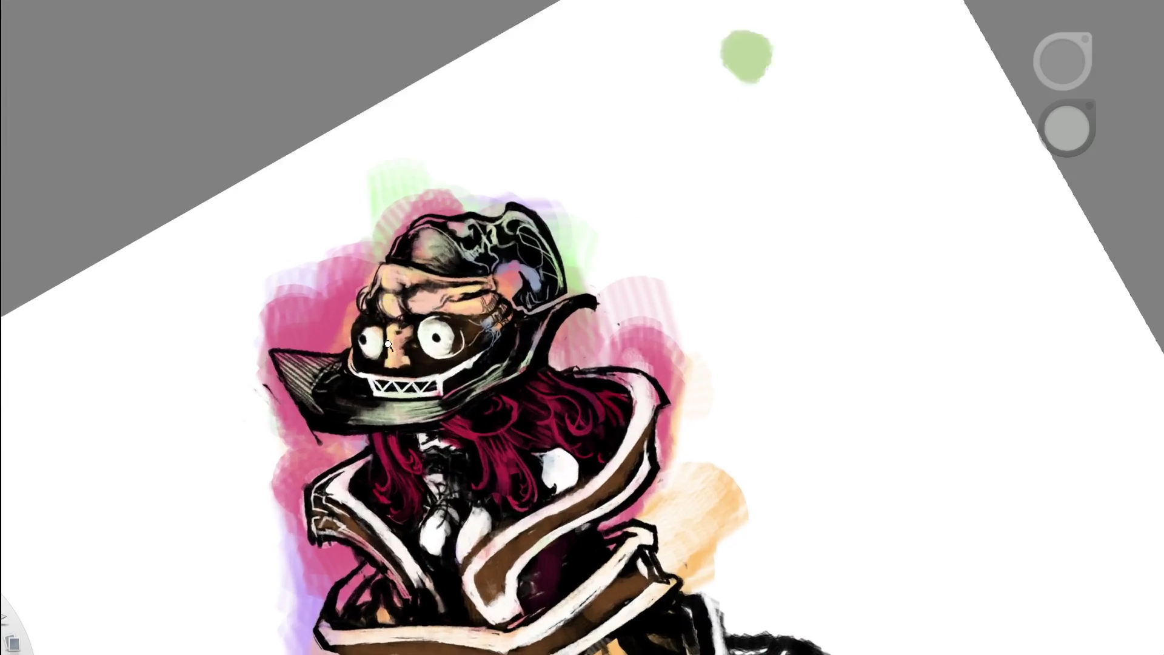
scroll(558, 322, "up", 3)
key("e")
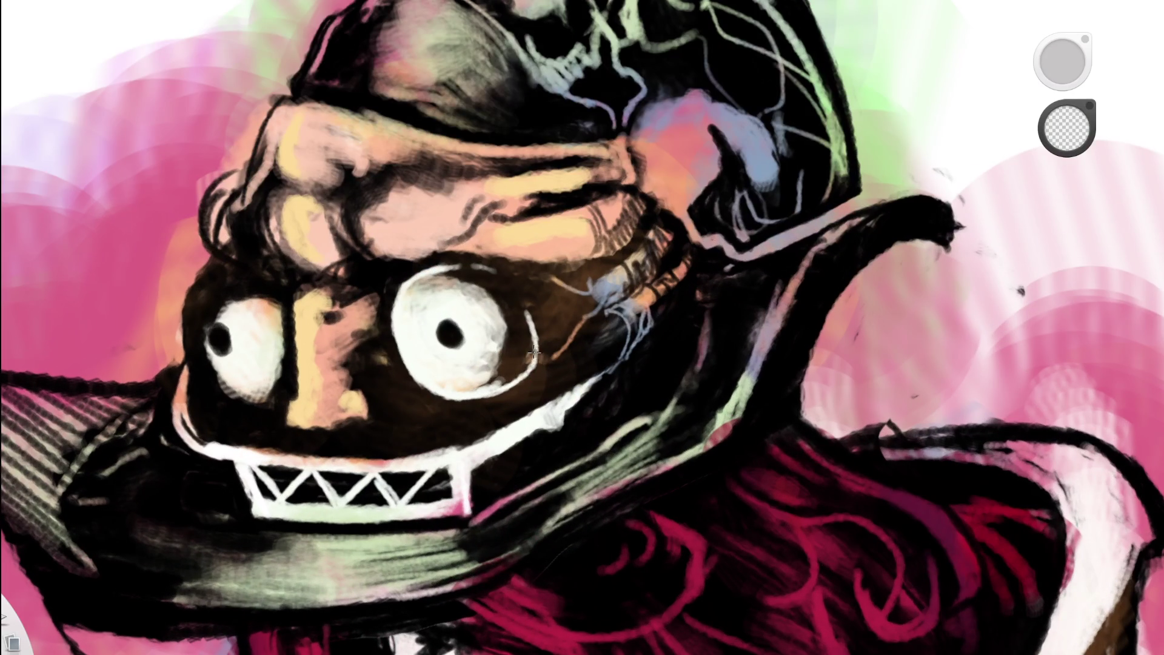
scroll(578, 89, "down", 10)
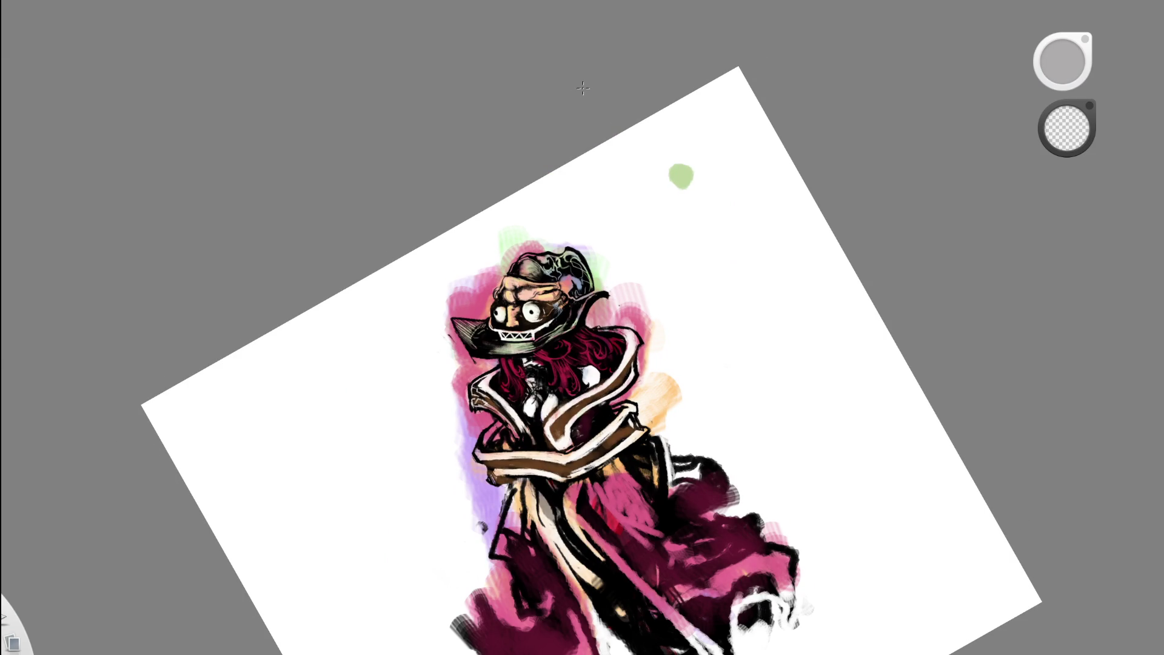
scroll(518, 311, "up", 10)
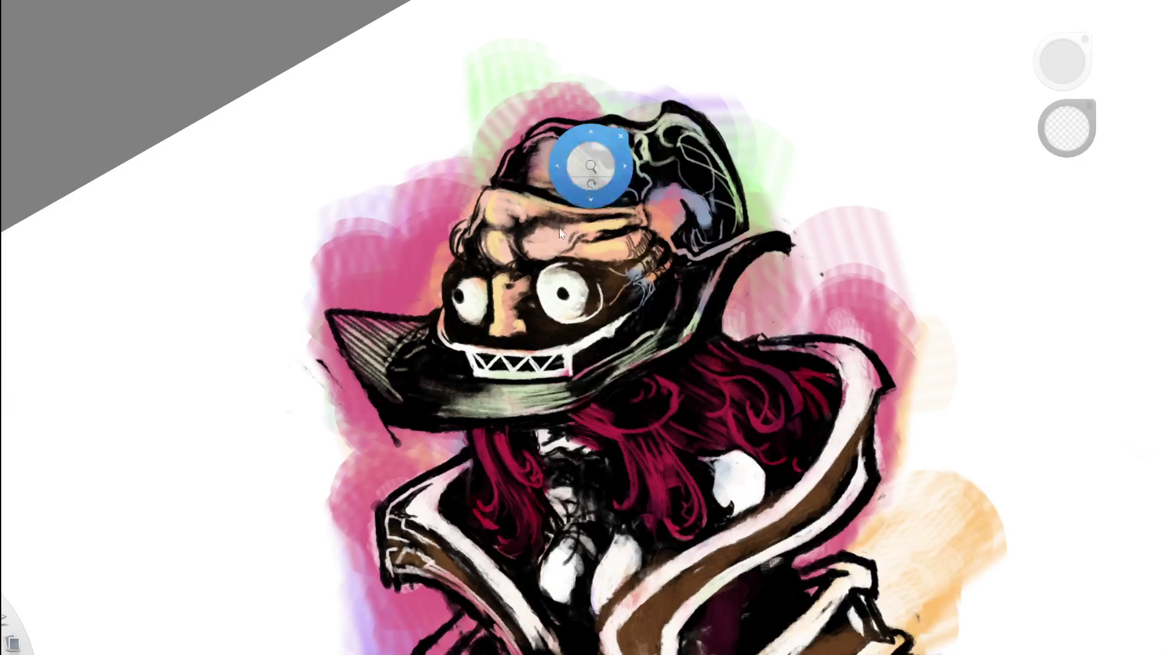
key("b")
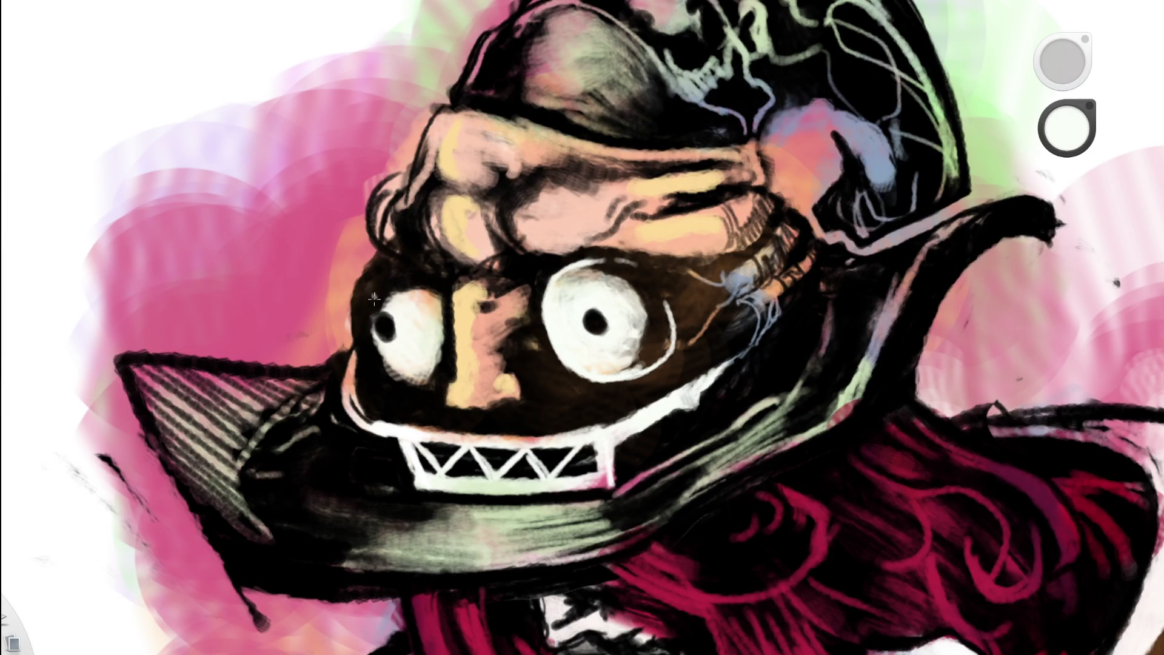
mouse_move(388, 377)
left_mouse_down()
mouse_move(382, 297)
mouse_move(405, 277)
mouse_move(385, 296)
left_mouse_up()
- Reframe onto the face and brighten the left eye's left edge with two more white strokes
key("Home")
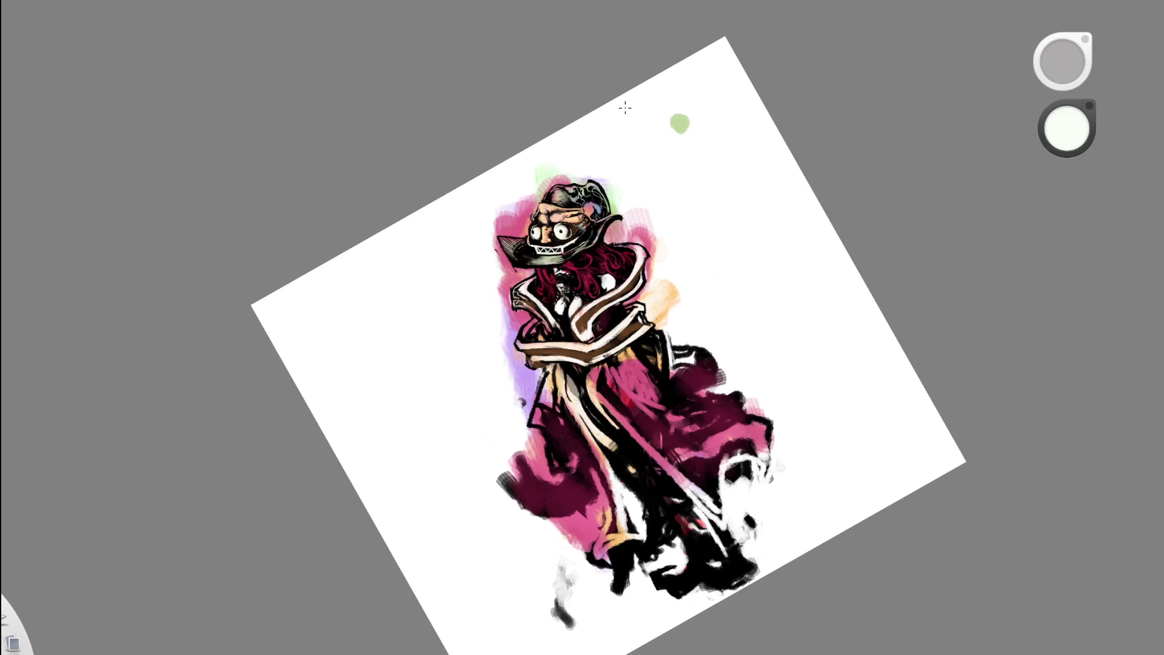
mouse_move(624, 311)
left_mouse_down()
mouse_move(661, 180)
mouse_move(579, 232)
left_mouse_up()
scroll(579, 231, "up", 2)
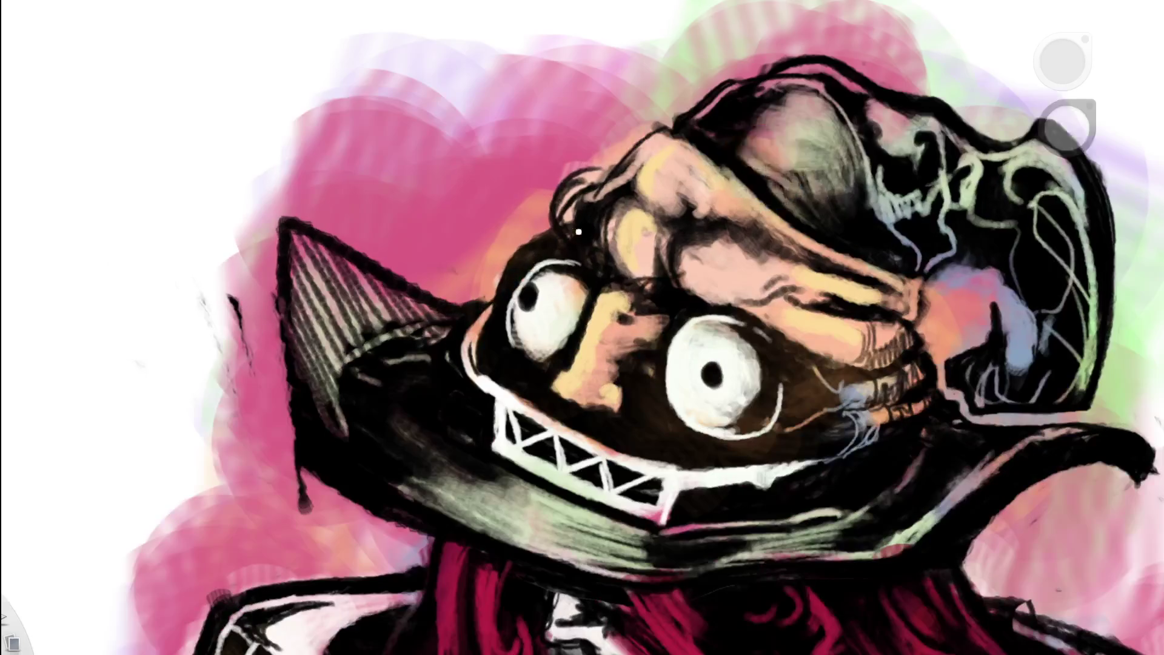
left_click_drag(509, 322, 519, 359)
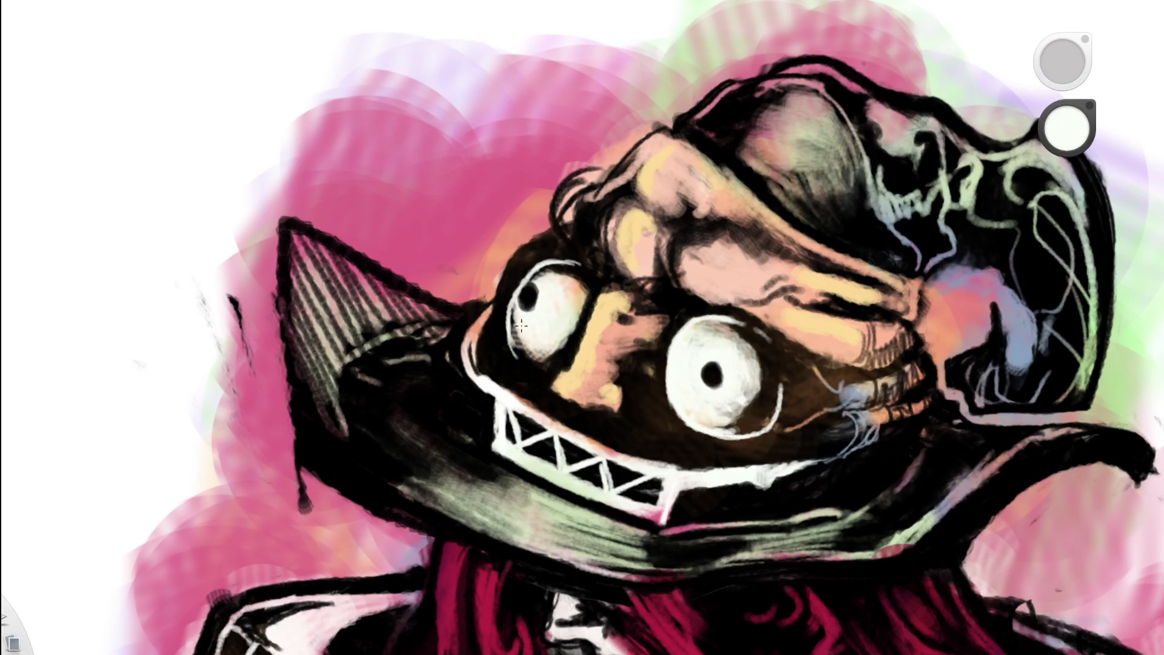
mouse_move(514, 304)
left_mouse_down()
mouse_move(513, 337)
mouse_move(523, 337)
left_mouse_up()
scroll(606, 276, "down", 10)
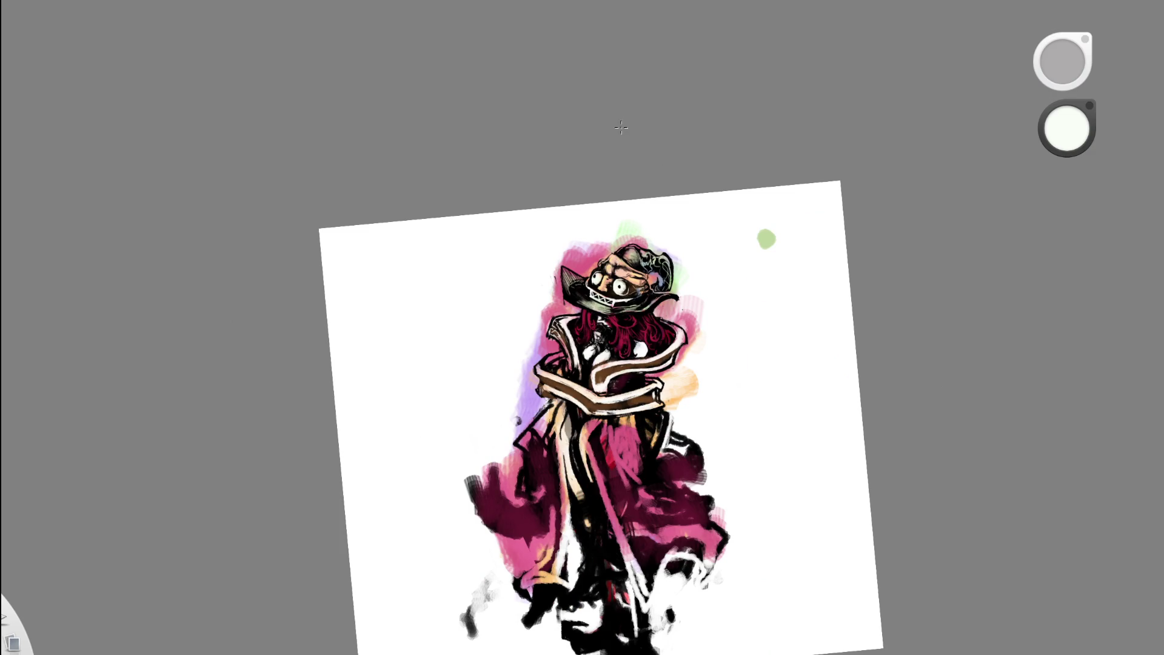
scroll(642, 303, "up", 5)
- Level the canvas, zoom in on the head and sample the peach skin beside the eye
mouse_move(685, 279)
left_mouse_down()
mouse_move(722, 135)
mouse_move(745, 215)
mouse_move(645, 203)
mouse_move(577, 247)
left_mouse_up()
scroll(663, 143, "up", 3)
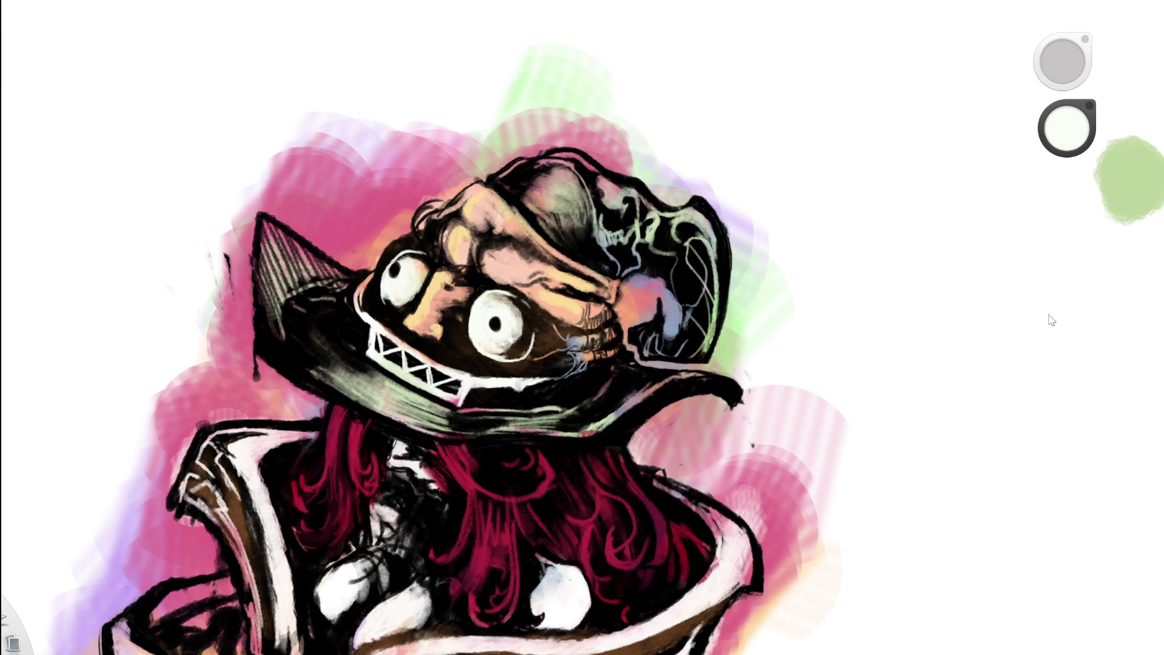
left_click_drag(447, 259, 433, 192)
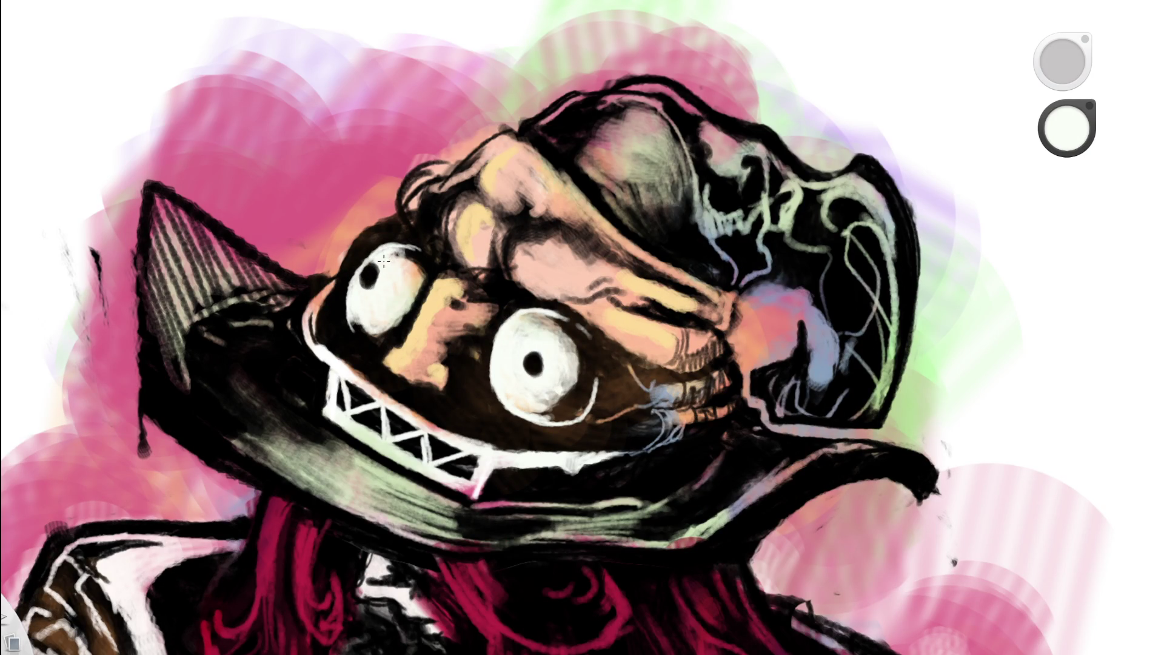
left_click(415, 263, "alt")
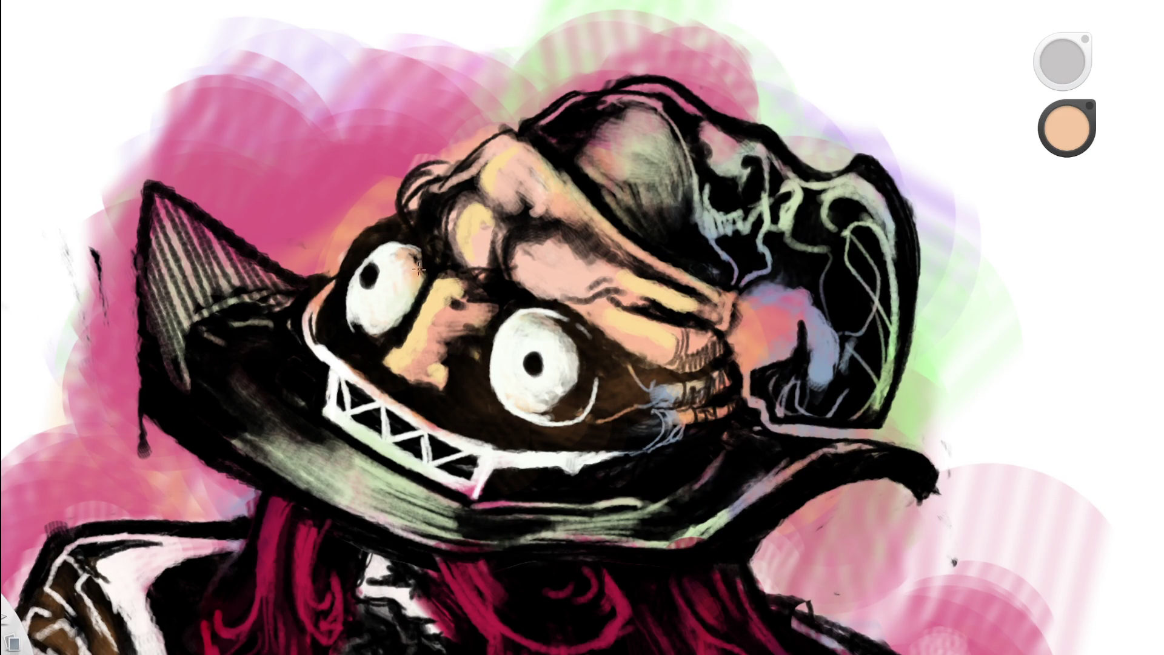
scroll(511, 255, "down", 2)
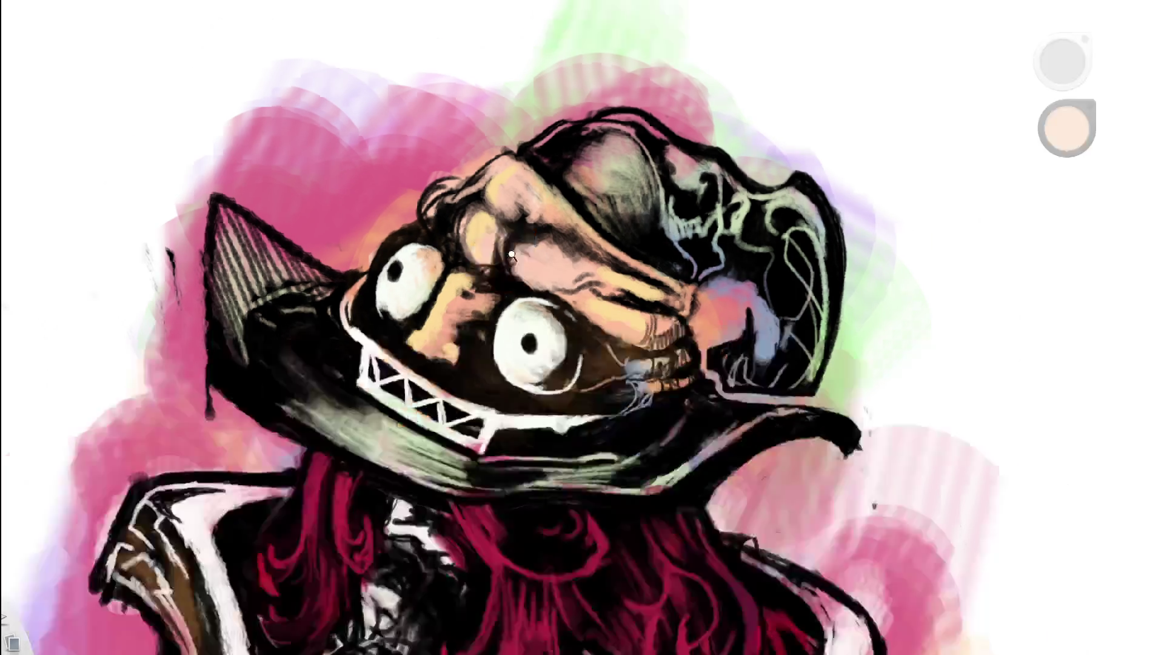
scroll(511, 255, "down", 10)
scroll(489, 269, "up", 8)
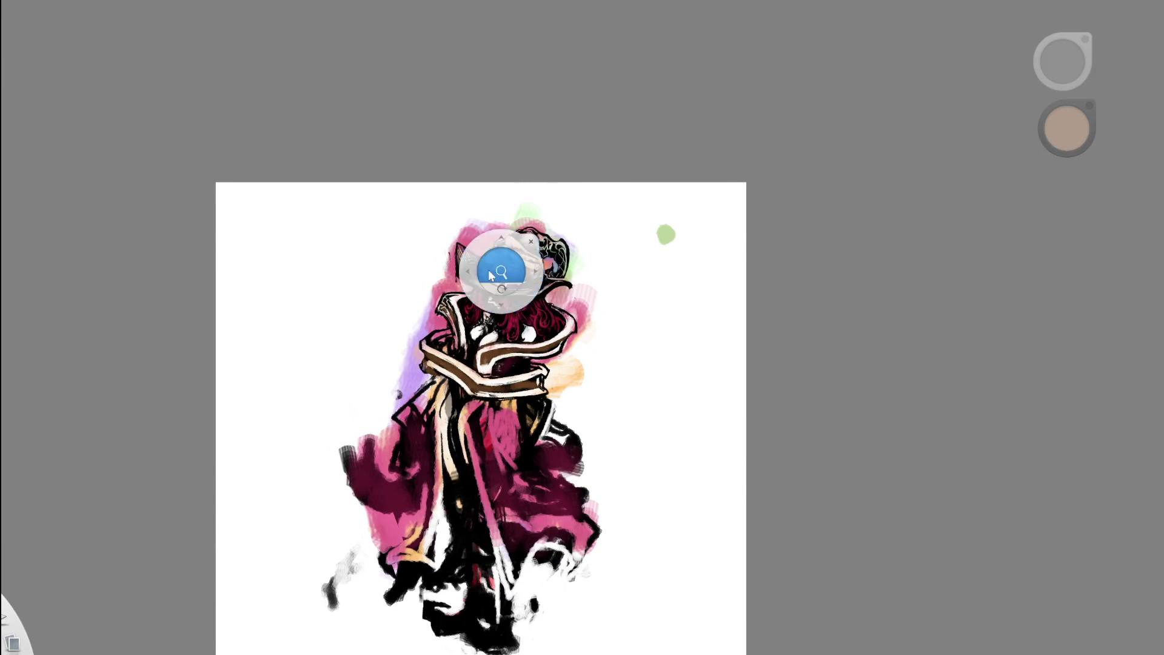
scroll(512, 238, "up", 2)
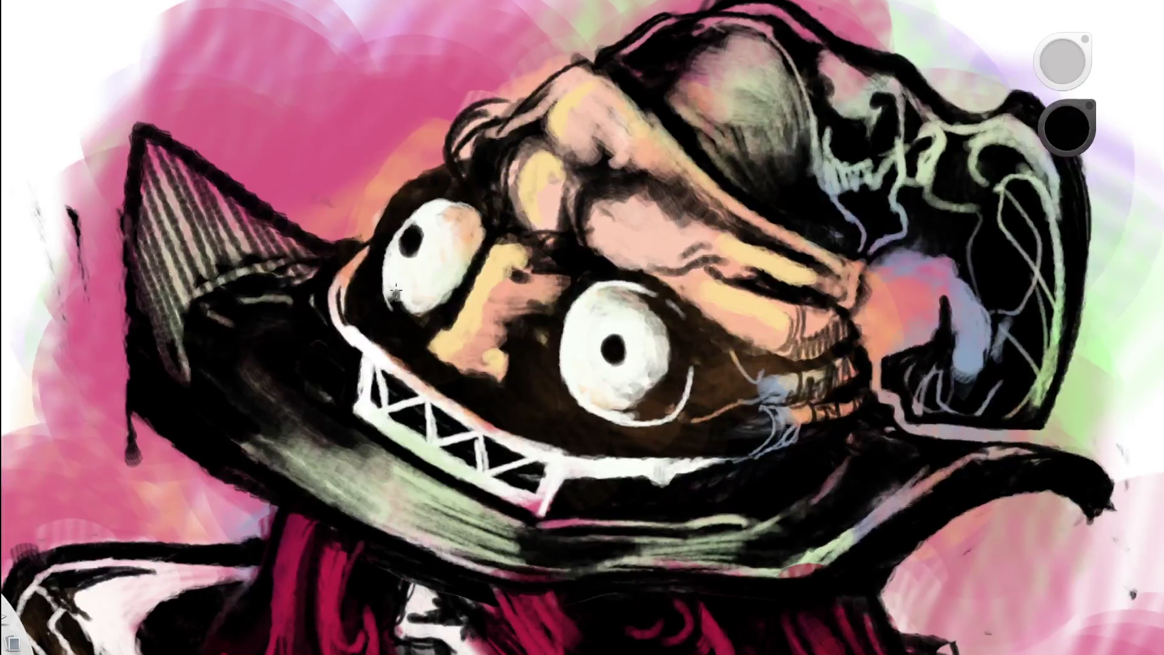
- Sample the eye white and extend it along the left eye's lower-left edge
left_click(389, 278, "alt")
left_click_drag(388, 285, 427, 336)
left_click_drag(397, 288, 412, 315)
key("Home")
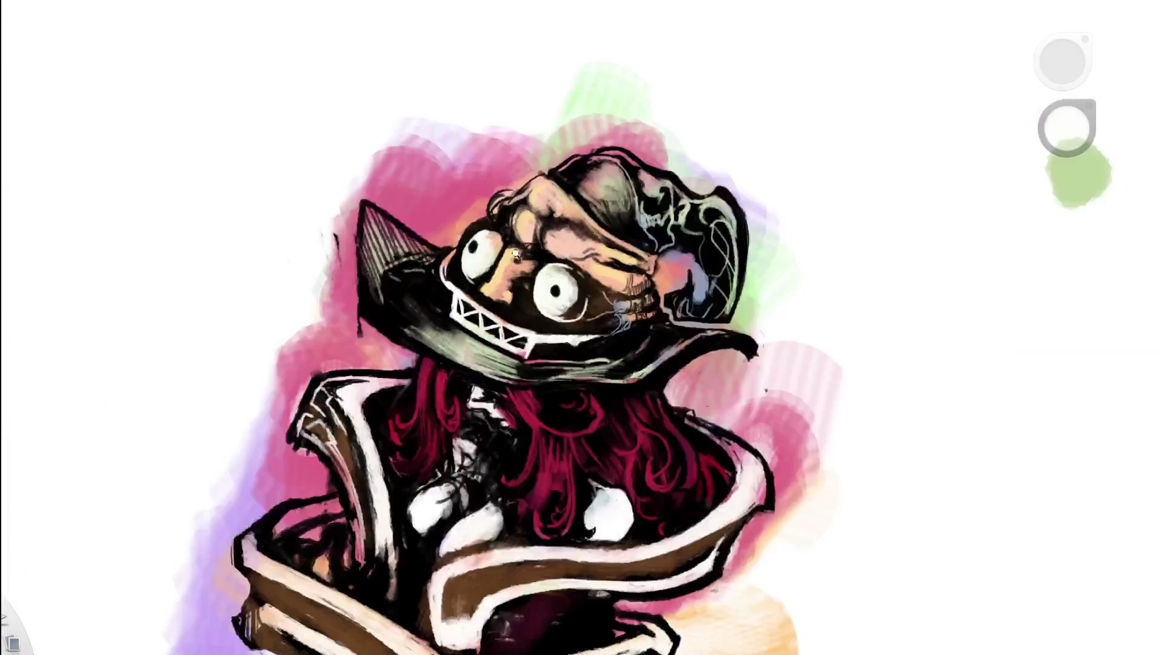
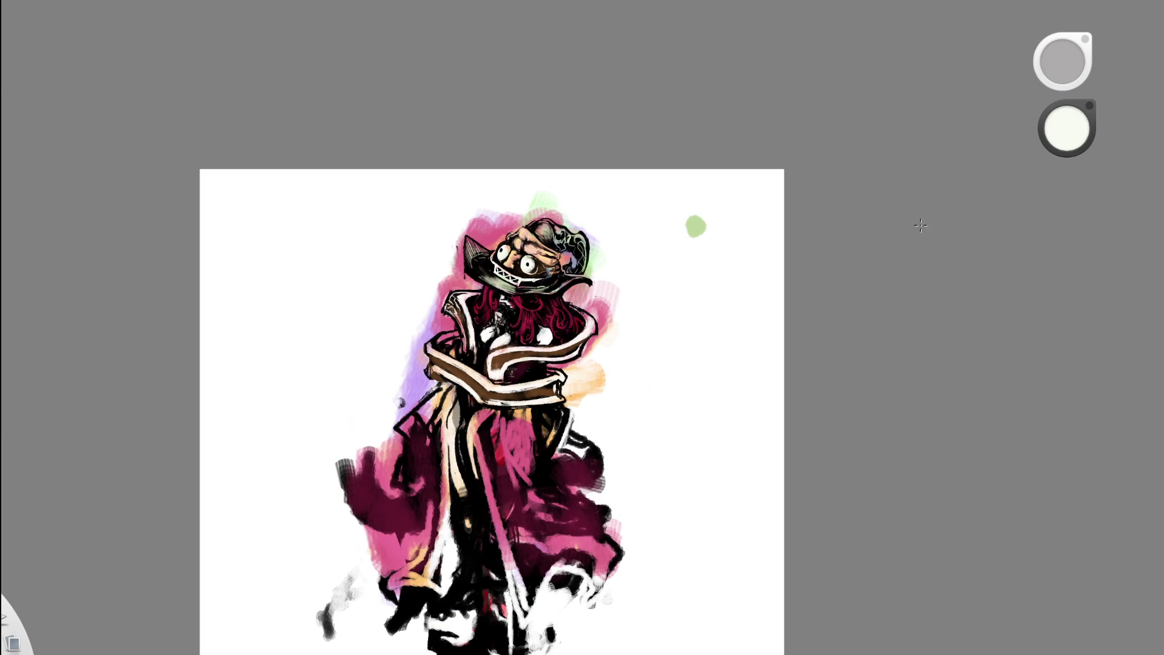
- Sample the peach tone from the head and brush it over the creature hat's forehead
left_click_drag(540, 280, 642, 229)
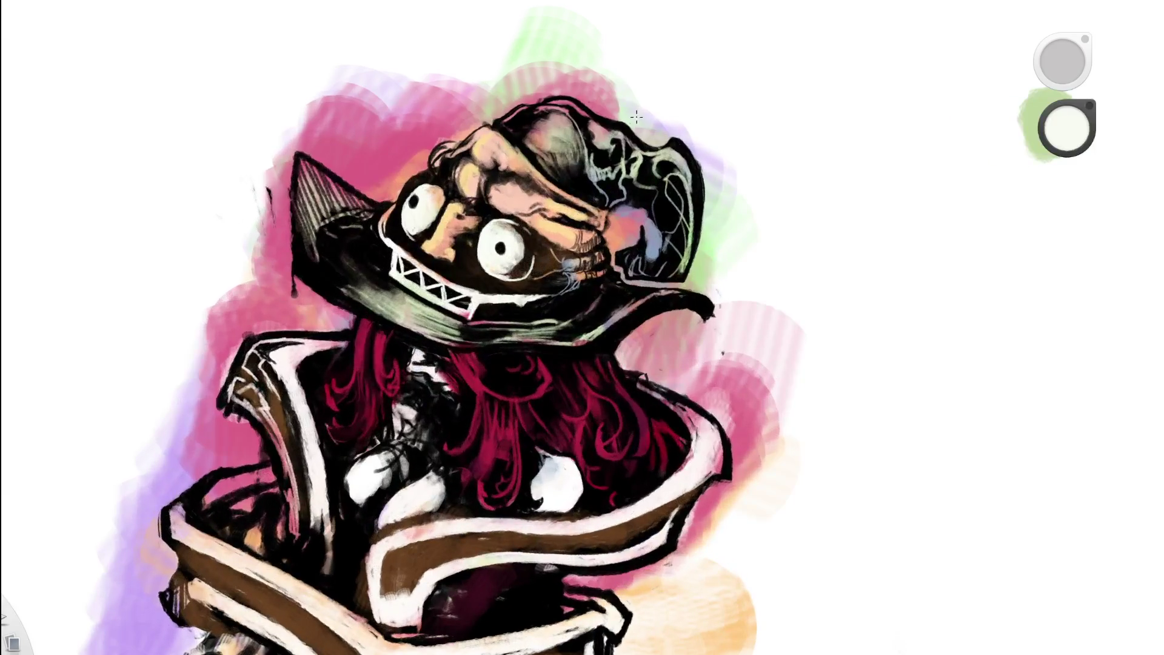
mouse_move(567, 161)
left_mouse_down()
mouse_move(613, 228)
mouse_move(581, 202)
left_mouse_up()
left_click(426, 158, "alt")
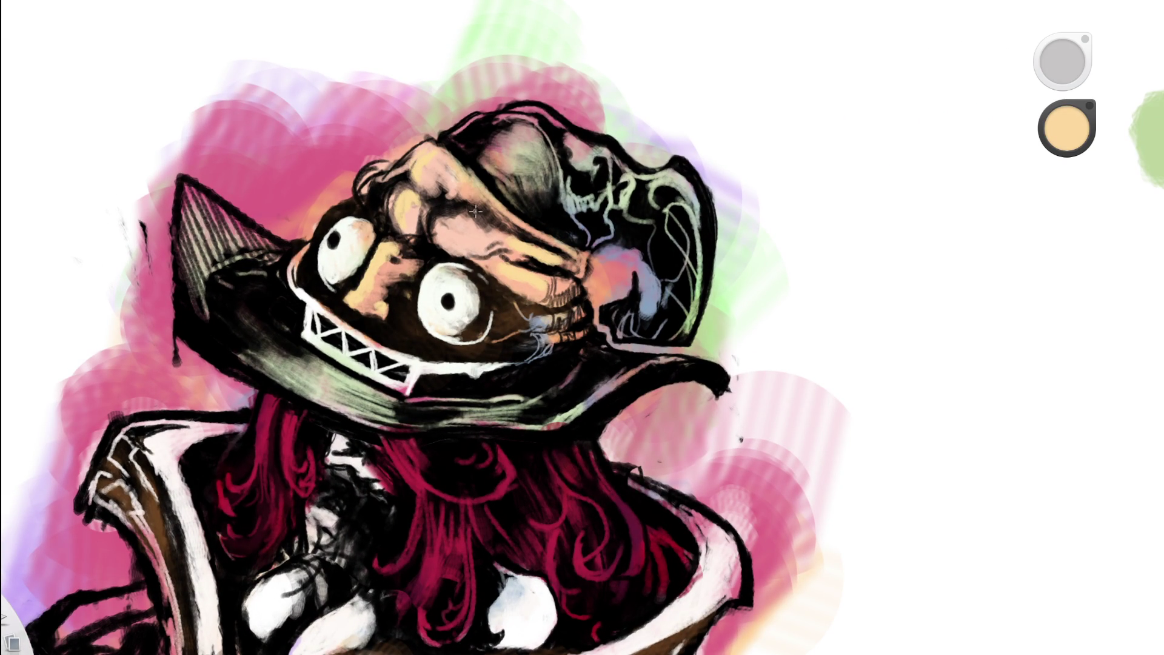
mouse_move(454, 231)
left_mouse_down()
mouse_move(448, 248)
mouse_move(481, 230)
left_mouse_up()
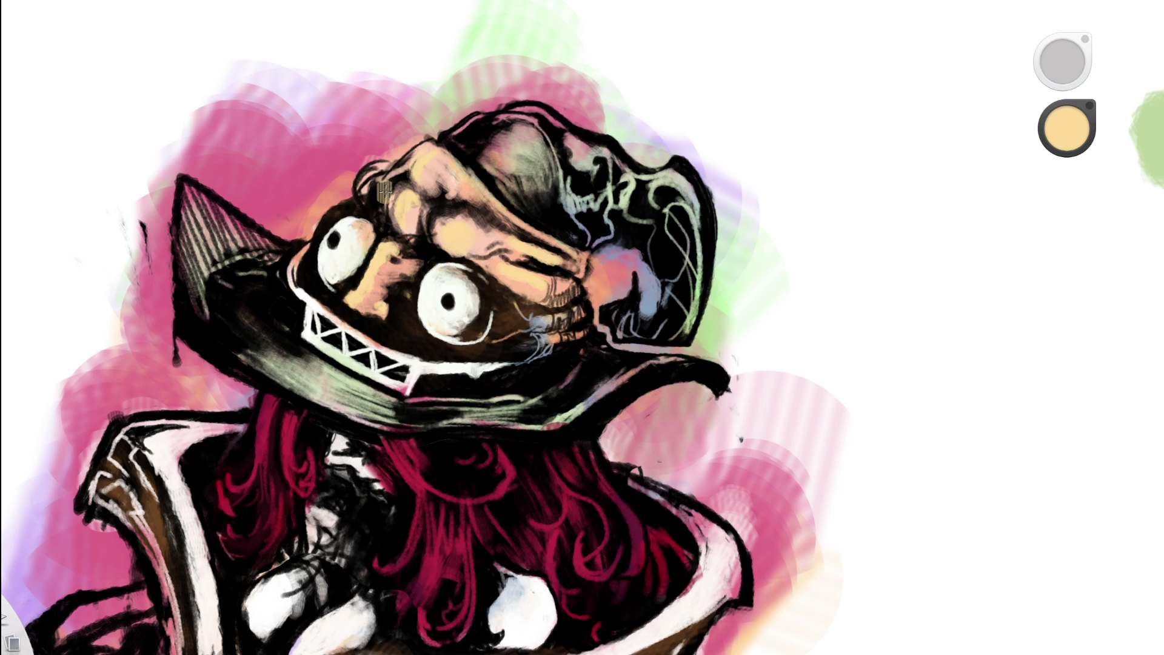
mouse_move(371, 194)
left_mouse_down()
mouse_move(379, 176)
mouse_move(370, 202)
left_mouse_up()
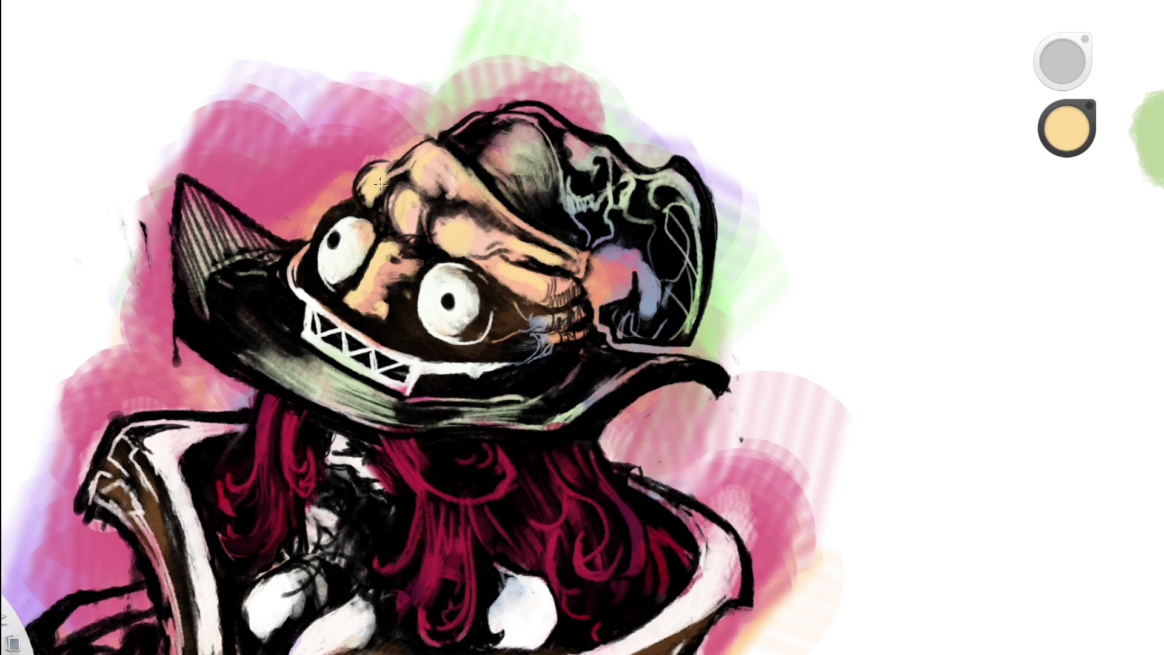
- Paint a light peach highlight below the creature's eye
scroll(482, 224, "down", 5)
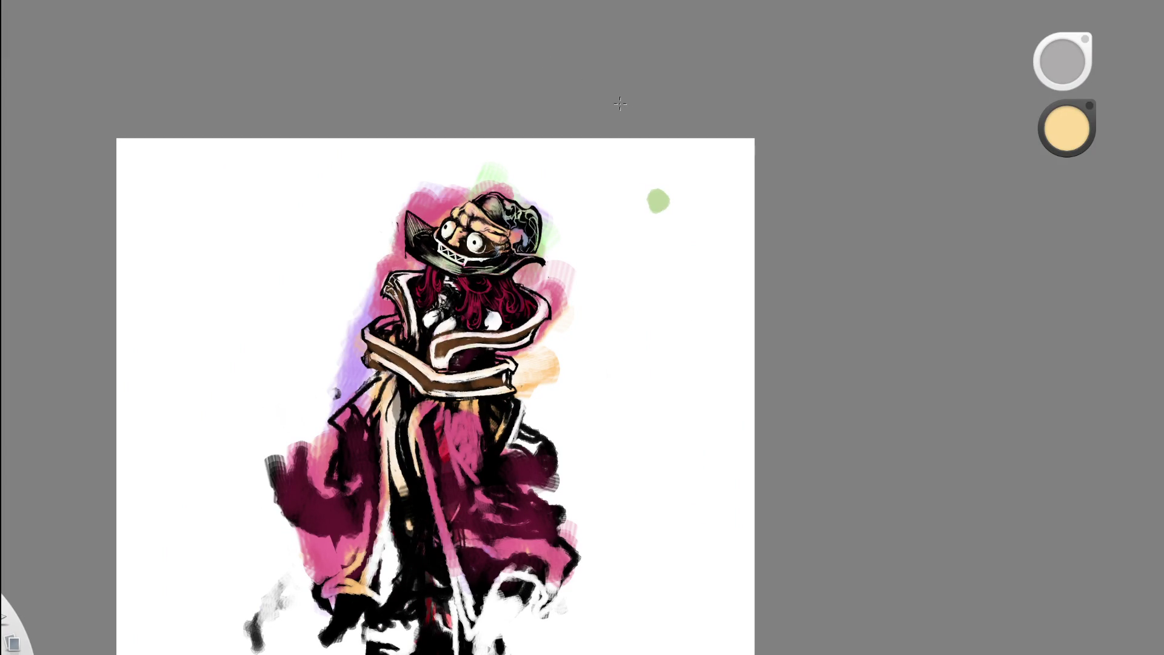
scroll(512, 233, "up", 5)
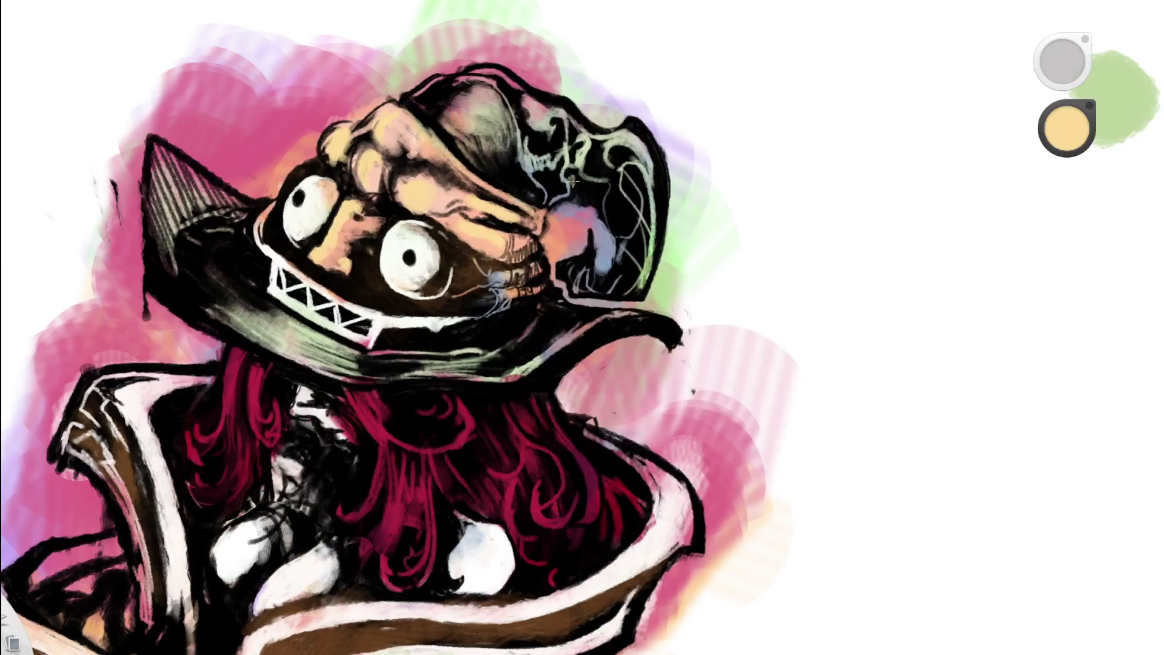
left_click_drag(562, 283, 664, 95)
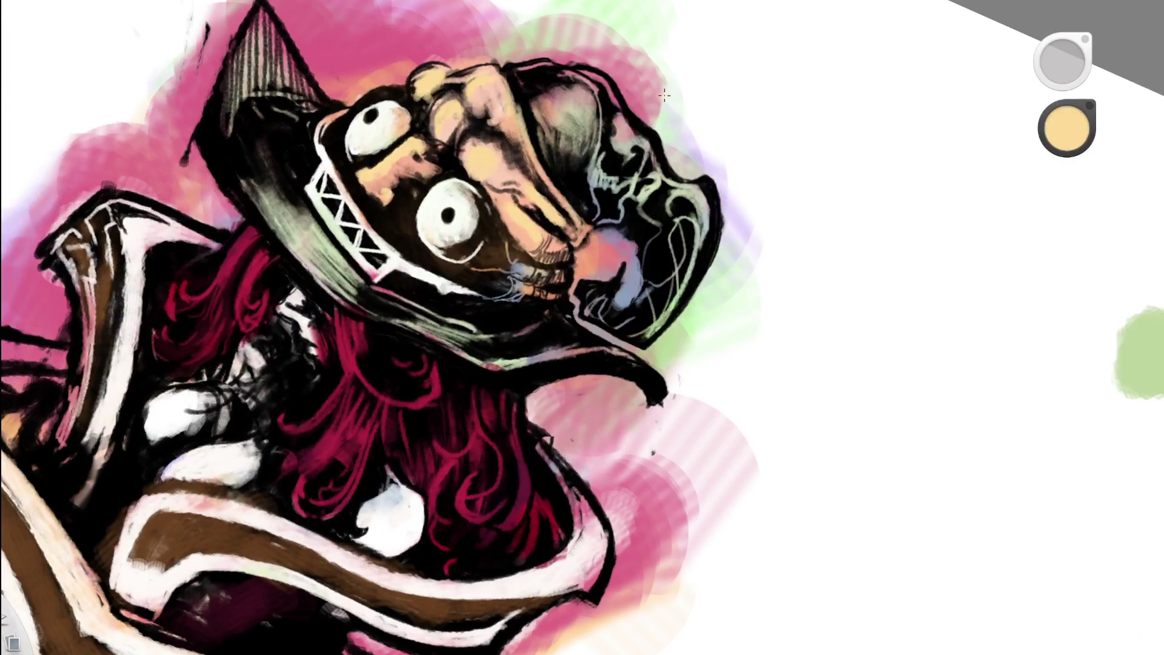
scroll(545, 161, "up", 2)
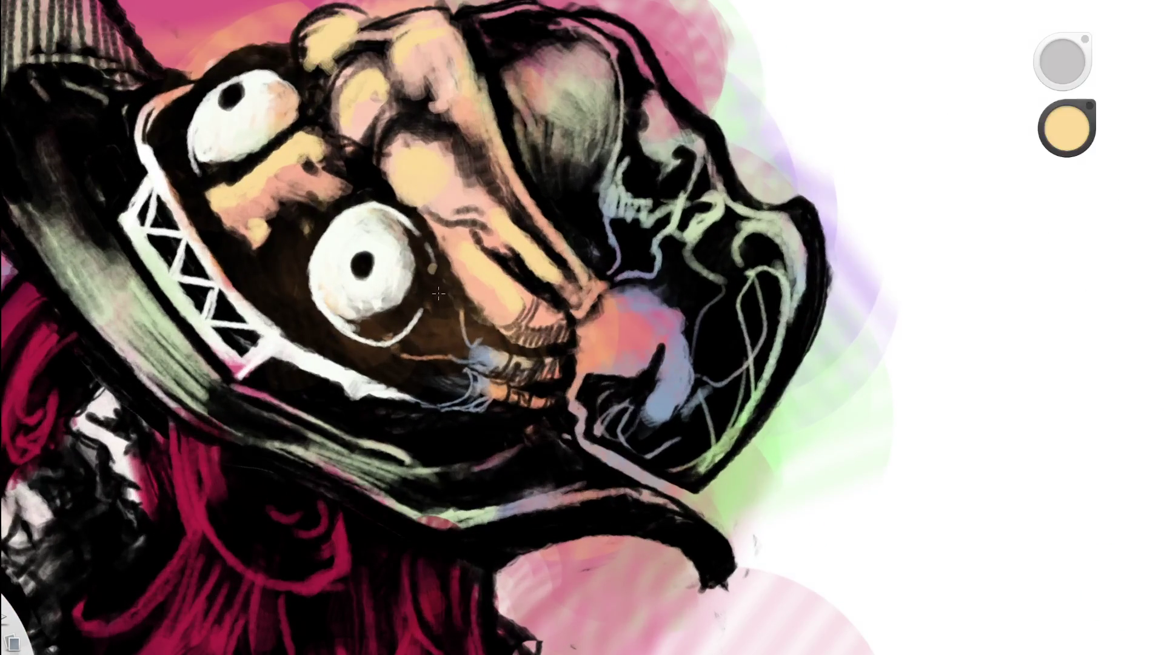
mouse_move(441, 283)
left_mouse_down()
mouse_move(455, 337)
mouse_move(504, 351)
left_mouse_up()
- Zoom out and straighten the canvas view so the whole figure stands upright
key("space")
left_click_drag(503, 252, 275, 430)
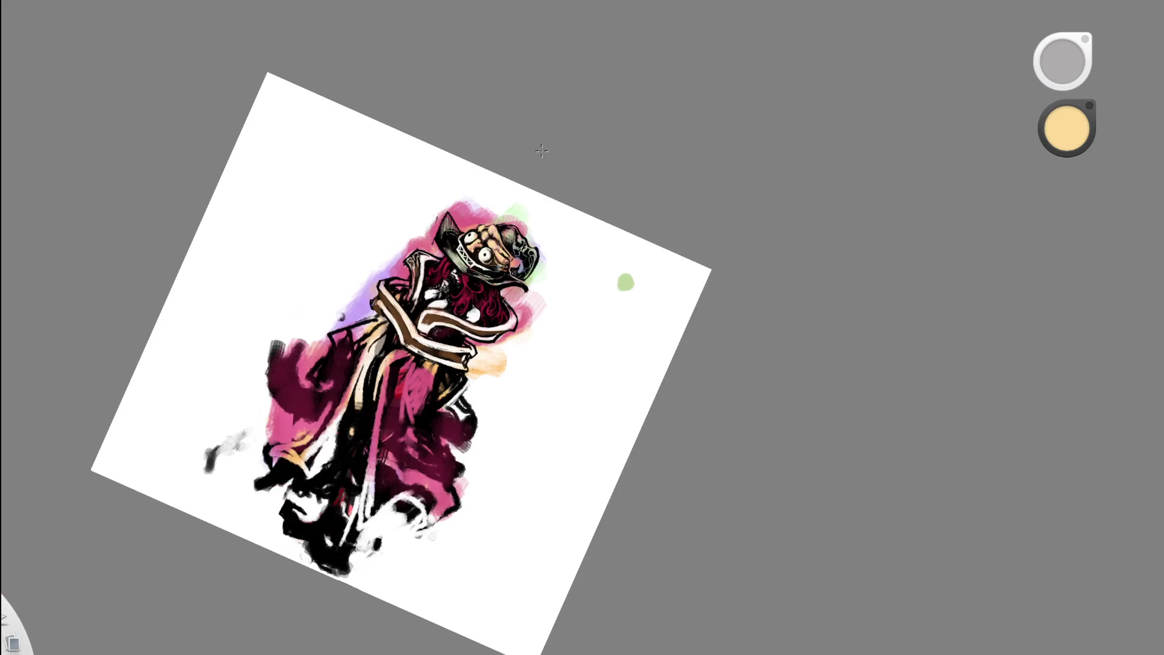
left_click(540, 340)
left_click_drag(547, 237, 582, 182)
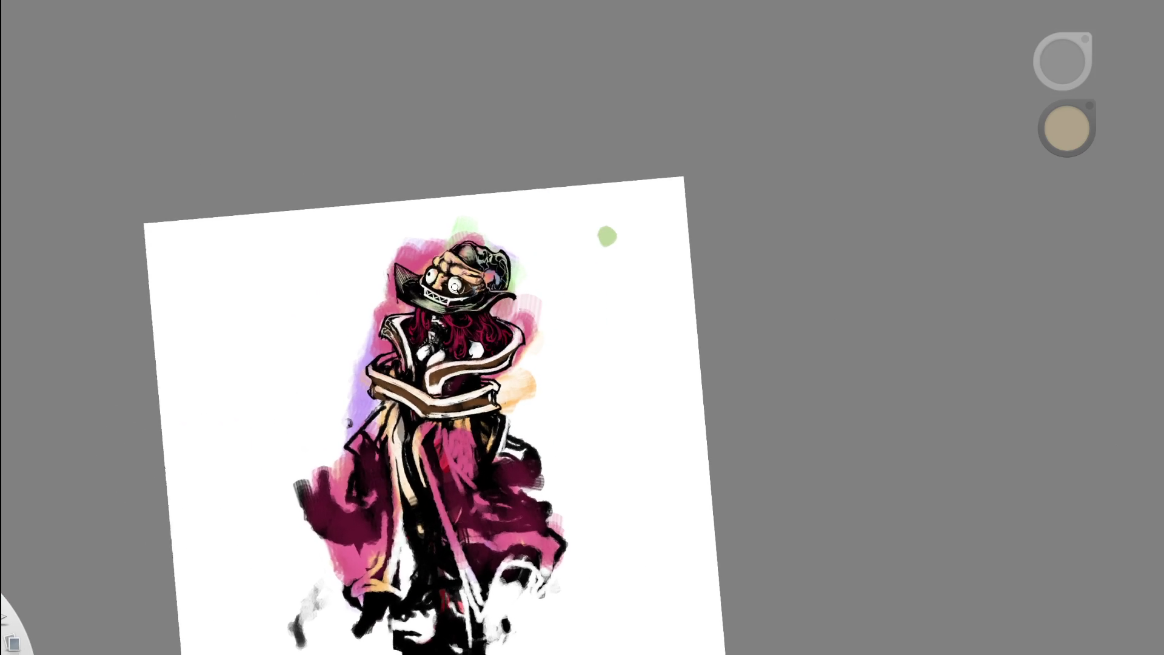
scroll(588, 159, "up", 5)
scroll(389, 174, "up", 3)
key("e")
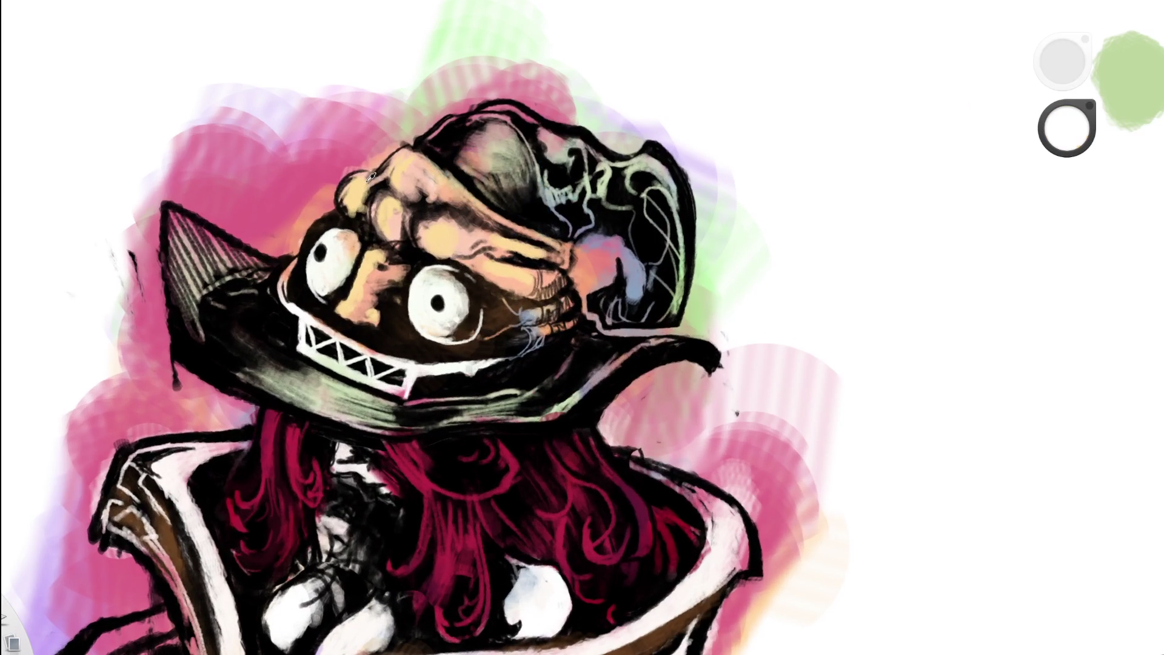
- Erase along the creature hat's top edge
mouse_move(329, 209)
left_mouse_down()
mouse_move(338, 171)
mouse_move(372, 164)
mouse_move(417, 125)
left_mouse_up()
key("space")
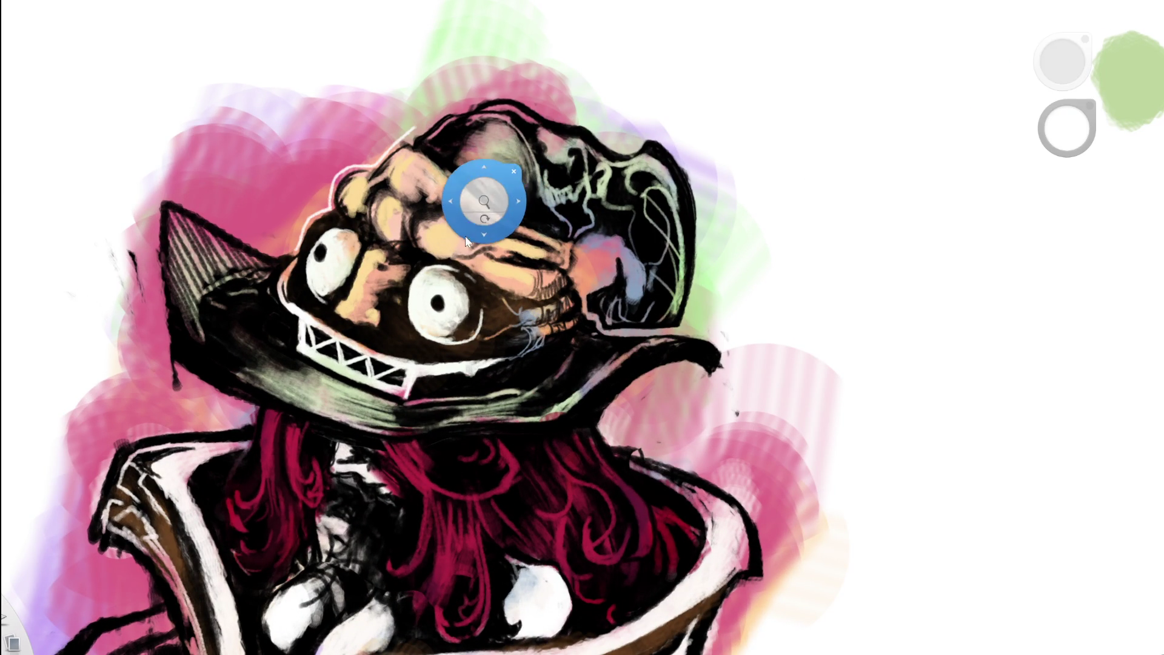
scroll(464, 235, "down", 5)
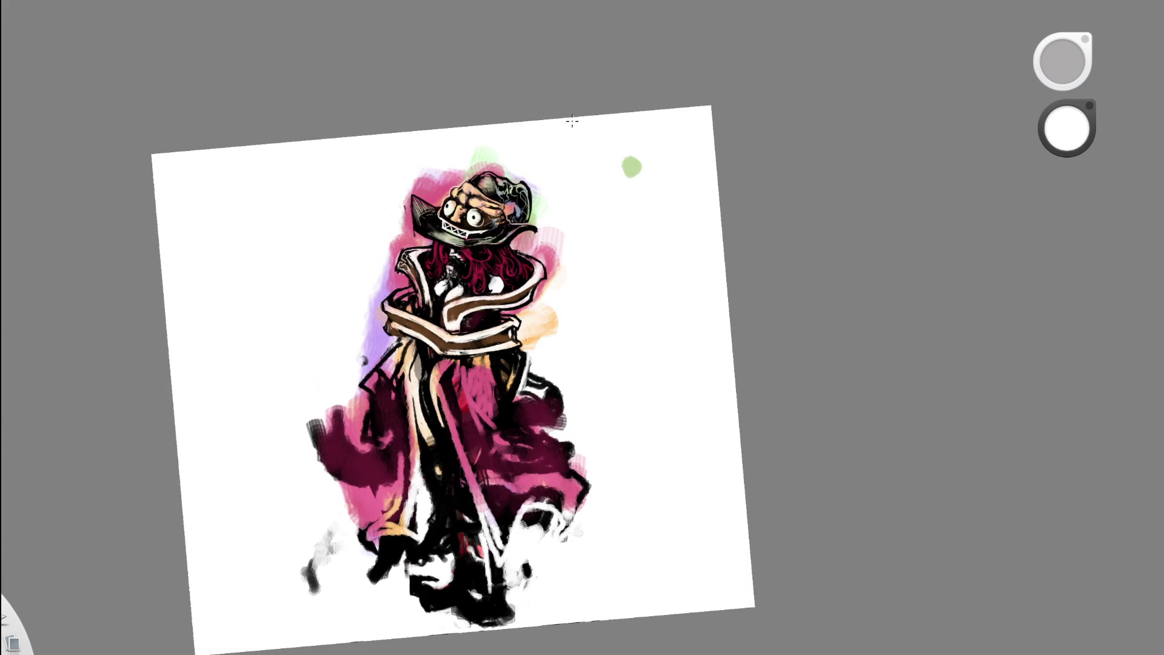
key("space")
scroll(568, 138, "up", 5)
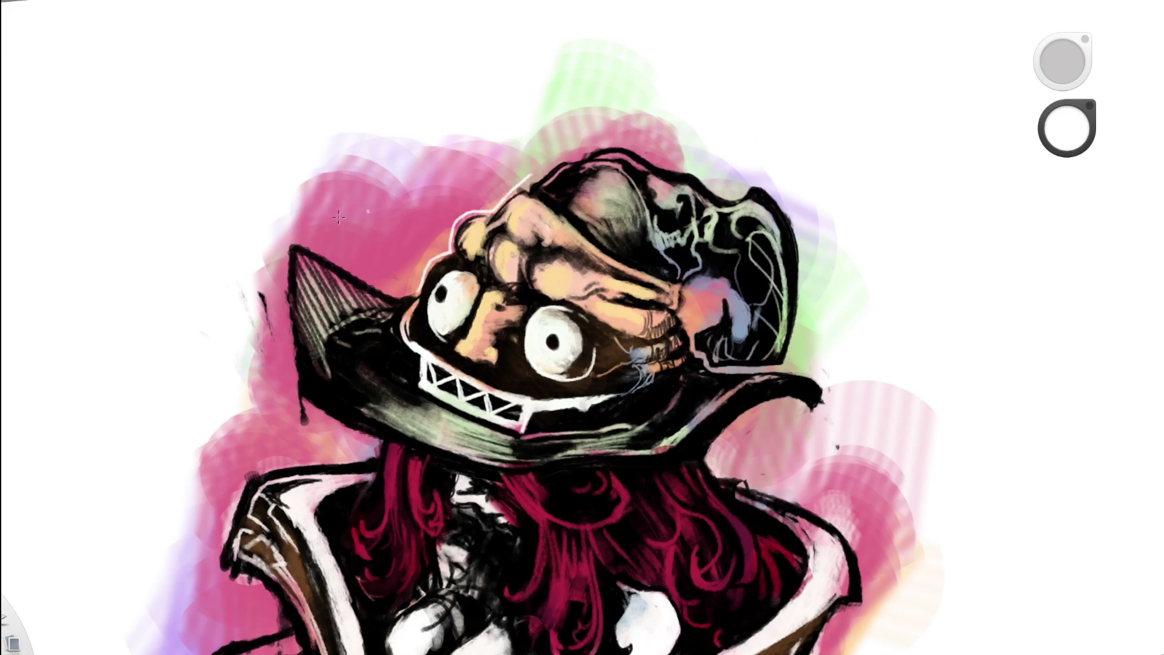
- Add a thin white highlight line down the hat's left edge
key("space")
left_click_drag(410, 148, 542, 360)
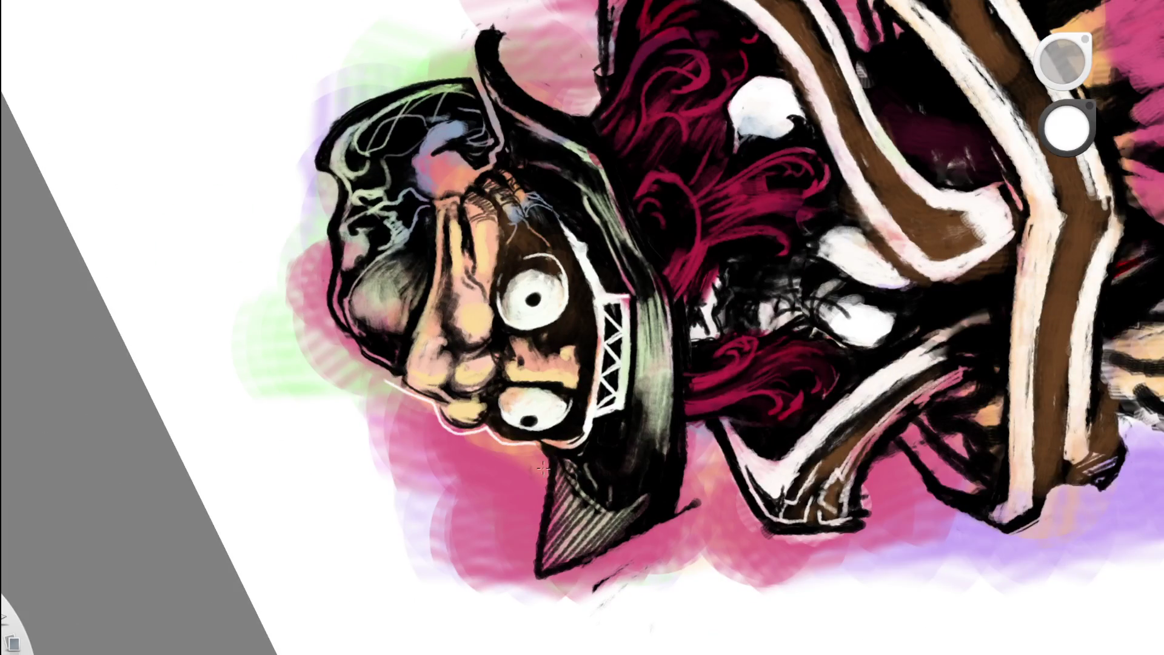
left_click_drag(539, 454, 532, 588)
key("space")
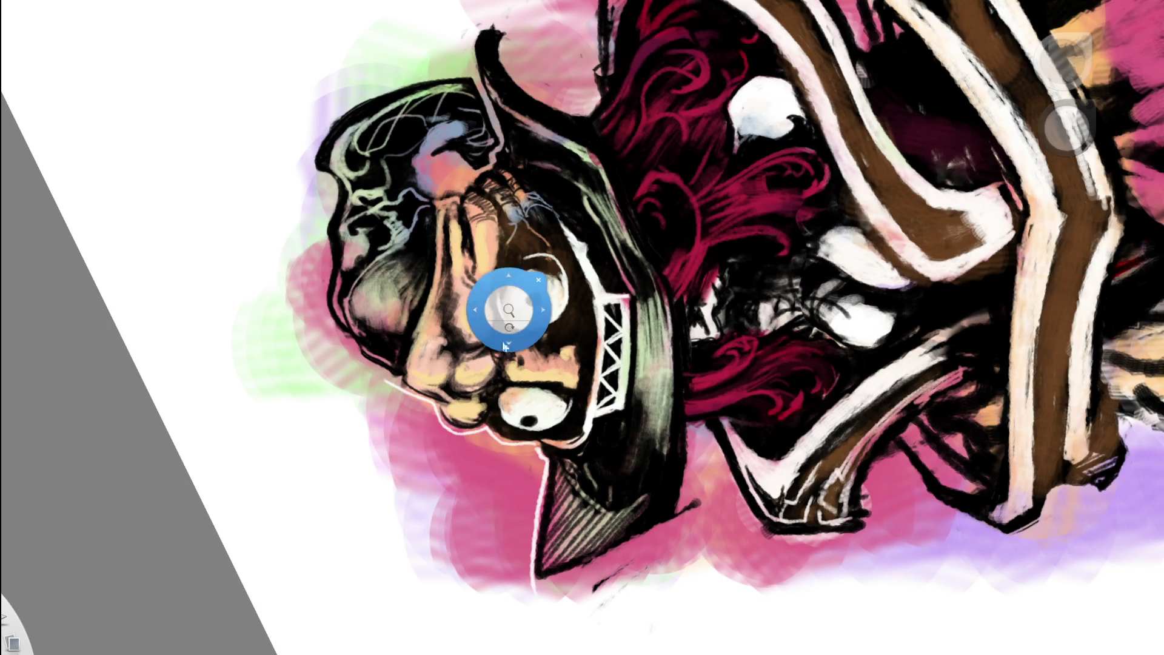
left_click_drag(506, 306, 425, 254)
key("space")
mouse_move(533, 242)
left_mouse_down()
mouse_move(388, 267)
mouse_move(456, 209)
mouse_move(478, 208)
mouse_move(466, 212)
left_mouse_up()
key("ctrl+z")
key("ctrl+z")
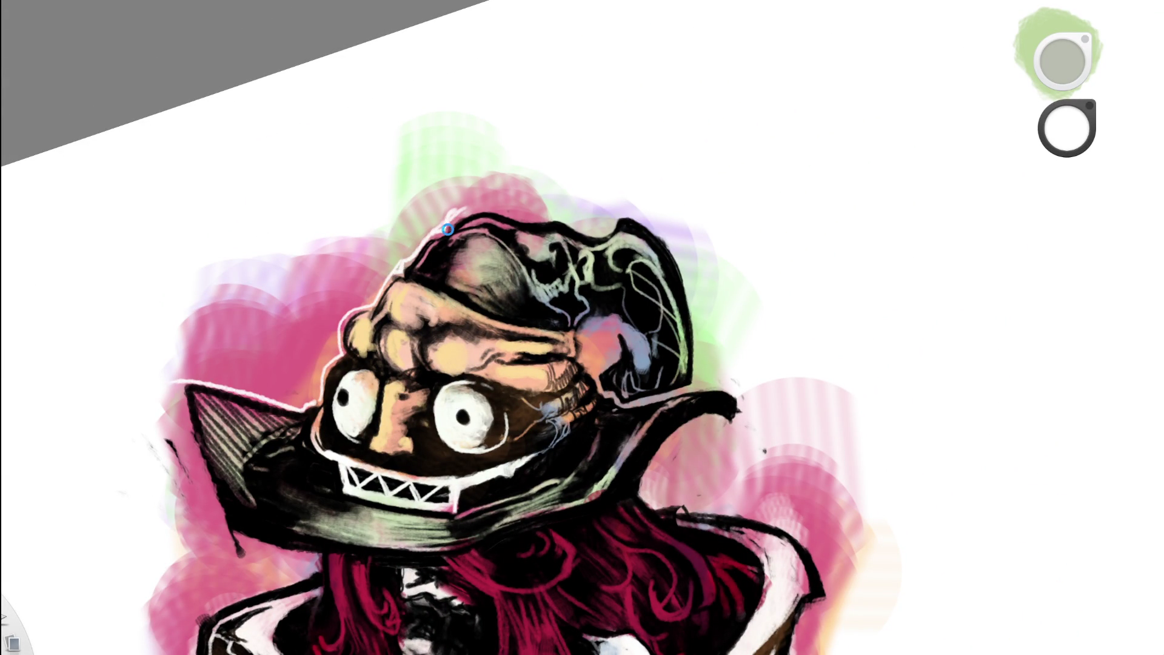
- Paint white highlights along the pink cheek edge and an arching curve inside the cheek hook
key("space")
mouse_move(566, 285)
left_mouse_down()
mouse_move(644, 295)
mouse_move(633, 276)
mouse_move(691, 148)
left_mouse_up()
key("space")
scroll(665, 159, "up", 5)
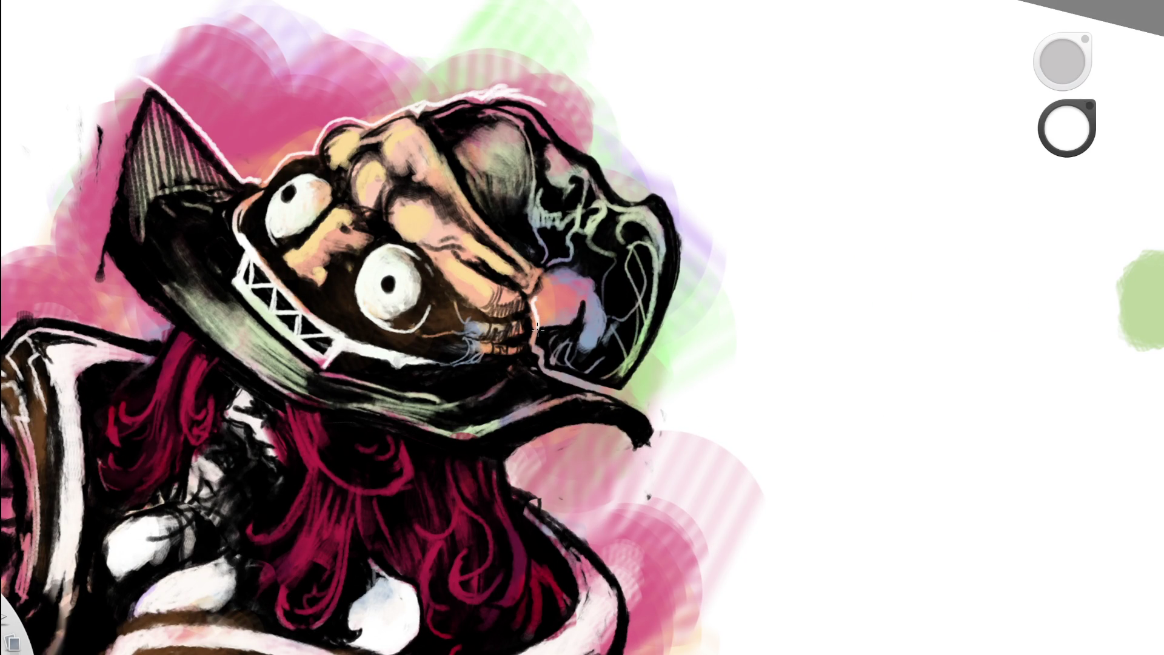
left_click_drag(545, 286, 564, 271)
left_click_drag(598, 301, 588, 342)
left_click_drag(581, 293, 572, 316)
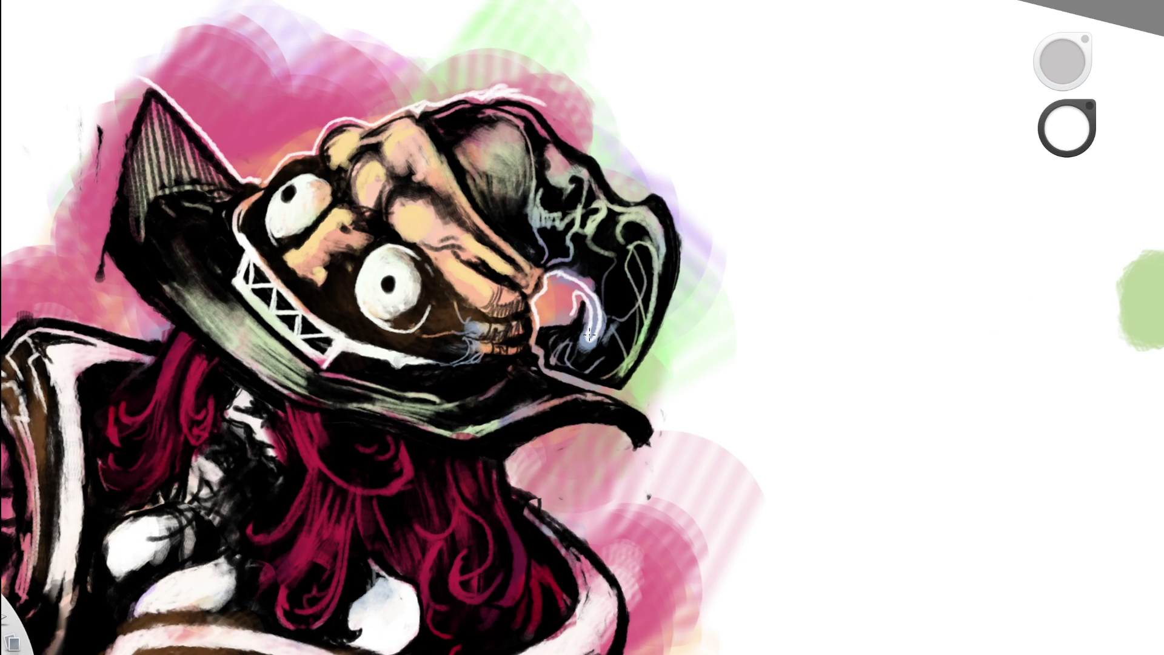
key("ctrl+z")
mouse_move(536, 312)
left_mouse_down()
mouse_move(590, 312)
mouse_move(591, 335)
left_mouse_up()
- Paint white over the pink and lavender wash left of the face
left_click_drag(584, 280, 395, 406)
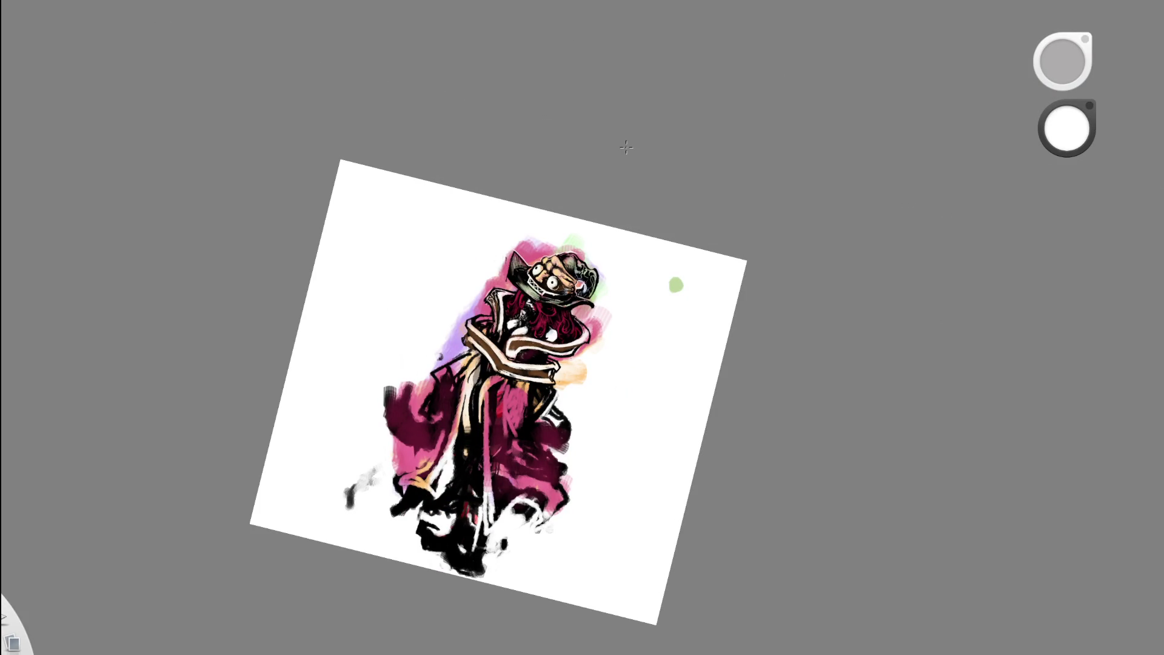
left_click_drag(592, 229, 582, 254)
mouse_move(535, 285)
left_mouse_down()
mouse_move(507, 404)
mouse_move(607, 268)
mouse_move(456, 350)
mouse_move(358, 236)
left_mouse_up()
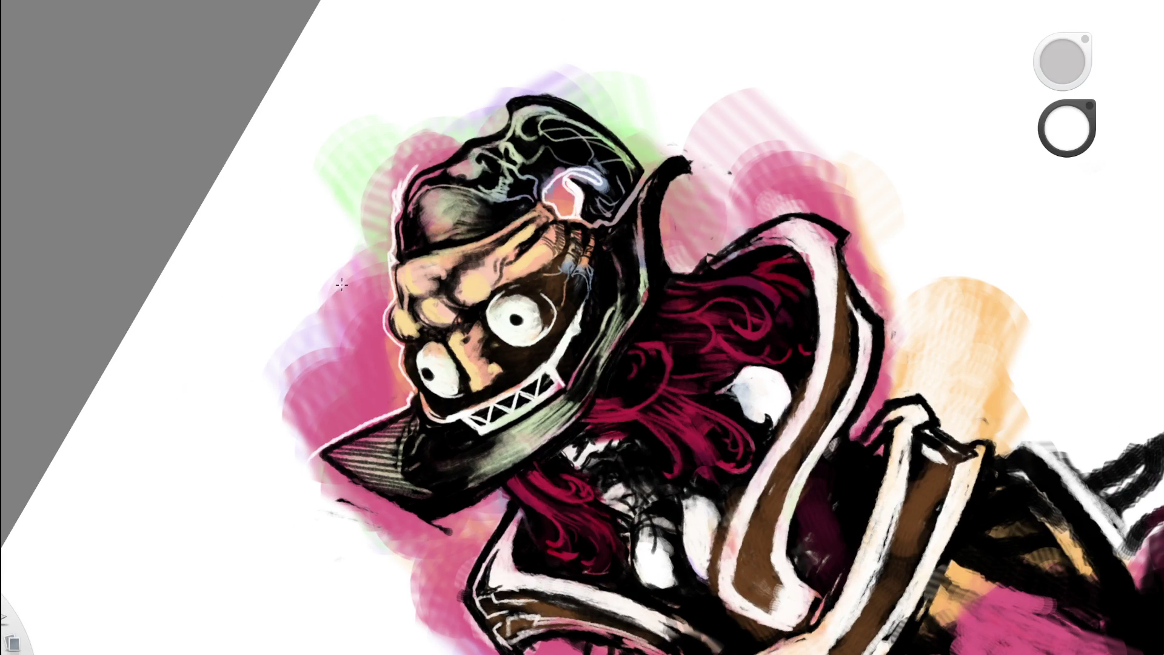
mouse_move(346, 273)
left_mouse_down()
mouse_move(324, 412)
mouse_move(297, 442)
left_mouse_up()
left_click_drag(290, 335, 276, 403)
- Eyedrop pink from the painting and stroke it into the wash near the hat
mouse_move(437, 79)
left_mouse_down()
mouse_move(478, 463)
mouse_move(660, 156)
mouse_move(634, 236)
mouse_move(578, 182)
left_mouse_up()
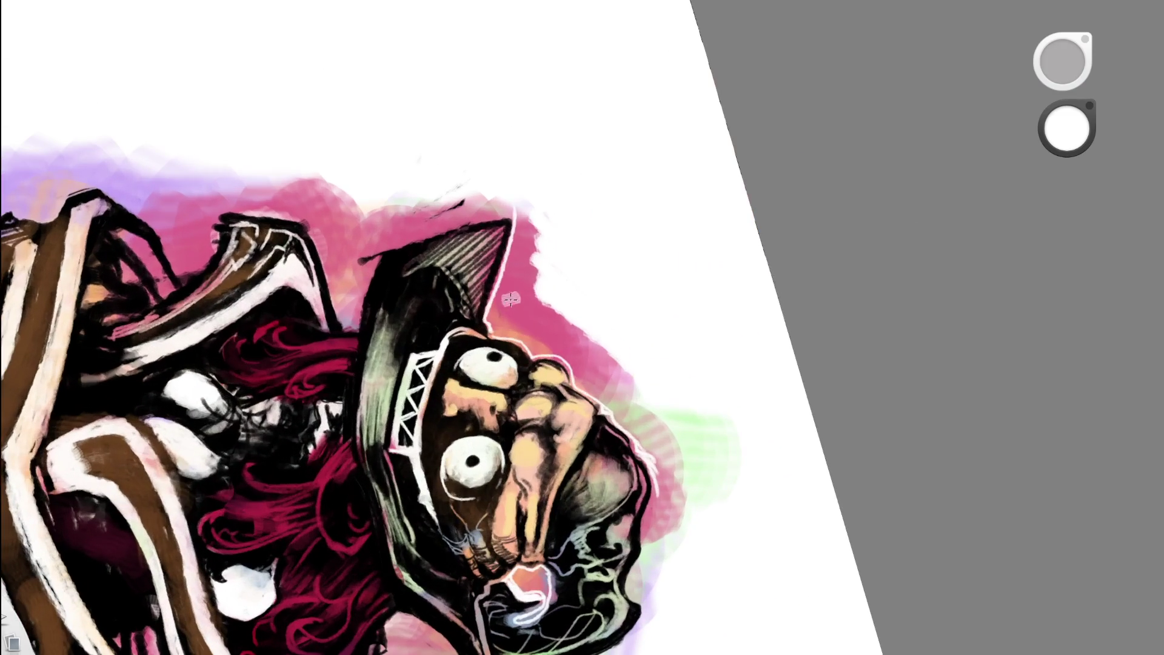
left_click(536, 229, "alt")
left_click_drag(544, 181, 541, 307)
key("Home")
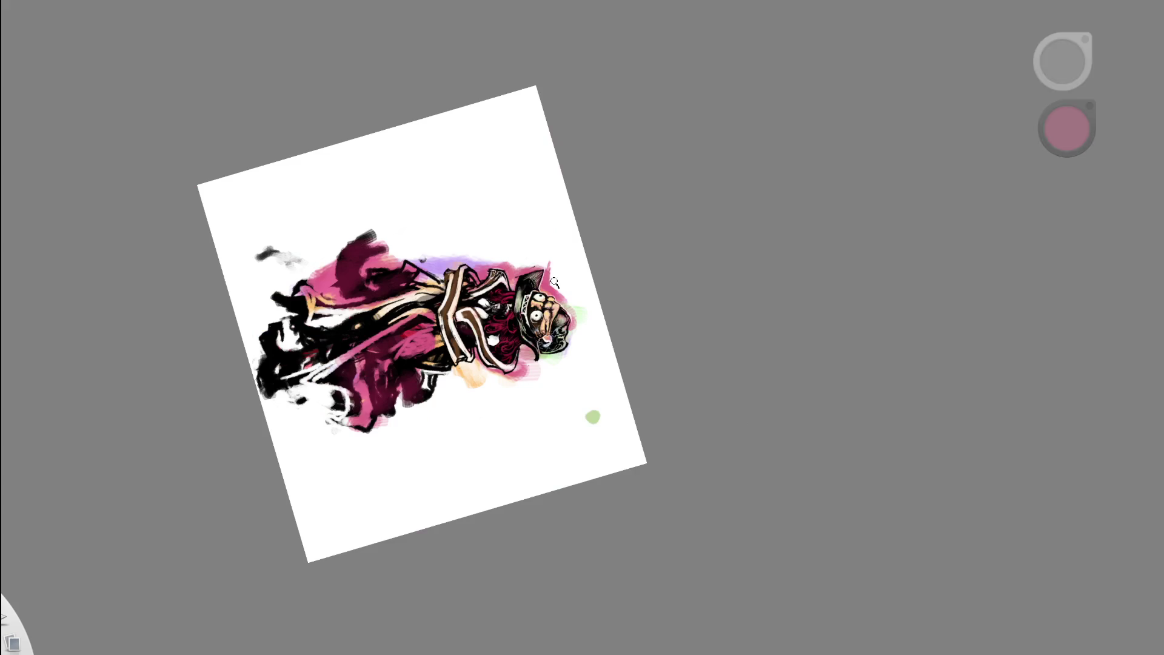
mouse_move(566, 442)
left_mouse_down()
mouse_move(665, 208)
mouse_move(653, 169)
mouse_move(557, 327)
mouse_move(582, 356)
mouse_move(602, 356)
left_mouse_up()
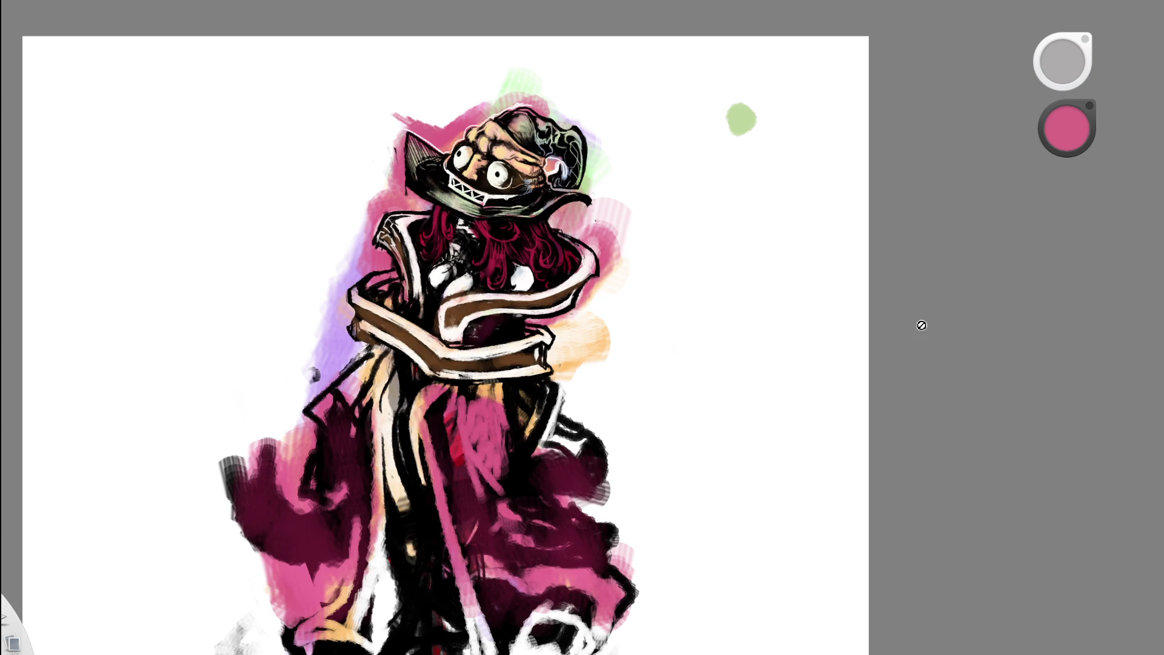
- Sample blue-grey from the hat and shade the white glove with it
scroll(535, 296, "down", 5)
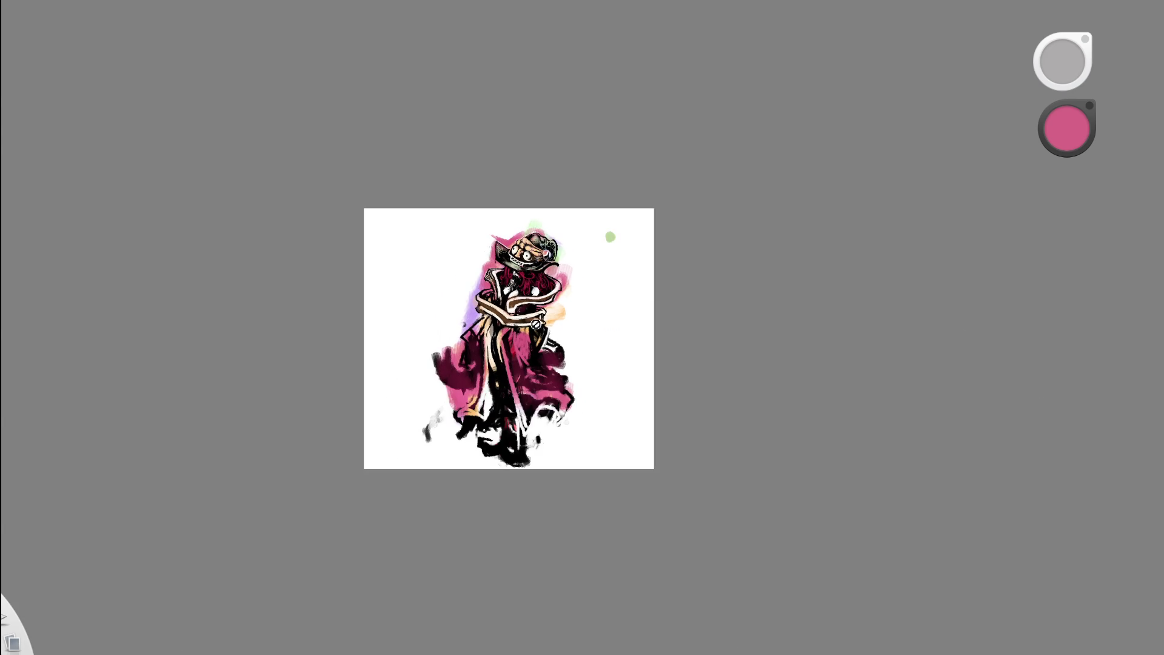
scroll(535, 322, "up", 3)
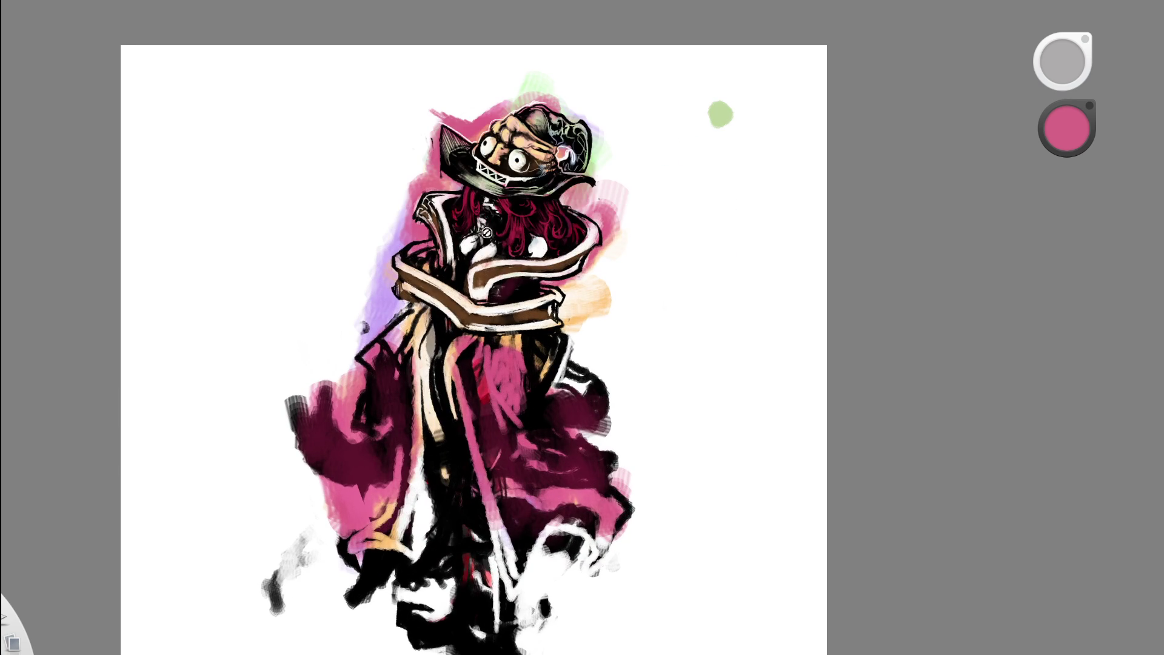
scroll(487, 231, "up", 3)
scroll(543, 188, "down", 2)
scroll(581, 135, "up", 2)
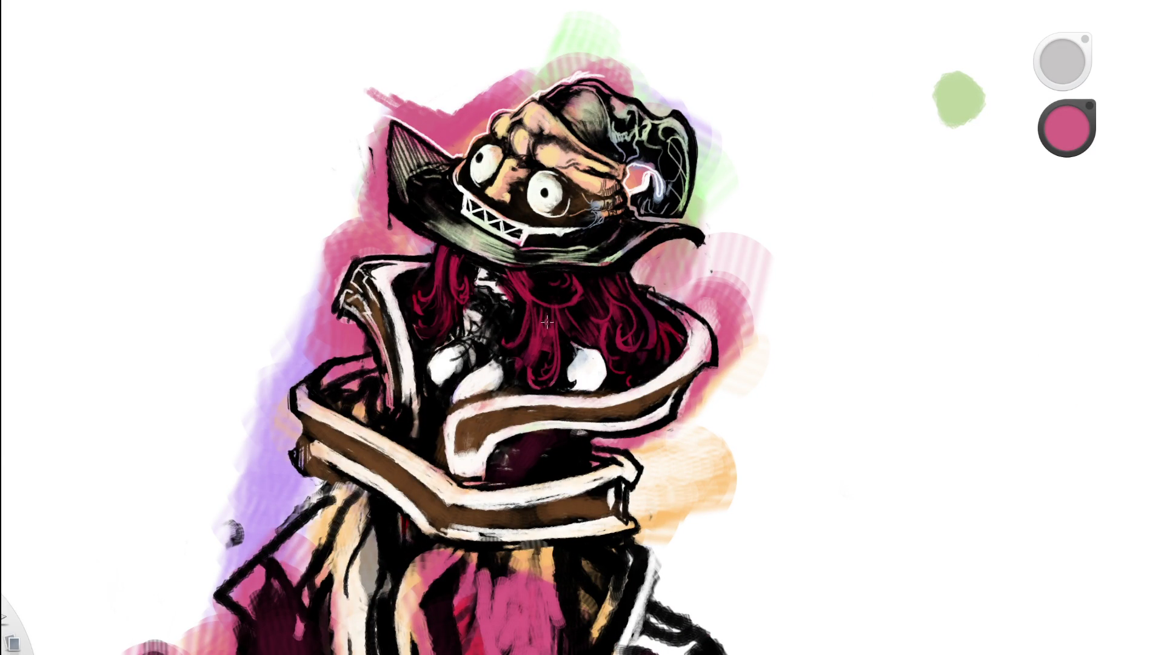
scroll(546, 321, "up", 1)
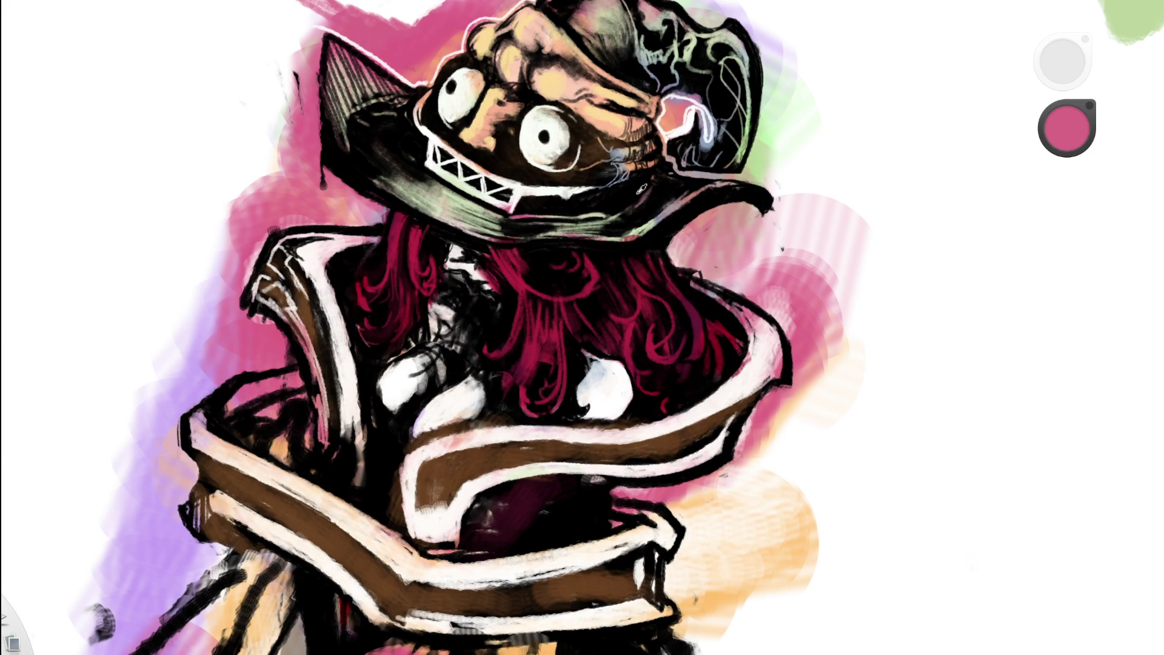
left_click(712, 138)
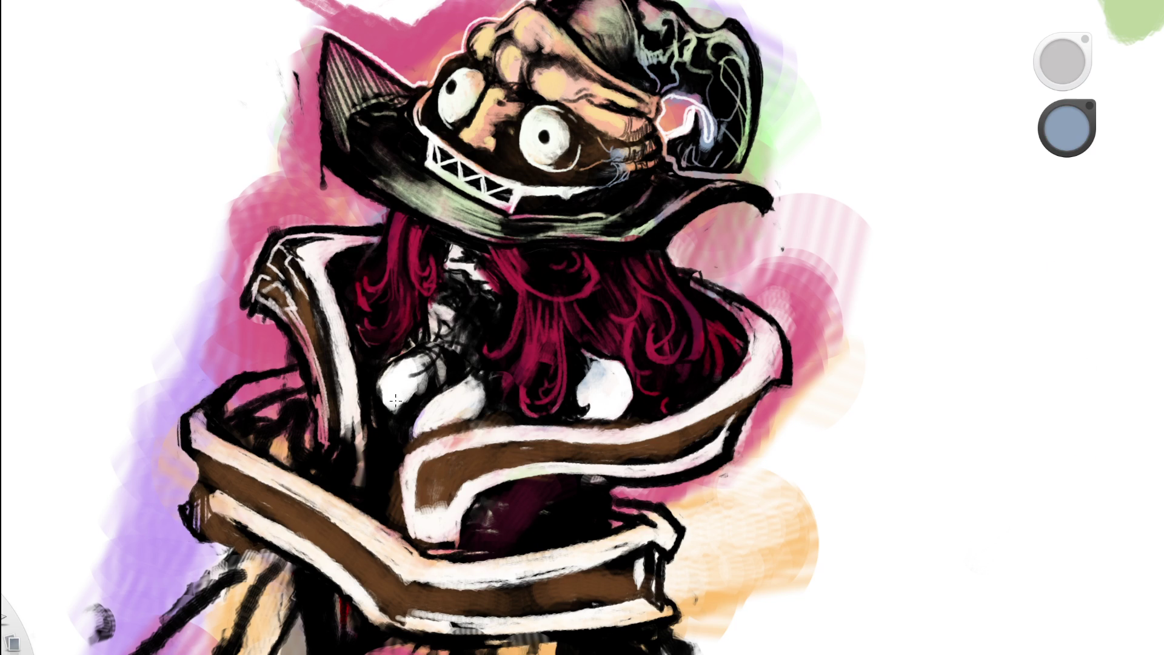
mouse_move(400, 418)
left_mouse_down()
mouse_move(405, 380)
mouse_move(478, 388)
mouse_move(515, 418)
left_mouse_up()
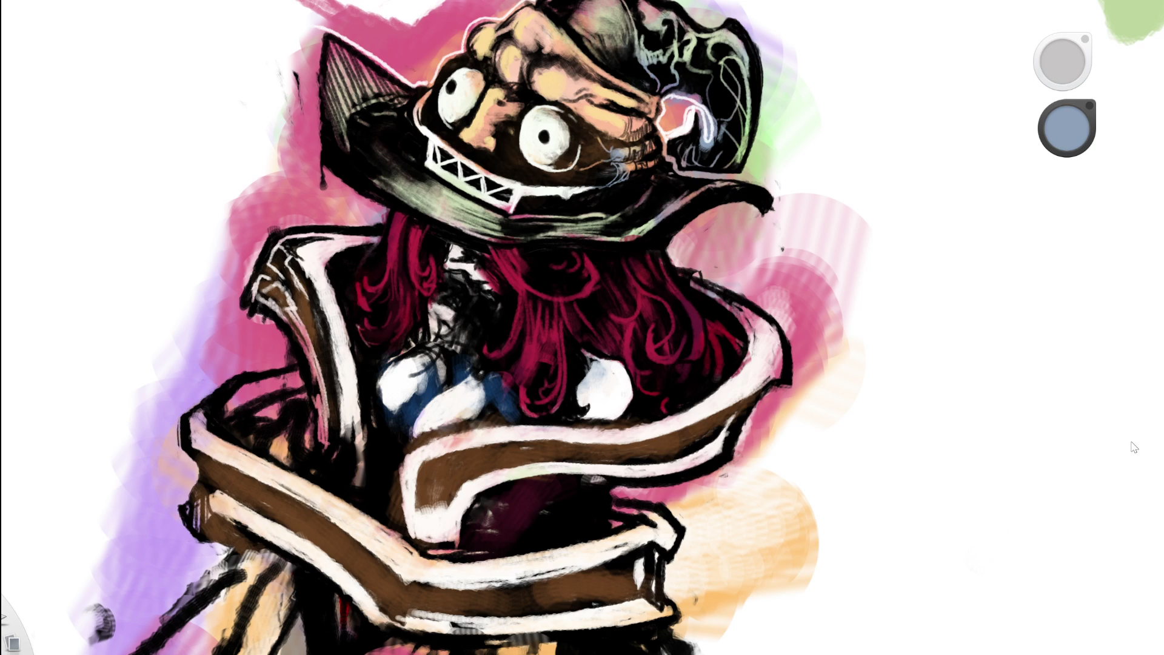
- Erase the blue strokes from the left glove and return to the mauve-pink brush
left_click(539, 392)
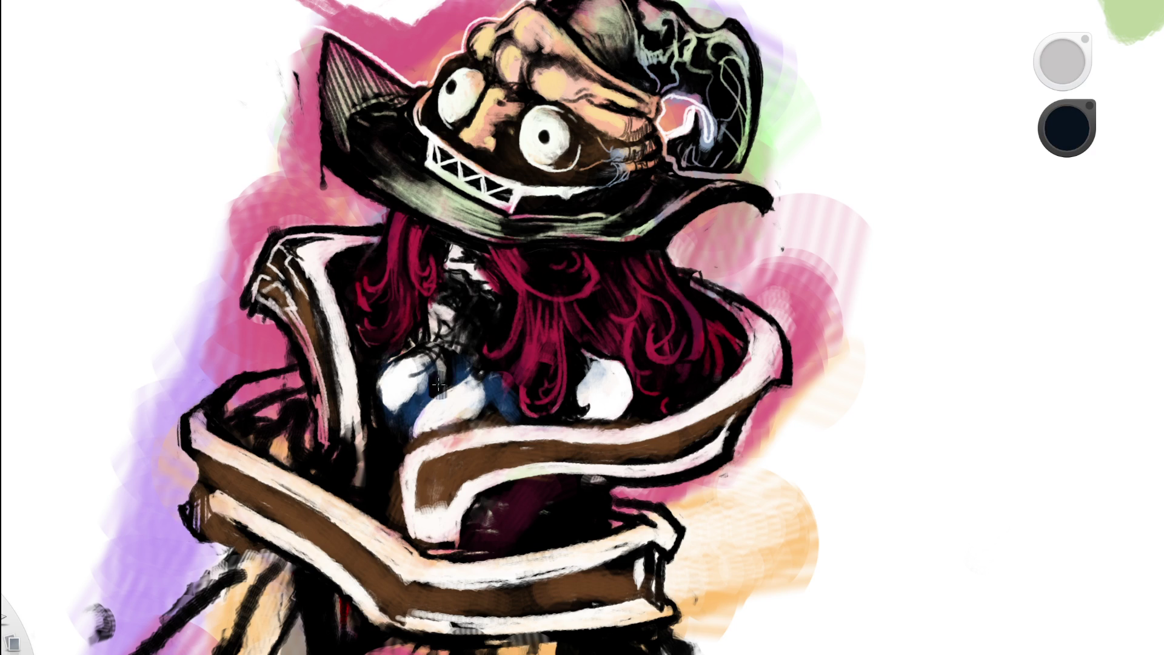
key("e")
mouse_move(413, 394)
left_mouse_down()
mouse_move(424, 379)
mouse_move(412, 352)
left_mouse_up()
left_click_drag(485, 379, 512, 418)
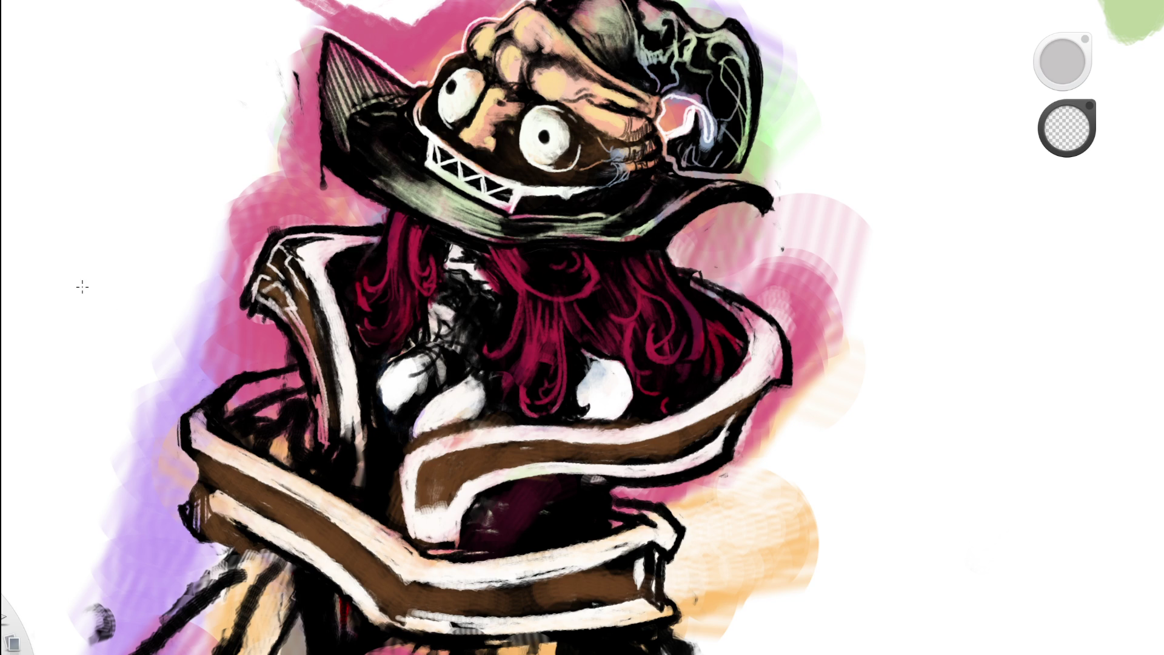
key("b")
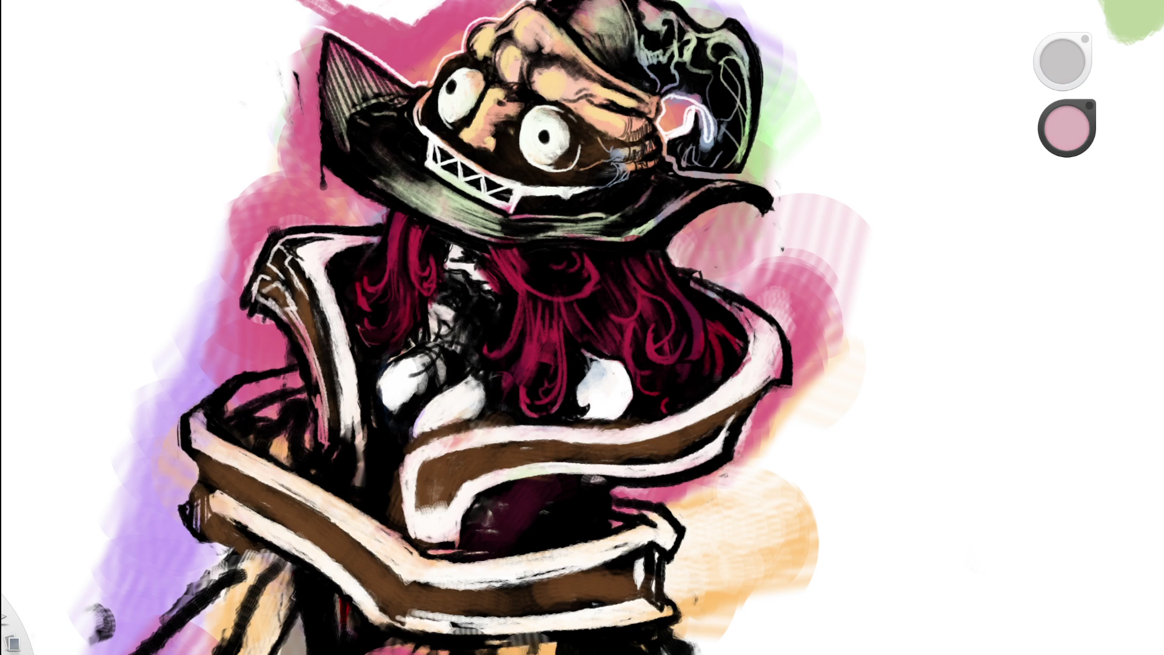
- Paint a mauve stroke across the white chest and clean up stray marks on its highlight
mouse_move(388, 449)
left_mouse_down()
mouse_move(411, 397)
mouse_move(478, 425)
mouse_move(652, 379)
left_mouse_up()
left_click(600, 363)
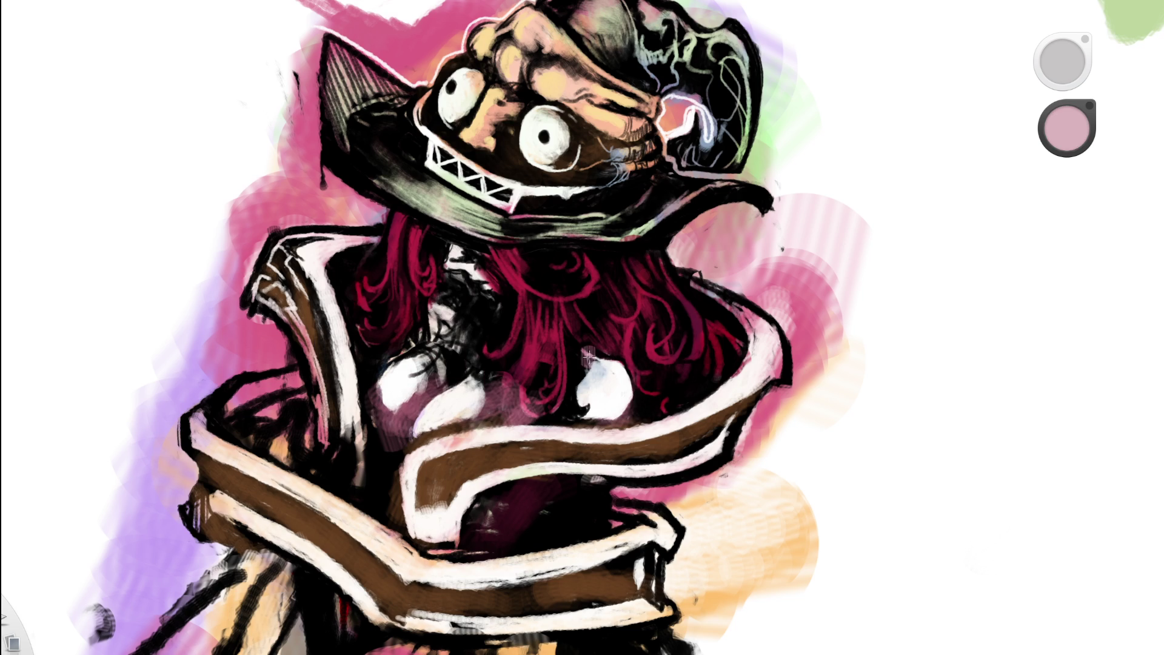
mouse_move(587, 353)
left_mouse_down()
mouse_move(630, 388)
mouse_move(630, 418)
left_mouse_up()
key("e")
mouse_move(634, 360)
left_mouse_down()
mouse_move(630, 394)
mouse_move(634, 346)
left_mouse_up()
left_click_drag(631, 400, 625, 428)
mouse_move(630, 374)
left_mouse_down()
mouse_move(606, 355)
mouse_move(581, 363)
mouse_move(580, 379)
left_mouse_up()
key("b")
- Add a thin light pink stroke down the hair
scroll(417, 470, "down", 5)
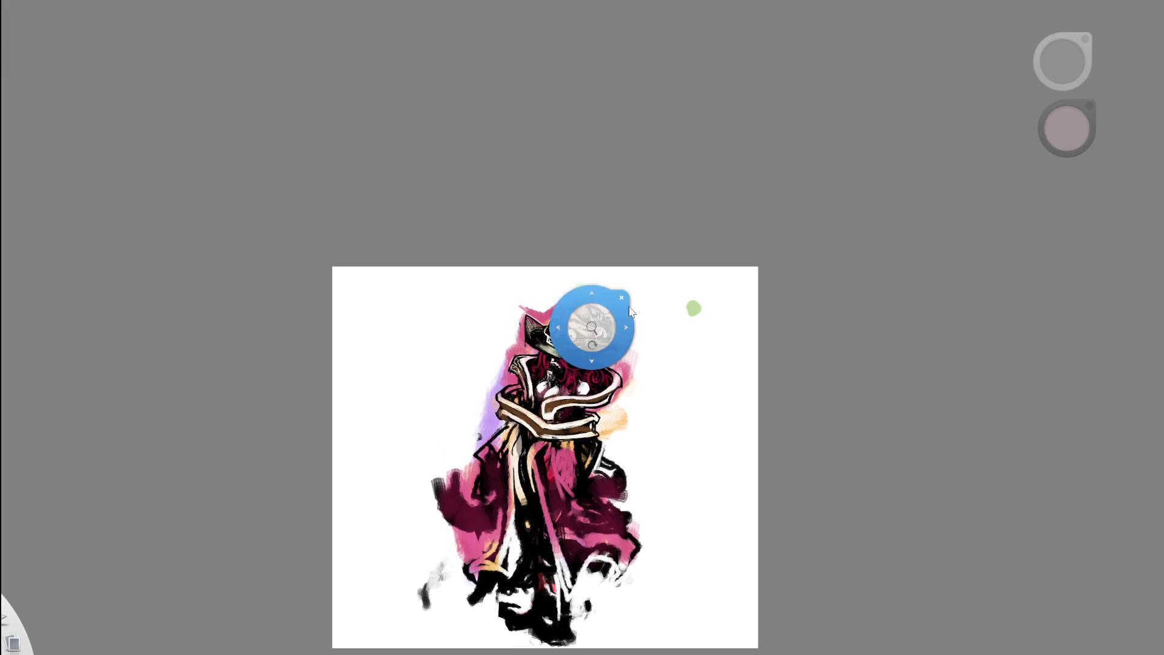
scroll(558, 388, "up", 5)
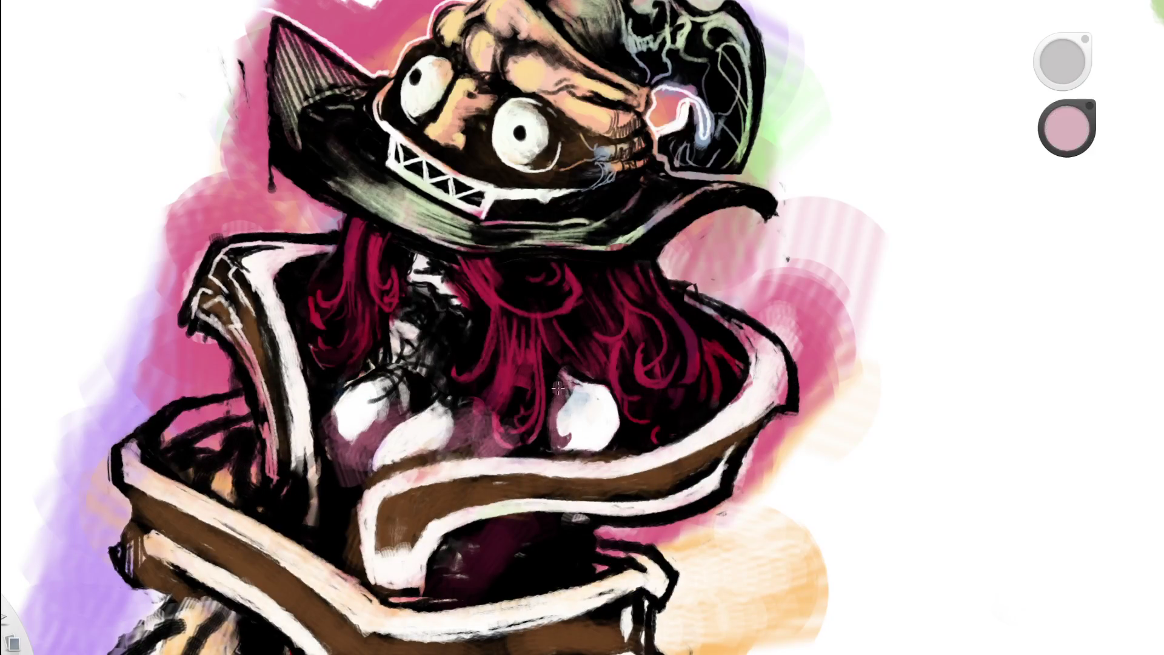
left_click_drag(552, 378, 540, 452)
key("e")
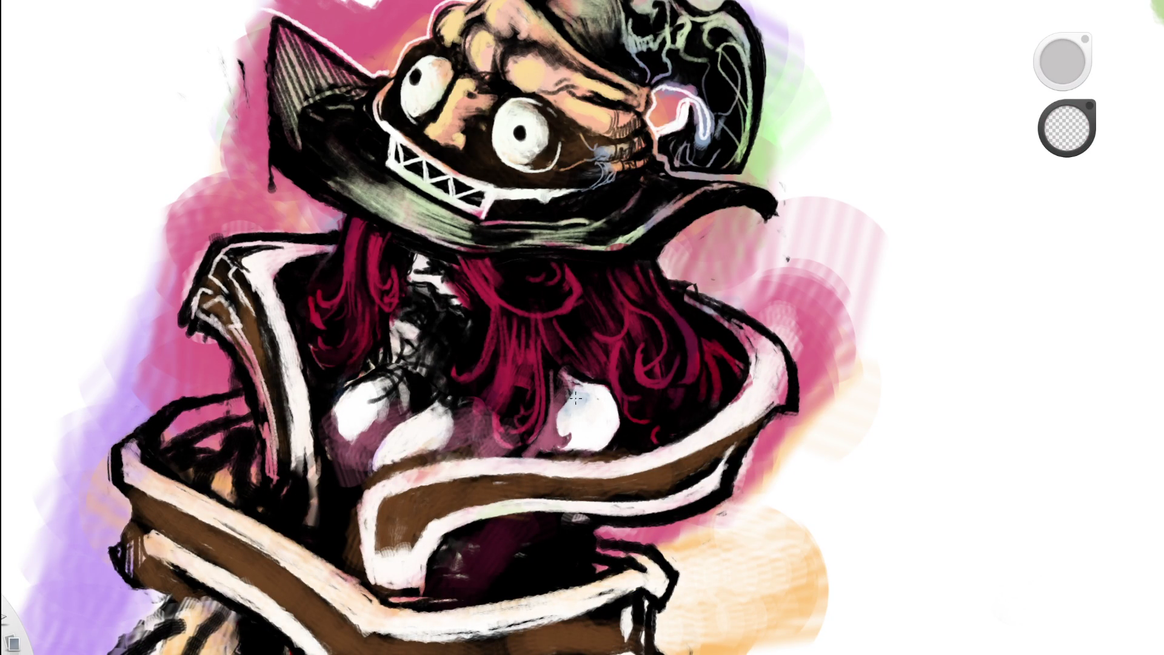
key("b")
key("e")
key("b")
key("e")
key("b")
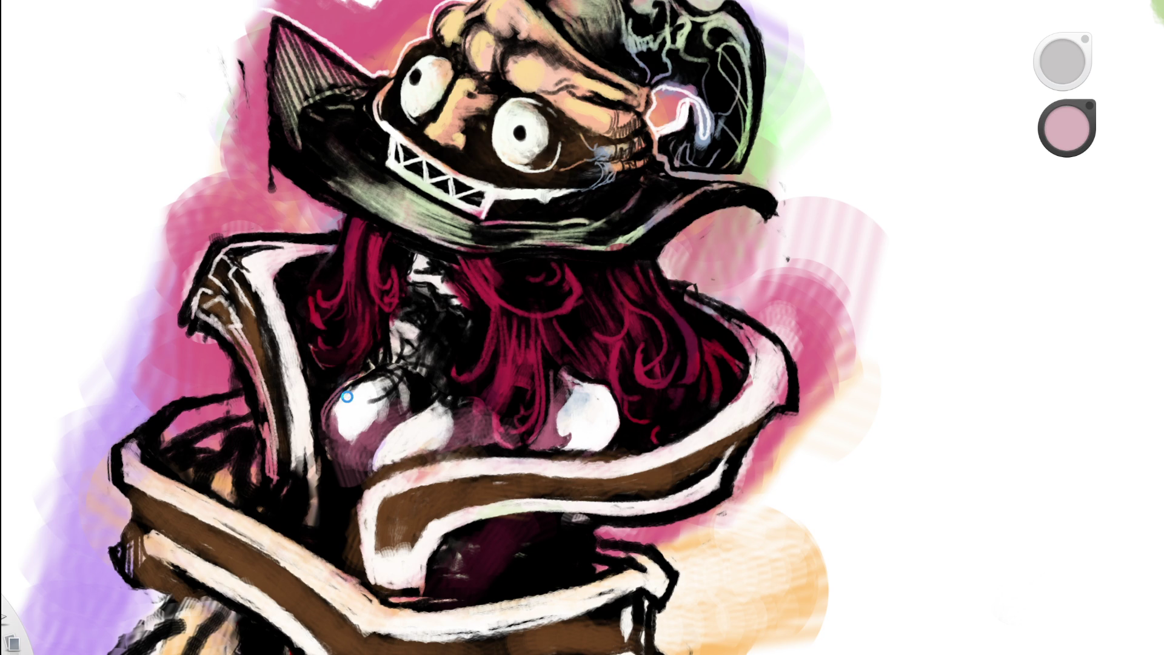
- Hatch pink strokes over the white chest highlight and erase part of it
scroll(388, 412, "up", 3)
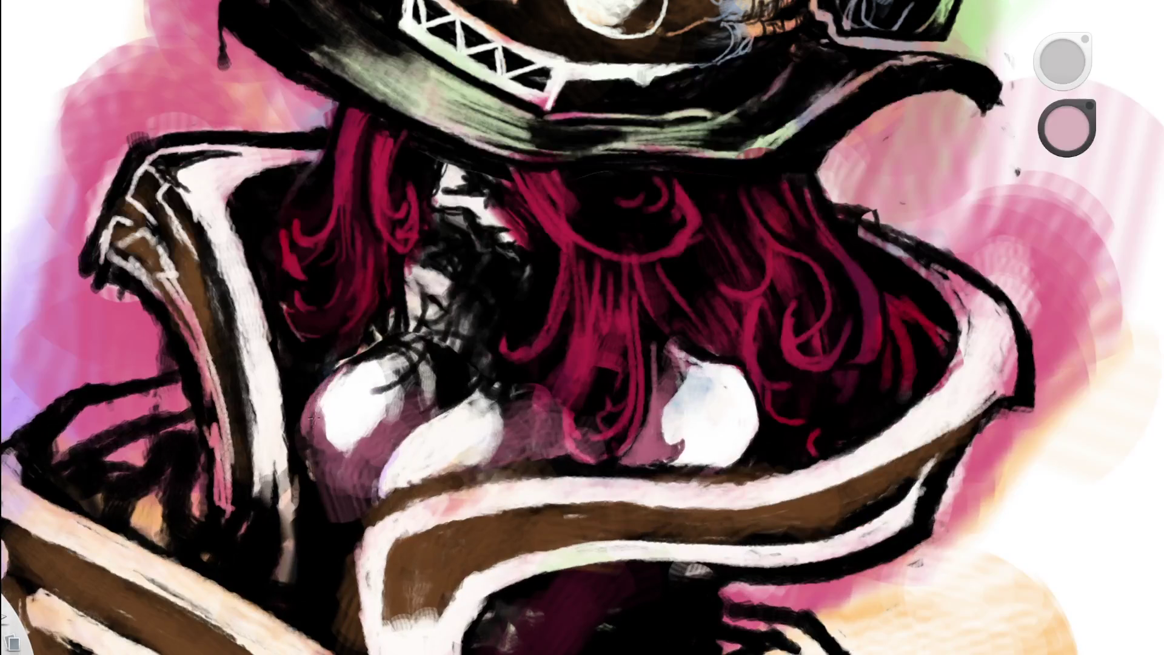
mouse_move(330, 381)
left_mouse_down()
mouse_move(403, 337)
mouse_move(440, 421)
left_mouse_up()
scroll(483, 262, "down", 10)
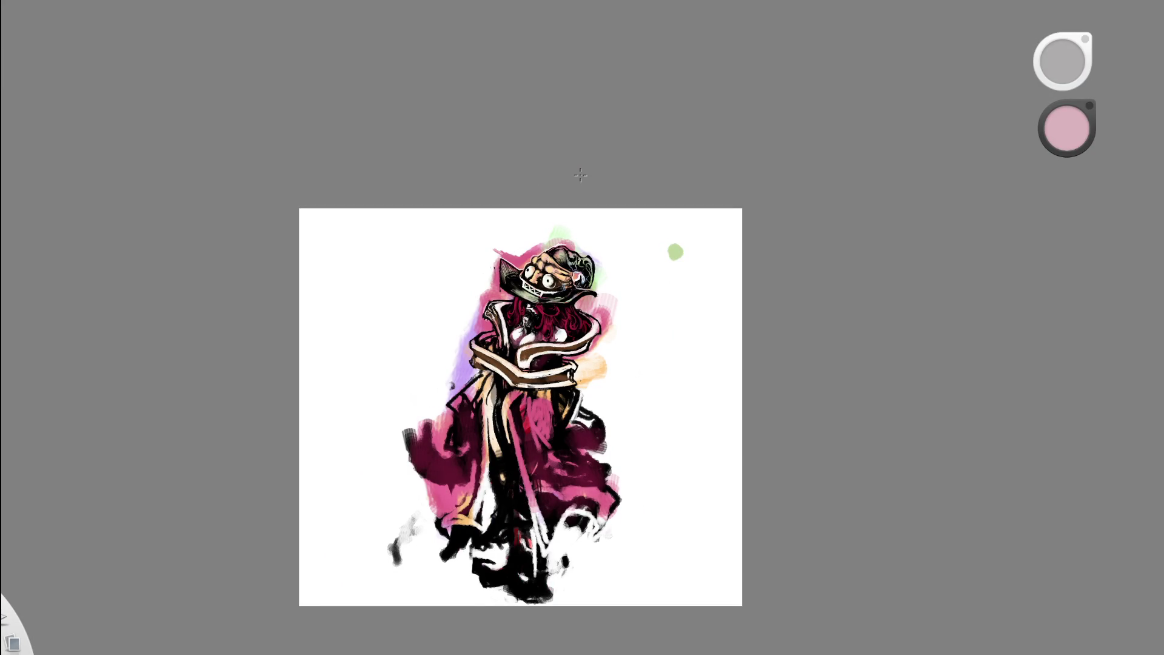
scroll(540, 325, "up", 8)
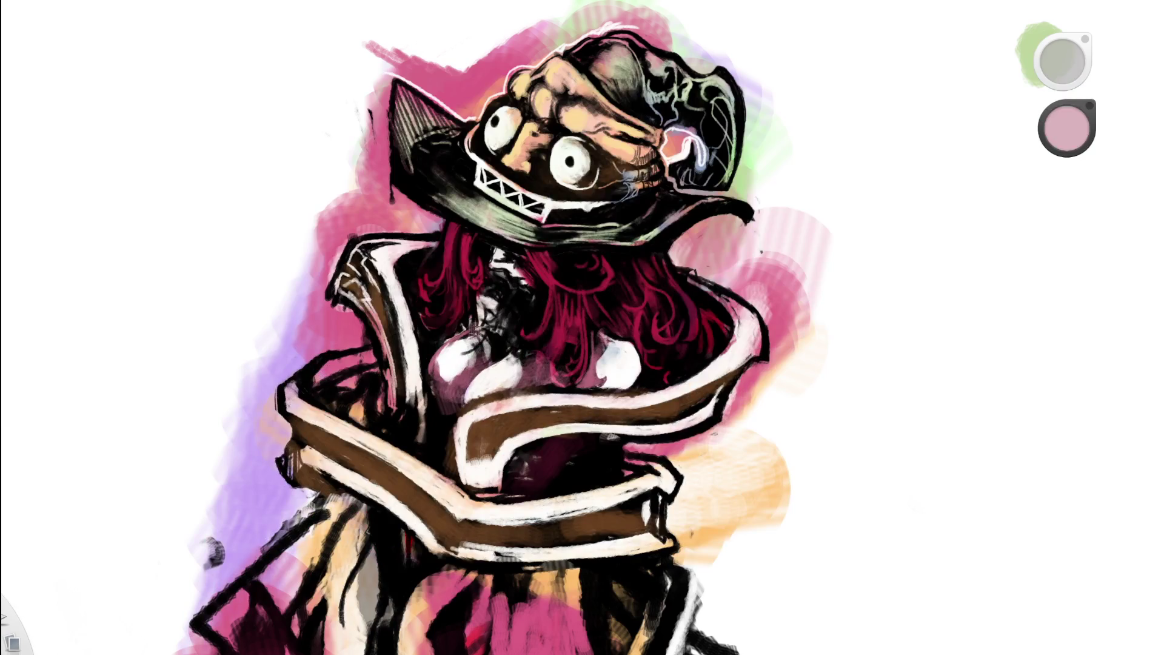
key("e")
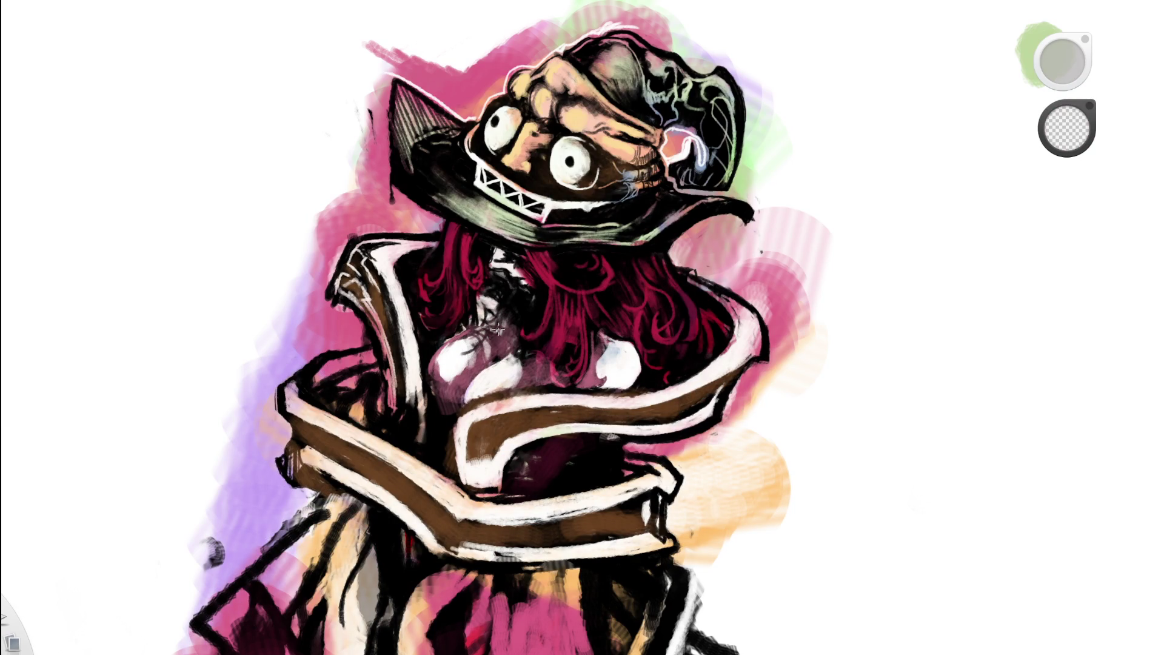
mouse_move(488, 325)
left_mouse_down()
mouse_move(473, 388)
mouse_move(437, 376)
mouse_move(461, 385)
left_mouse_up()
- Soften the white shoulder highlight with mauve-pink sampled from the chest
scroll(441, 412, "down", 8)
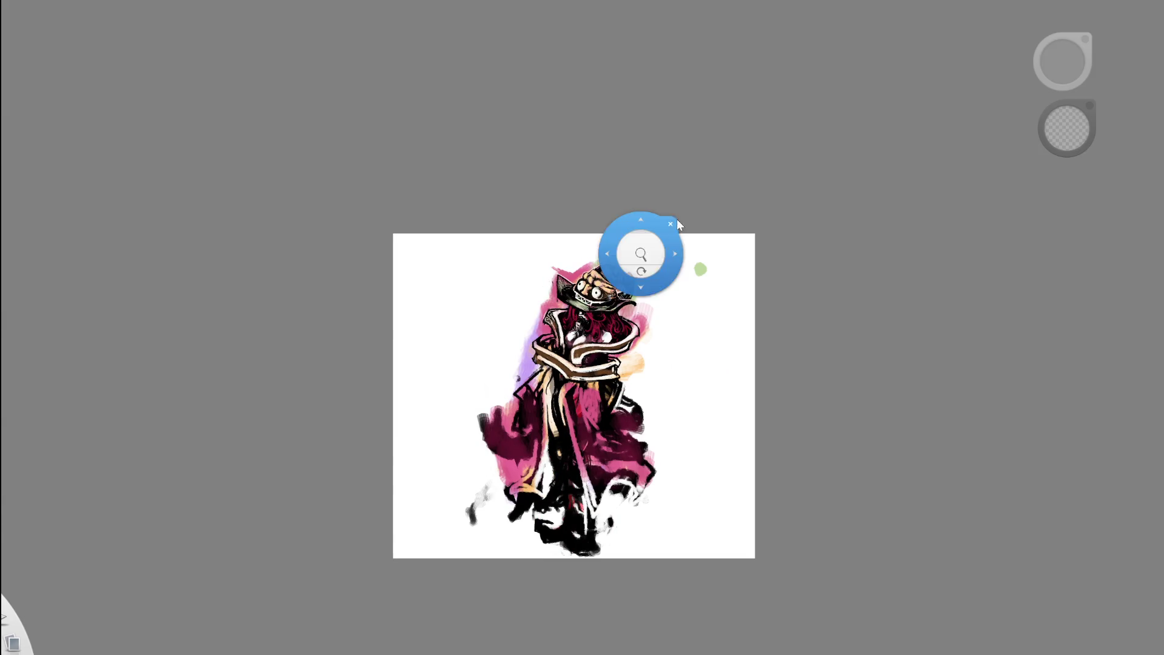
scroll(682, 204, "up", 6)
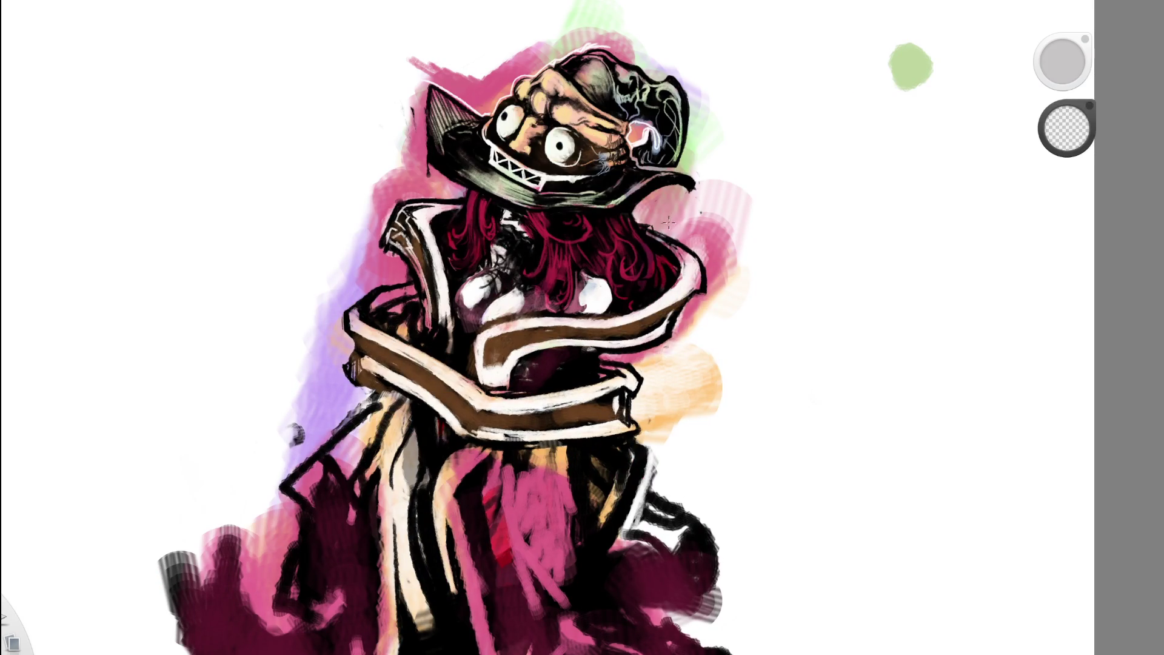
scroll(493, 301, "up", 3)
left_click(437, 294, "alt")
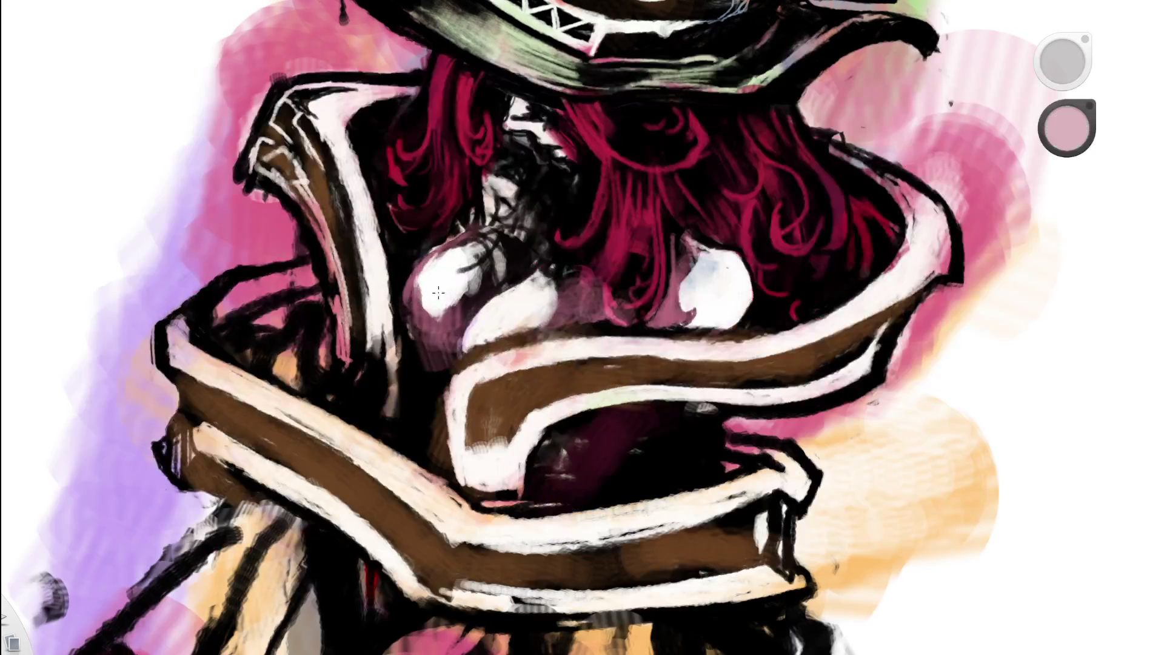
mouse_move(437, 294)
left_mouse_down()
mouse_move(424, 322)
mouse_move(436, 284)
mouse_move(436, 322)
mouse_move(503, 246)
mouse_move(415, 336)
mouse_move(436, 333)
mouse_move(420, 294)
left_mouse_up()
left_click(412, 312, "alt")
left_click(431, 326, "alt")
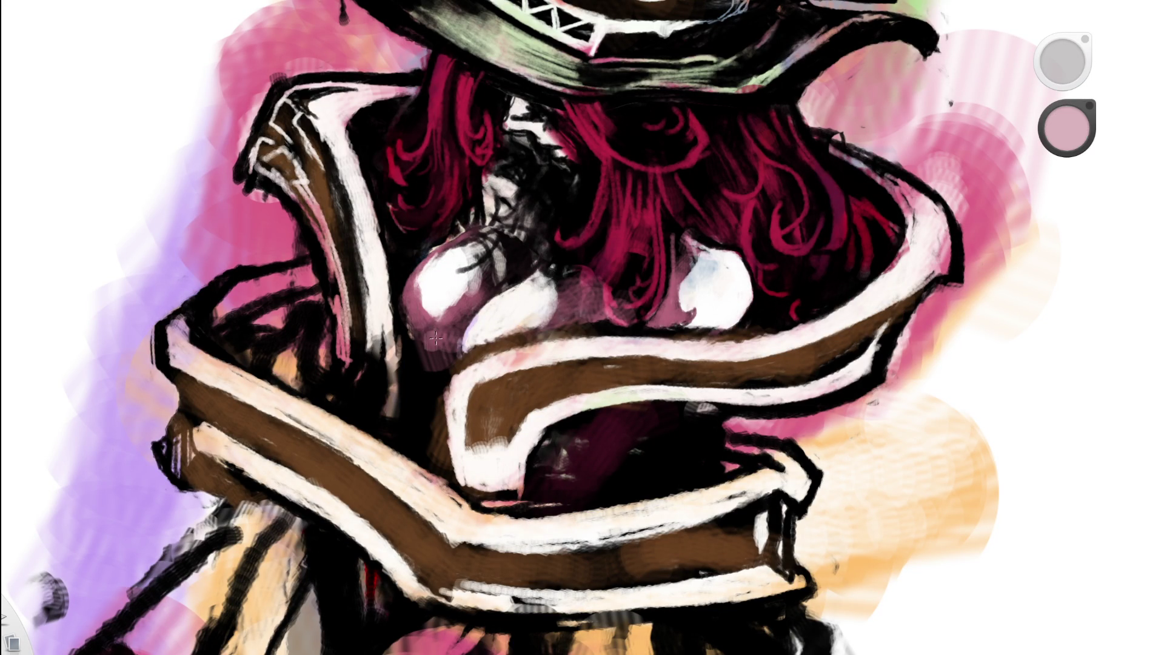
- Zoom out to view the whole painting, then back in on the chest
key("space")
left_click_drag(538, 285, 341, 396)
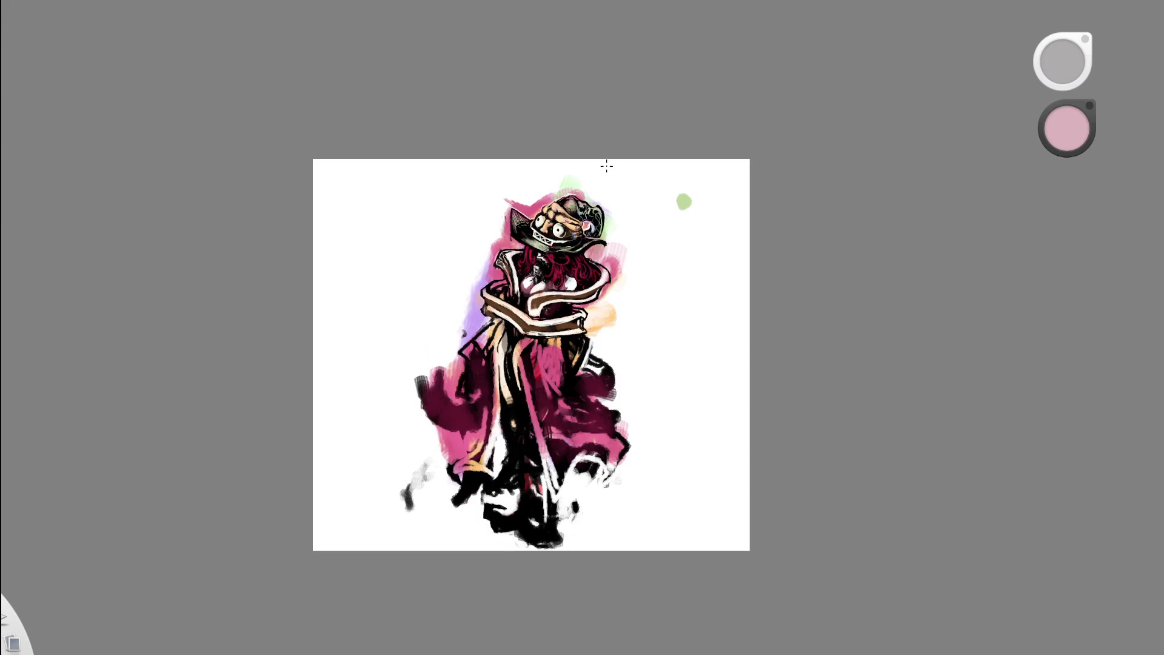
key("space")
left_click_drag(574, 337, 534, 354)
key("space")
left_click_drag(582, 259, 519, 293)
scroll(519, 293, "up", 3)
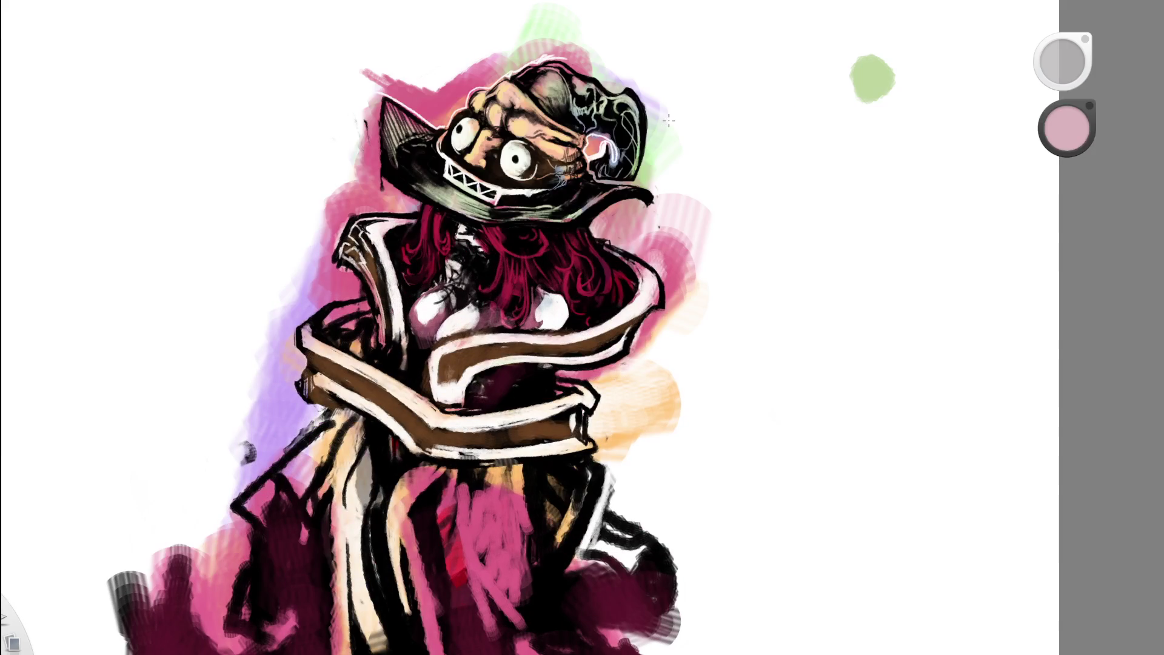
key("space")
mouse_move(558, 311)
left_mouse_down()
mouse_move(503, 335)
mouse_move(498, 317)
left_mouse_up()
- Darken the chest below the collar with brush marks
key("e")
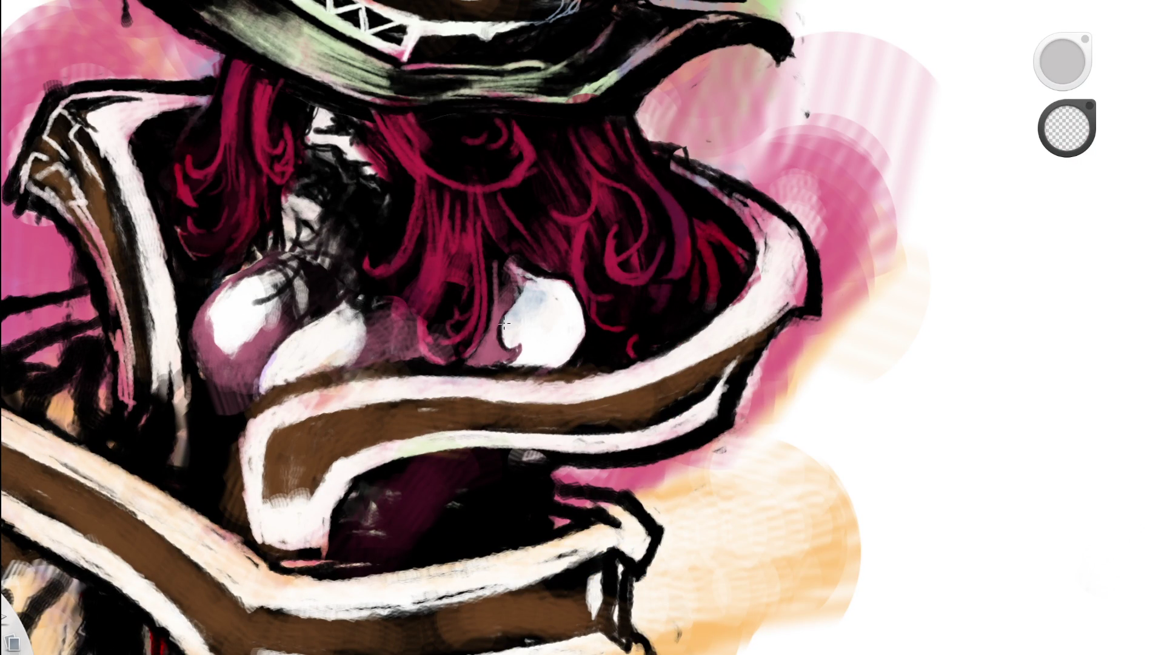
key("space")
left_click_drag(559, 234, 406, 374)
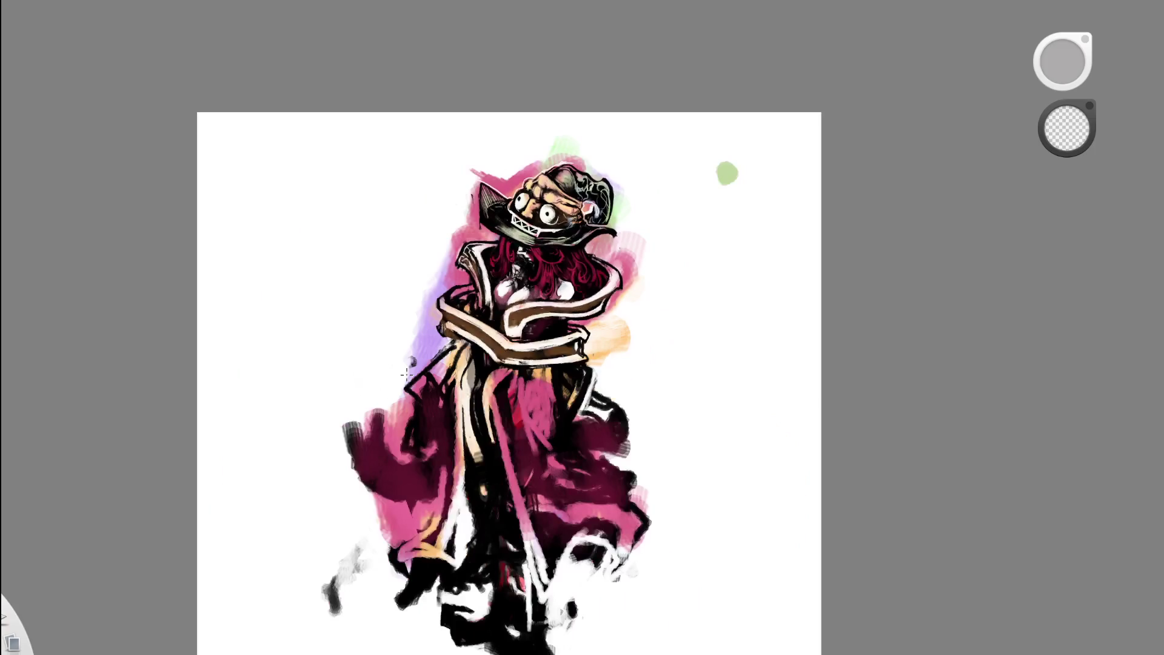
key("space")
left_click_drag(578, 253, 624, 264)
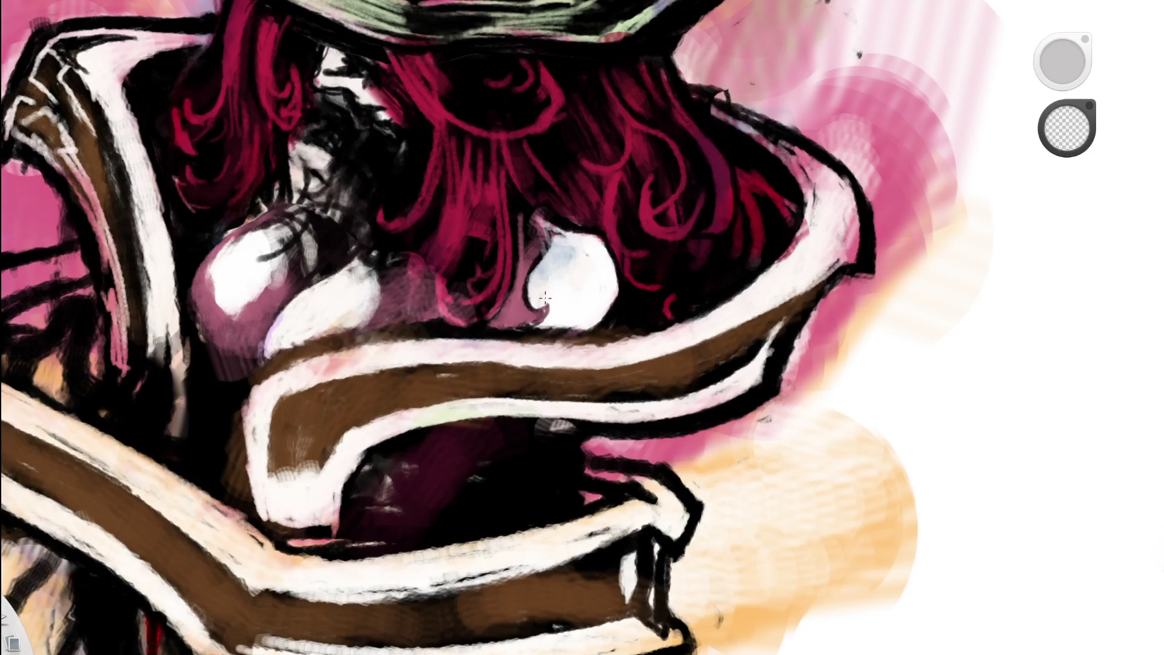
key("space")
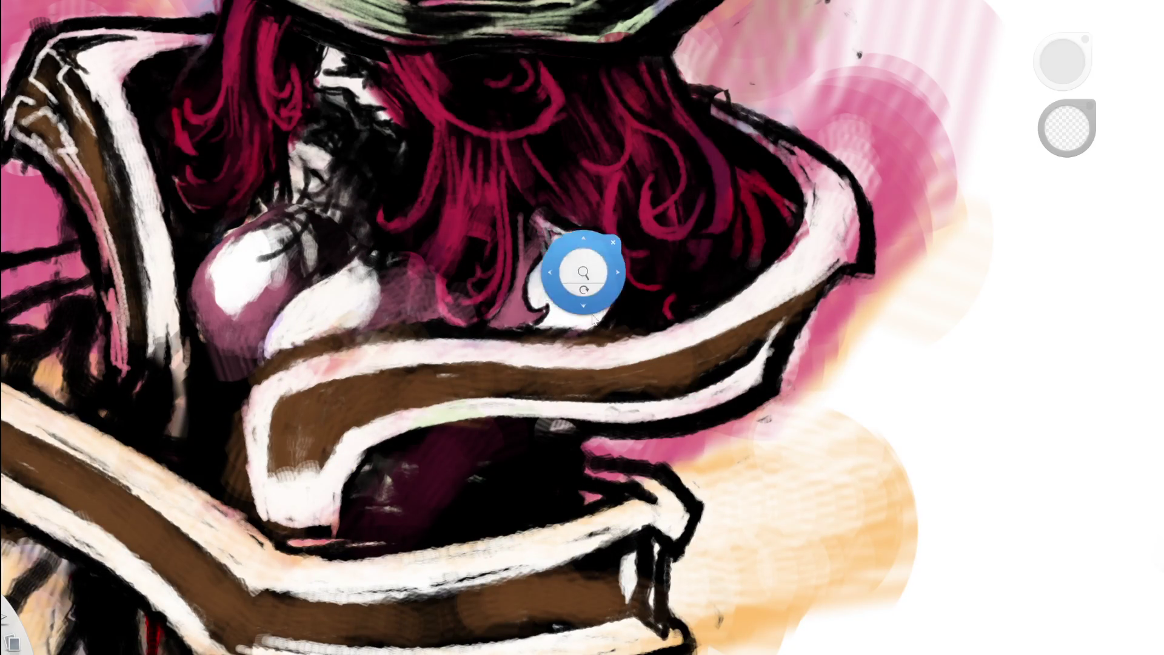
left_click_drag(585, 273, 427, 332)
key("space")
mouse_move(563, 287)
left_mouse_down()
mouse_move(531, 248)
mouse_move(497, 287)
left_mouse_up()
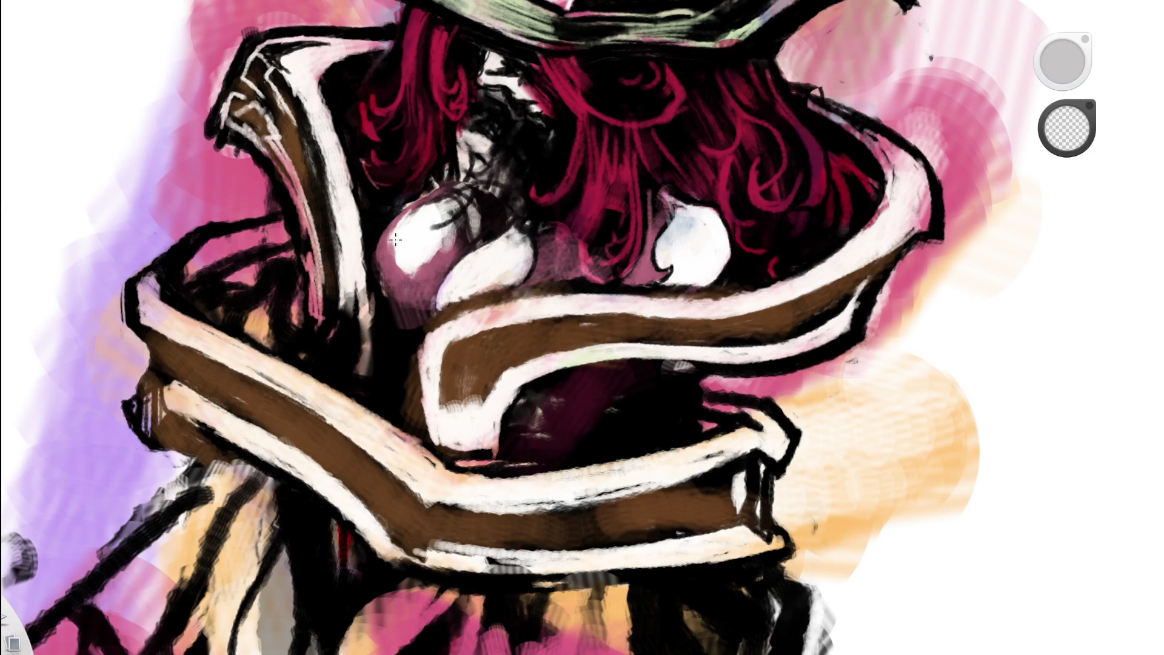
mouse_move(439, 249)
left_mouse_down()
mouse_move(410, 282)
mouse_move(344, 299)
left_mouse_up()
- Undo the lighter strokes and highlight changes on the chest
key("space")
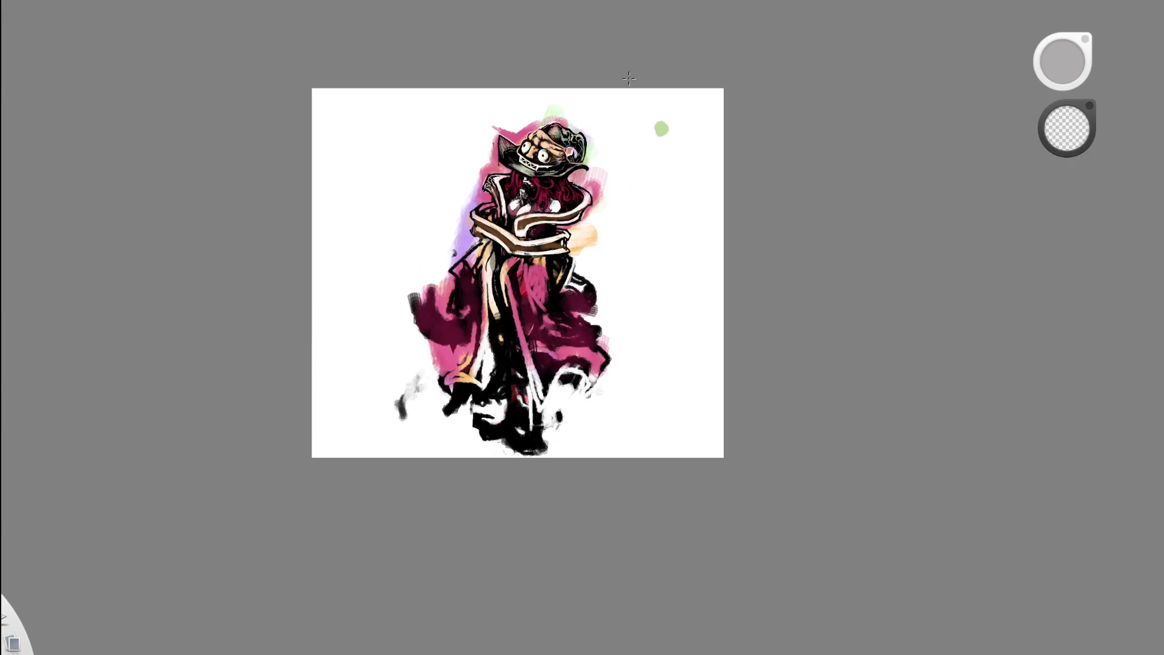
key("space")
left_click_drag(500, 201, 545, 182)
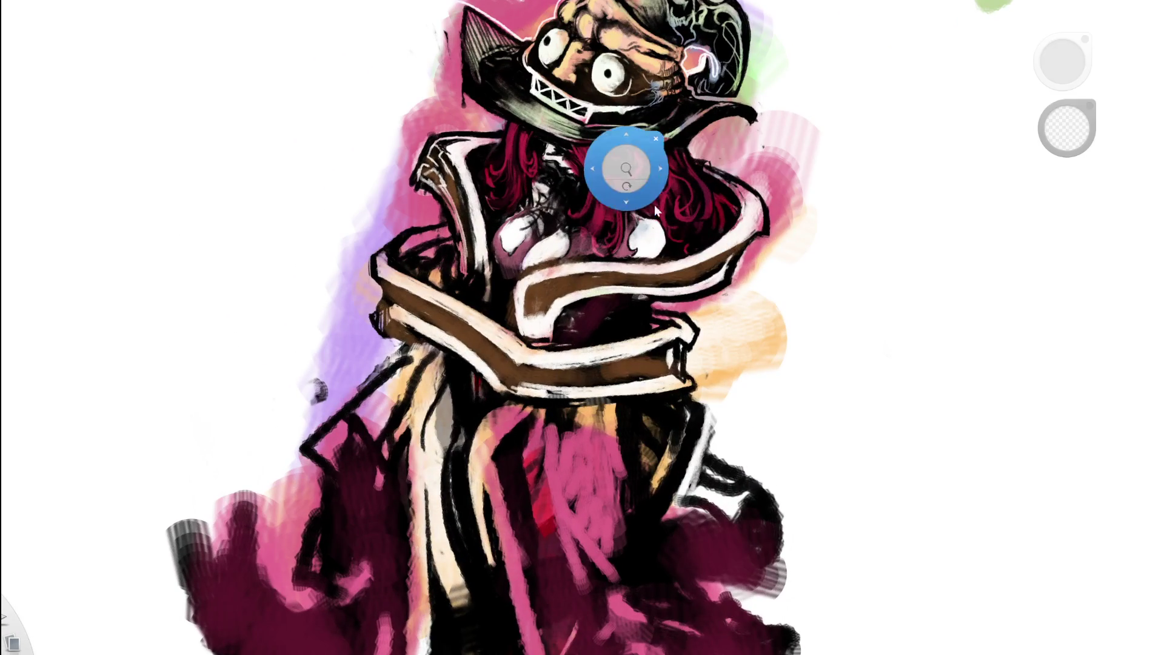
left_click_drag(656, 166, 434, 356)
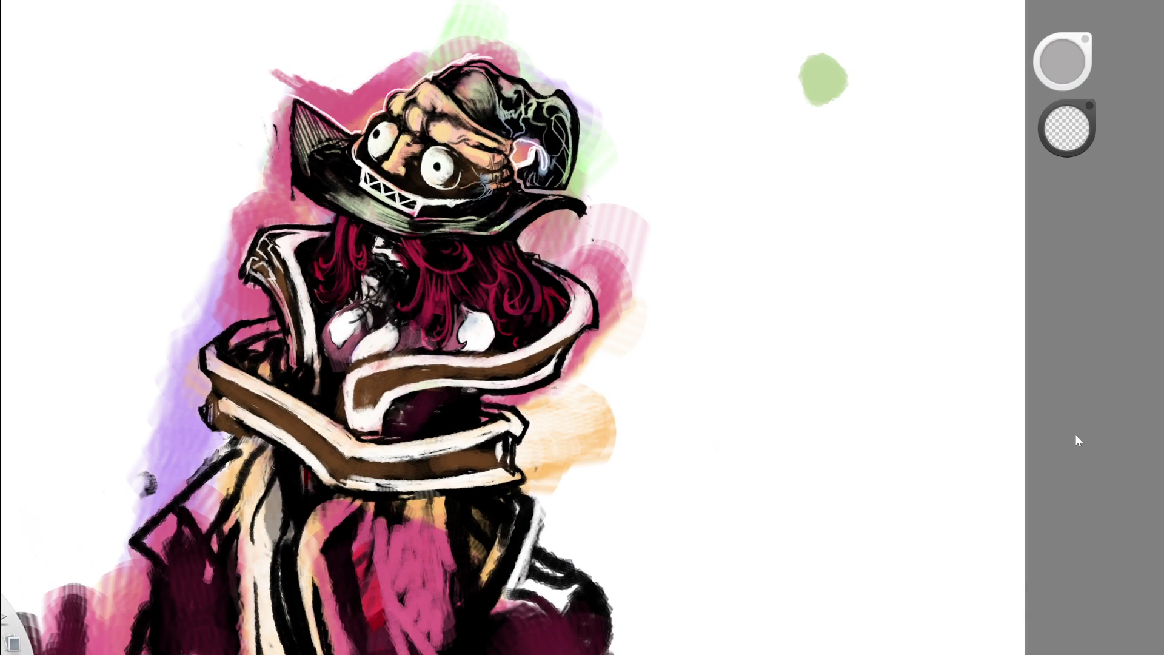
key("ctrl+z")
key("ctrl+z")
key("ctrl+y")
key("ctrl+z")
key("ctrl+z")
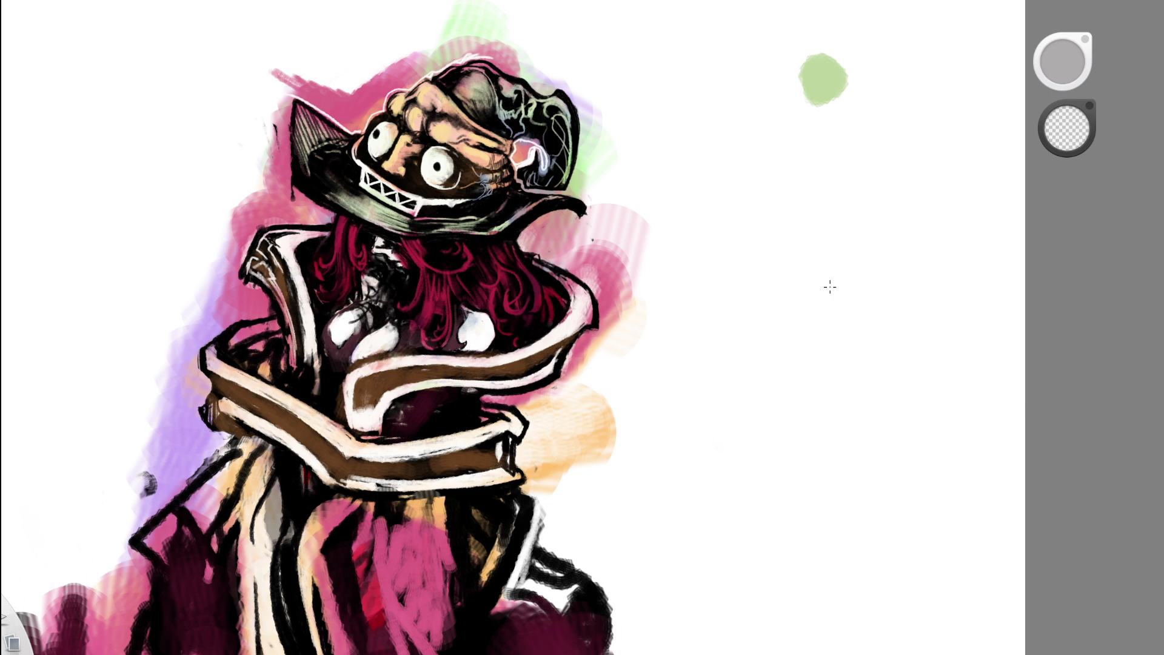
scroll(505, 188, "down", 5)
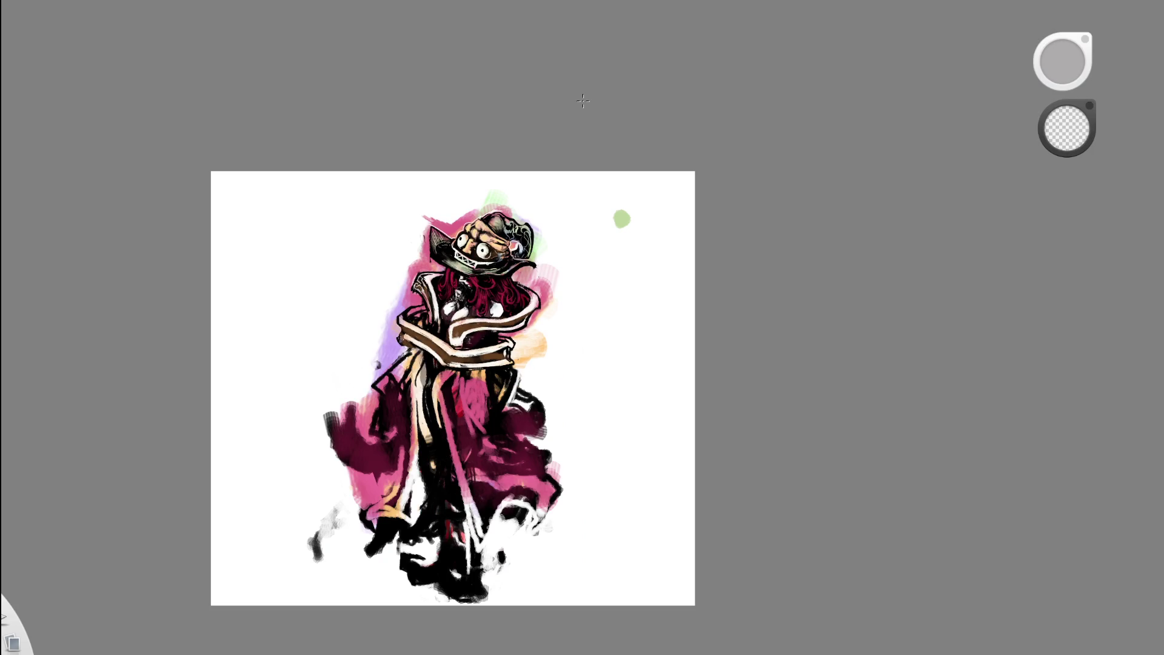
key("ctrl+z")
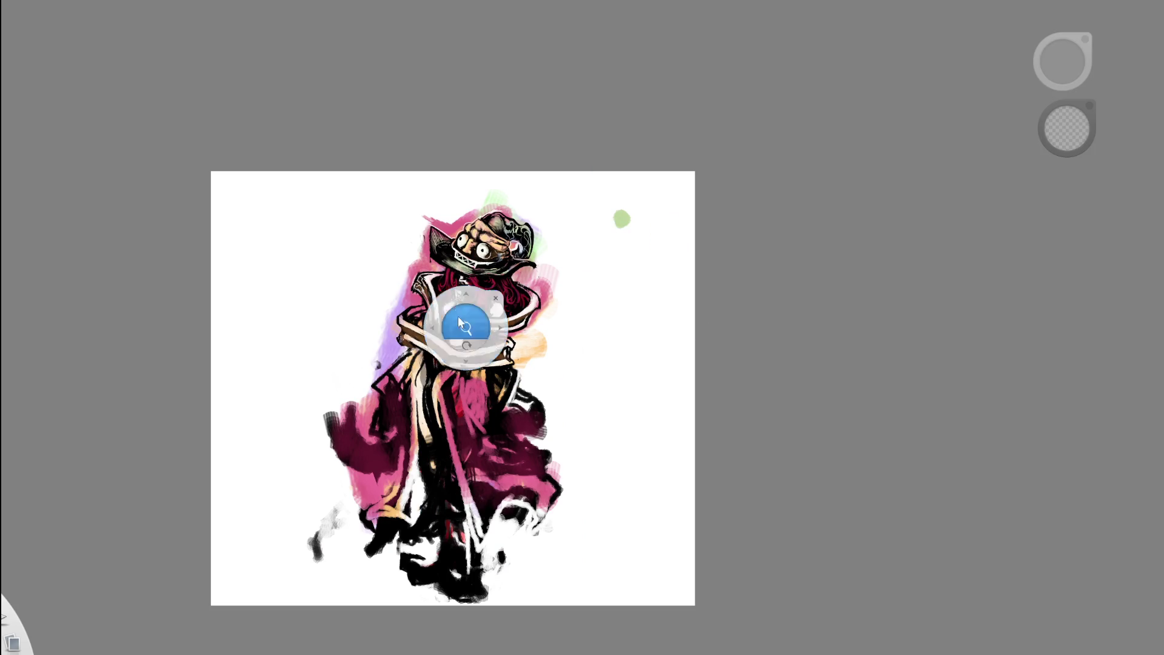
- Paint short dark strokes on the chest, darkening the purple shape's left edge
scroll(462, 315, "up", 5)
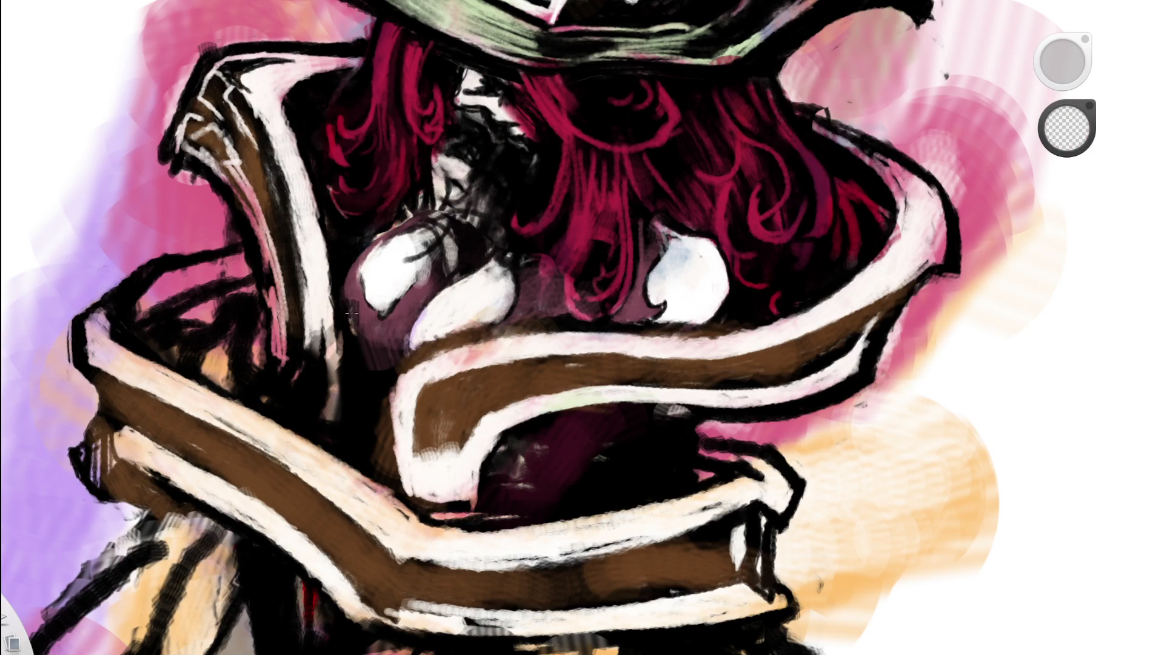
left_click_drag(376, 351, 336, 298)
double_click(494, 224)
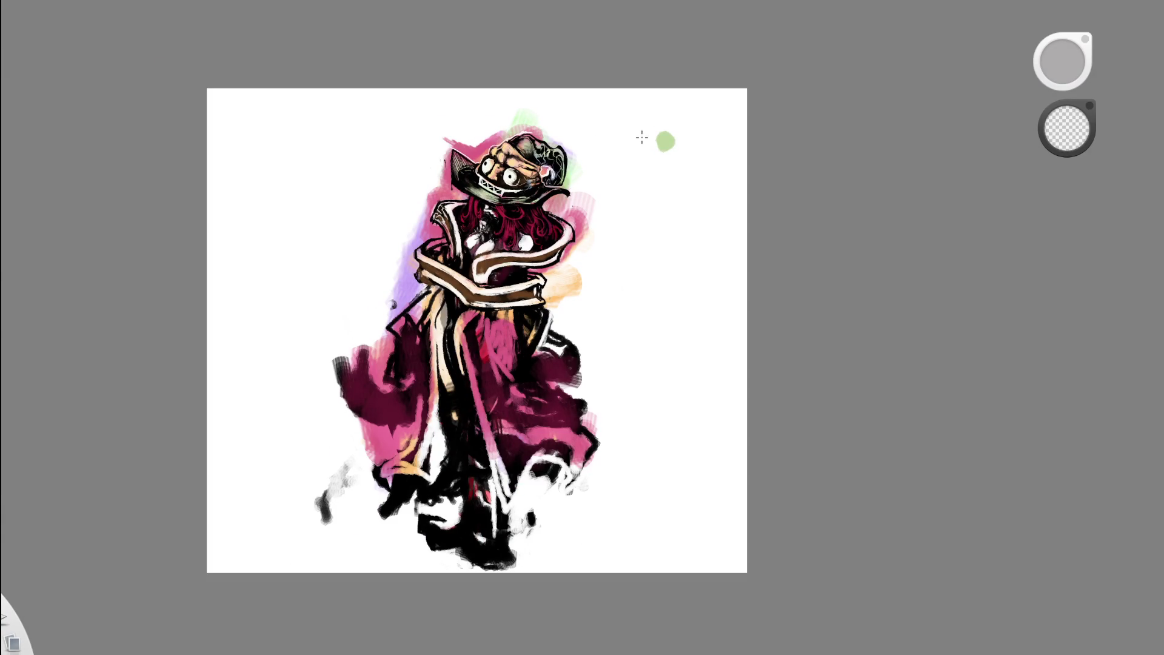
double_click(476, 234)
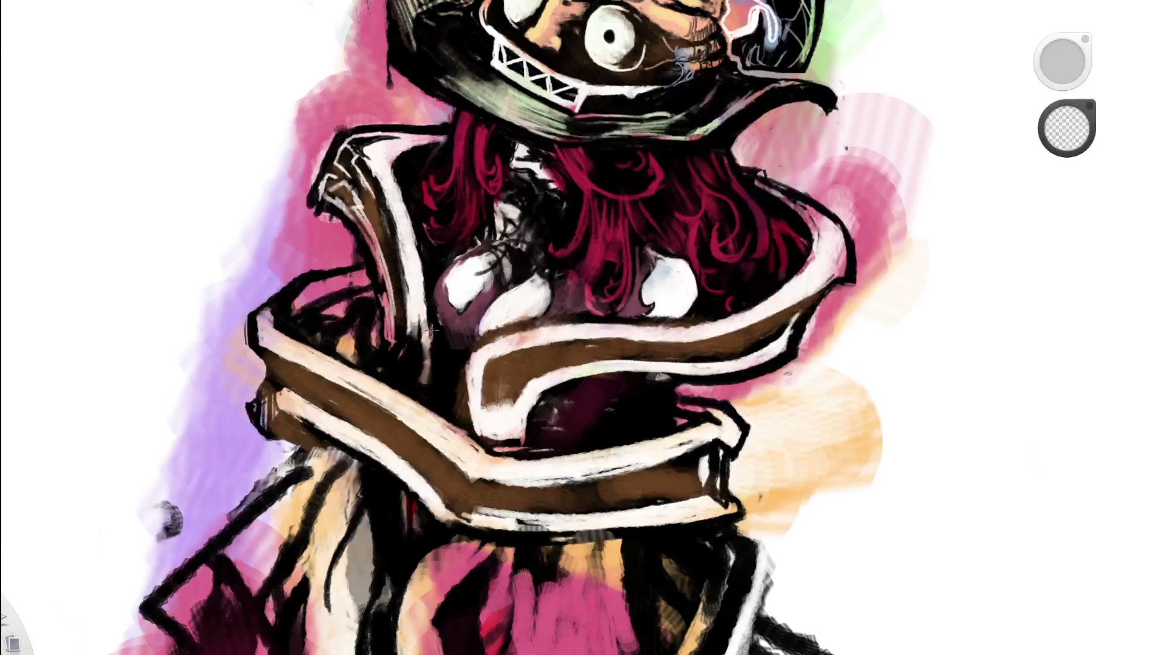
double_click(539, 248)
double_click(543, 262)
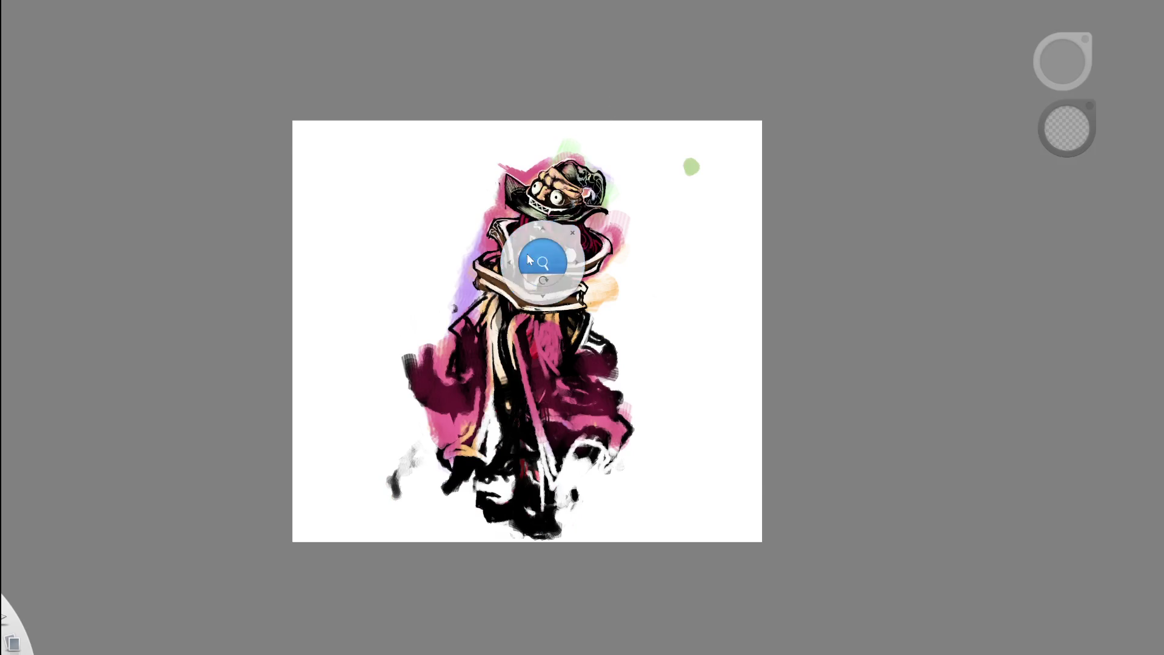
left_click_drag(424, 278, 456, 327)
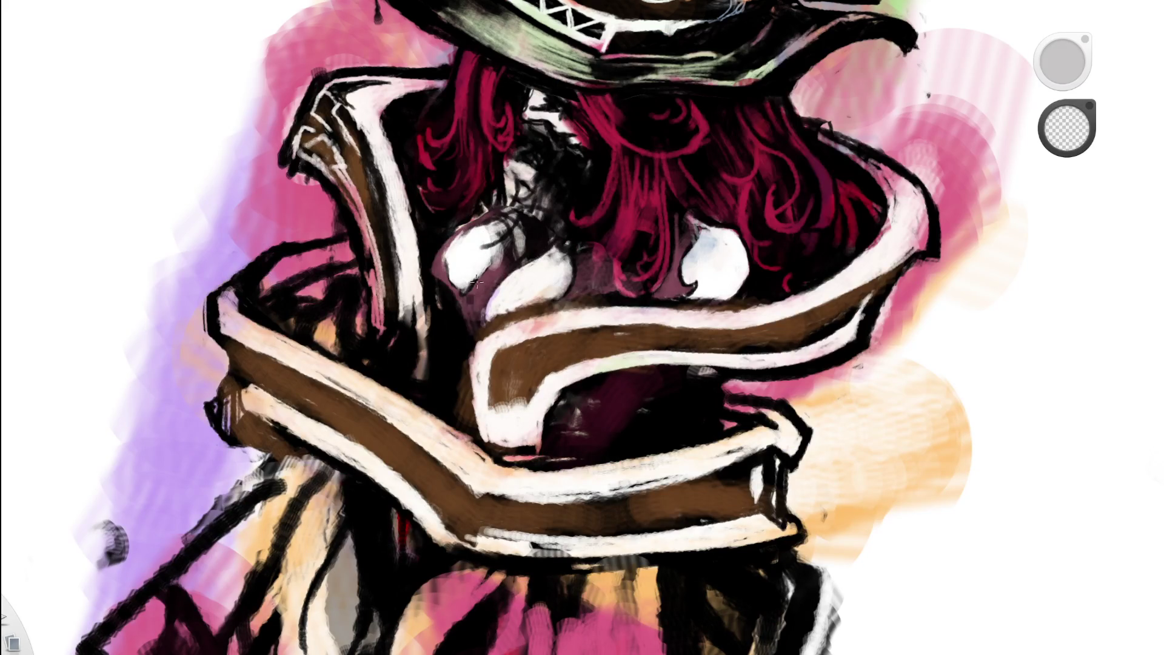
- Pan across the chest and hat and zoom out to look over the page
left_click_drag(507, 247, 436, 312)
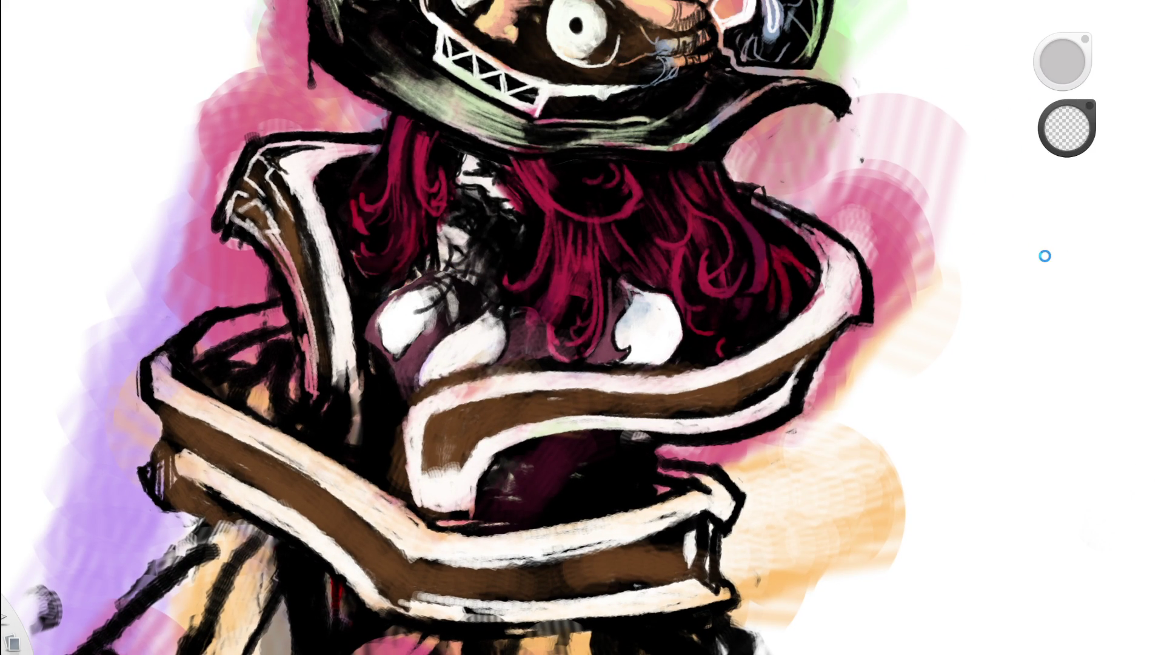
double_click(634, 322)
left_click_drag(746, 200, 667, 204)
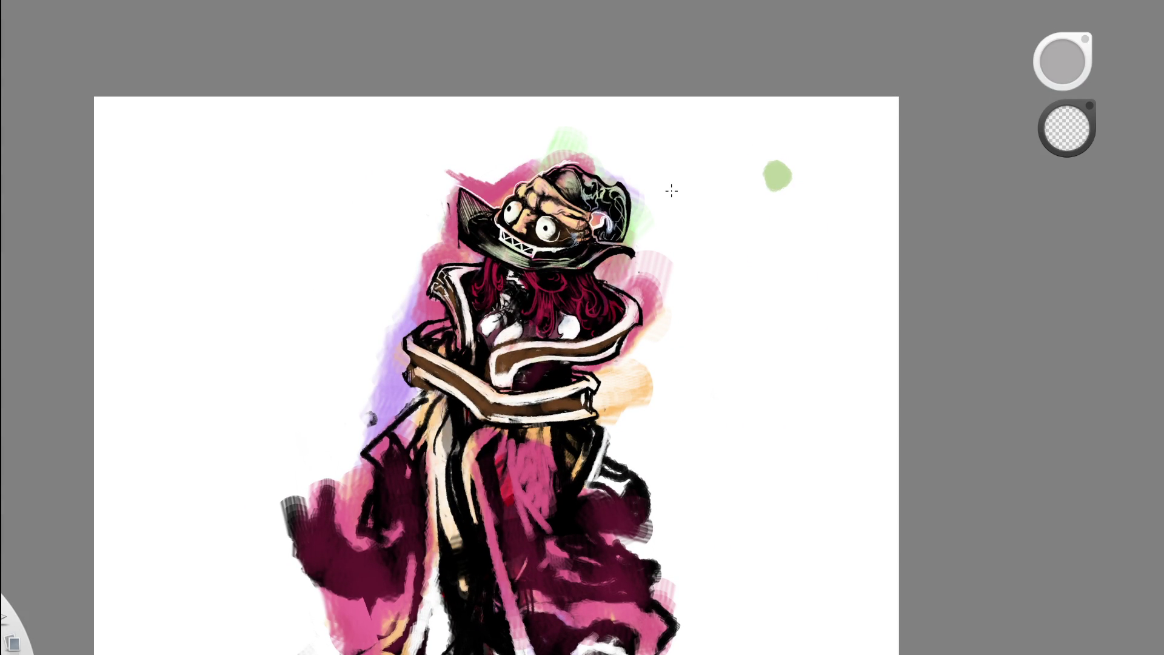
double_click(671, 190)
- Outline the left and lower edge of the white chest highlight in black
mouse_move(684, 217)
left_mouse_down()
mouse_move(530, 252)
mouse_move(671, 197)
mouse_move(428, 307)
left_mouse_up()
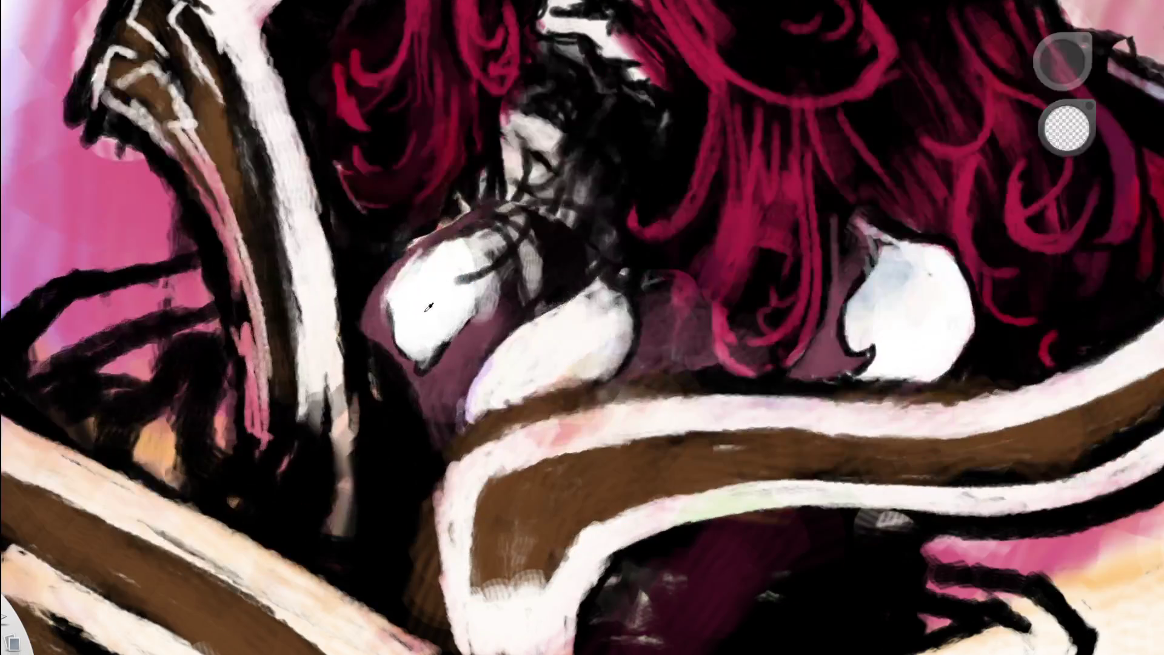
left_click(428, 308, "alt")
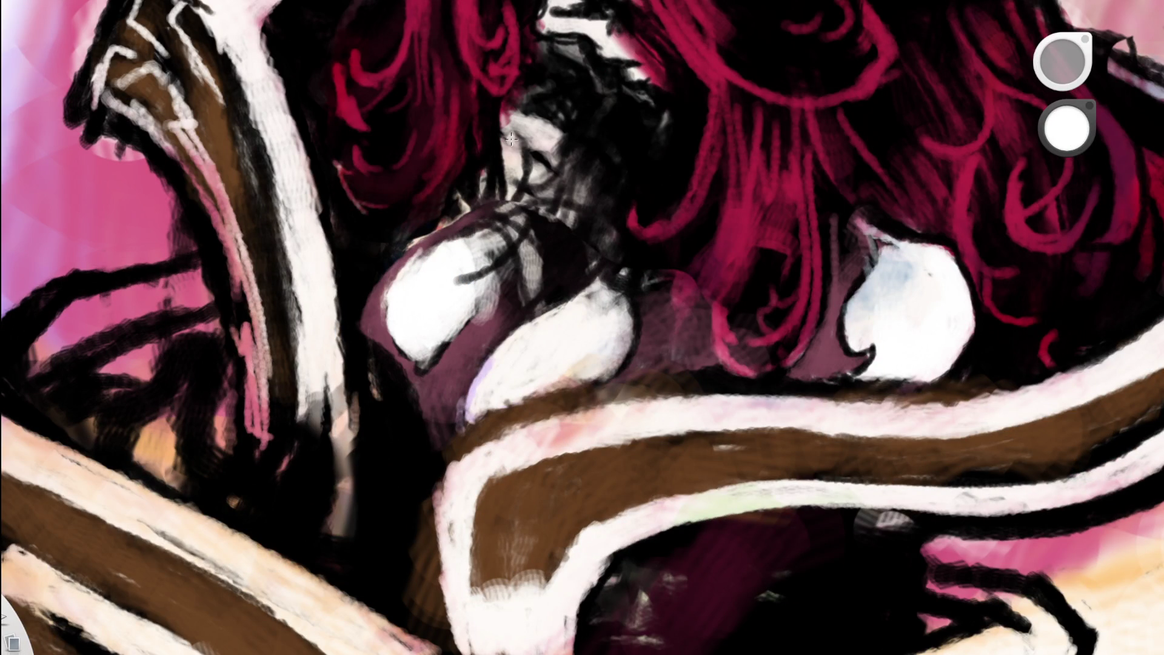
left_click(3, 557, "alt")
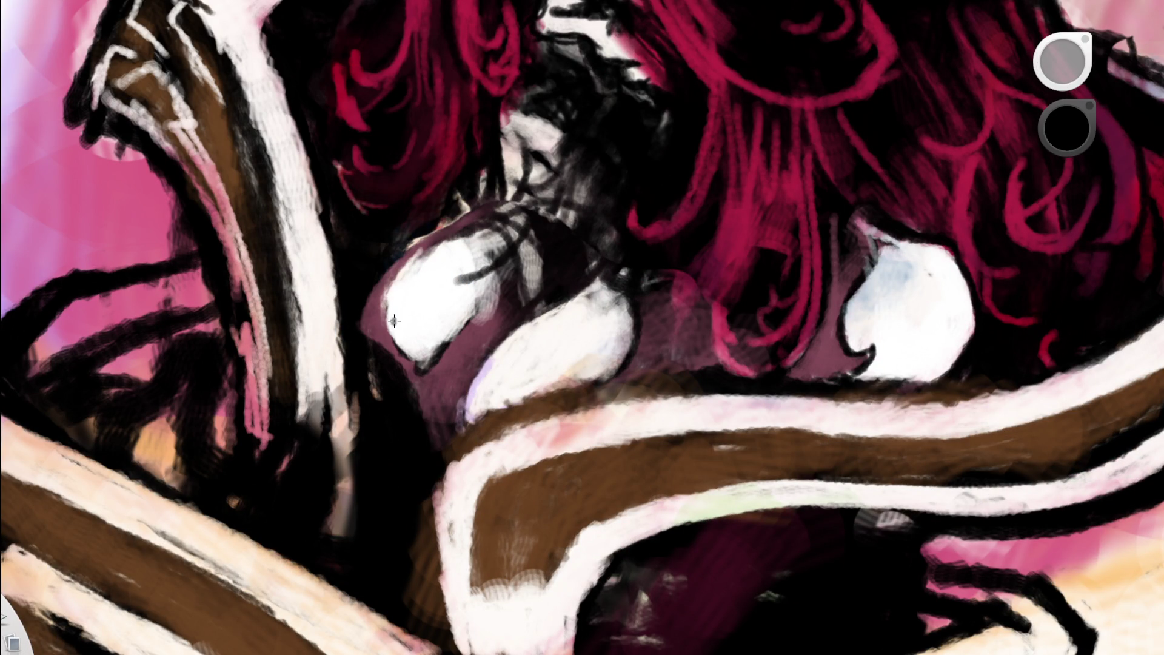
mouse_move(388, 287)
left_mouse_down()
mouse_move(397, 349)
mouse_move(424, 366)
mouse_move(399, 346)
left_mouse_up()
- Touch up the highlight tip and add white strokes to the right chest highlight
key("space")
left_click(519, 291)
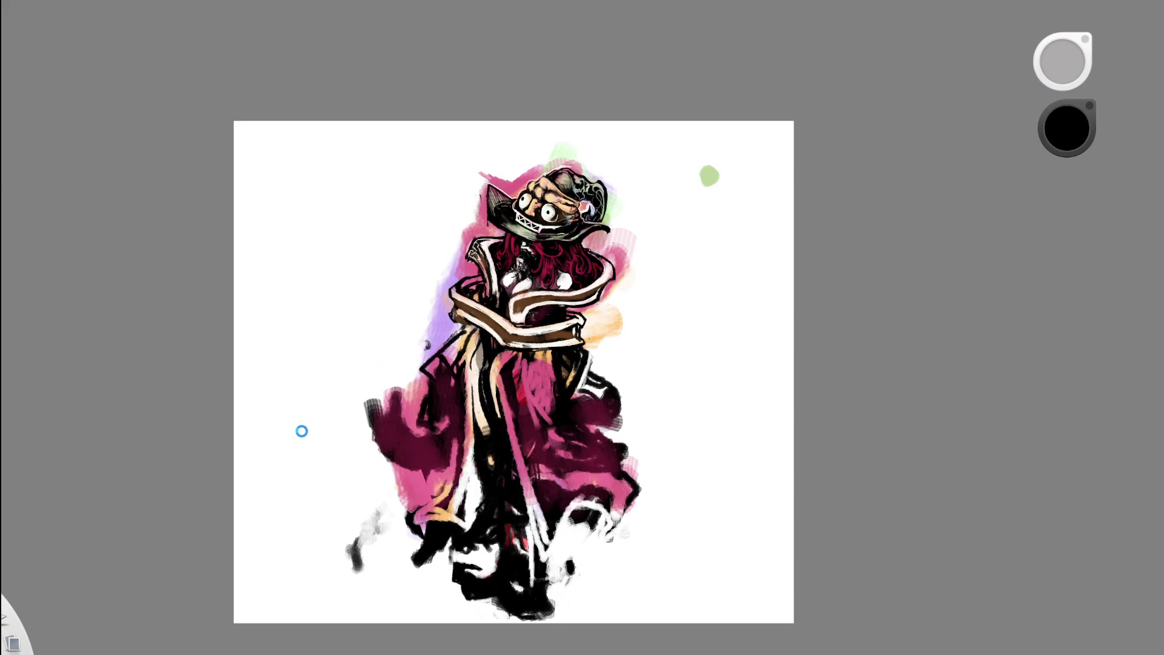
key("space")
left_click(500, 302)
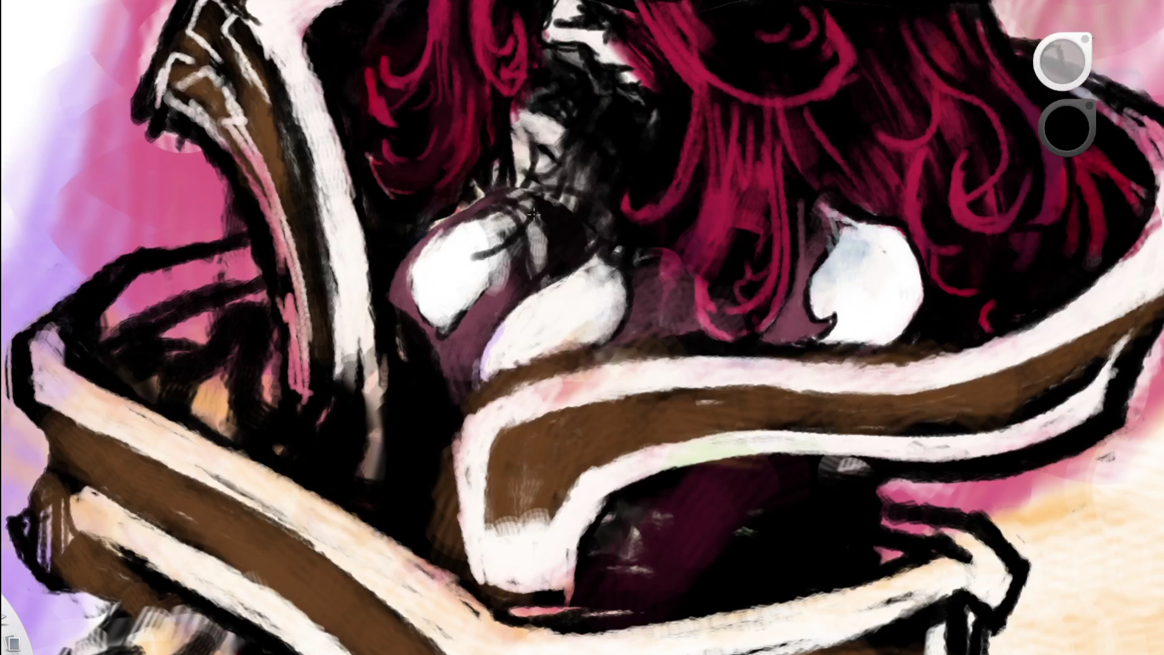
mouse_move(435, 322)
left_mouse_down()
mouse_move(446, 327)
mouse_move(457, 301)
mouse_move(447, 323)
left_mouse_up()
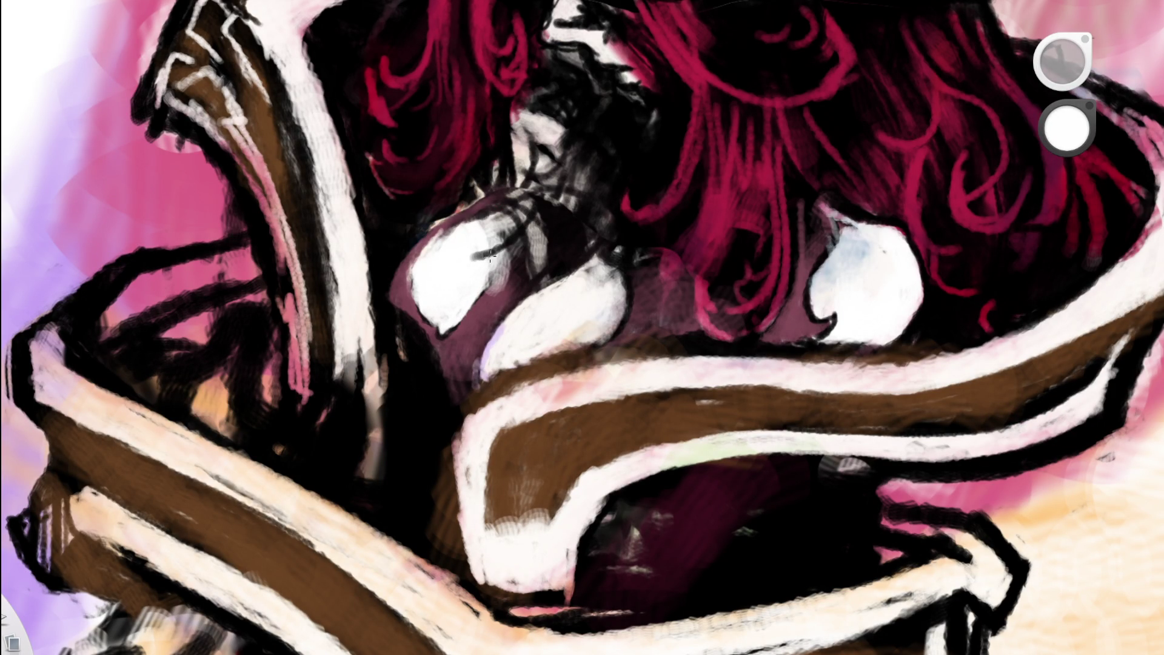
mouse_move(485, 288)
left_mouse_down()
mouse_move(509, 250)
mouse_move(479, 254)
mouse_move(510, 245)
left_mouse_up()
- Brighten a small patch beside the right chest highlight with white paint
key("Home")
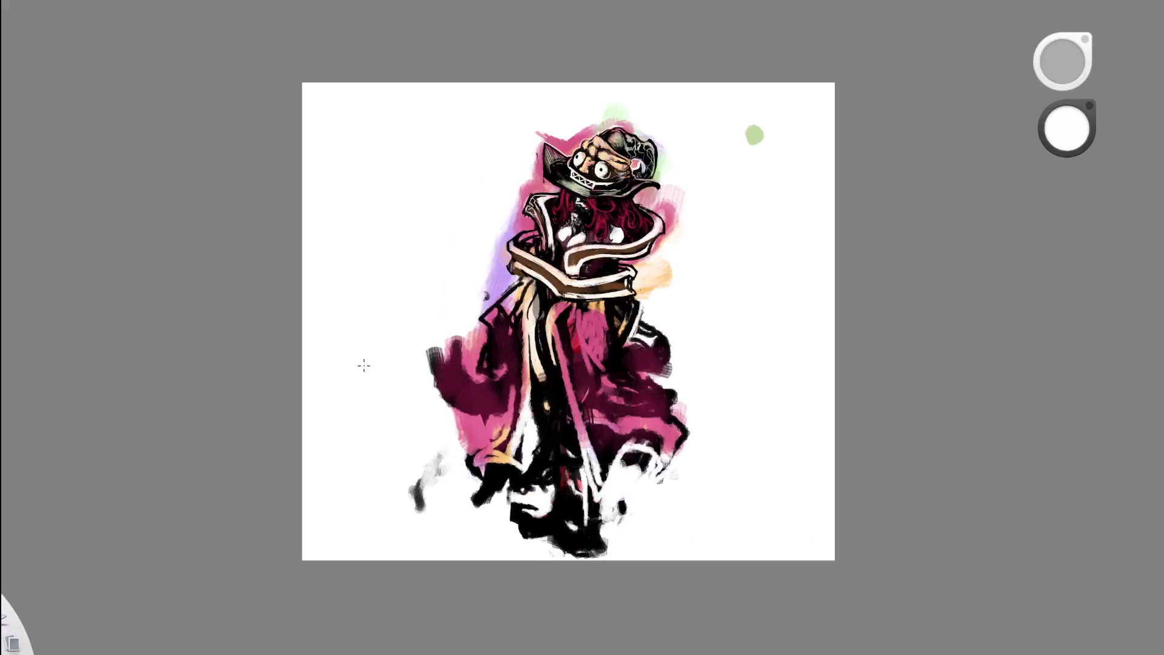
key("Home")
left_click_drag(527, 249, 539, 246)
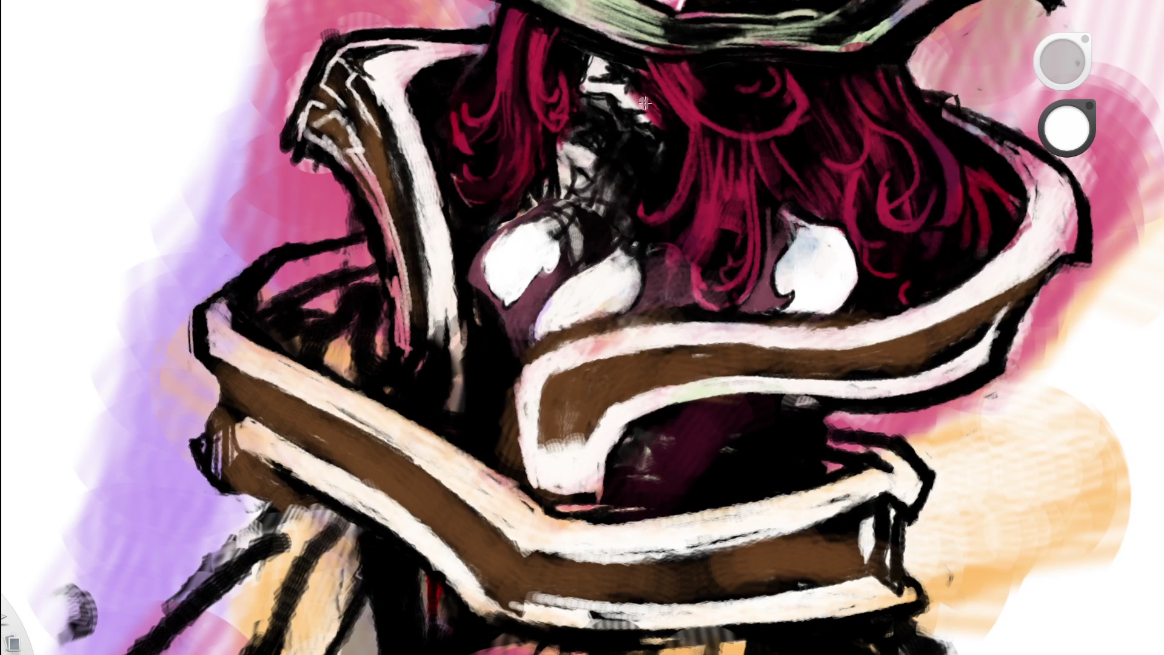
scroll(467, 367, "up", 3)
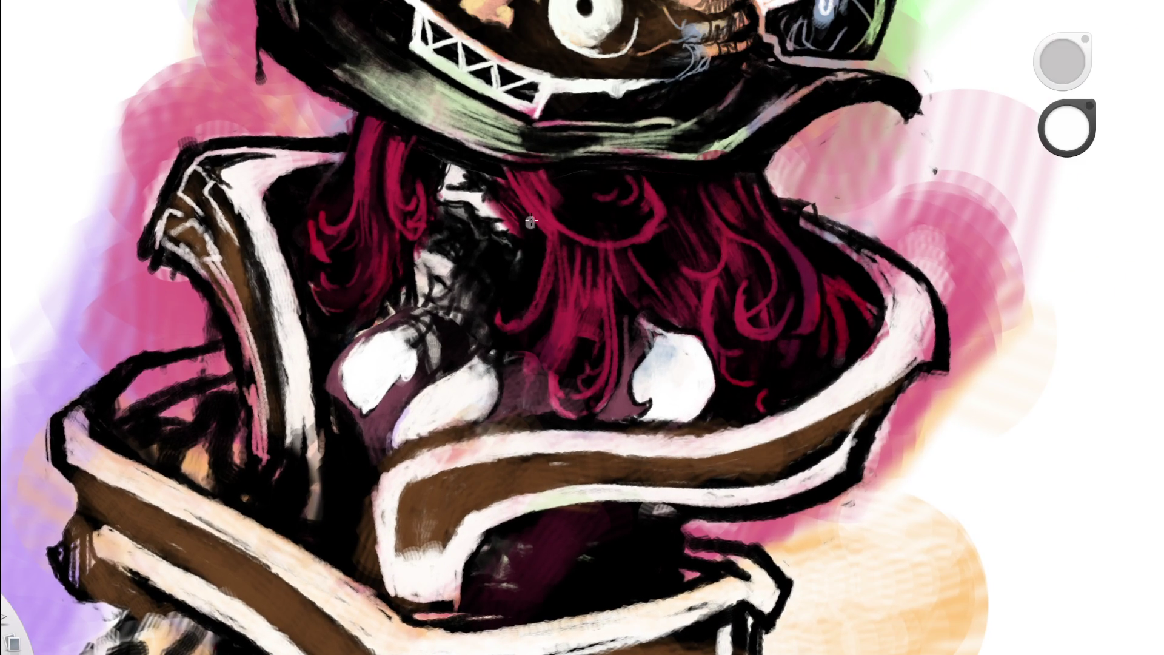
scroll(429, 325, "up", 3)
- Switch to black and use undo and redo to compare the white chest highlight mark
left_click(387, 289, "alt")
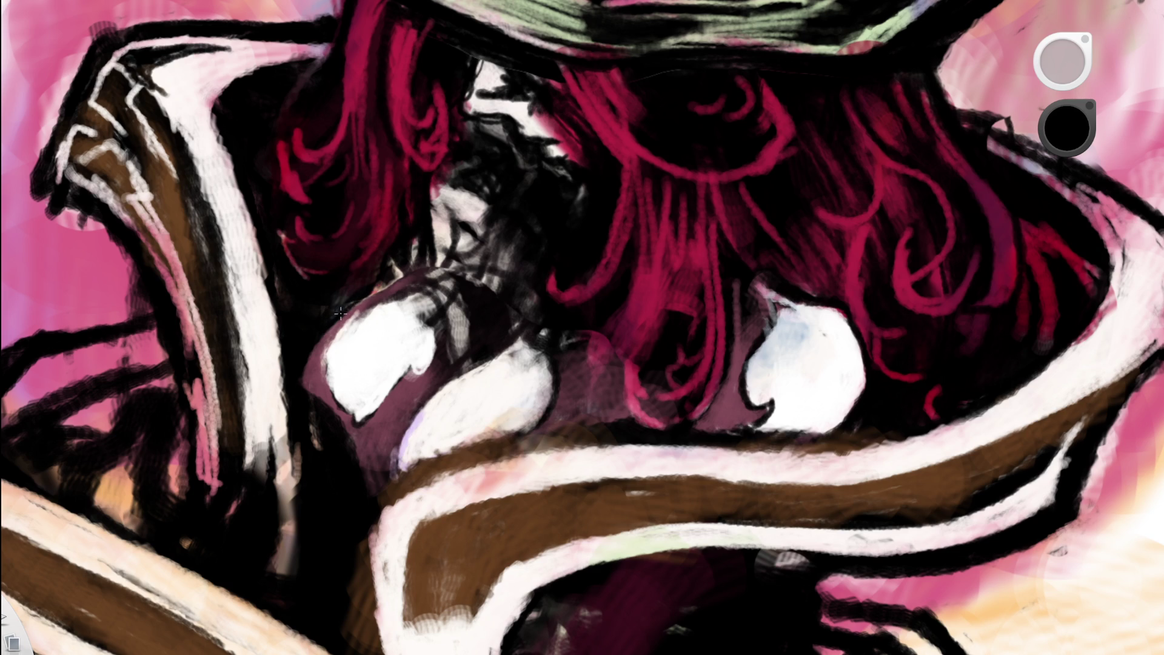
key("space")
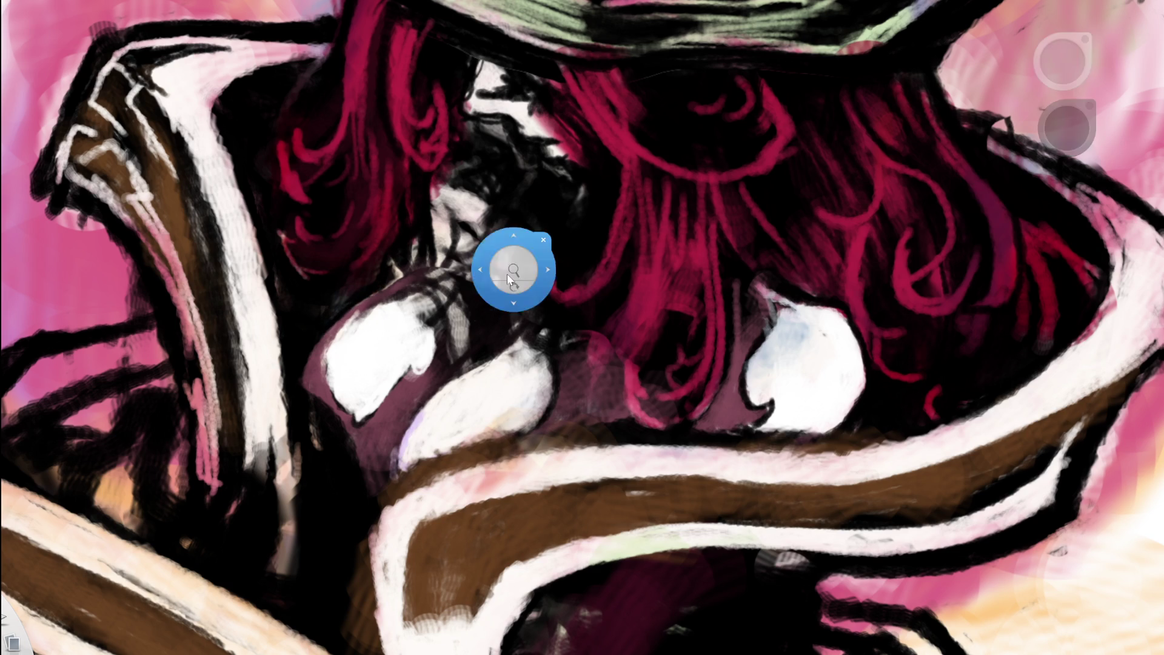
left_click(520, 260)
key("space")
left_click(548, 248)
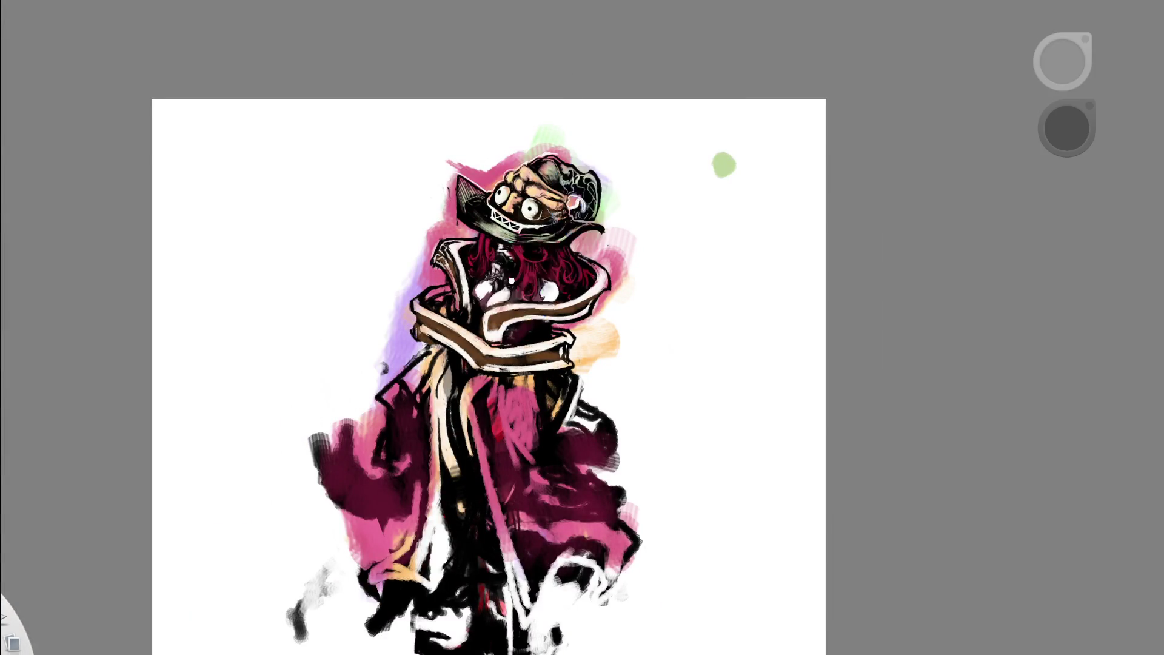
key("ctrl+z")
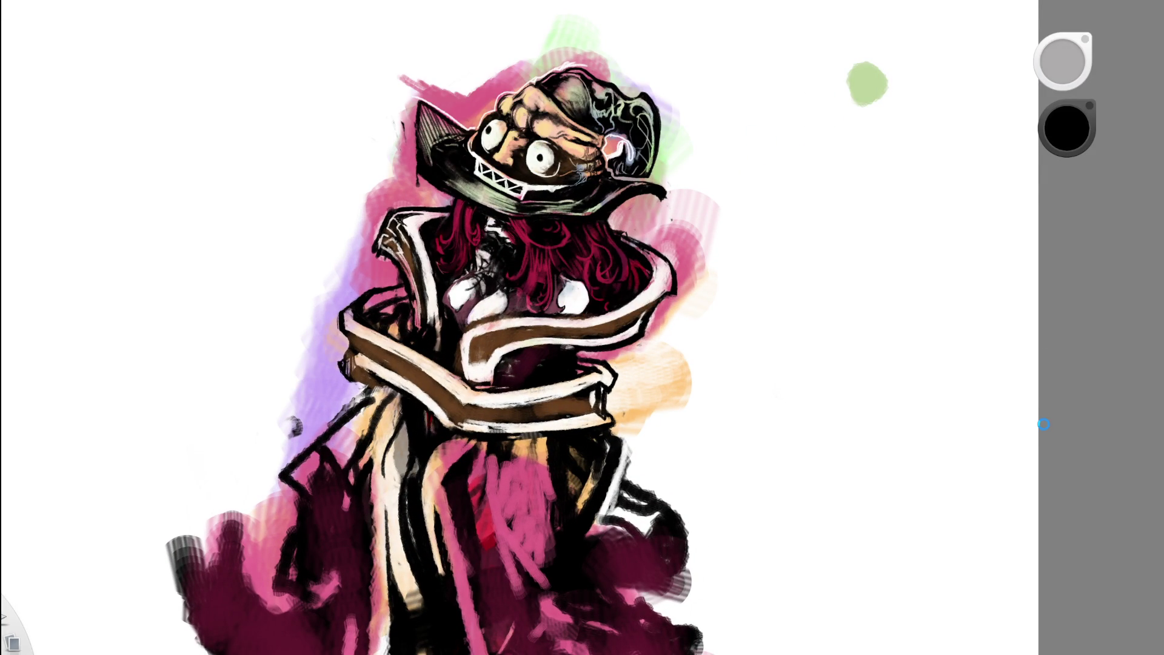
key("ctrl+z")
key("ctrl+z")
key("ctrl+shift+z")
scroll(481, 294, "up", 5)
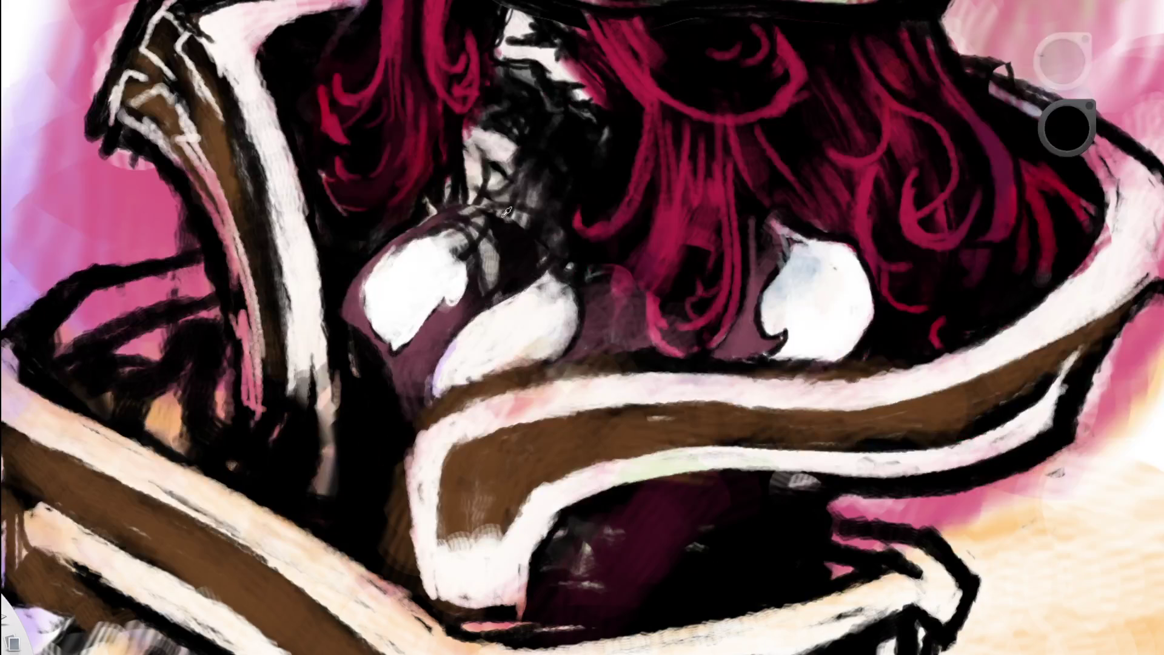
left_click(503, 216, "alt")
- Paint maroon along the highlight's right edge and light mauve beside the white chest shape
left_click_drag(441, 316, 467, 246)
left_click(462, 268, "alt")
left_click(467, 246, "alt")
left_click_drag(455, 297, 463, 240)
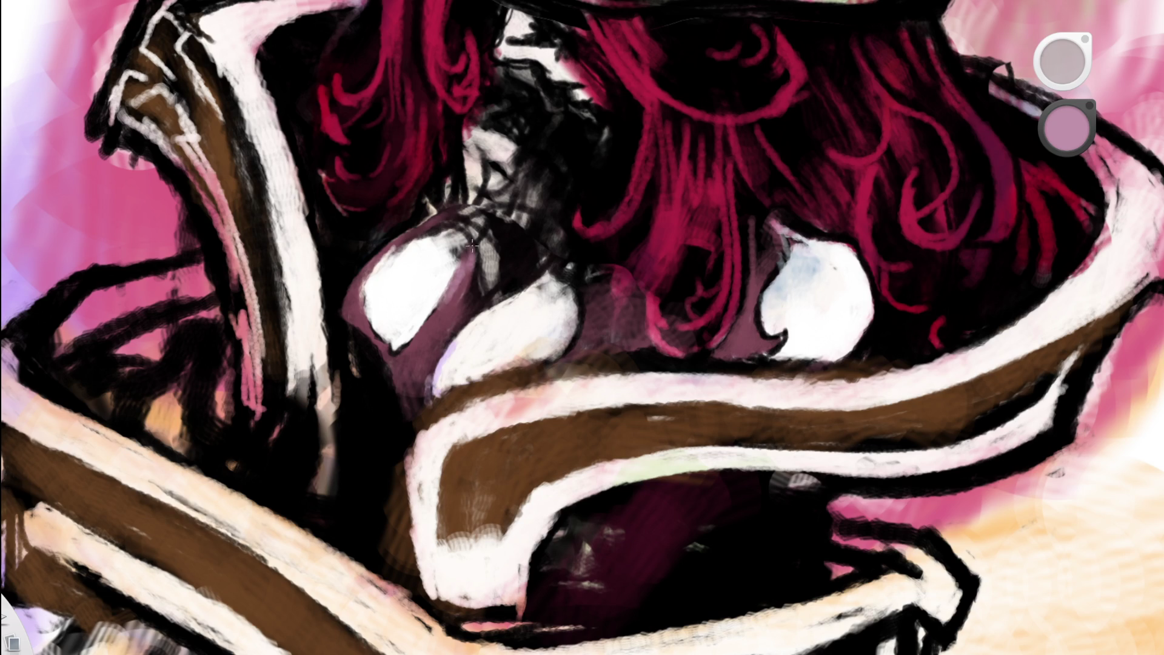
mouse_move(473, 249)
left_mouse_down()
mouse_move(448, 303)
mouse_move(479, 249)
mouse_move(460, 300)
mouse_move(439, 298)
mouse_move(435, 313)
mouse_move(456, 303)
mouse_move(471, 242)
mouse_move(445, 273)
left_mouse_up()
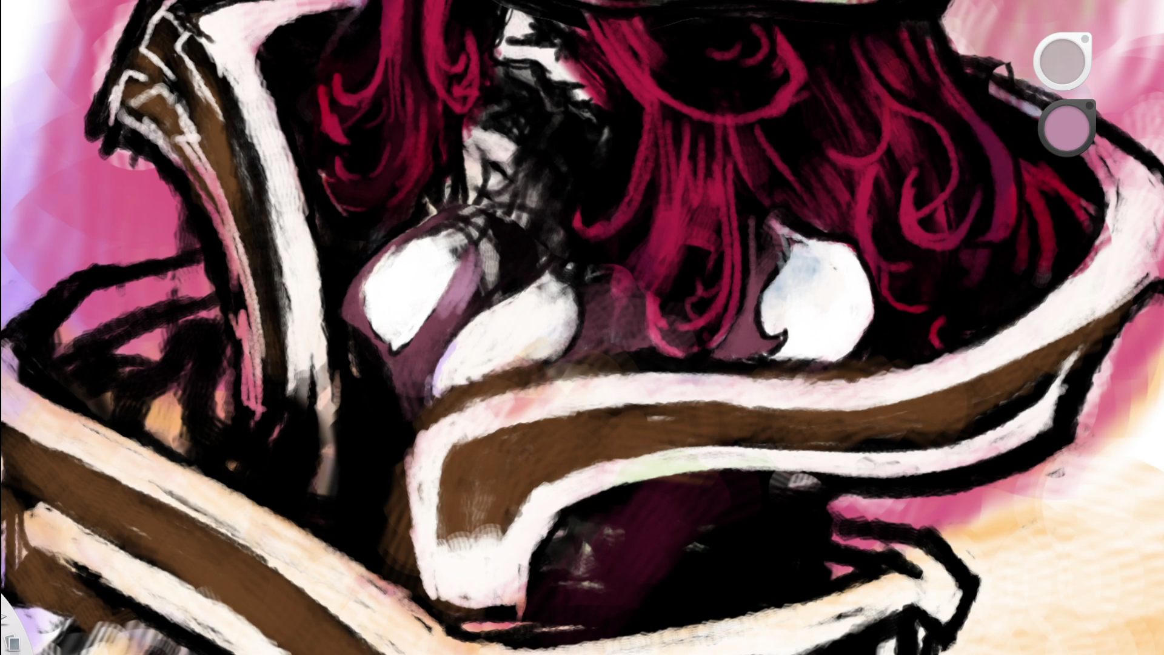
- Pick a lighter pink and brush lavender across the shoulder and along the highlight's top
left_click_drag(1067, 128, 1067, 116)
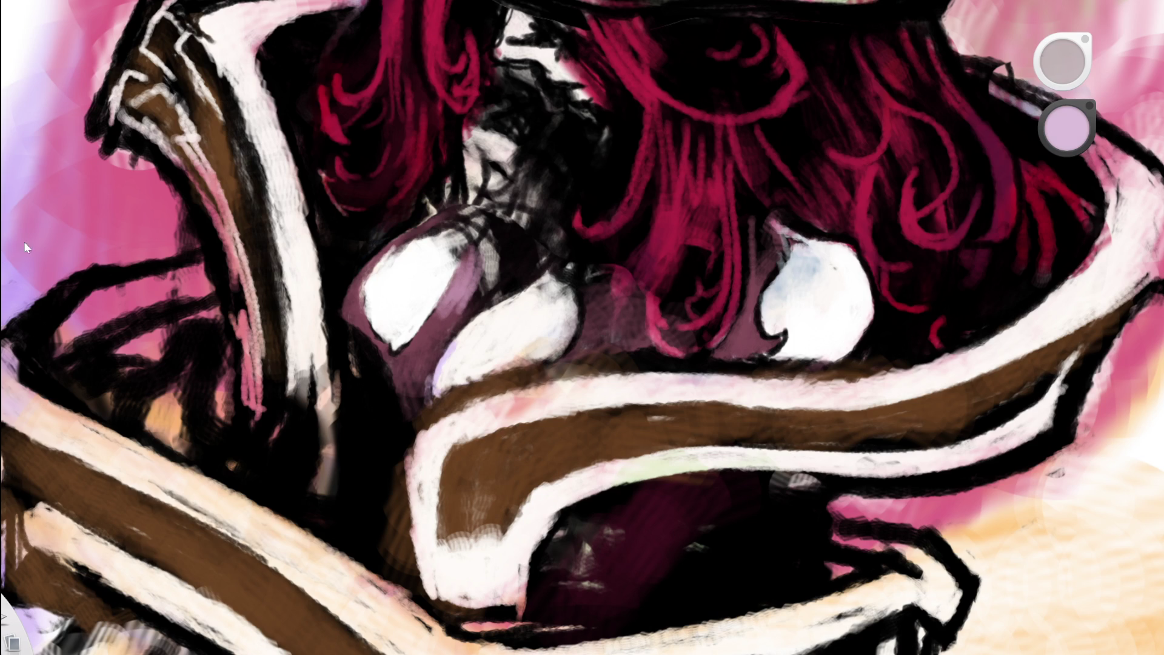
left_click_drag(478, 241, 442, 294)
key("space")
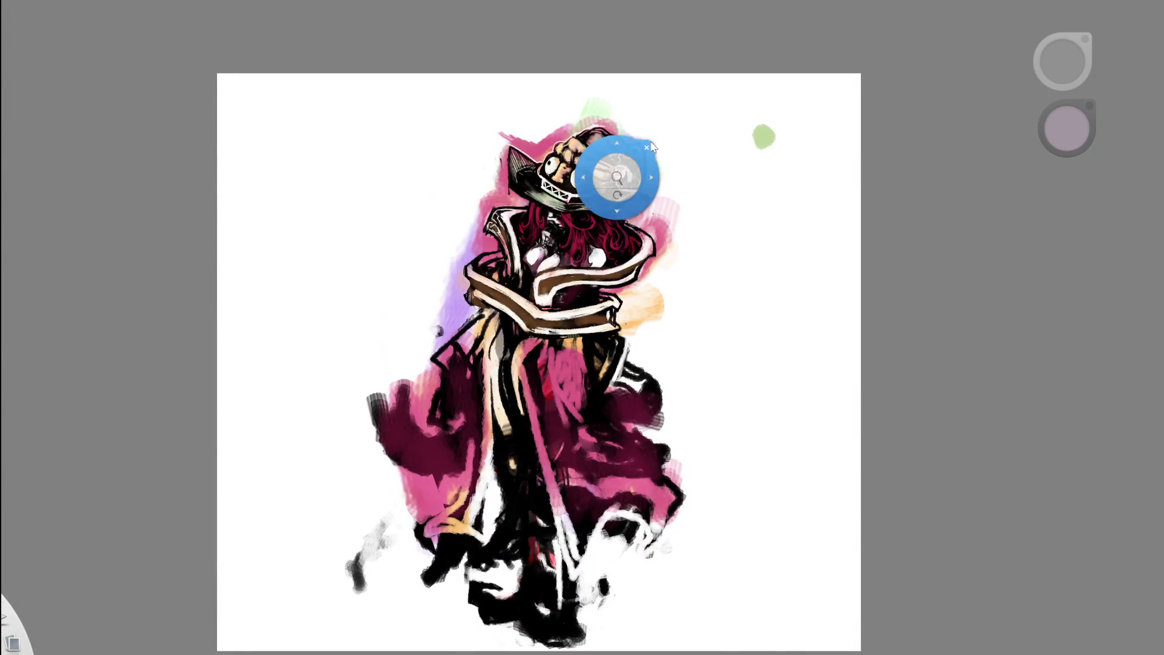
mouse_move(553, 228)
left_mouse_down()
mouse_move(616, 176)
mouse_move(484, 301)
left_mouse_up()
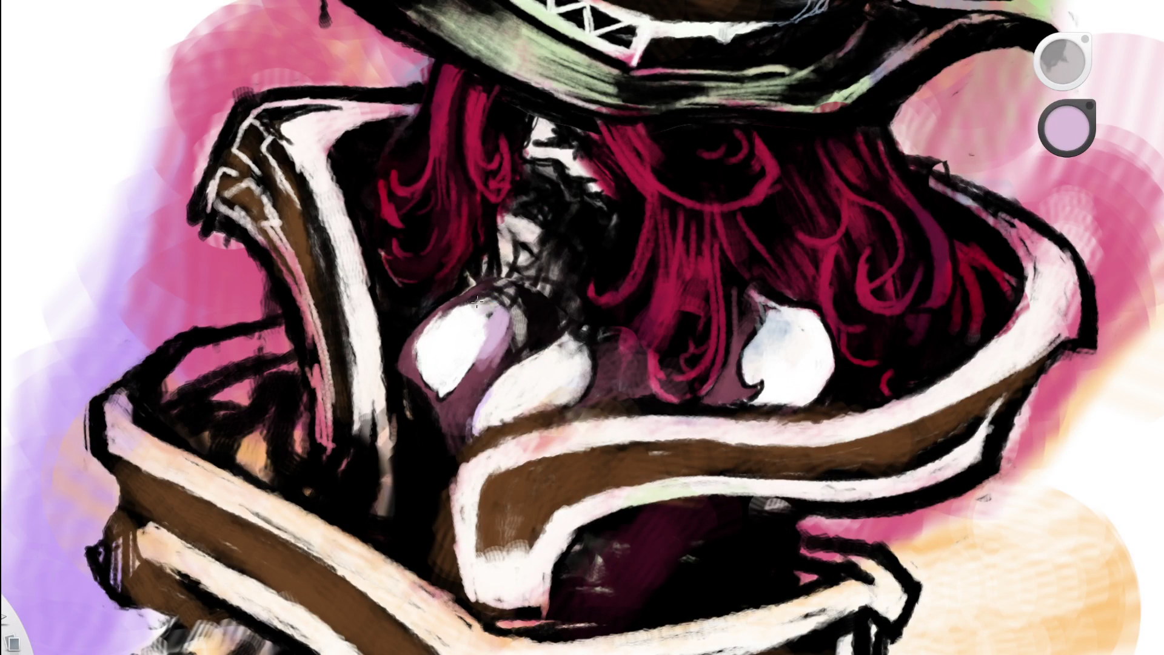
left_click_drag(483, 305, 504, 295)
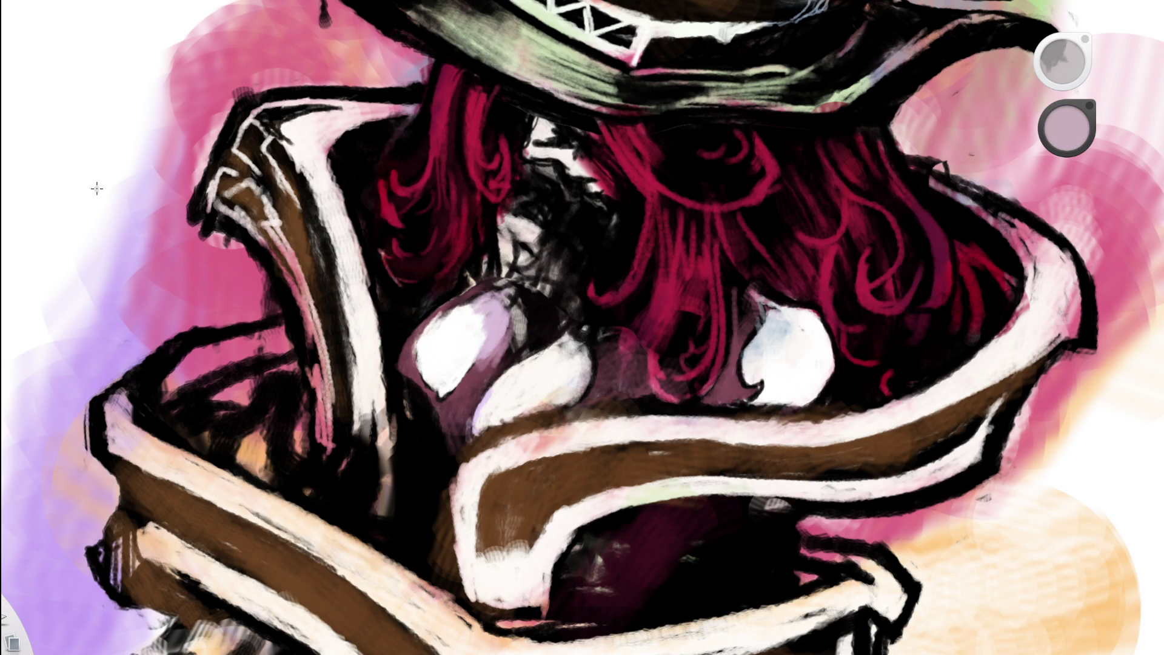
- Alternate white and light lavender strokes on the chest highlight, including its upper-left part
scroll(479, 324, "up", 4)
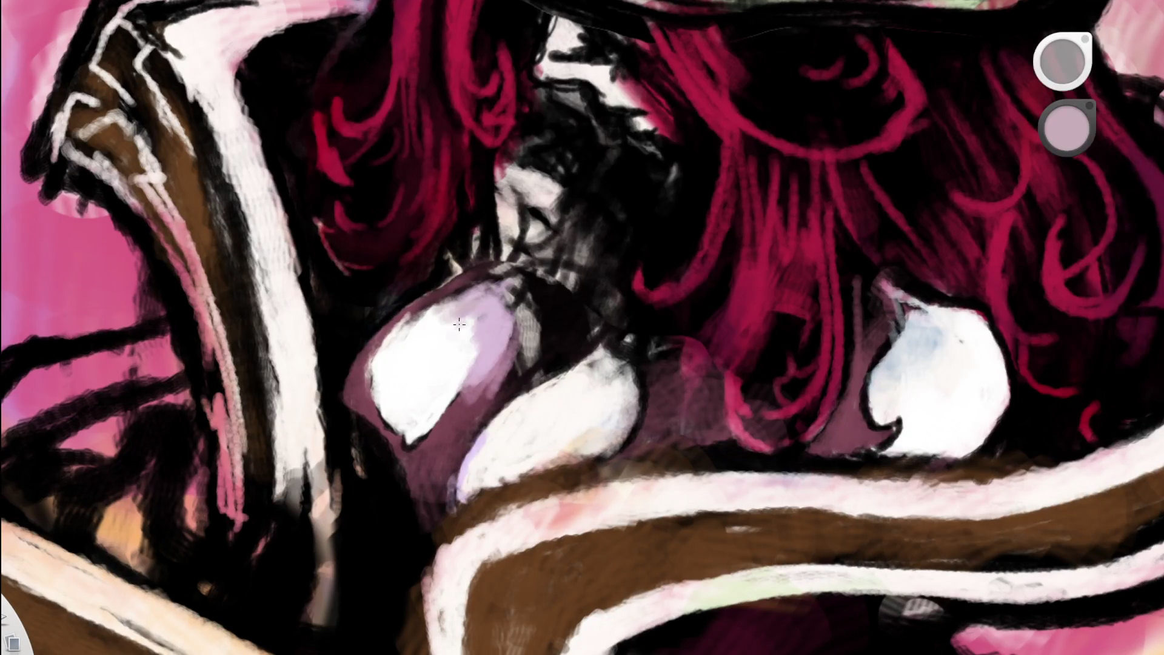
scroll(545, 307, "down", 5)
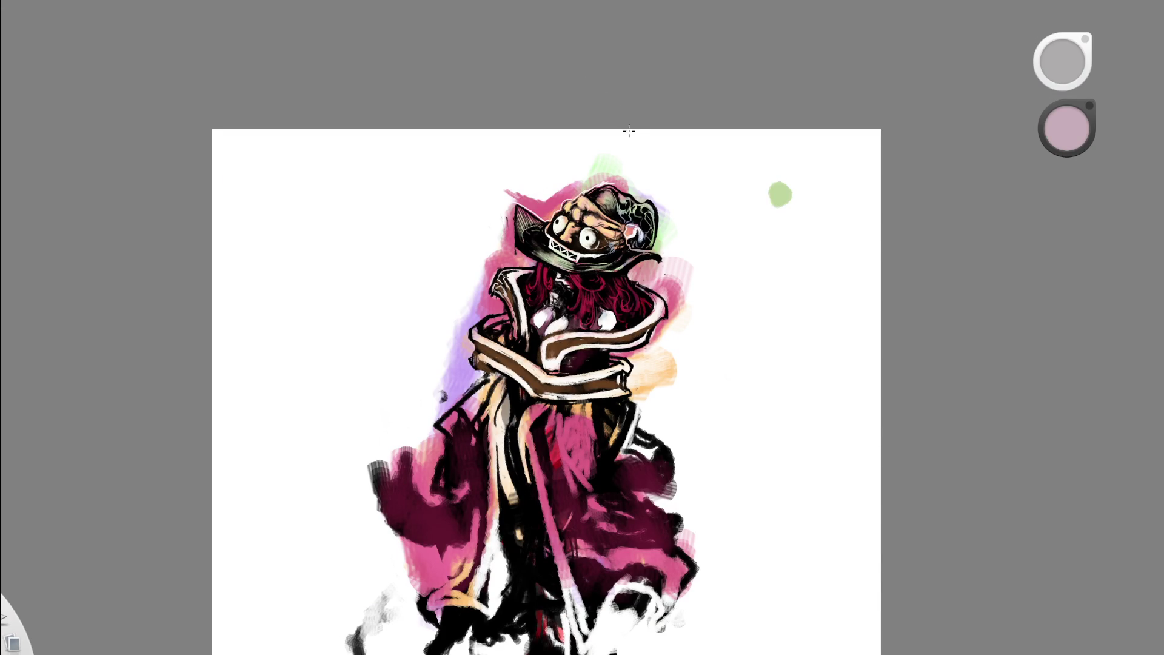
scroll(592, 247, "up", 5)
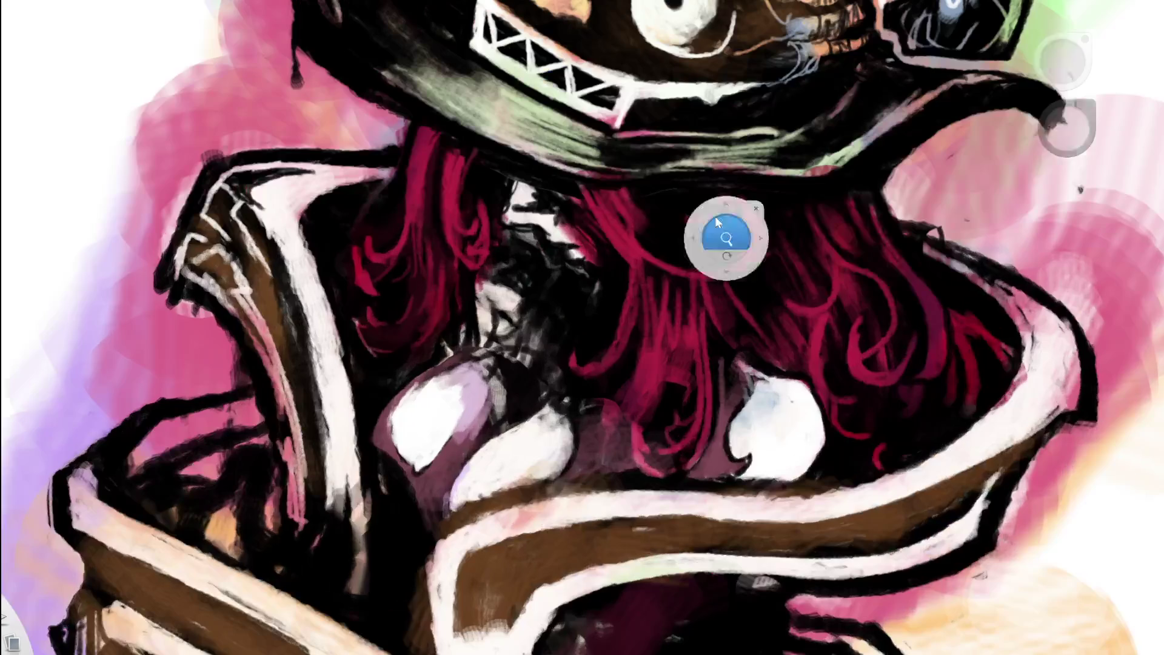
mouse_move(440, 392)
left_mouse_down()
mouse_move(464, 394)
mouse_move(446, 432)
left_mouse_up()
left_click(451, 392, "alt")
left_click_drag(451, 392, 455, 422)
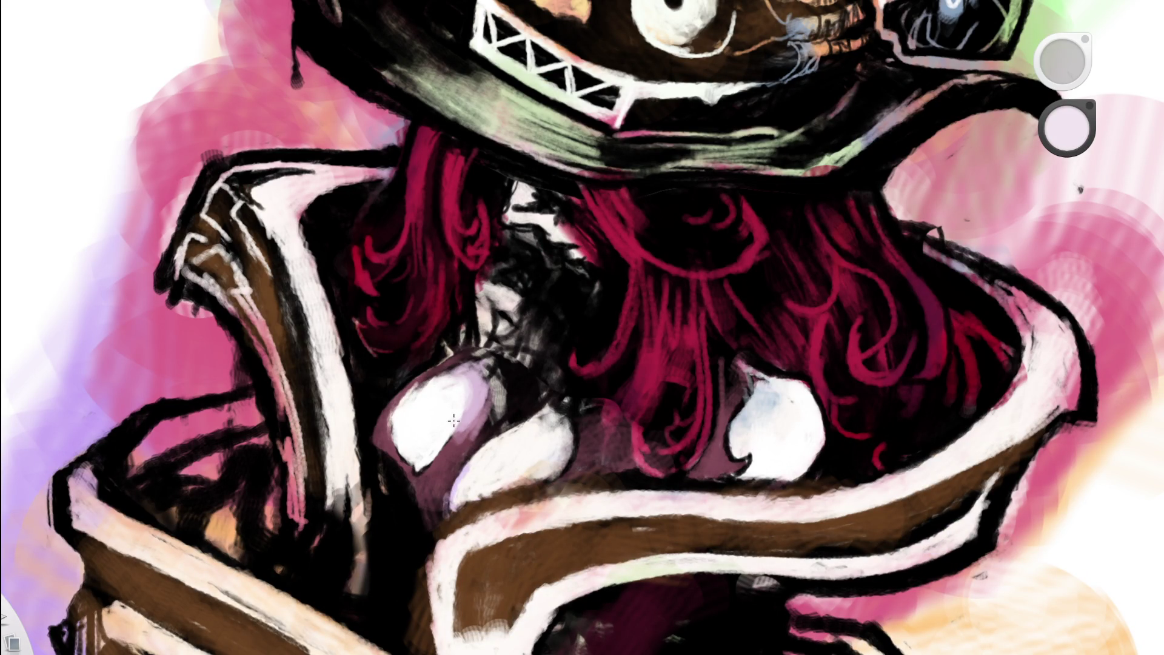
mouse_move(465, 383)
left_mouse_down()
mouse_move(462, 424)
mouse_move(459, 388)
left_mouse_up()
left_click(460, 383, "alt")
left_click(468, 377, "alt")
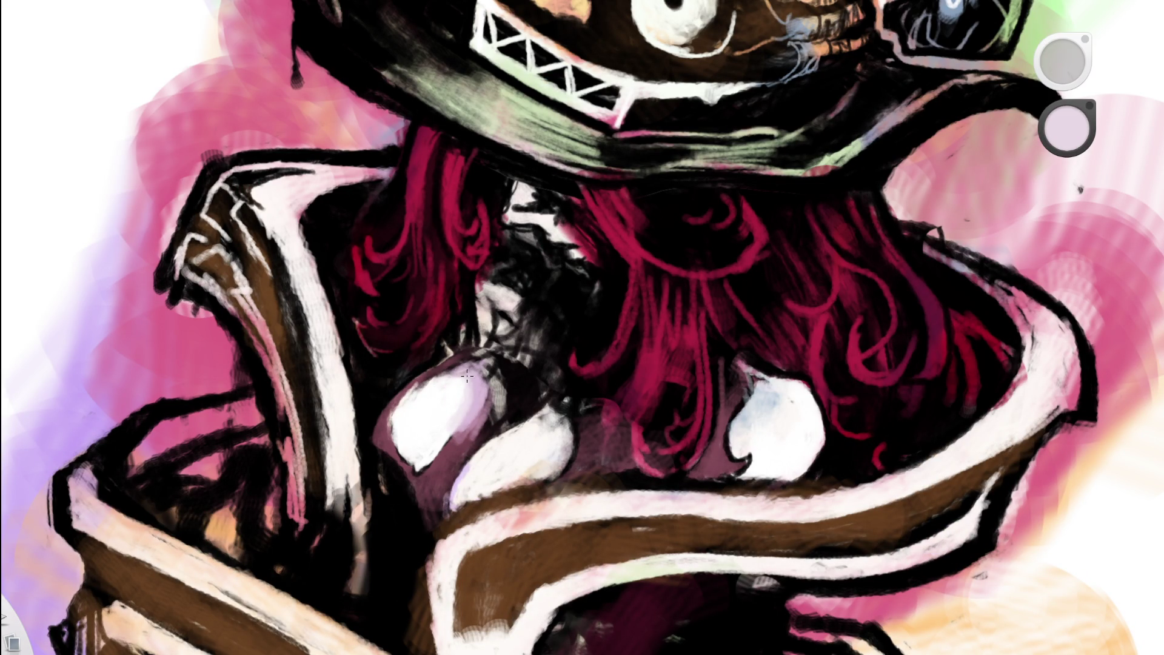
left_click_drag(431, 435, 450, 394)
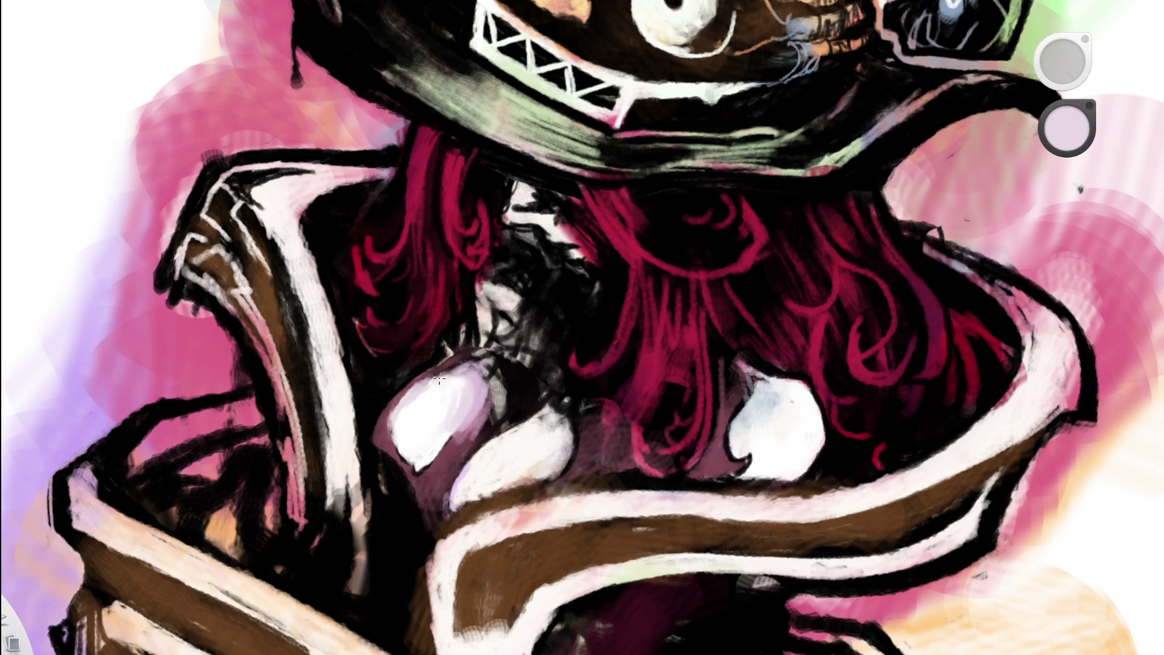
- Brighten the chest highlight with pure white, then sample a light grey from the painting
scroll(500, 388, "up", 3)
scroll(498, 385, "up", 1)
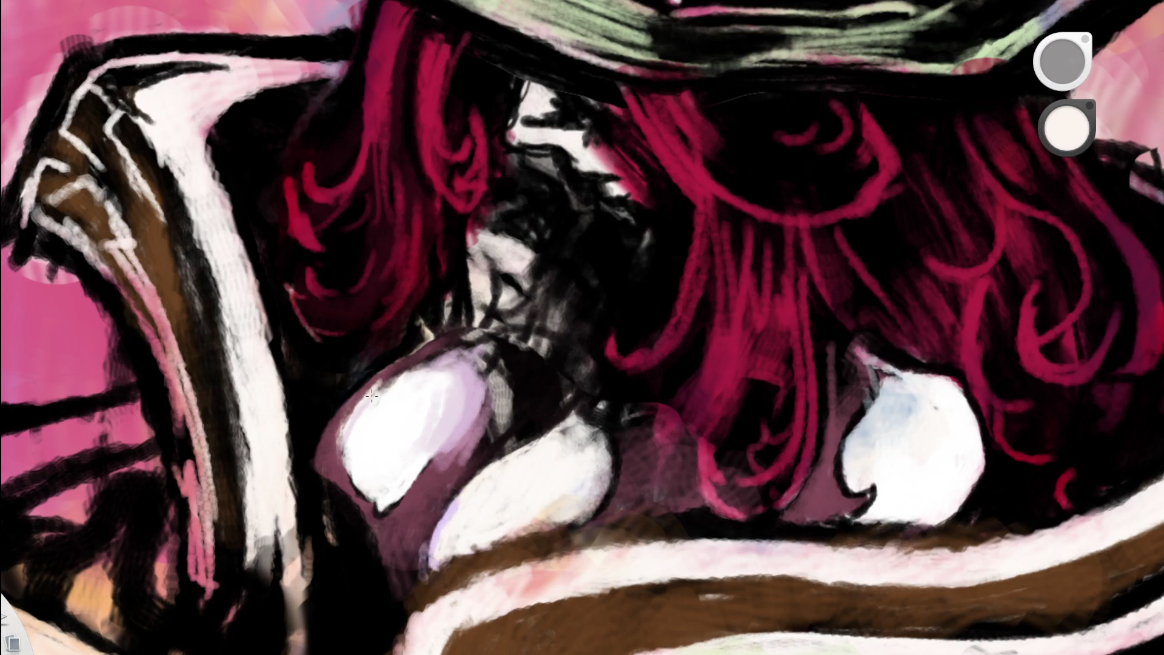
mouse_move(412, 370)
left_mouse_down()
mouse_move(382, 391)
mouse_move(444, 370)
left_mouse_up()
left_click(420, 411, "alt")
key("Home")
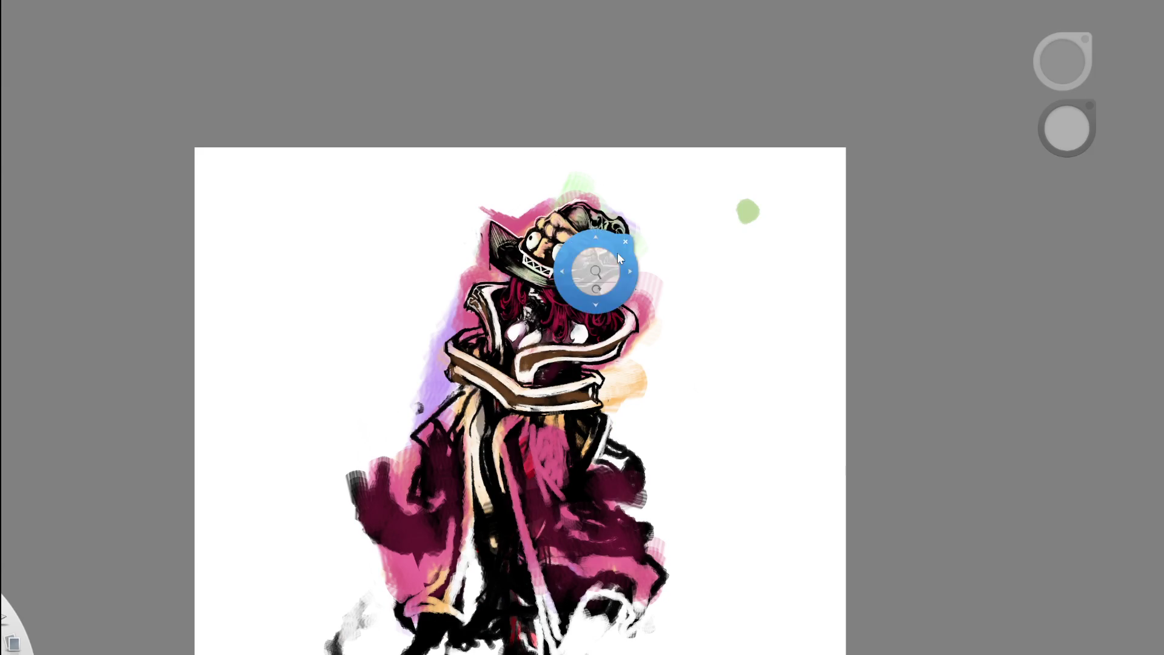
scroll(598, 267, "up", 5)
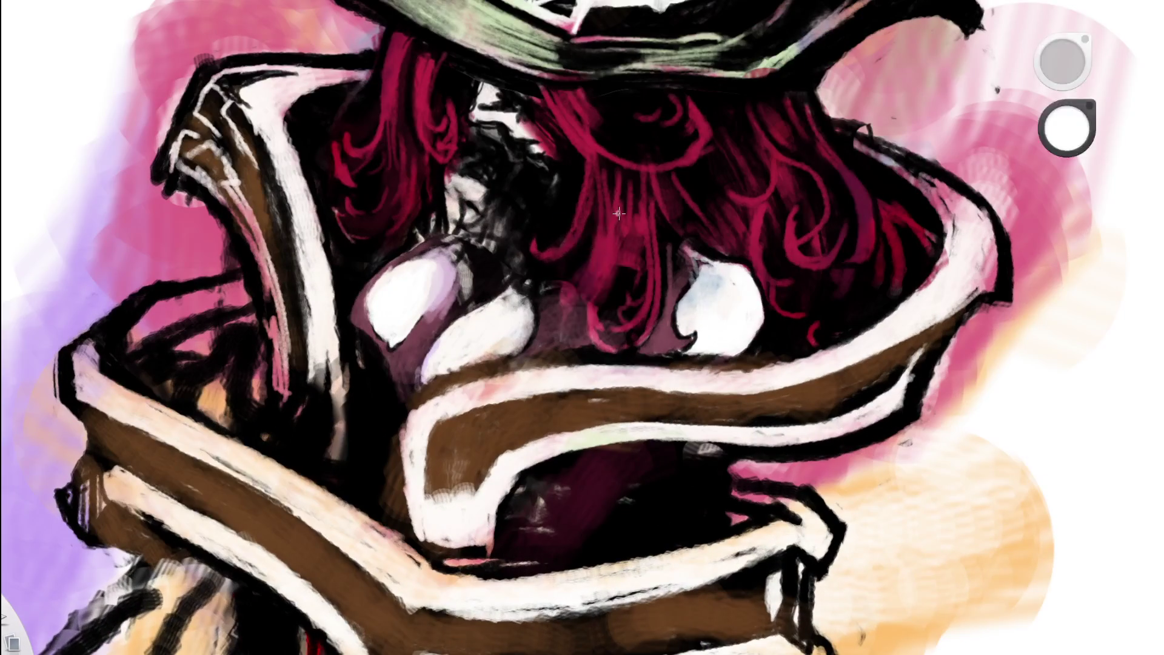
scroll(342, 374, "up", 2)
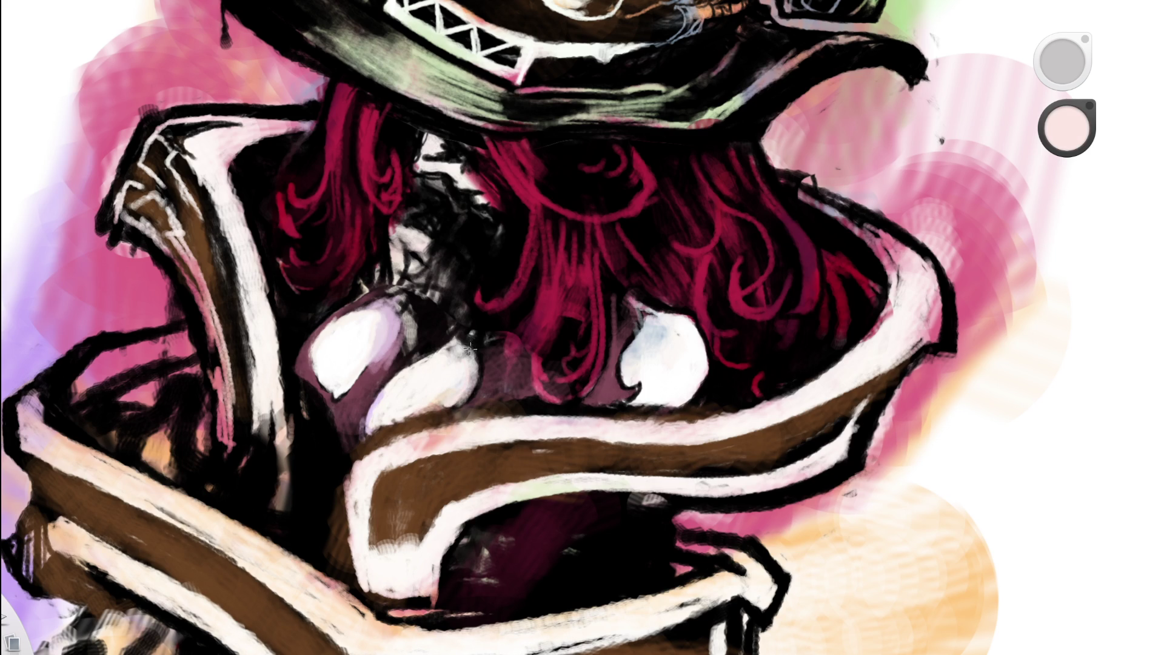
scroll(478, 349, "up", 3)
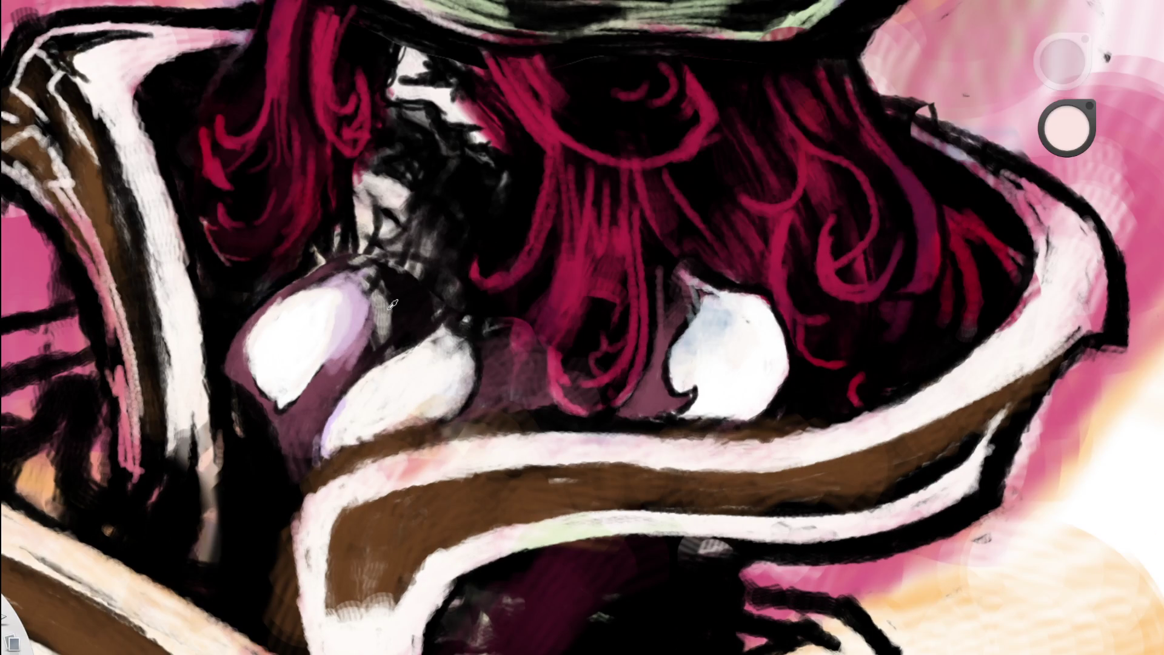
left_click(392, 305, "alt")
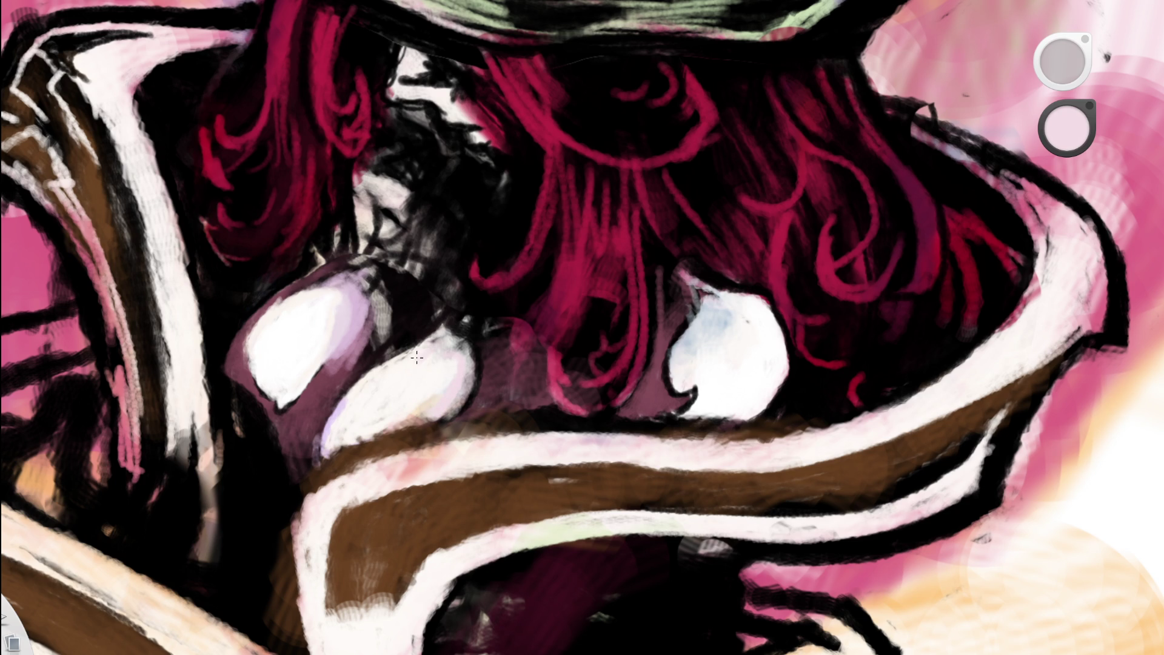
- Eyedrop dark maroon and paint an arc along the white band's edge
left_click(442, 330, "alt")
mouse_move(425, 348)
left_mouse_down()
mouse_move(437, 342)
mouse_move(466, 373)
mouse_move(458, 400)
mouse_move(404, 425)
left_mouse_up()
key("Home")
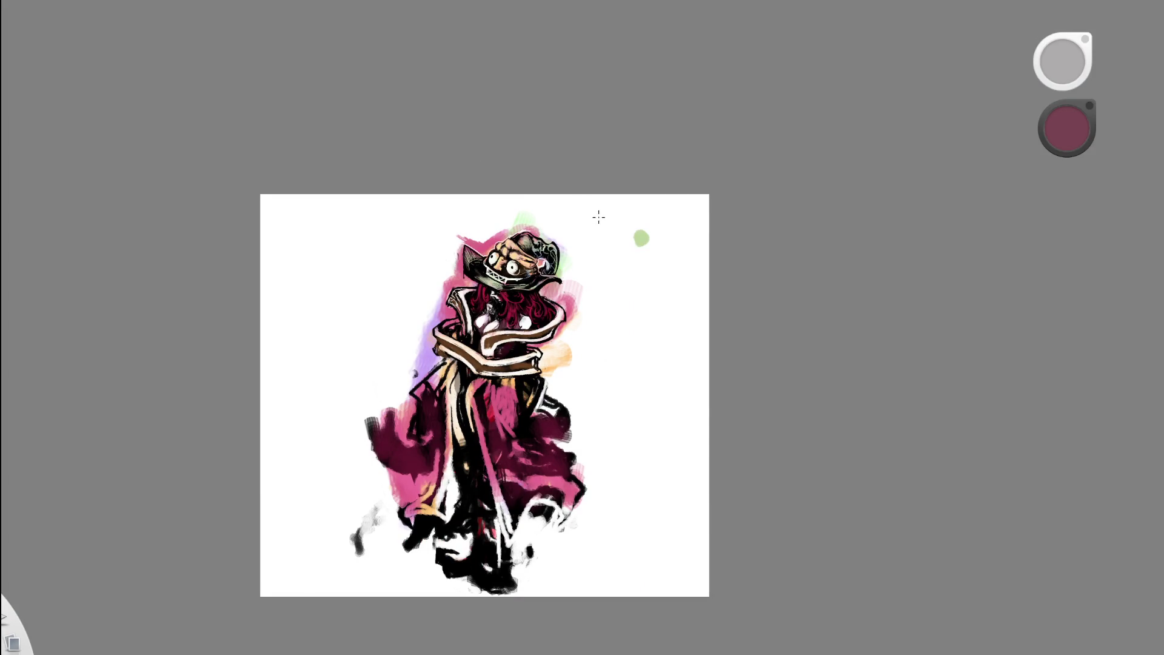
- Shade around the white knuckles with dark mauve
key("Home")
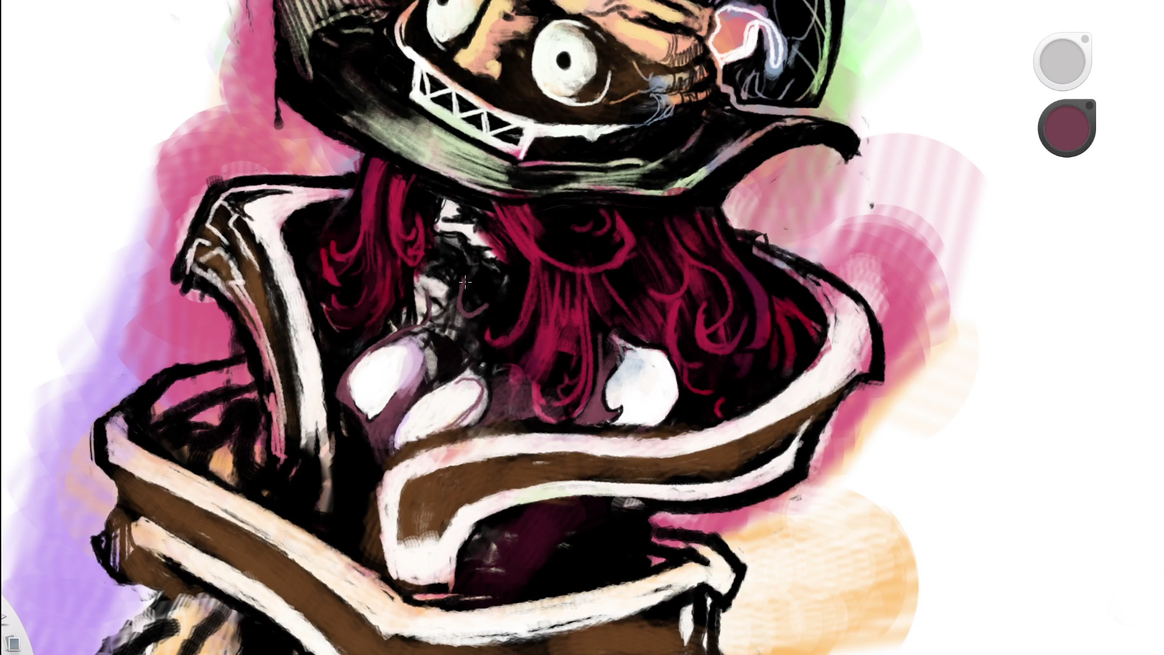
key("Home")
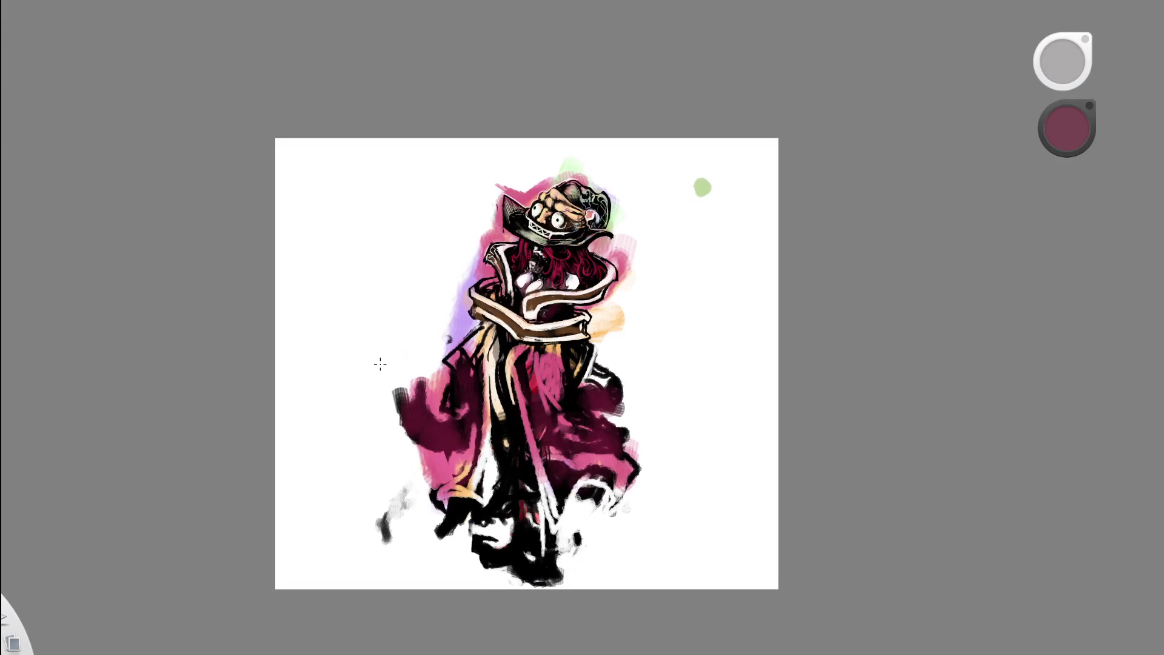
key("Home")
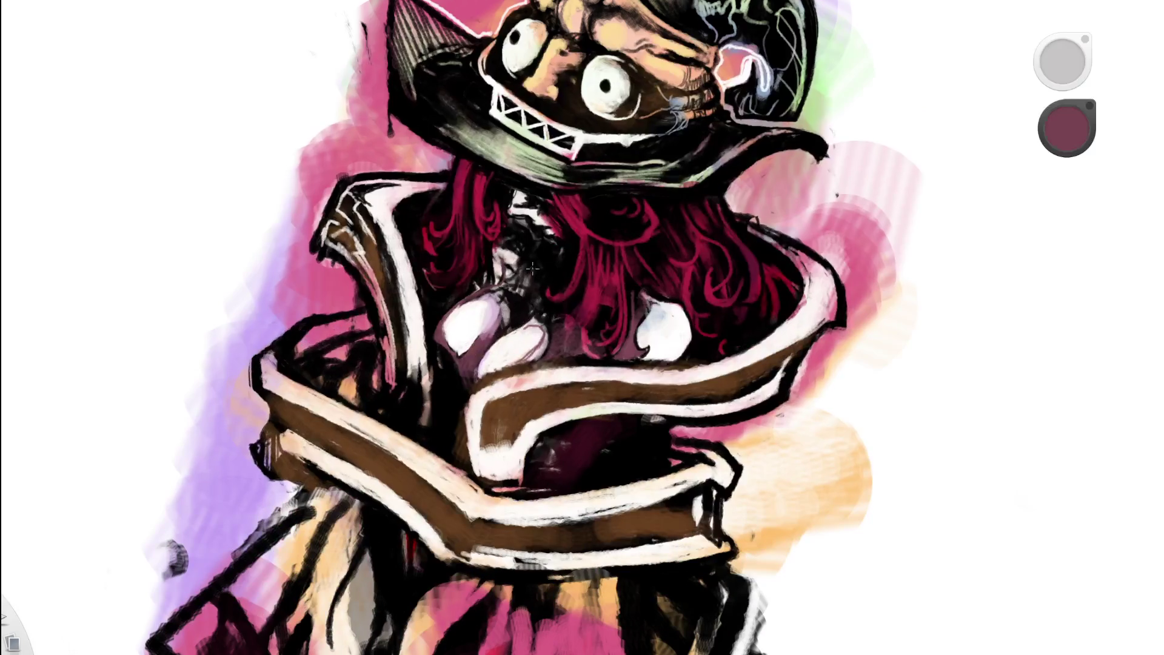
key("Home")
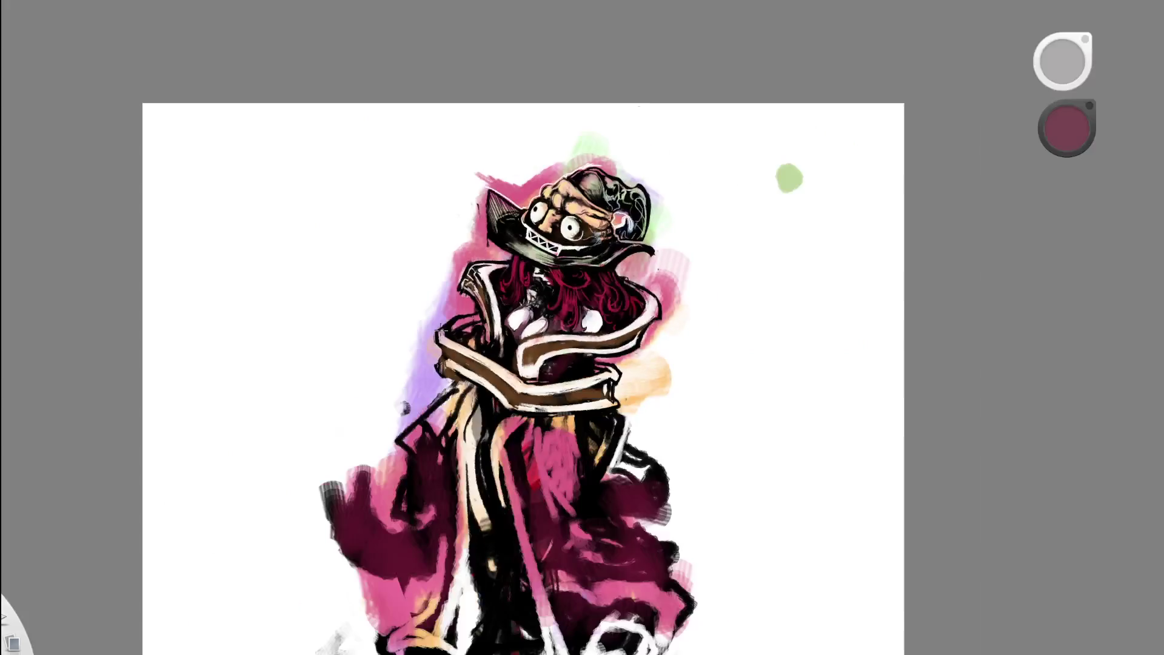
left_click_drag(605, 269, 490, 280)
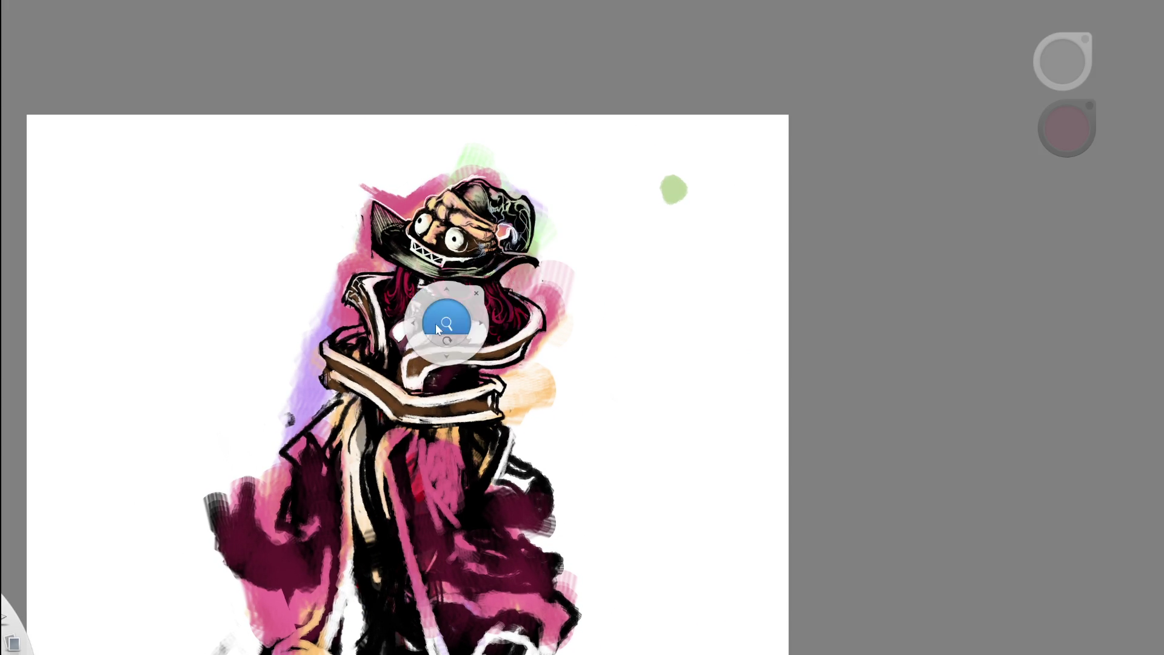
scroll(435, 322, "up", 5)
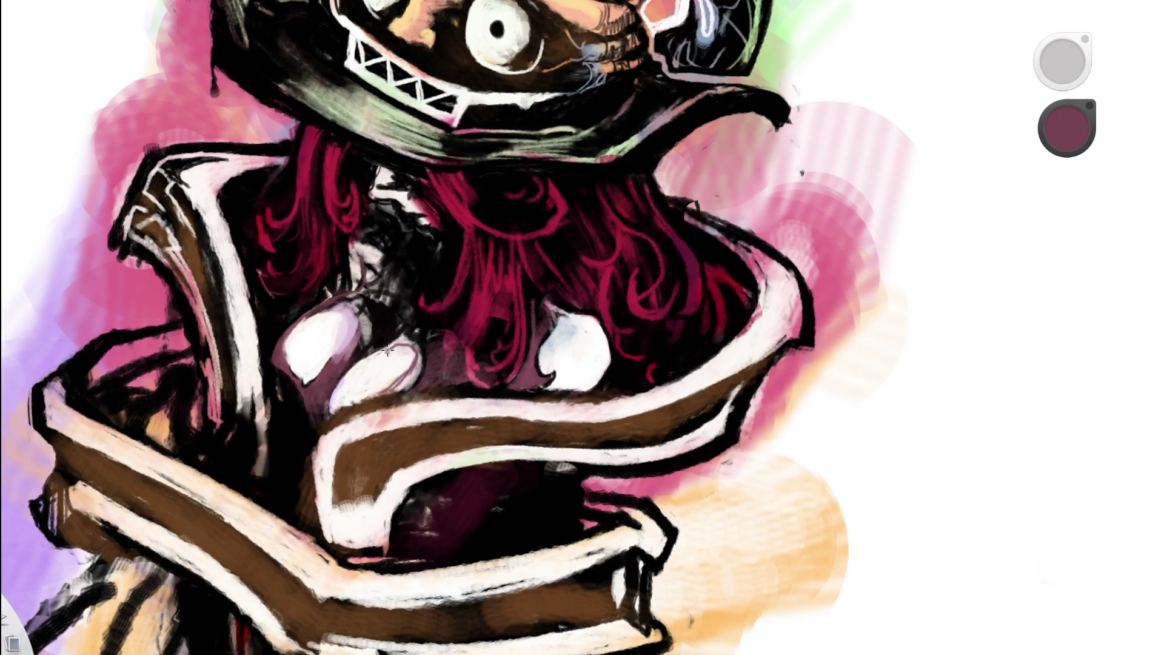
mouse_move(390, 341)
left_mouse_down()
mouse_move(414, 323)
mouse_move(394, 345)
left_mouse_up()
- Eyedrop black from a dark outline and paint a thin stroke across the chest
key("space")
left_click_drag(497, 329, 346, 382)
key("space")
left_click_drag(493, 317, 559, 210)
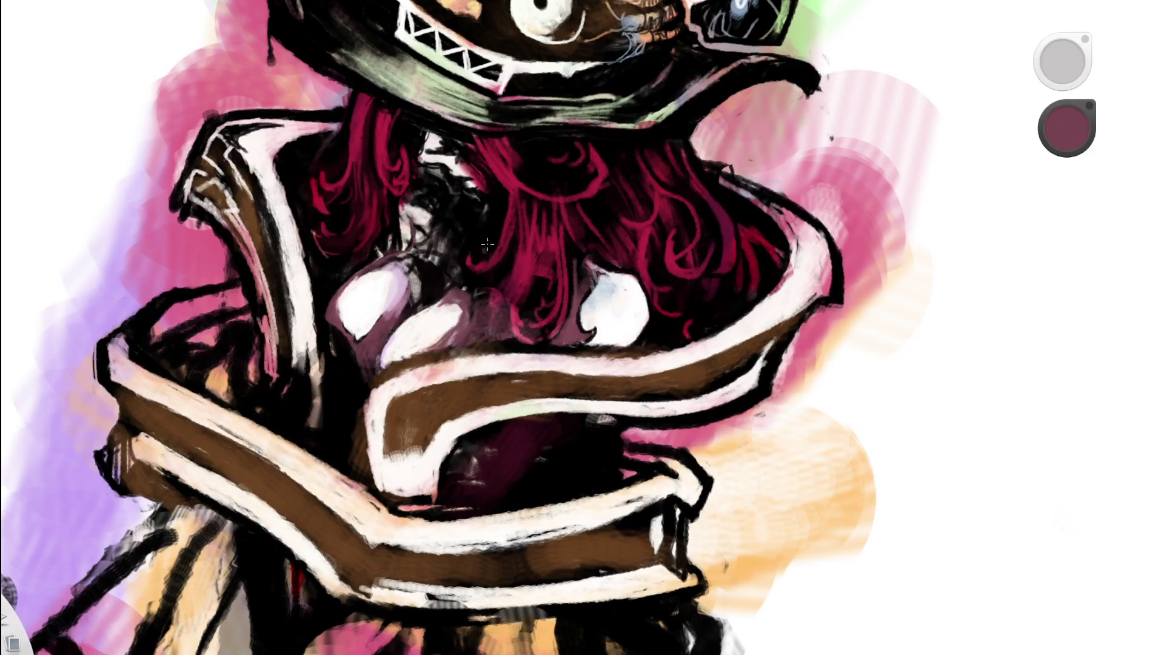
left_click(365, 271, "alt")
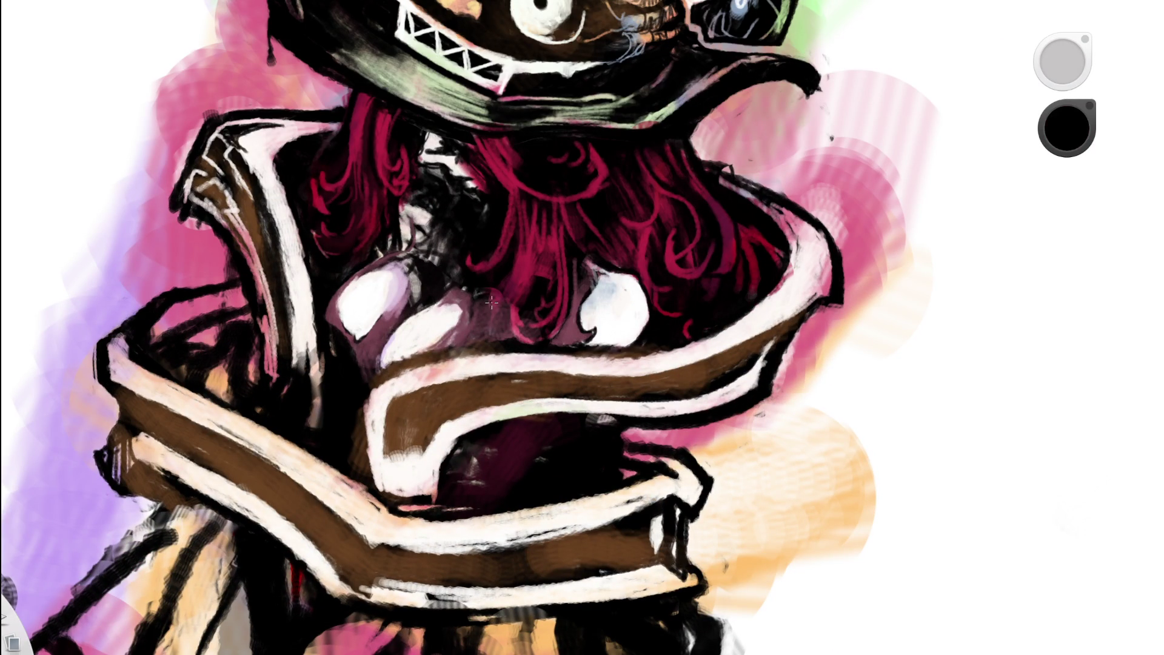
left_click_drag(485, 294, 455, 350)
key("Home")
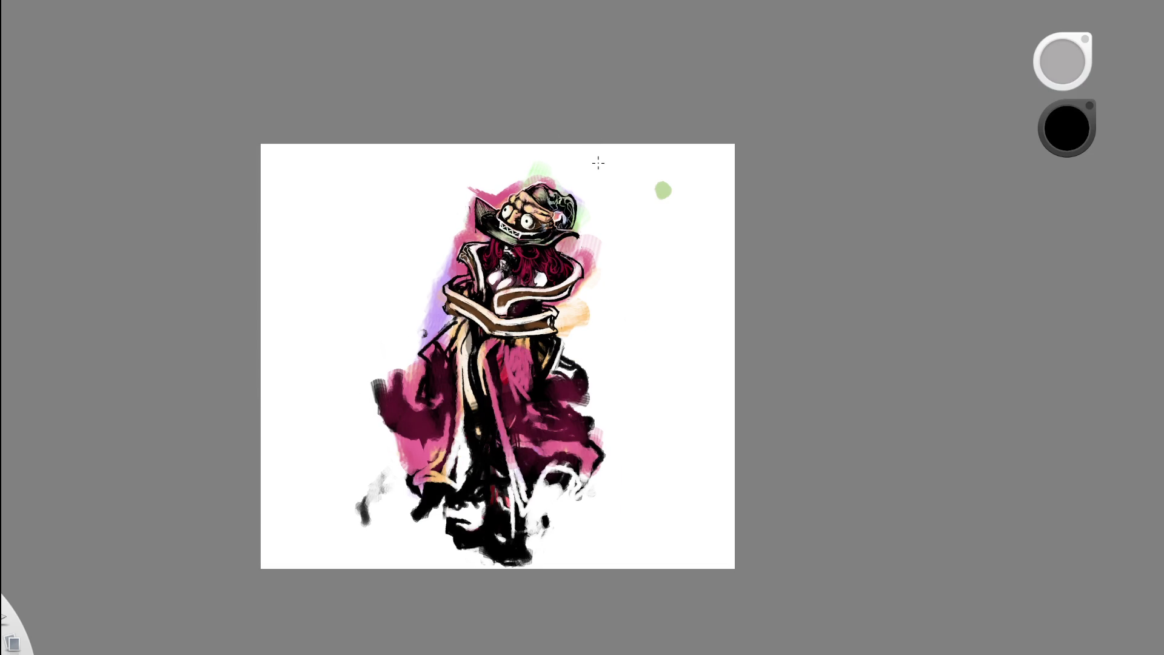
- Briefly toggle the eraser, then set the paint colour back to dark maroon
scroll(559, 239, "up", 5)
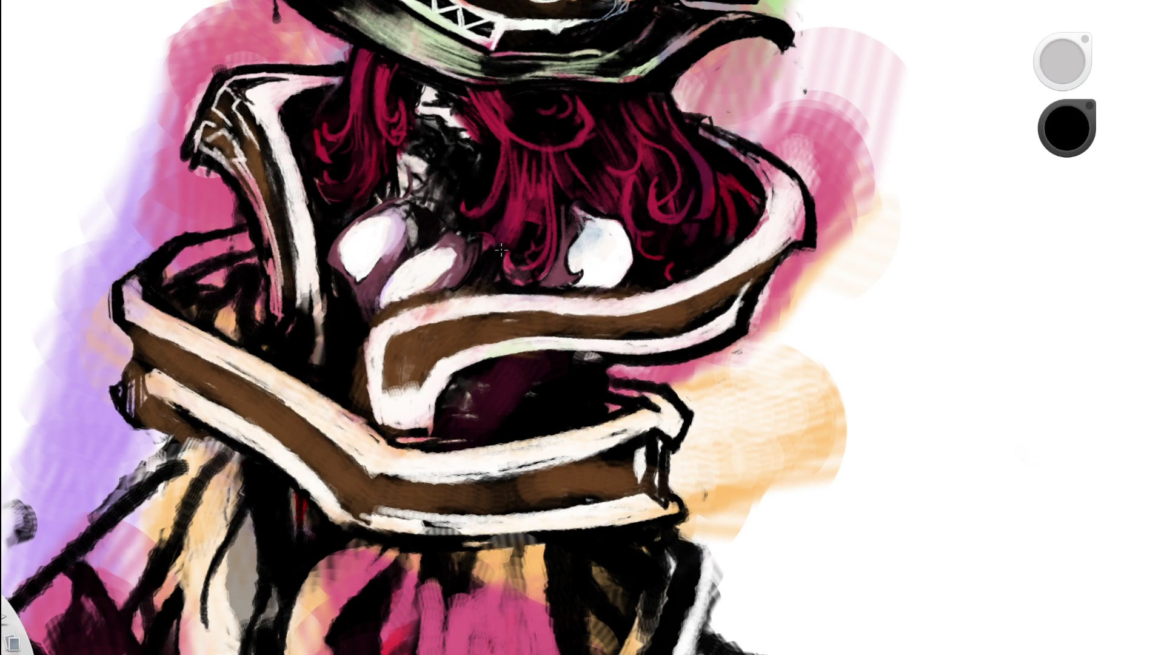
key("e")
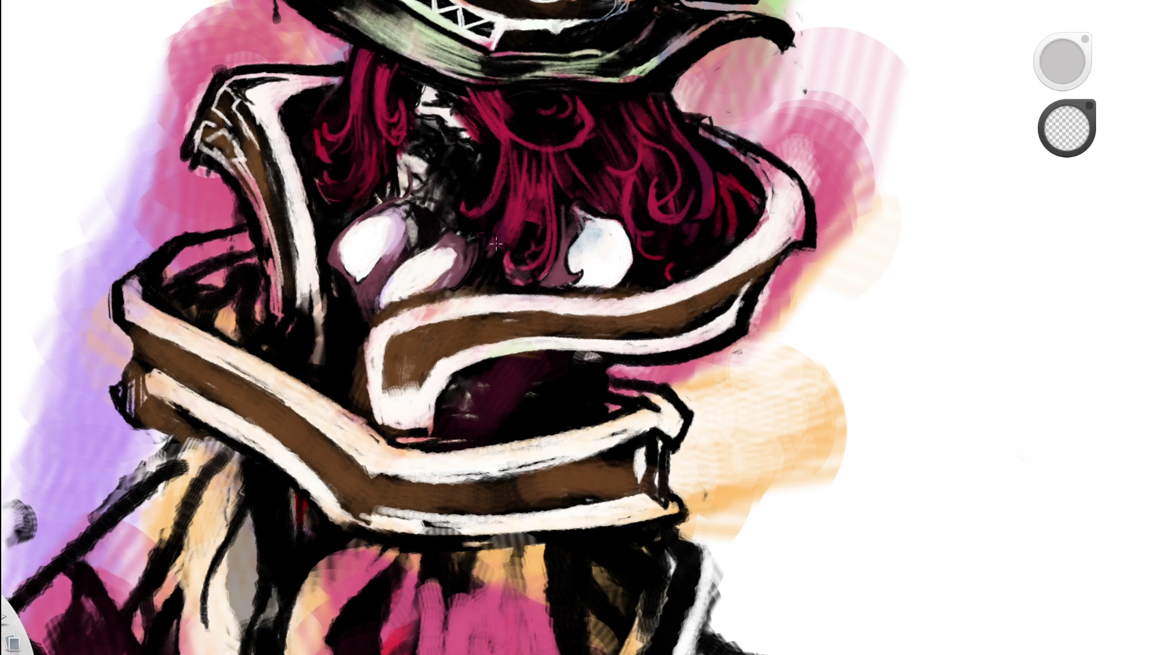
key("space")
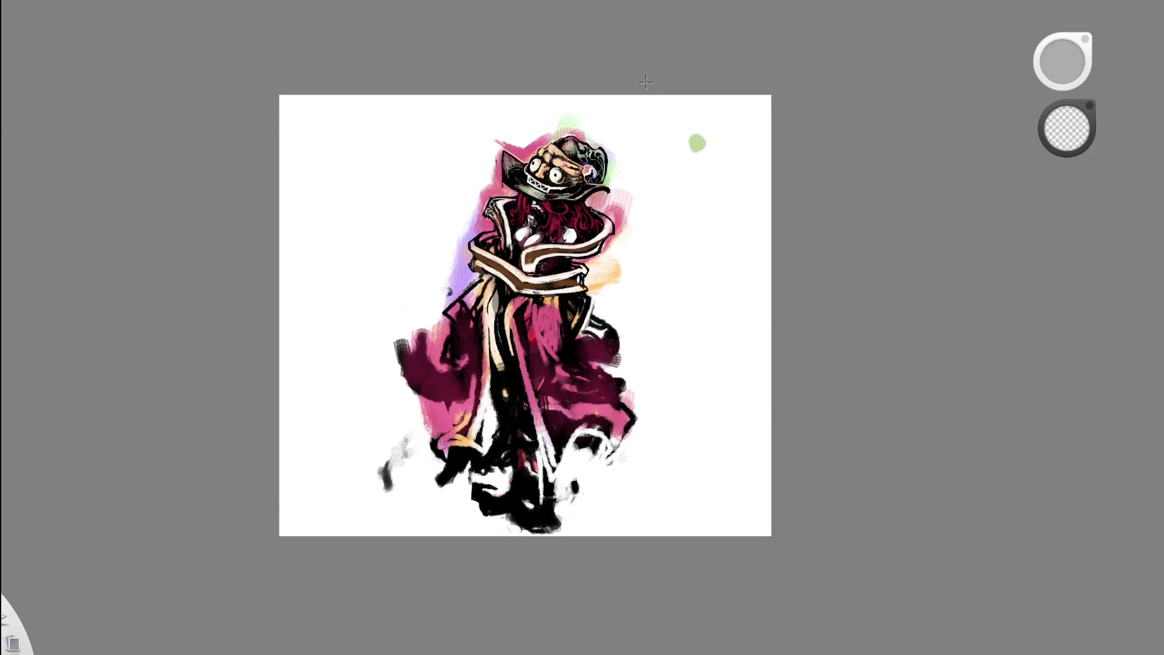
key("space")
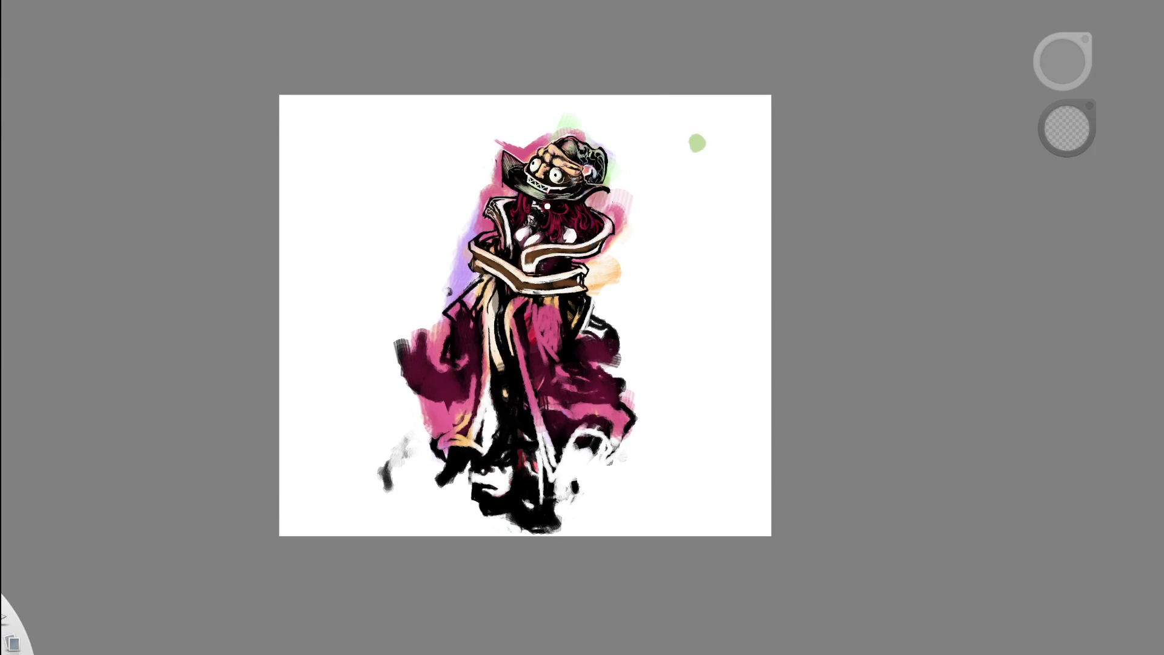
key("e")
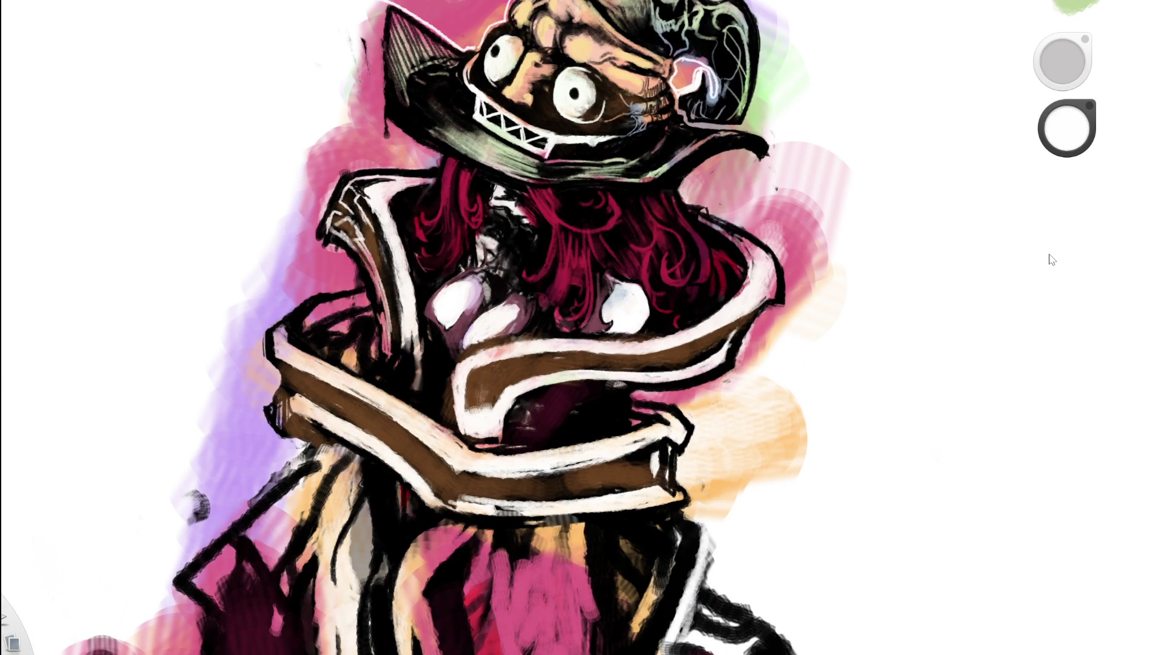
left_click(466, 283, "alt")
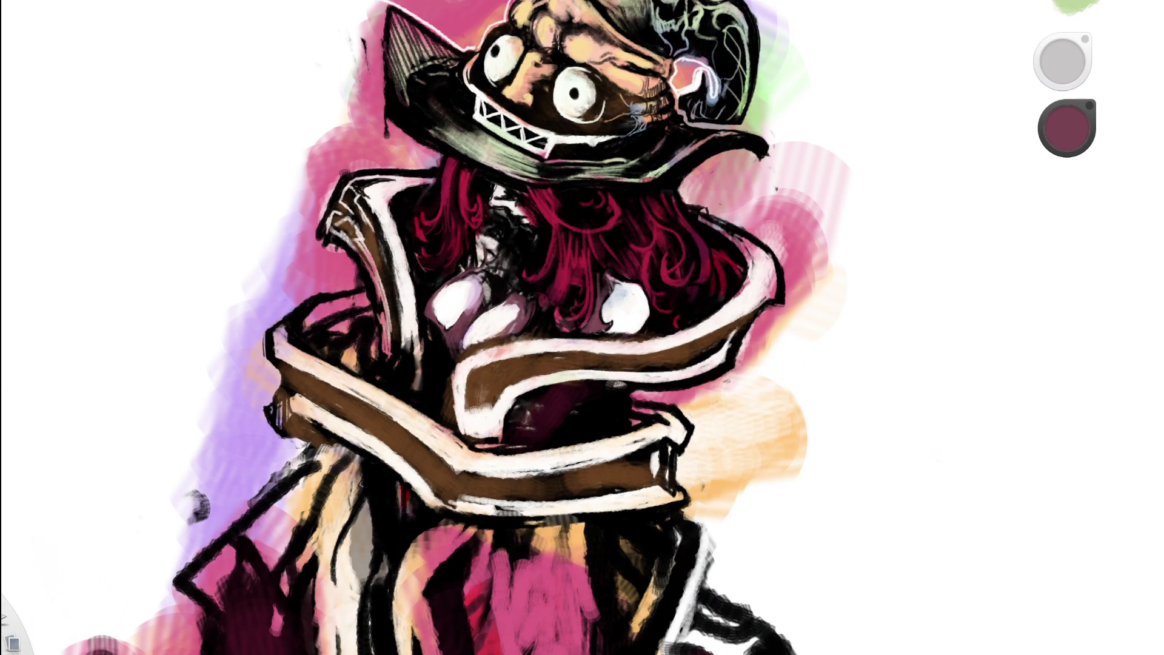
- Paint curving mauve strokes below the hair and near the face, redoing one undone stroke
key("space")
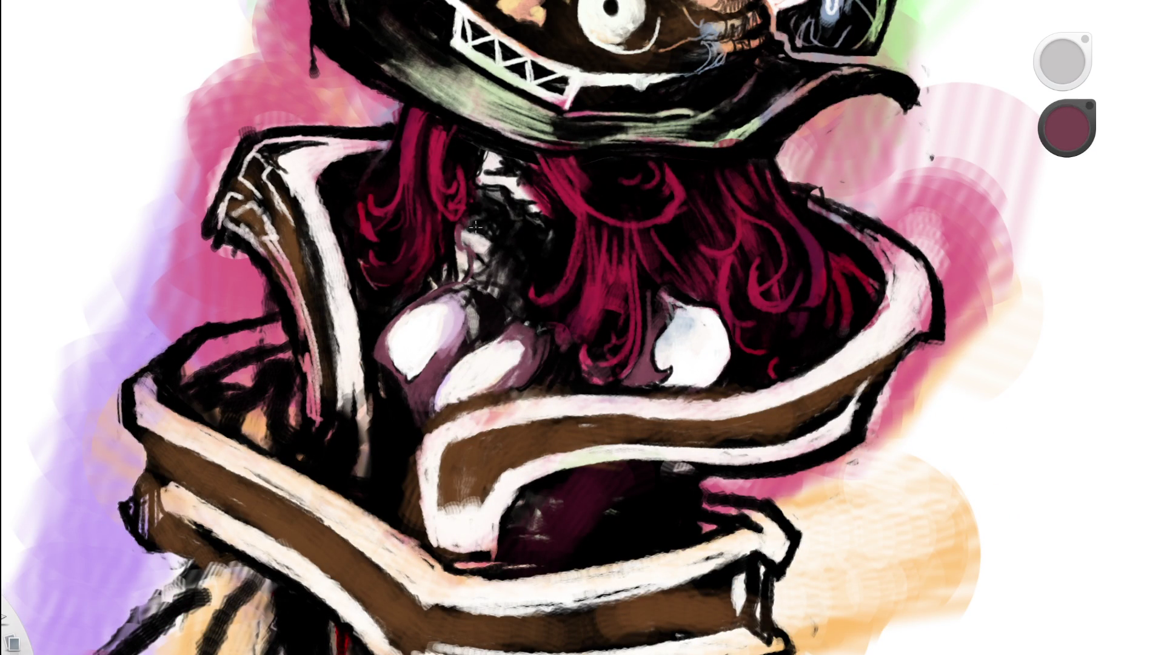
mouse_move(479, 211)
left_mouse_down()
mouse_move(490, 254)
mouse_move(461, 221)
left_mouse_up()
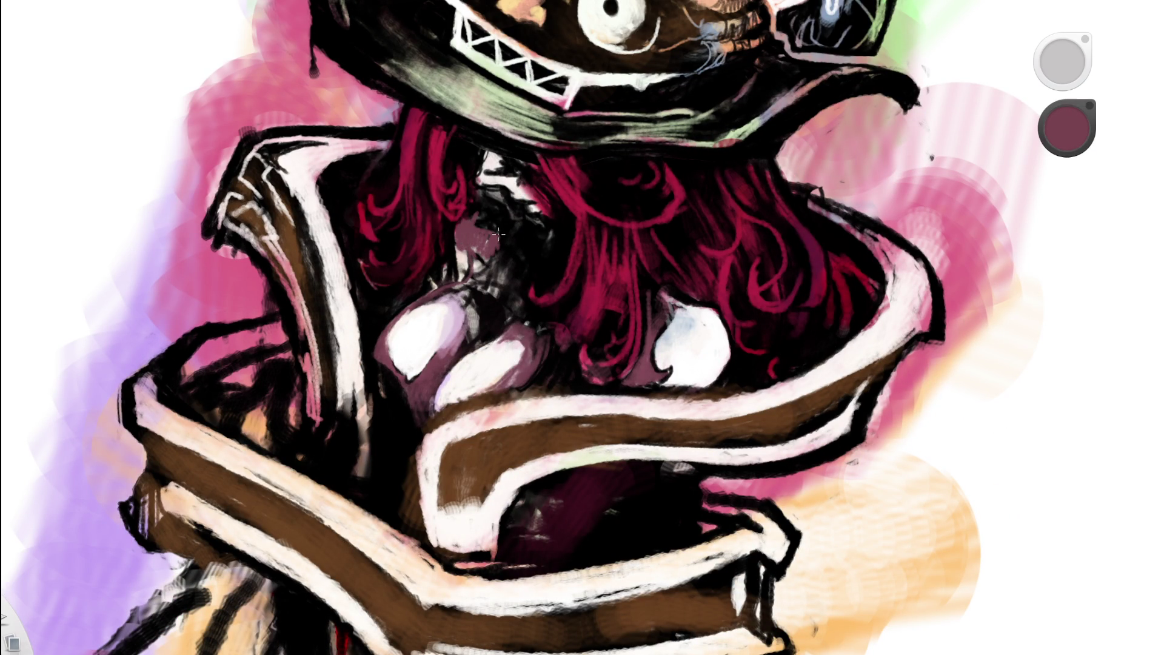
key("Home")
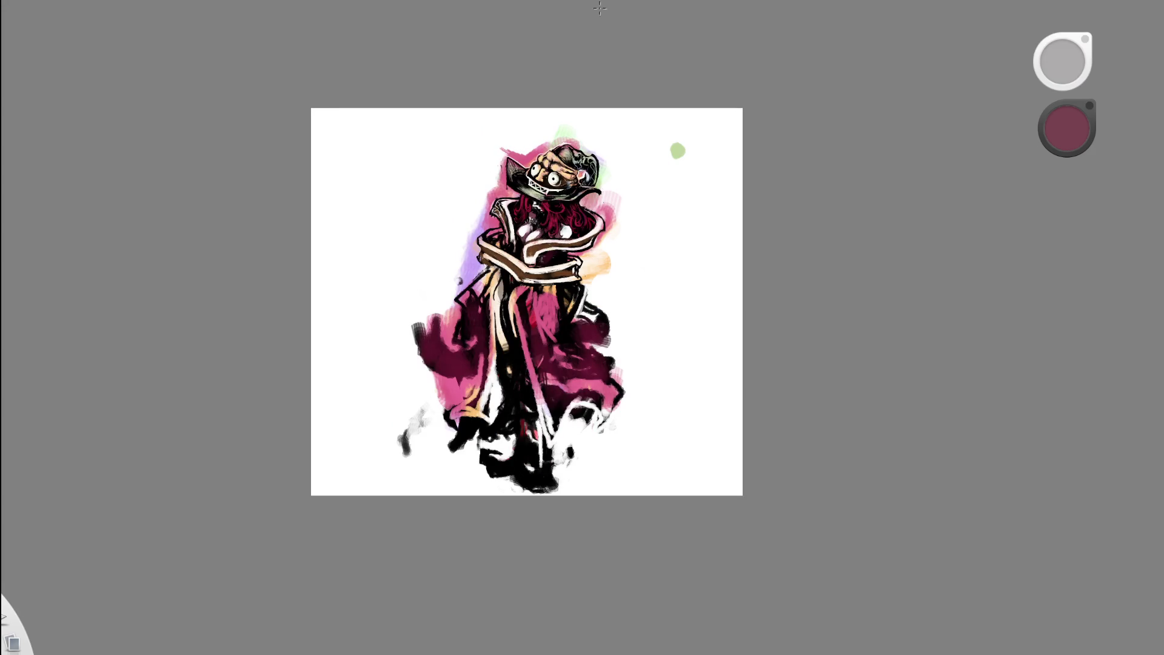
key("space")
left_click_drag(604, 139, 653, 127)
mouse_move(576, 156)
left_mouse_down()
mouse_move(605, 255)
mouse_move(600, 266)
mouse_move(587, 242)
mouse_move(593, 260)
left_mouse_up()
key("ctrl+z")
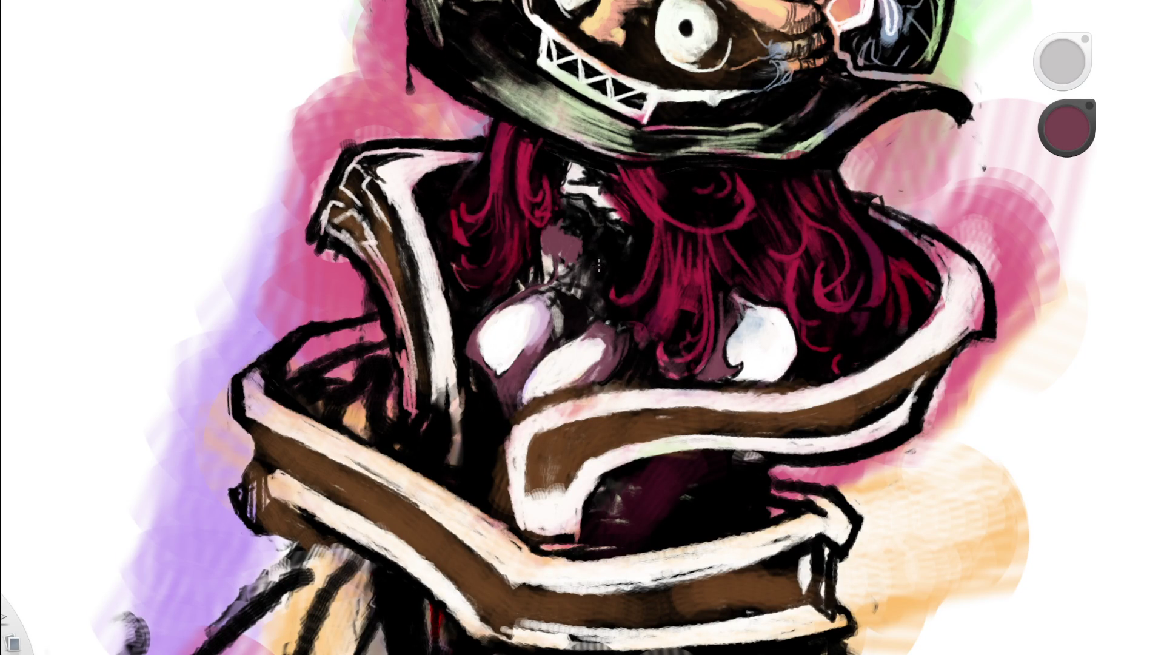
left_click_drag(599, 263, 602, 260)
key("e")
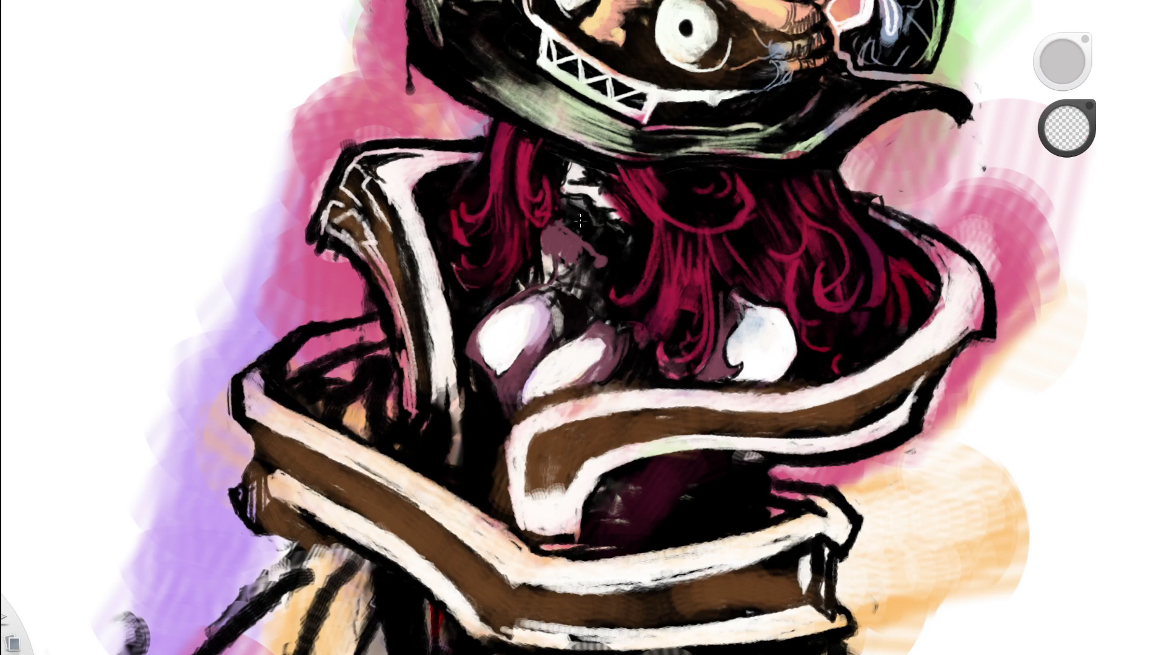
key("e")
mouse_move(585, 240)
left_mouse_down()
mouse_move(576, 263)
mouse_move(591, 276)
mouse_move(400, 386)
left_mouse_up()
- Sample light lavender and paint it over the maroon shape's left part
key("space")
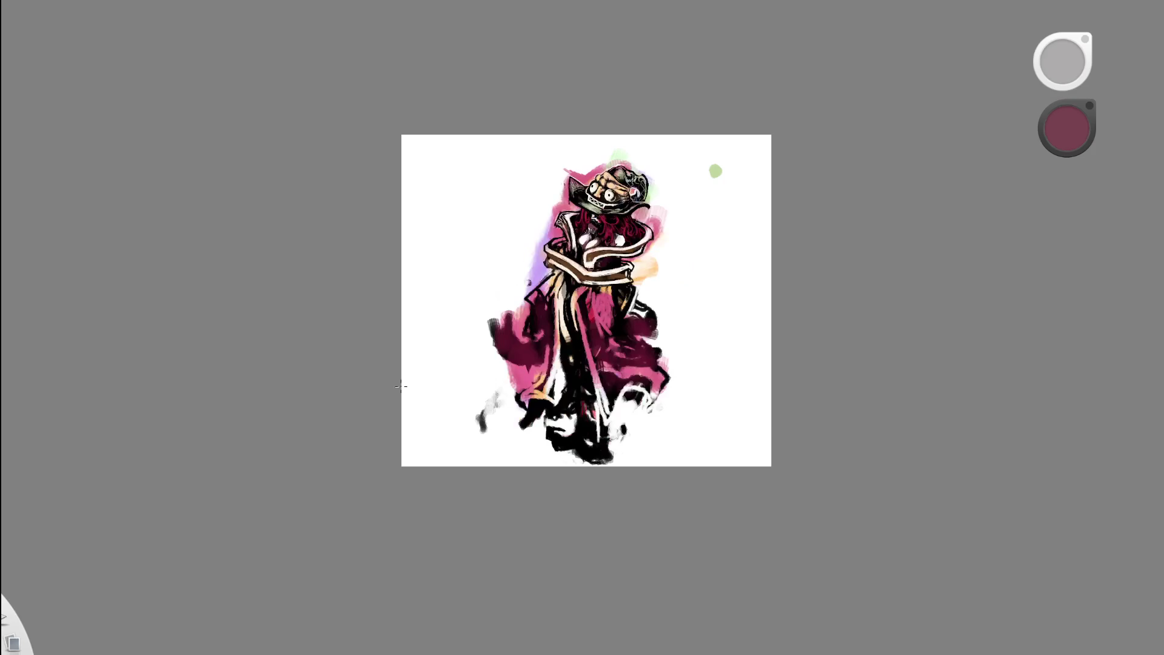
scroll(601, 212, "up", 10)
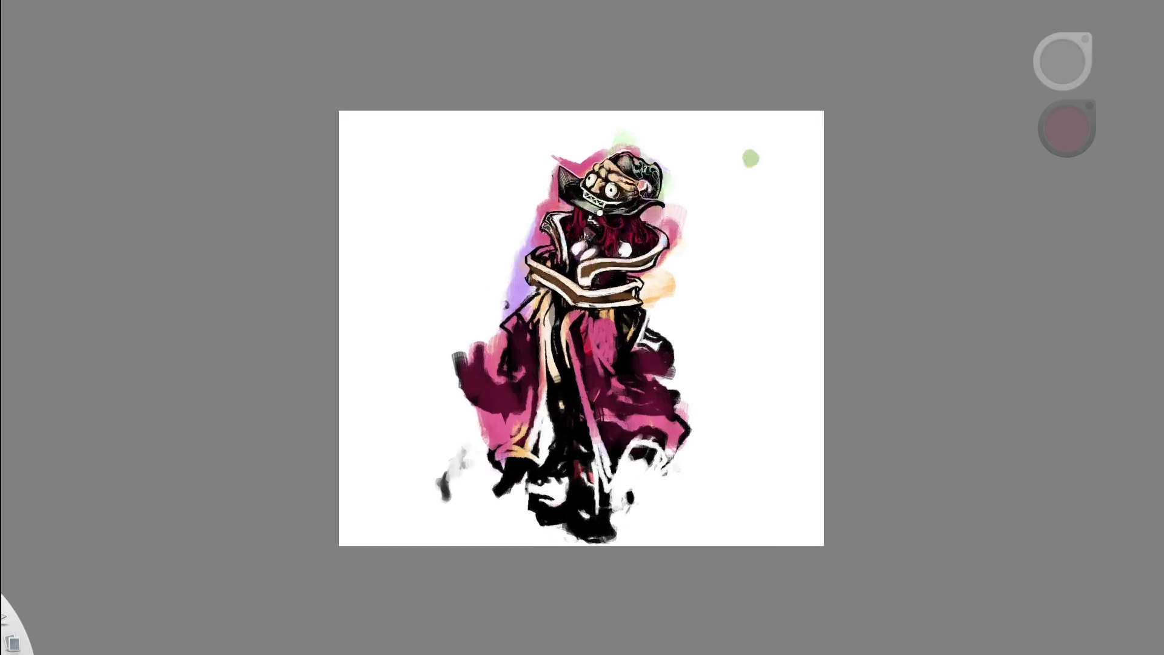
left_click(512, 315, "alt")
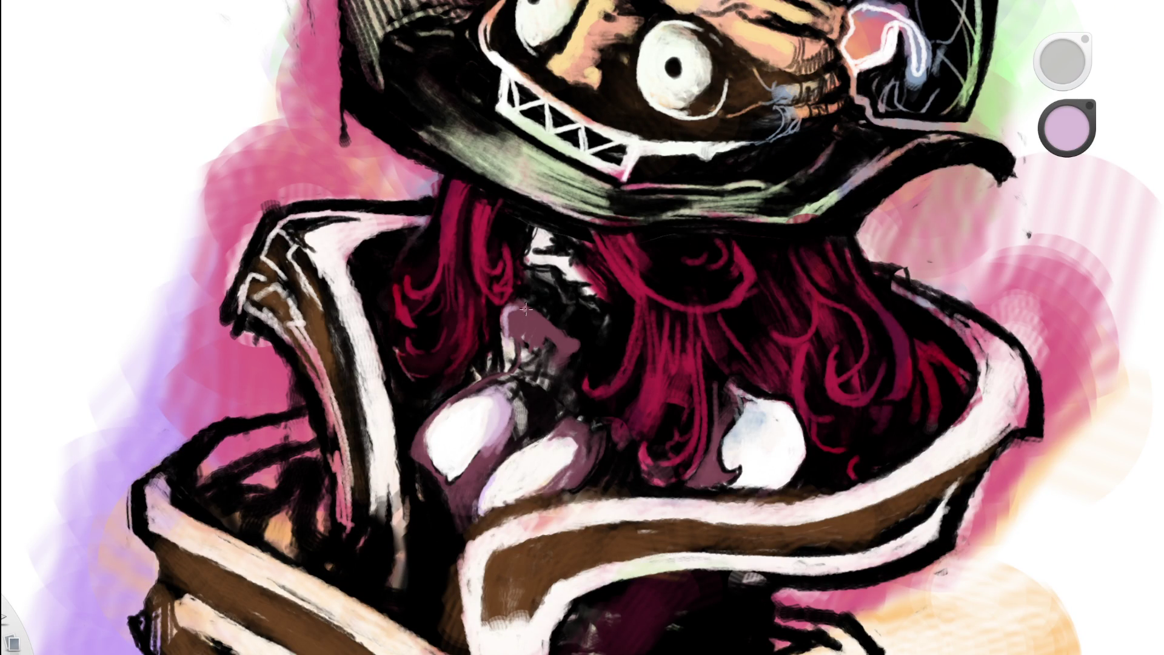
mouse_move(522, 309)
left_mouse_down()
mouse_move(521, 336)
mouse_move(510, 324)
left_mouse_up()
- Erase part of the lilac patch near the neck
key("Home")
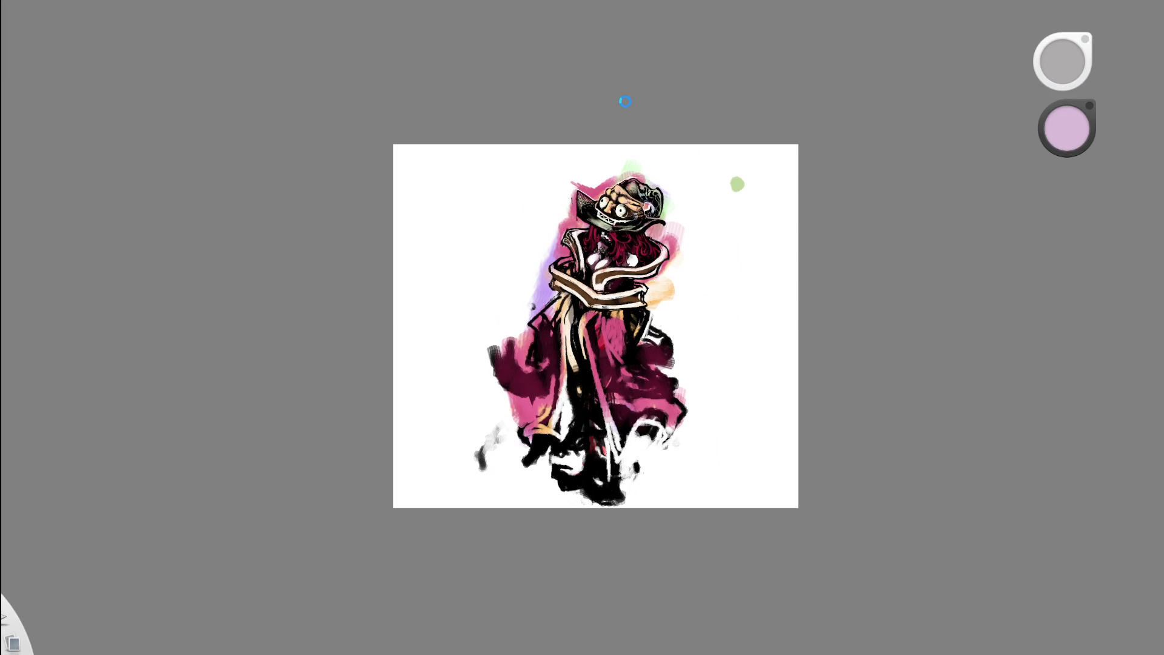
mouse_move(669, 170)
left_mouse_down()
mouse_move(600, 242)
mouse_move(600, 257)
mouse_move(611, 252)
mouse_move(630, 271)
left_mouse_up()
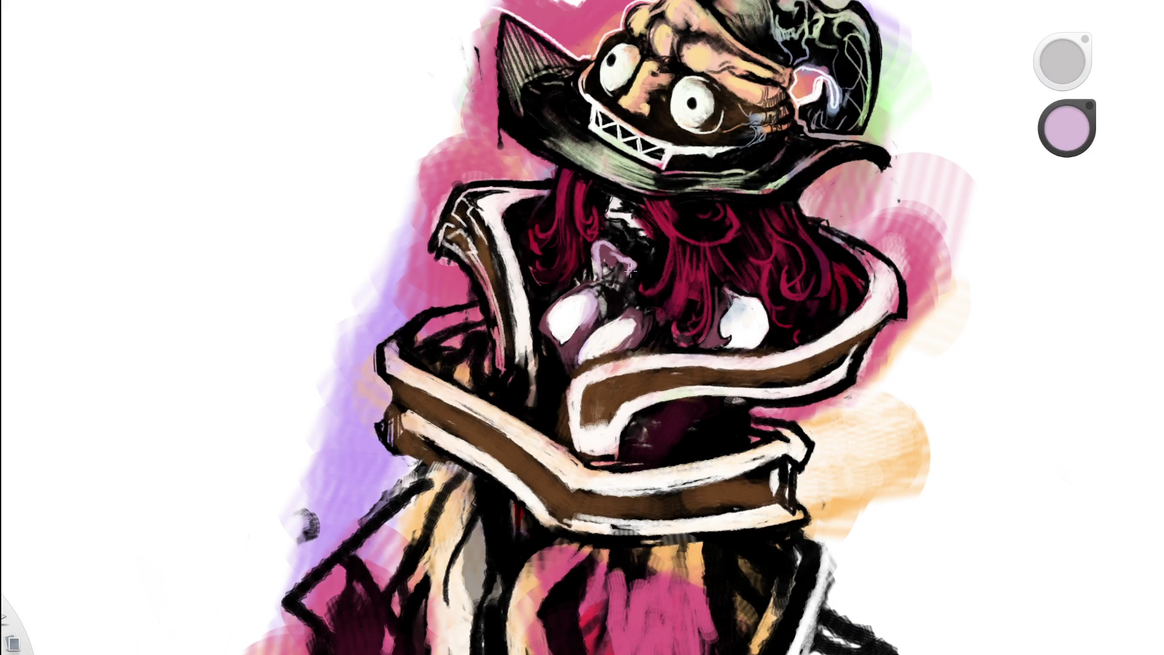
scroll(482, 326, "down", 5)
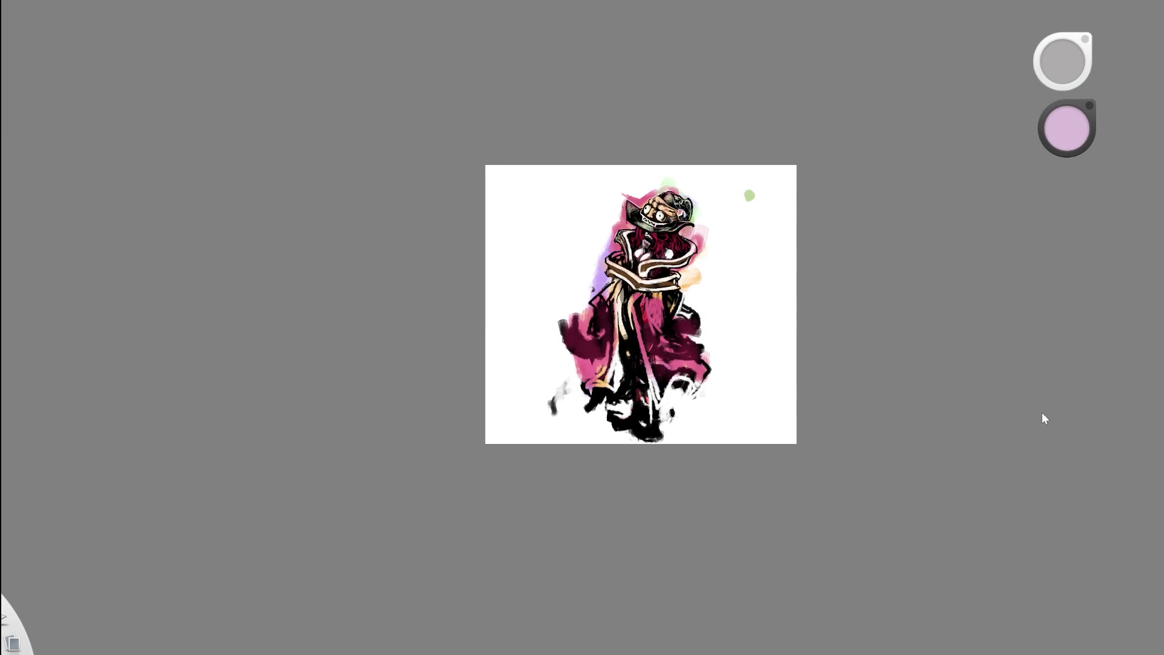
scroll(696, 242, "up", 5)
key("e")
mouse_move(570, 251)
left_mouse_down()
mouse_move(576, 276)
mouse_move(559, 287)
left_mouse_up()
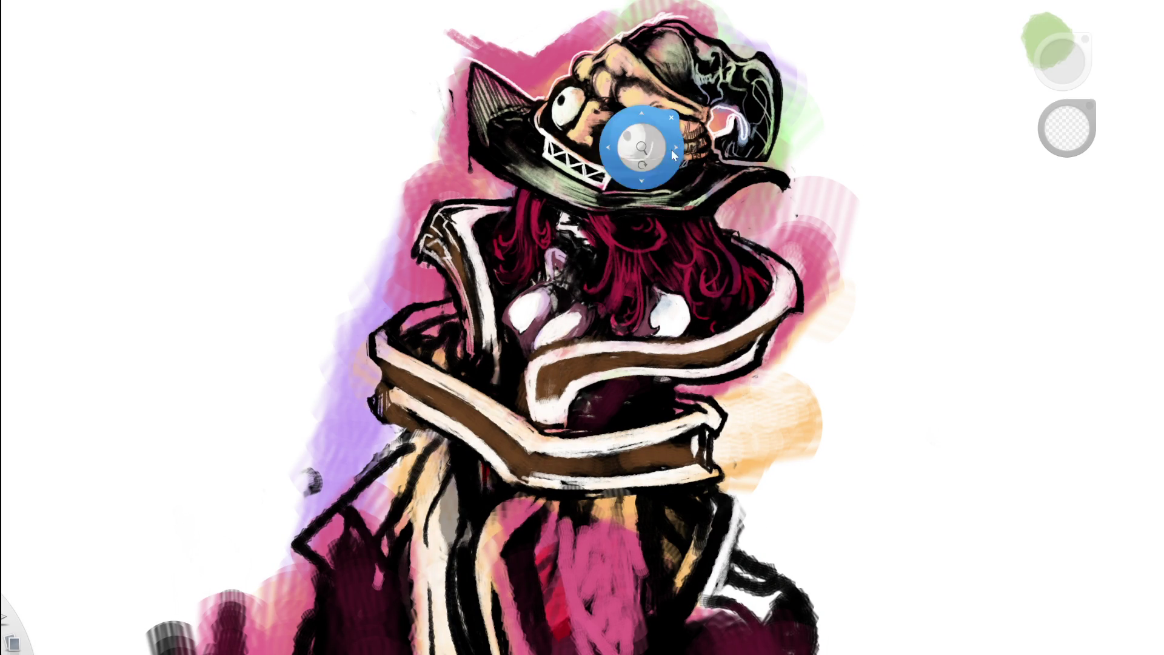
- Sample mauve and paint light mauve strokes along the pink finger's right edge
scroll(674, 126, "down", 5)
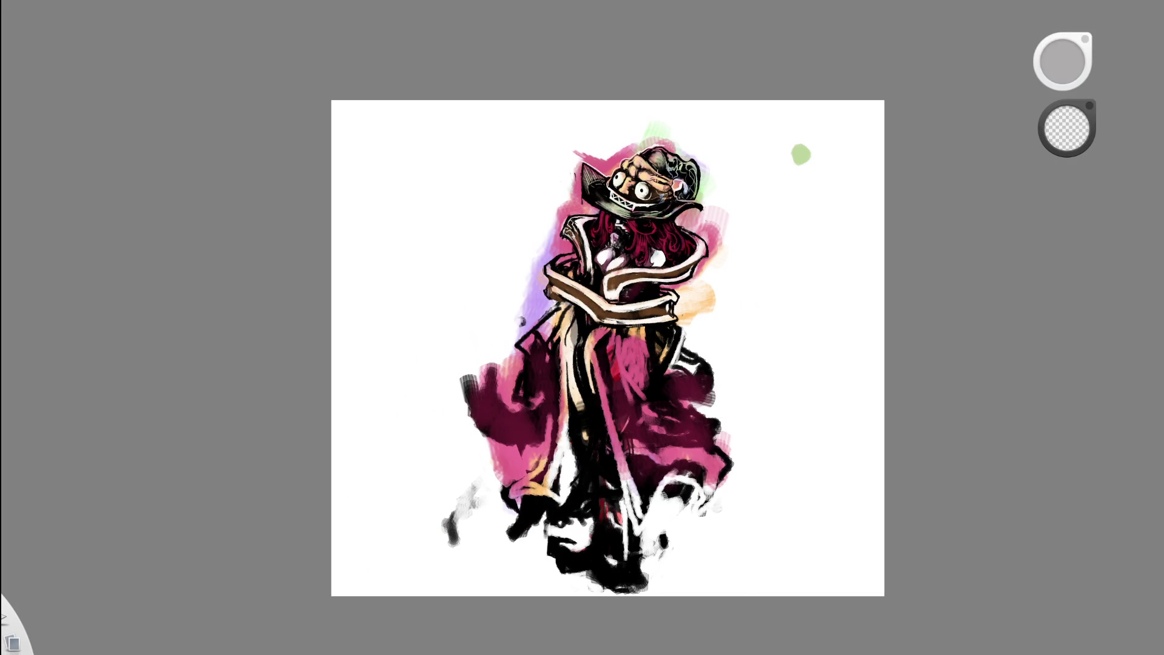
scroll(705, 227, "up", 5)
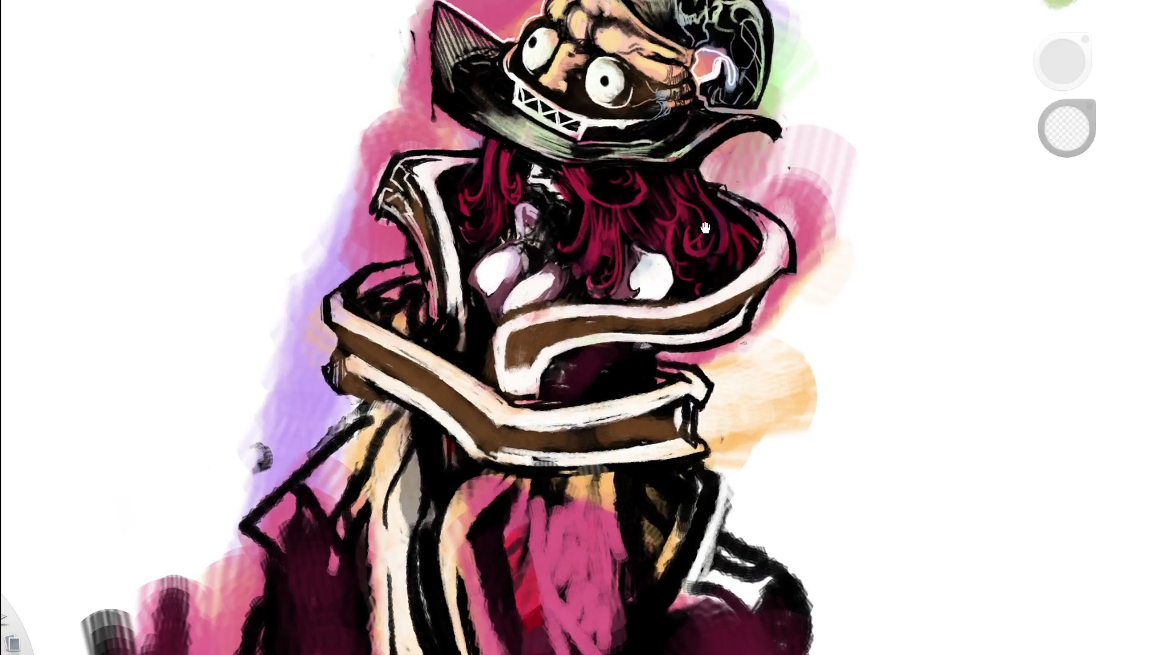
scroll(598, 197, "up", 3)
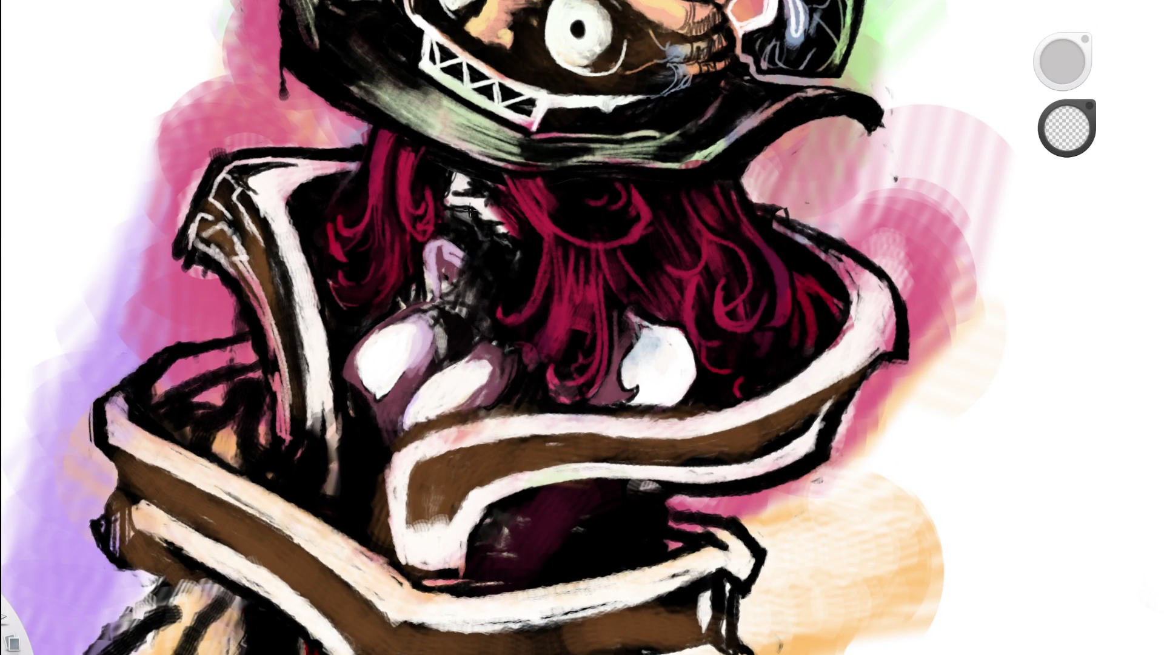
left_click(493, 231, "alt")
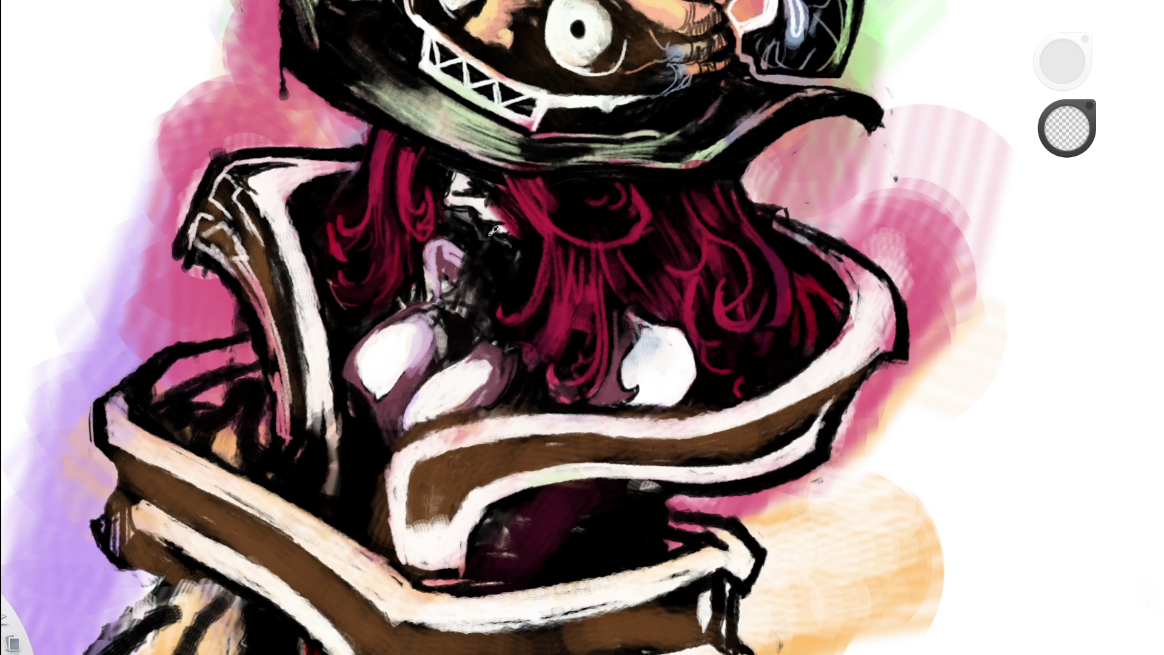
left_click(454, 303, "alt")
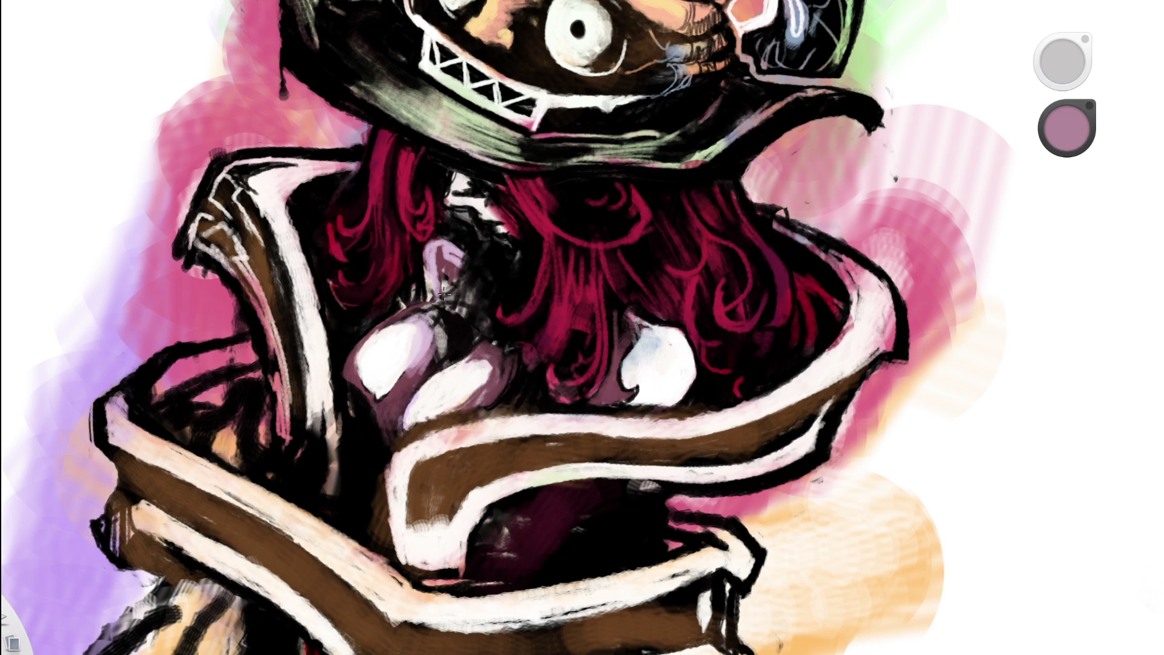
mouse_move(444, 295)
left_mouse_down()
mouse_move(455, 362)
mouse_move(443, 297)
left_mouse_up()
mouse_move(454, 370)
left_mouse_down()
mouse_move(443, 297)
mouse_move(447, 320)
mouse_move(417, 317)
left_mouse_up()
scroll(546, 72, "down", 5)
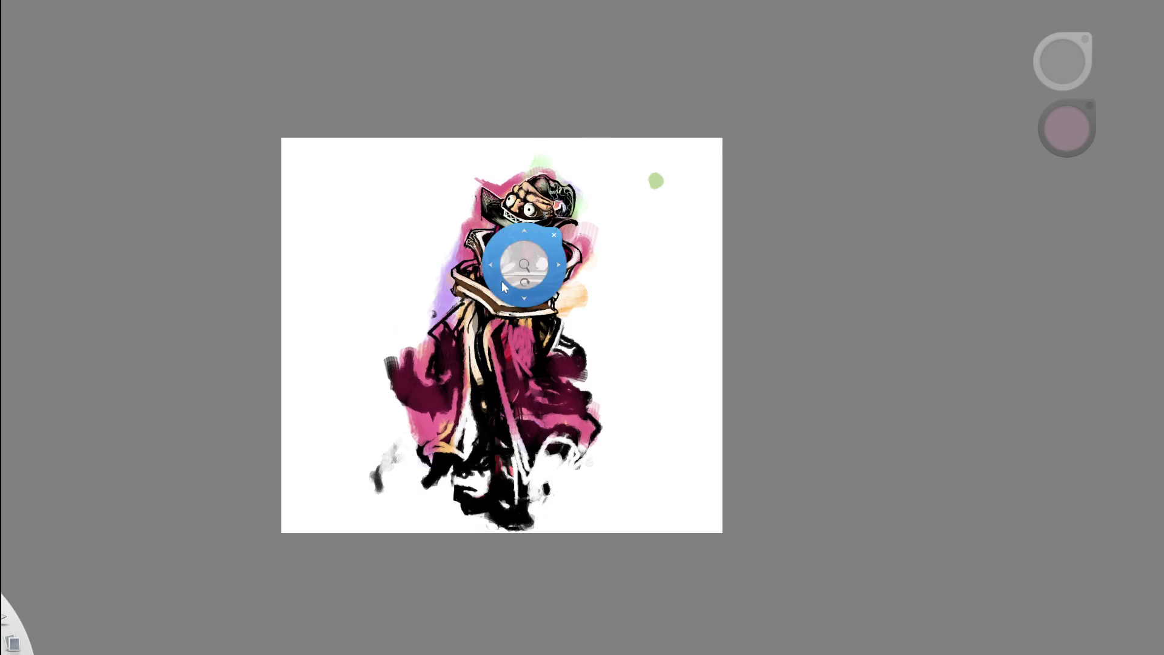
scroll(519, 254, "up", 5)
- Deepen the shadow along the finger's right edge with dark maroon
left_click(472, 265, "alt")
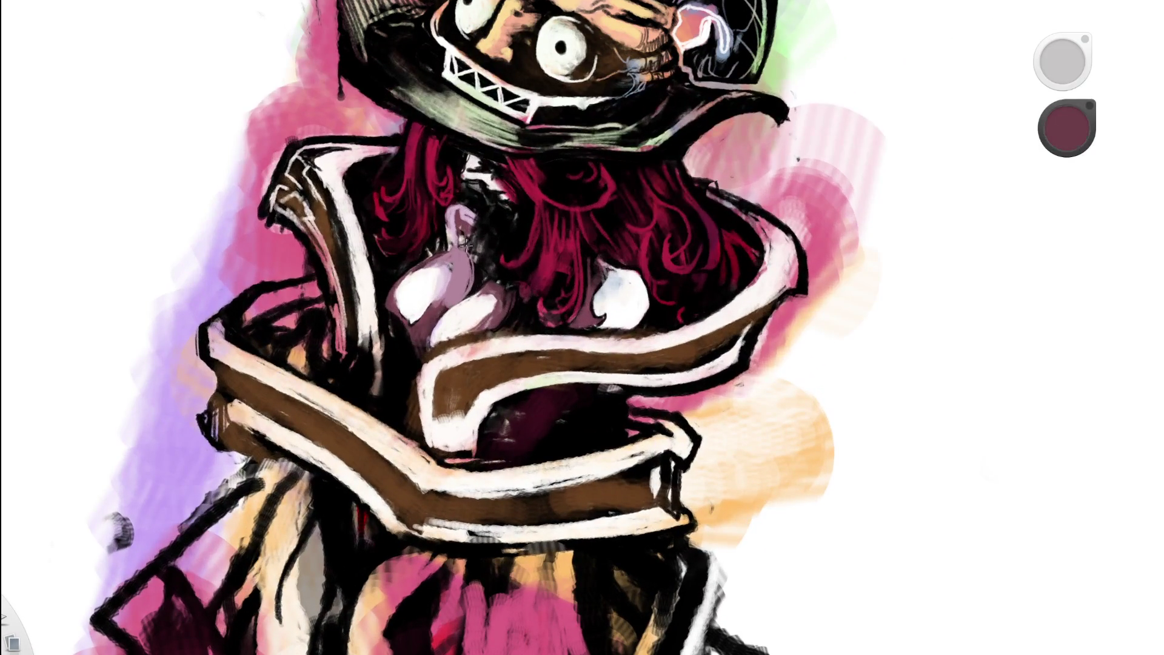
mouse_move(461, 241)
left_mouse_down()
mouse_move(468, 287)
mouse_move(472, 220)
mouse_move(462, 238)
left_mouse_up()
left_click(553, 203, "alt")
mouse_move(554, 203)
left_mouse_down()
mouse_move(632, 210)
mouse_move(530, 270)
mouse_move(460, 285)
mouse_move(491, 239)
left_mouse_up()
scroll(491, 239, "up", 3)
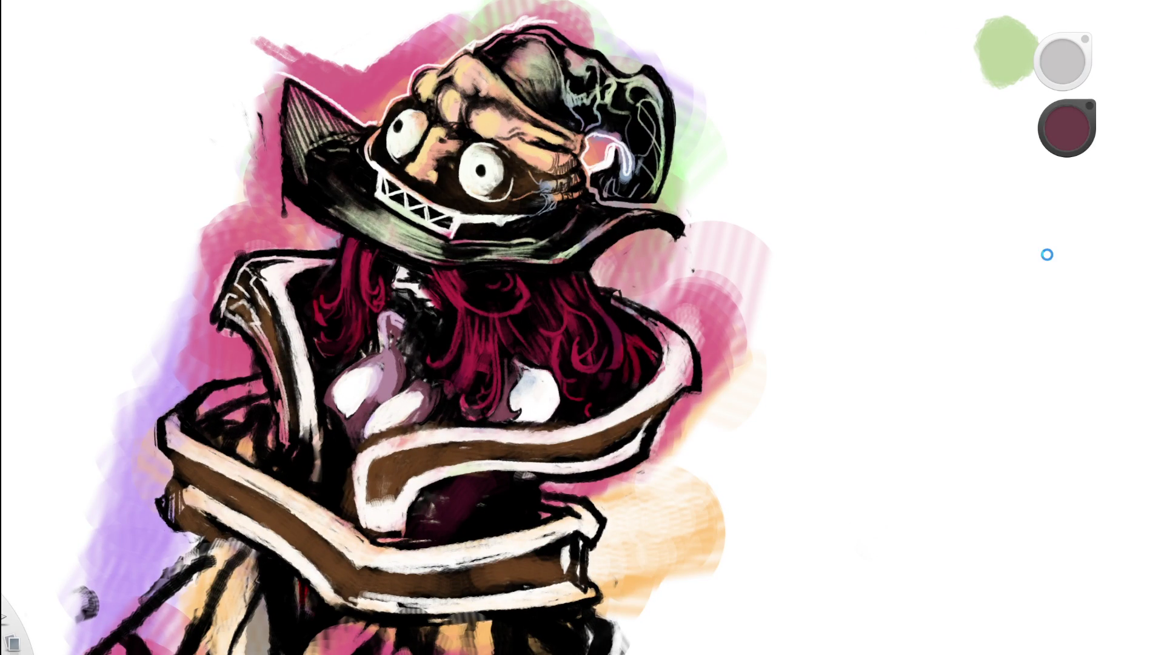
scroll(457, 368, "up", 1)
scroll(456, 369, "up", 1)
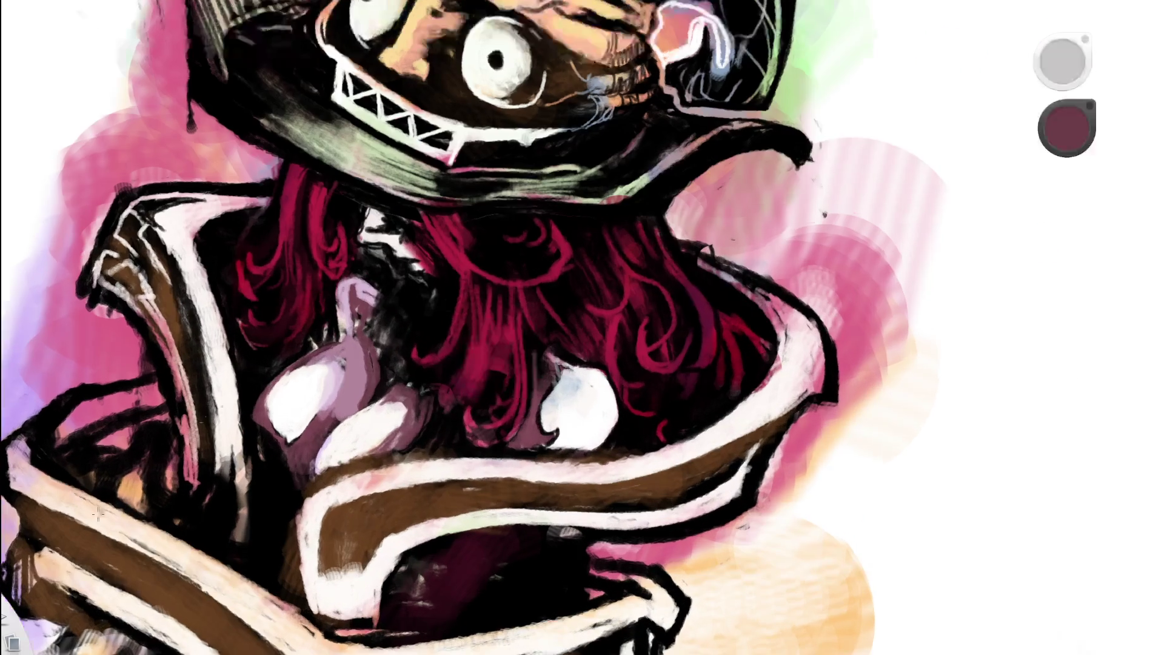
- Draw thin black lines and small dark touches on the finger, redoing one bad stroke
left_click(379, 253, "alt")
mouse_move(381, 290)
left_mouse_down()
mouse_move(347, 316)
mouse_move(387, 323)
left_mouse_up()
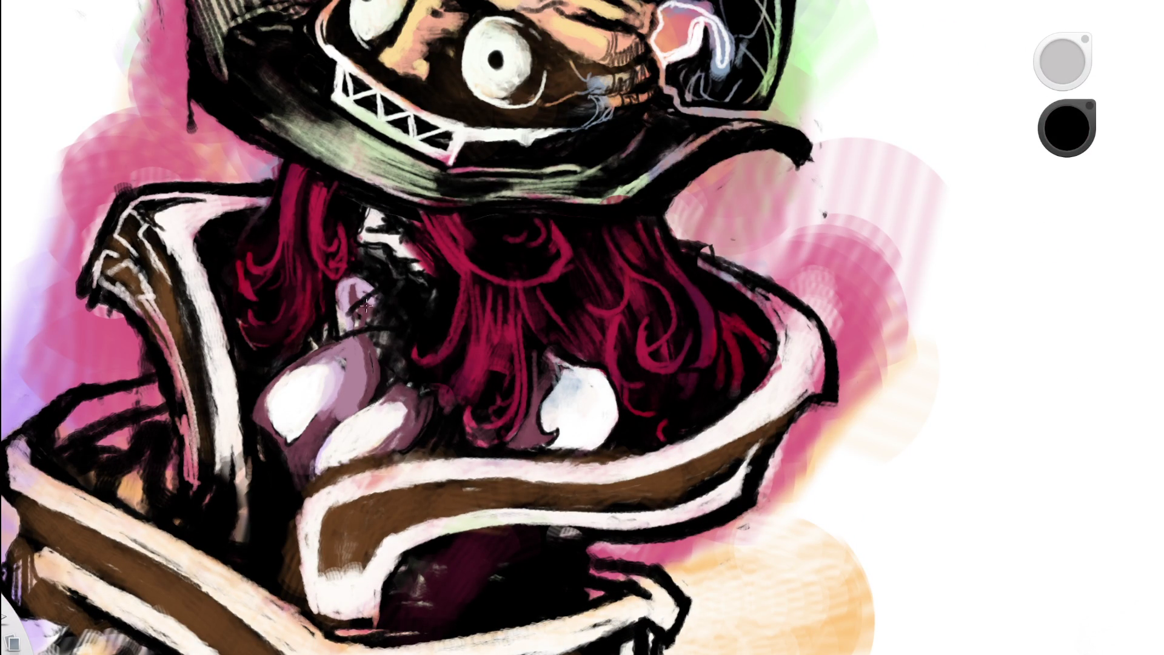
key("ctrl+z")
key("ctrl+z")
mouse_move(335, 337)
left_mouse_down()
mouse_move(389, 319)
mouse_move(342, 327)
left_mouse_up()
mouse_move(378, 290)
left_mouse_down()
mouse_move(346, 324)
mouse_move(364, 325)
left_mouse_up()
mouse_move(376, 363)
left_mouse_down()
mouse_move(370, 315)
mouse_move(379, 392)
left_mouse_up()
mouse_move(384, 306)
left_mouse_down()
mouse_move(374, 372)
mouse_move(403, 382)
left_mouse_up()
left_click_drag(485, 303, 248, 432)
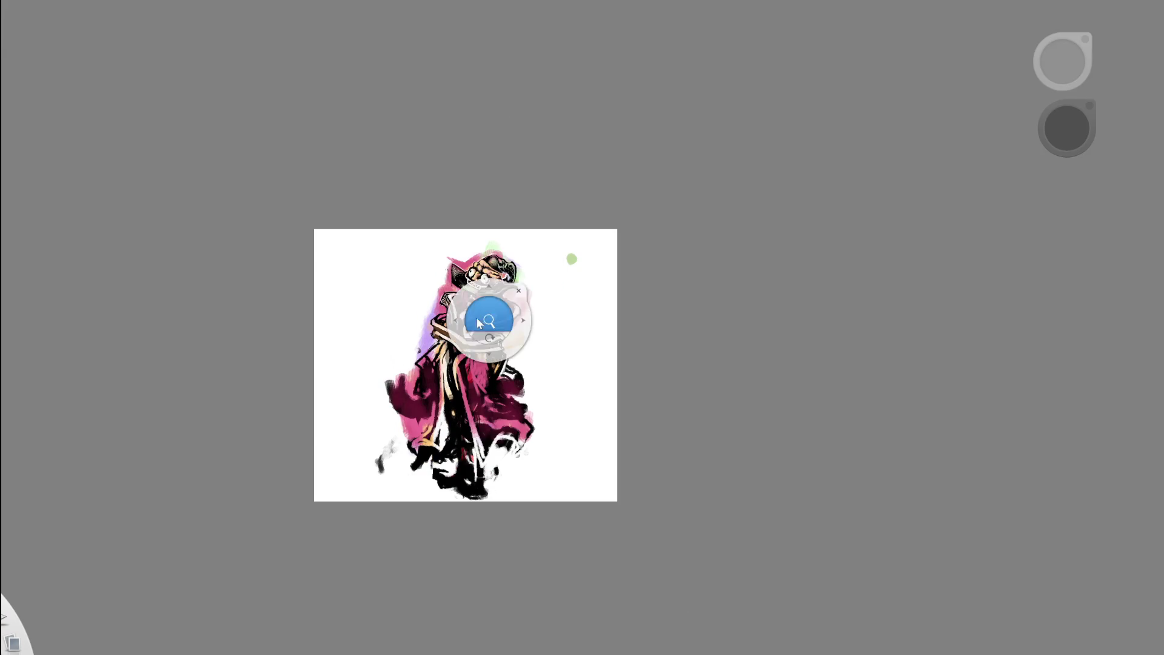
- Sample a pale pinkish-grey from the painting as the new paint colour
scroll(488, 322, "up", 10)
left_click(459, 236)
left_click(417, 294)
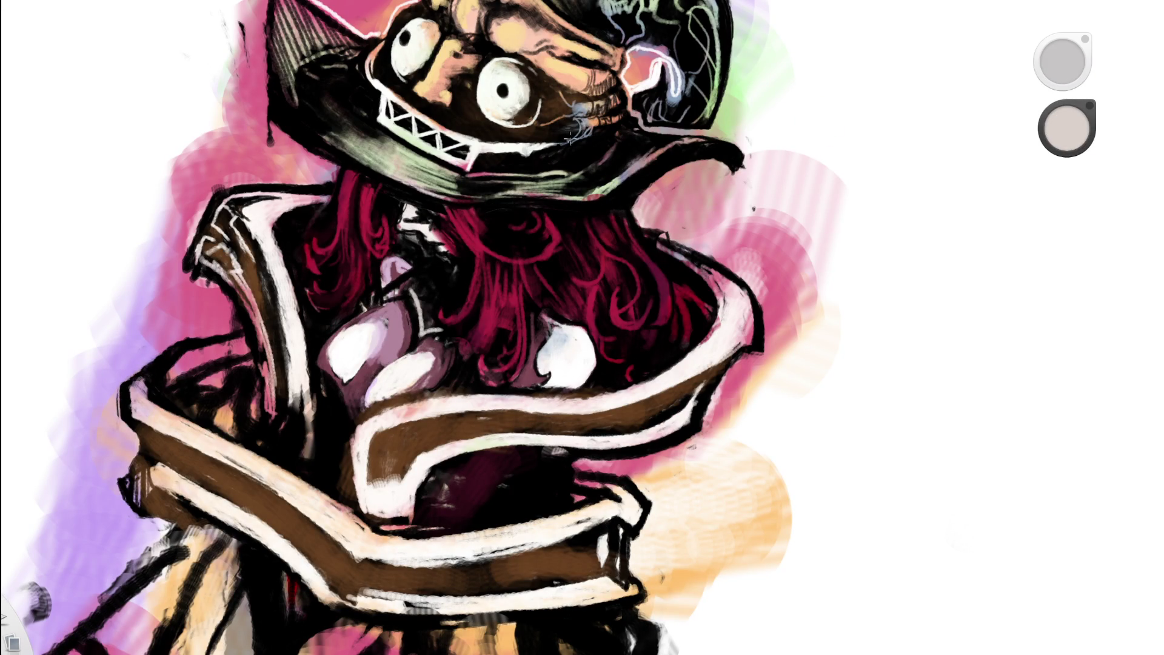
- Toggle the eraser off and paint a short grey-green stroke on the figure
key("Home")
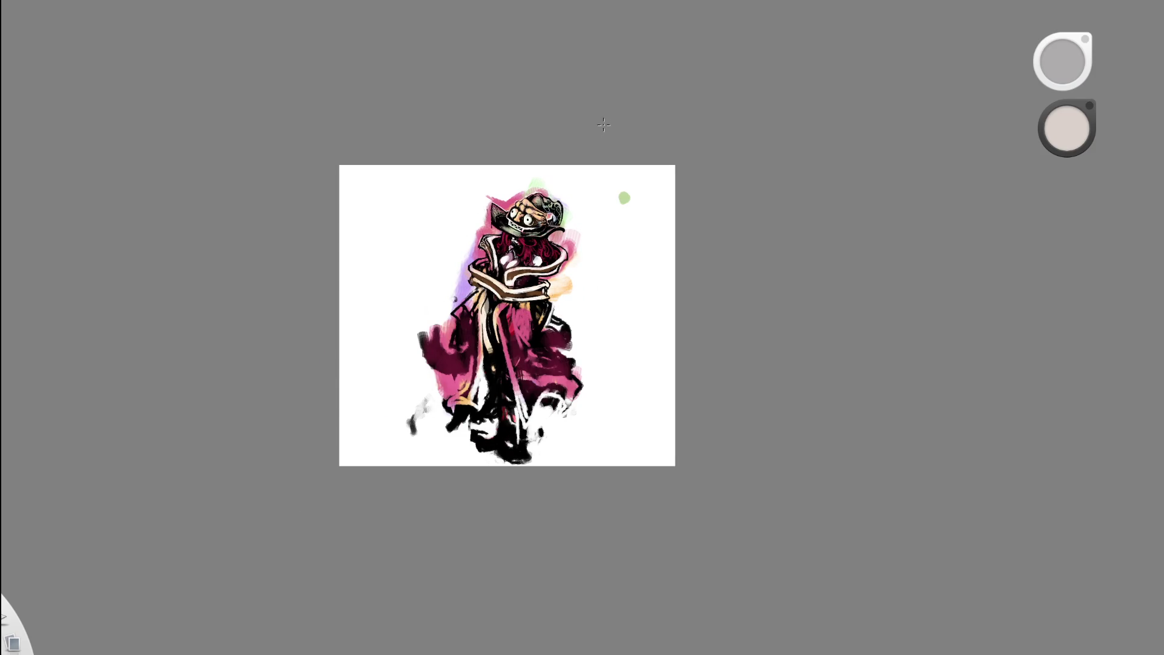
key("space")
left_click_drag(576, 184, 515, 230)
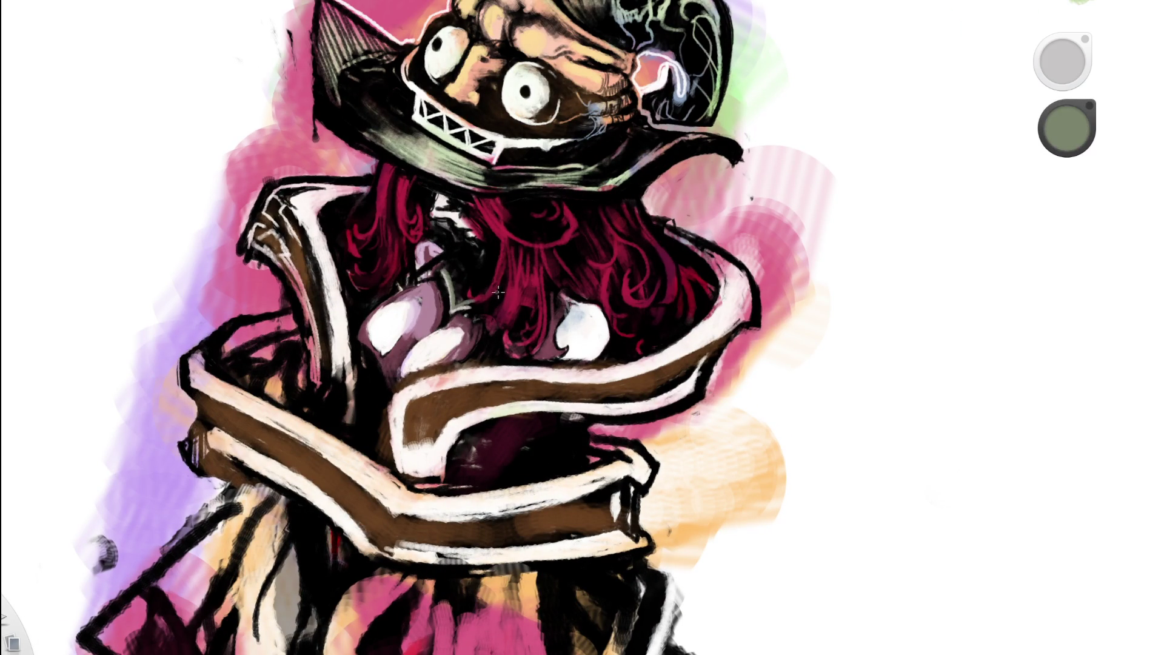
key("e")
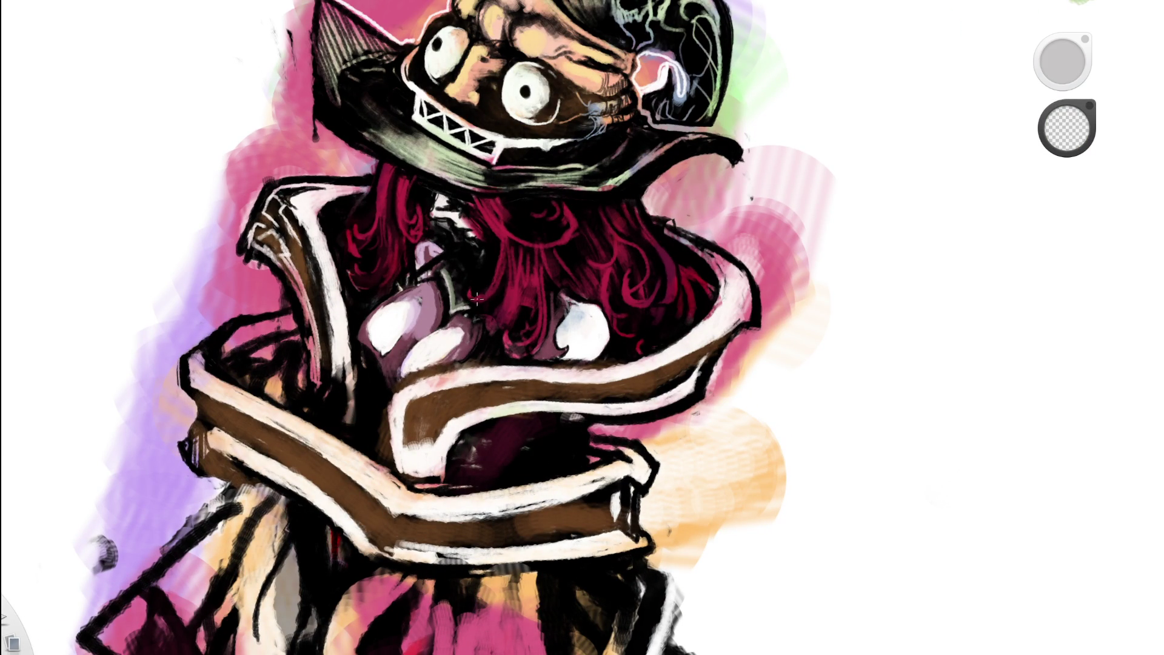
key("e")
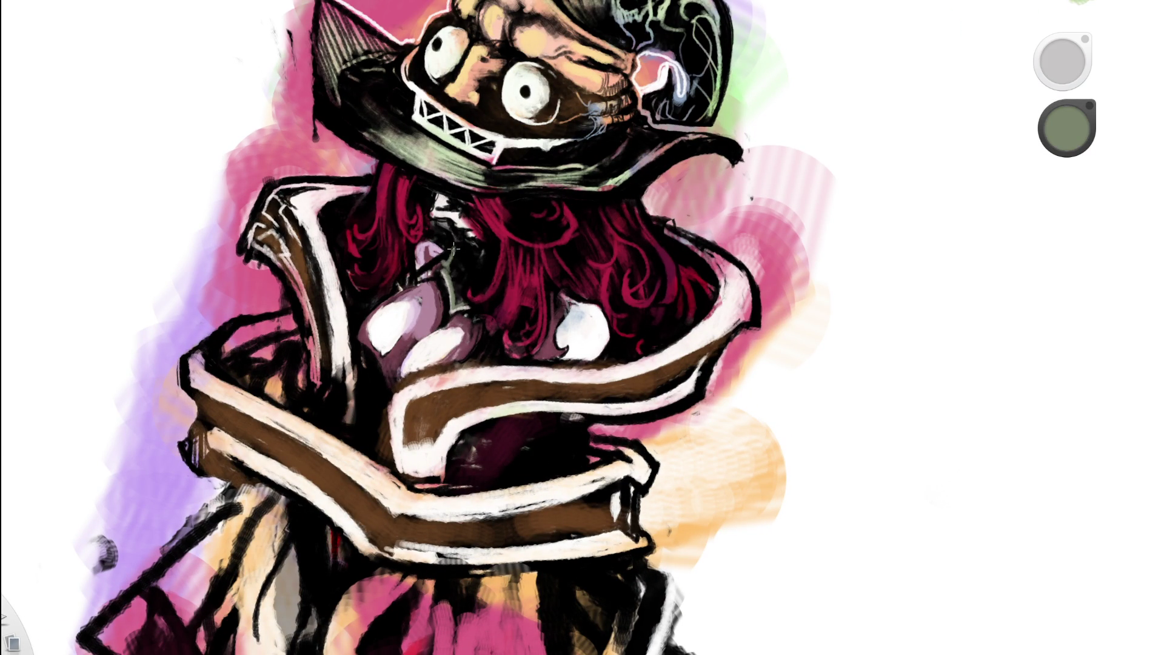
key("Home")
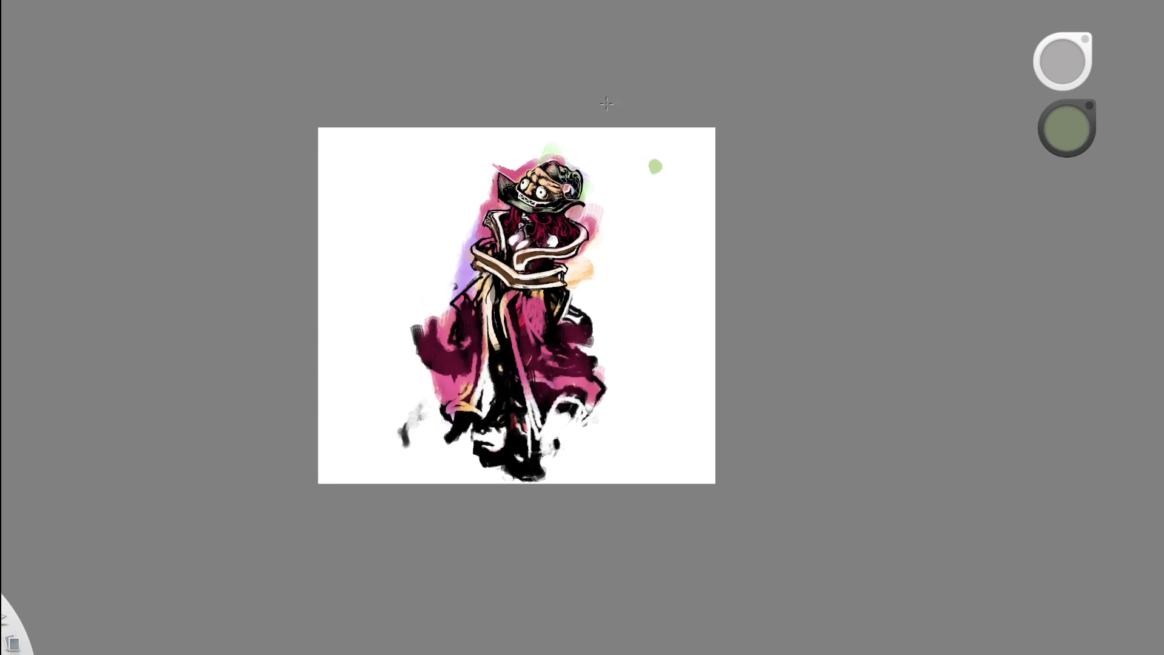
left_click_drag(551, 208, 585, 115)
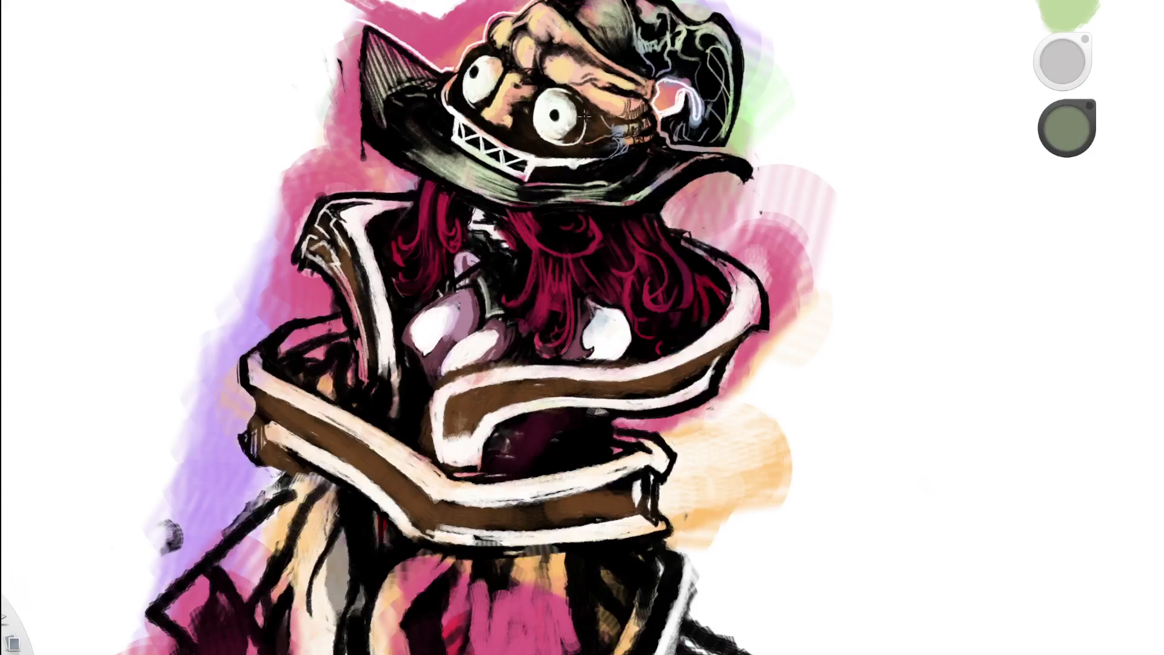
left_click_drag(502, 265, 528, 261)
- Eyedrop pale pink, then mauve, then dark maroon from the chest as the active colour
left_click_drag(548, 223, 491, 242)
left_click(492, 242, "alt")
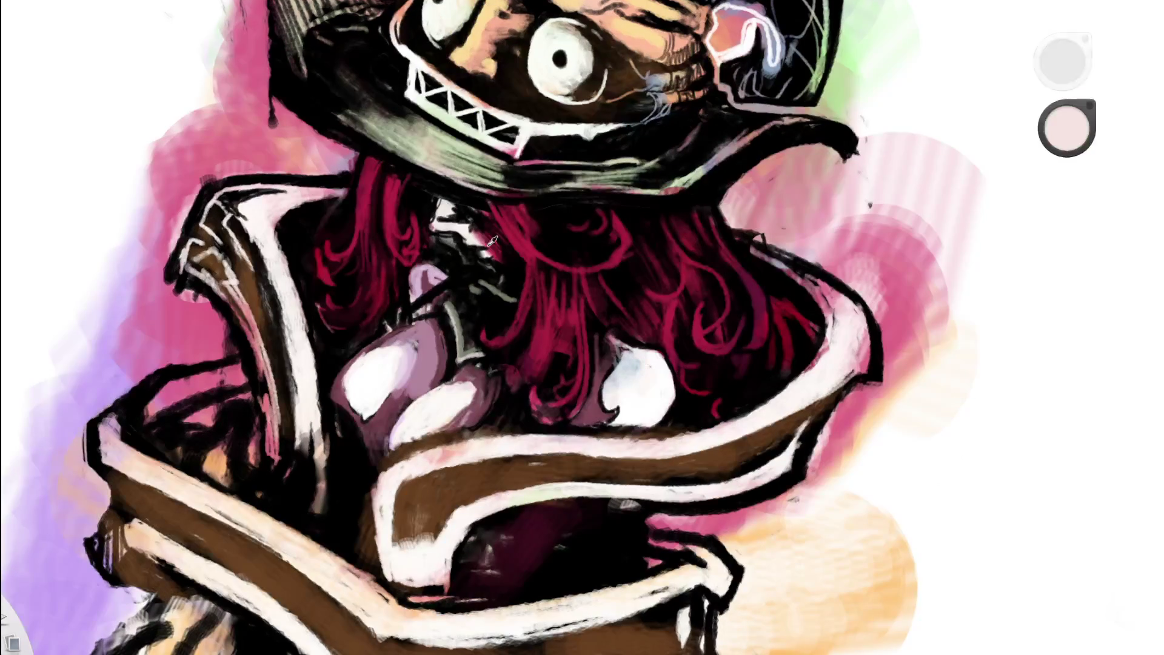
scroll(334, 346, "down", 5)
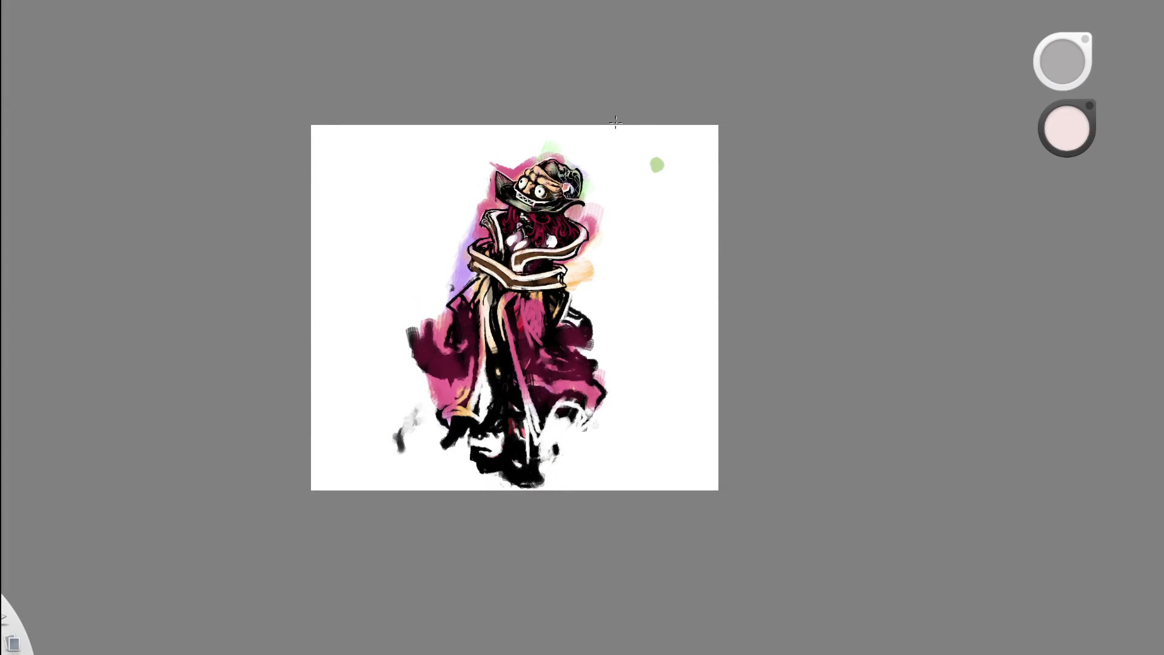
scroll(593, 181, "down", 3)
scroll(533, 200, "up", 5)
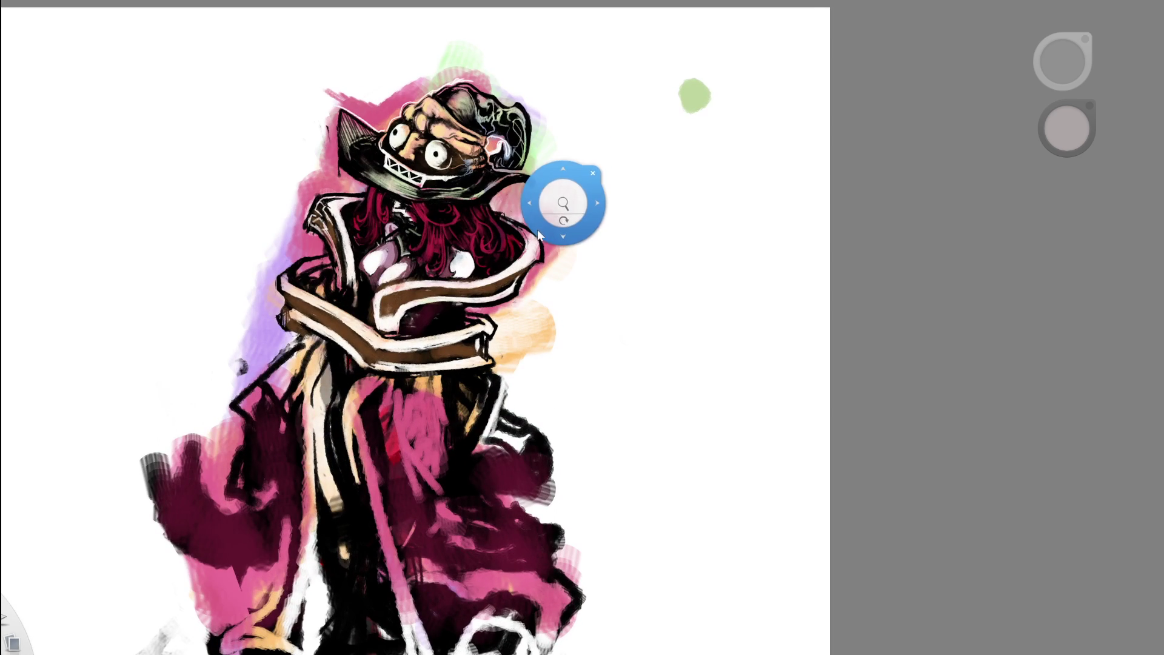
scroll(537, 228, "down", 1)
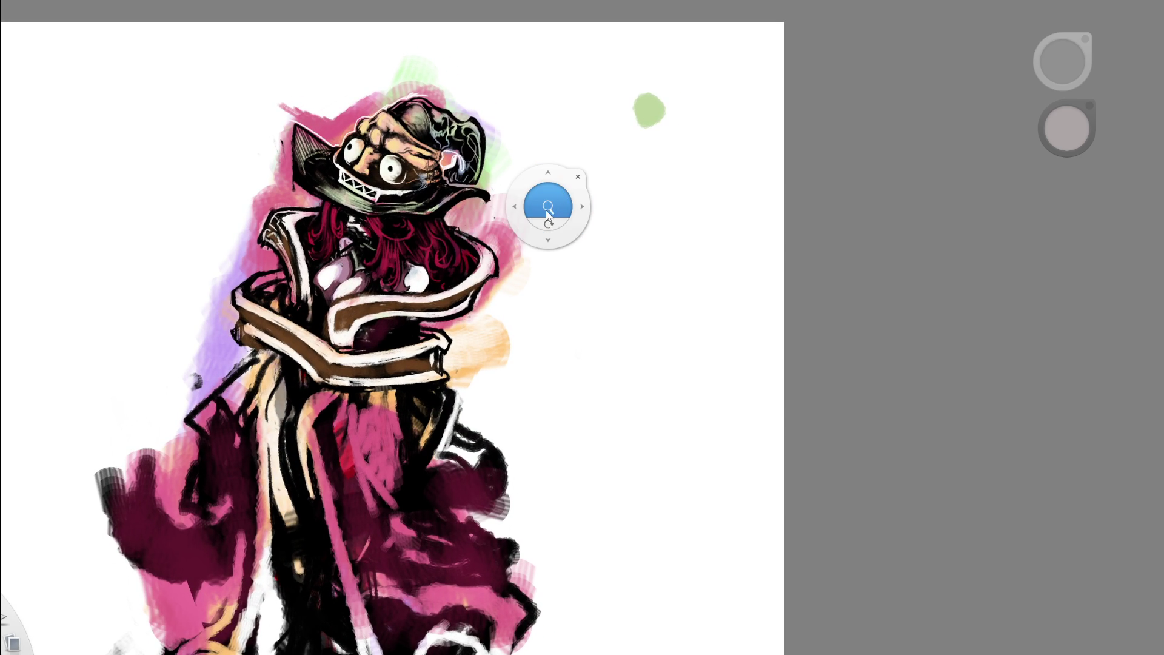
scroll(308, 261, "up", 5)
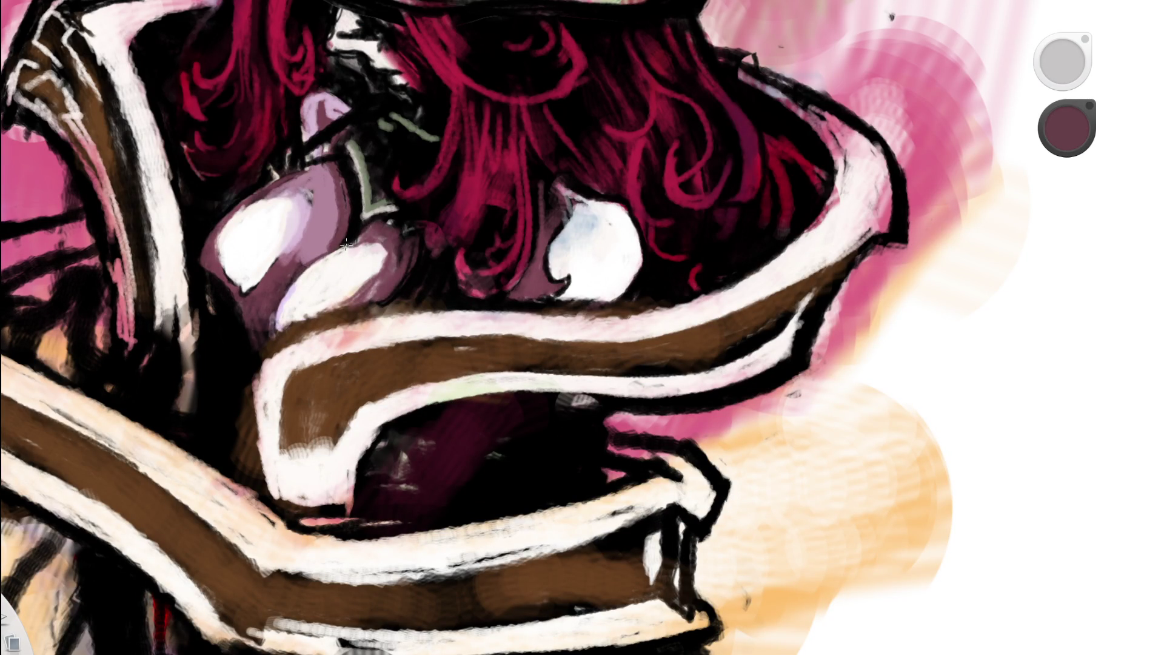
left_click(291, 270, "alt")
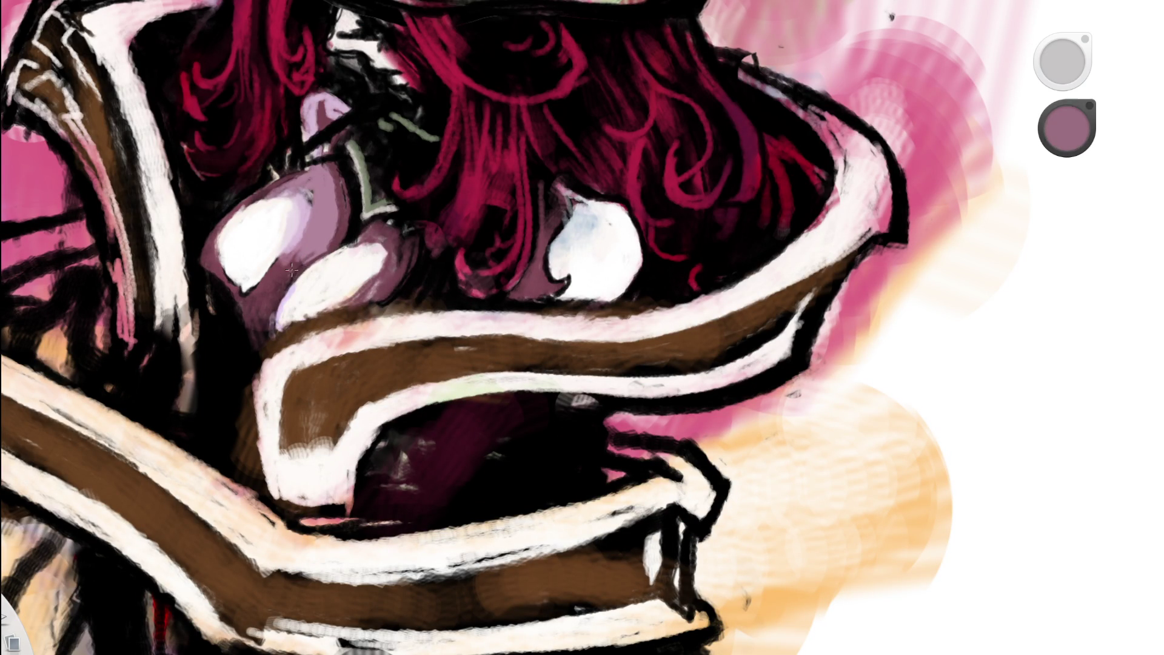
left_click(339, 222, "alt")
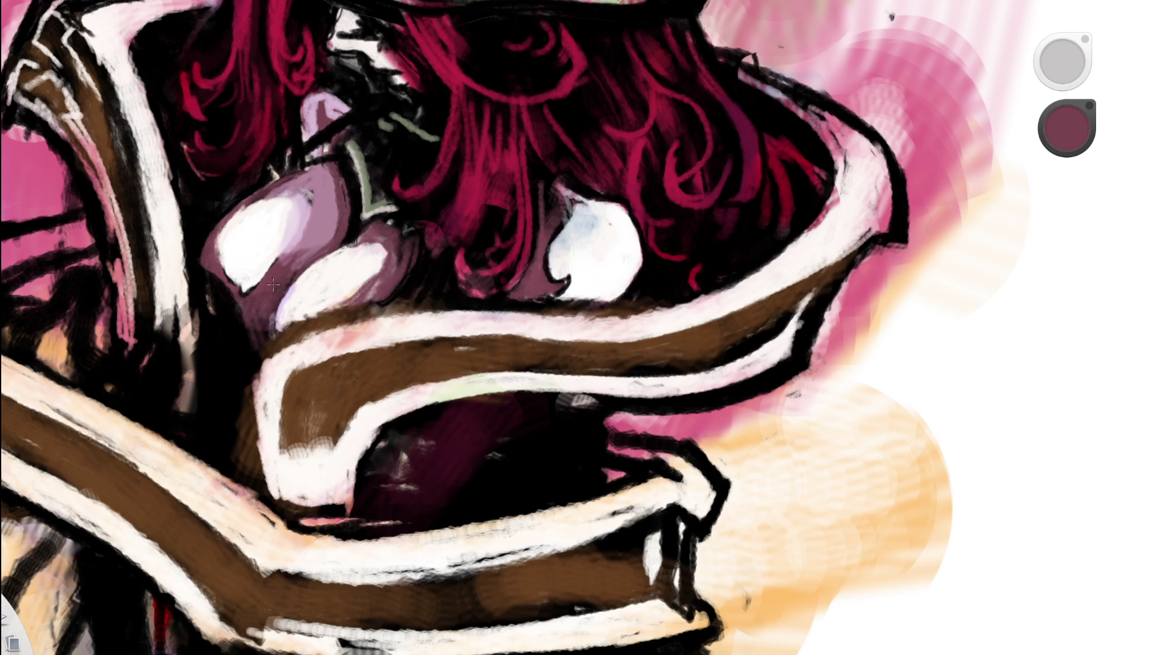
scroll(360, 174, "down", 10)
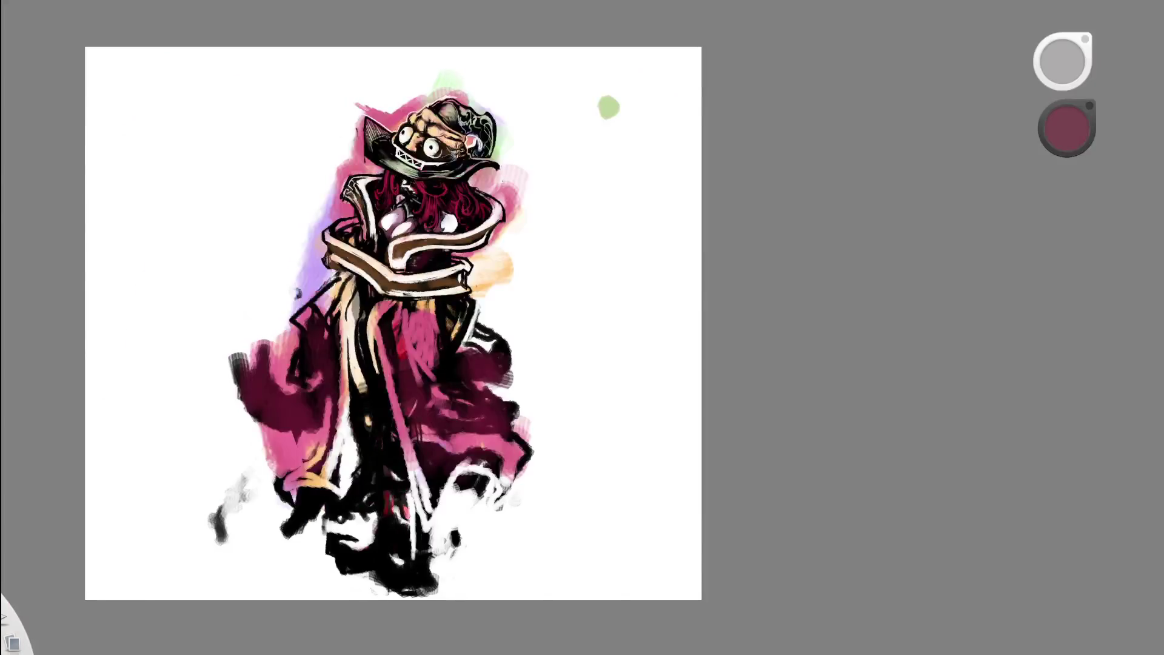
- Sample a light mauve and brighten the shading with a small stroke
key("space")
scroll(360, 265, "up", 10)
left_click(400, 190, "alt")
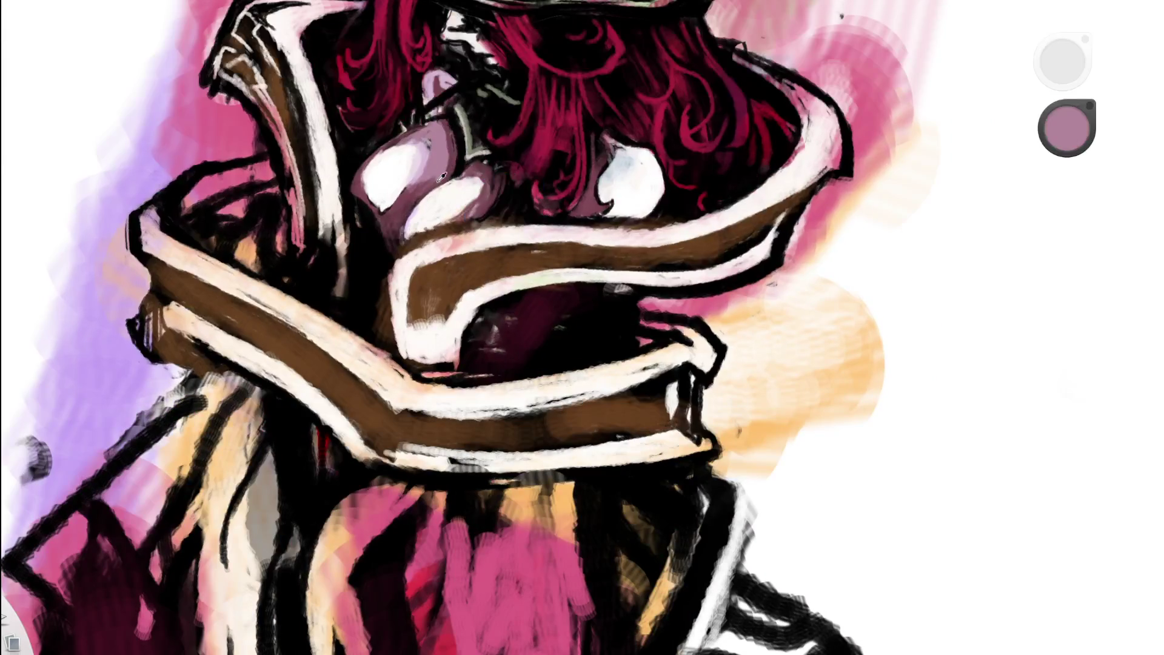
left_click_drag(385, 210, 394, 216)
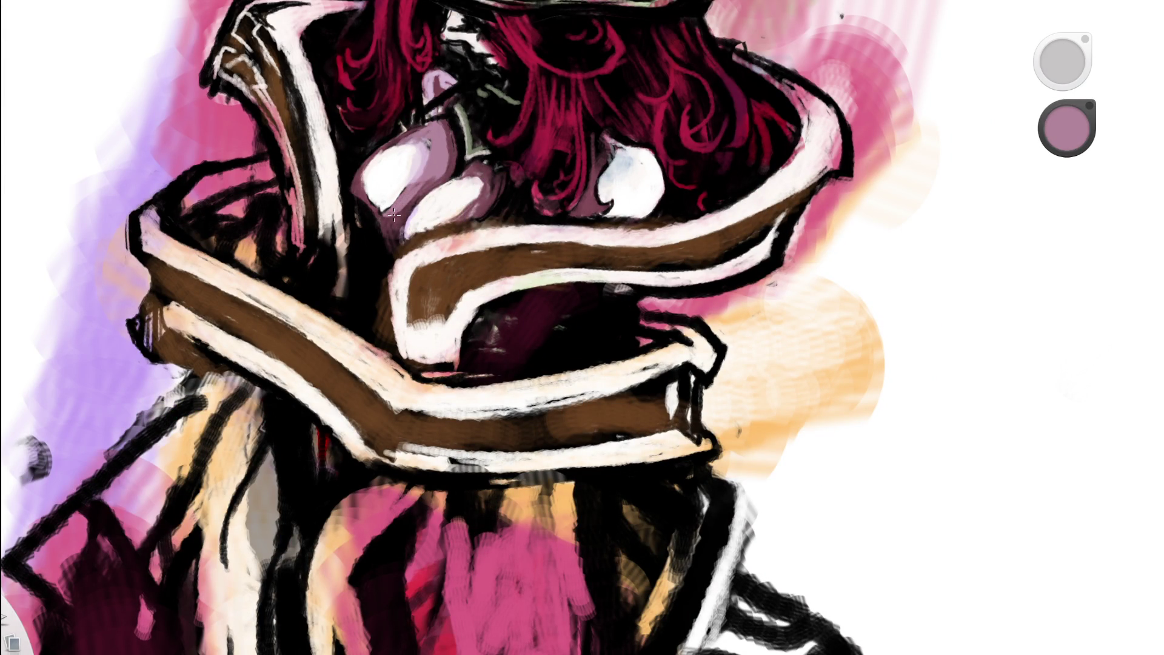
scroll(492, 73, "down", 10)
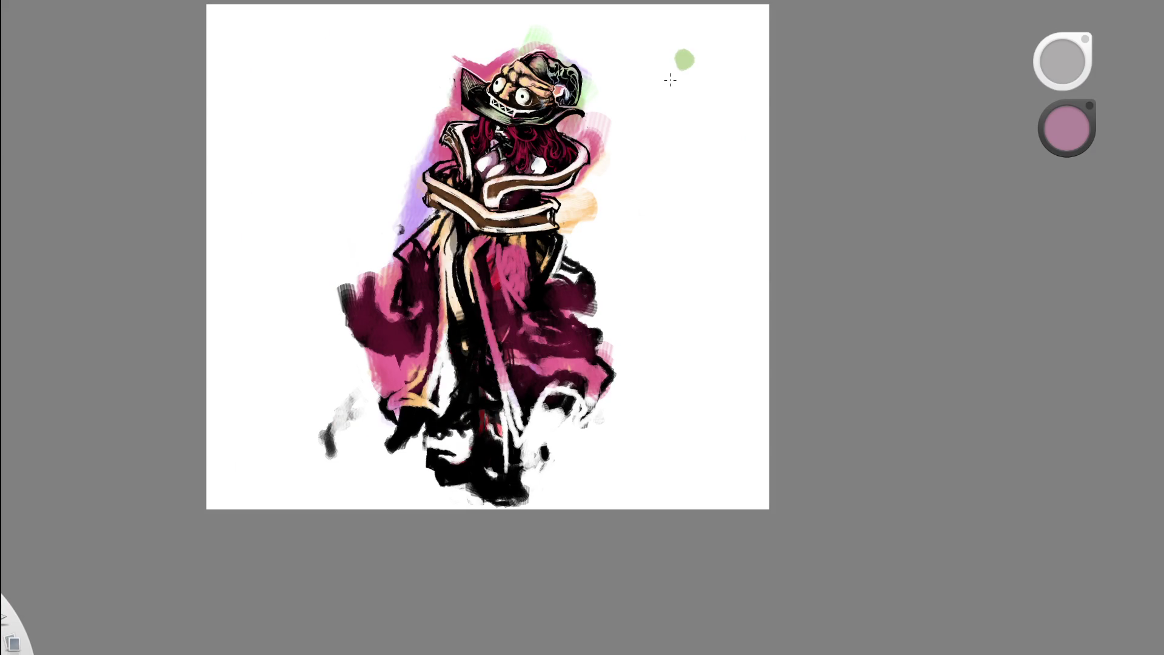
scroll(623, 152, "up", 5)
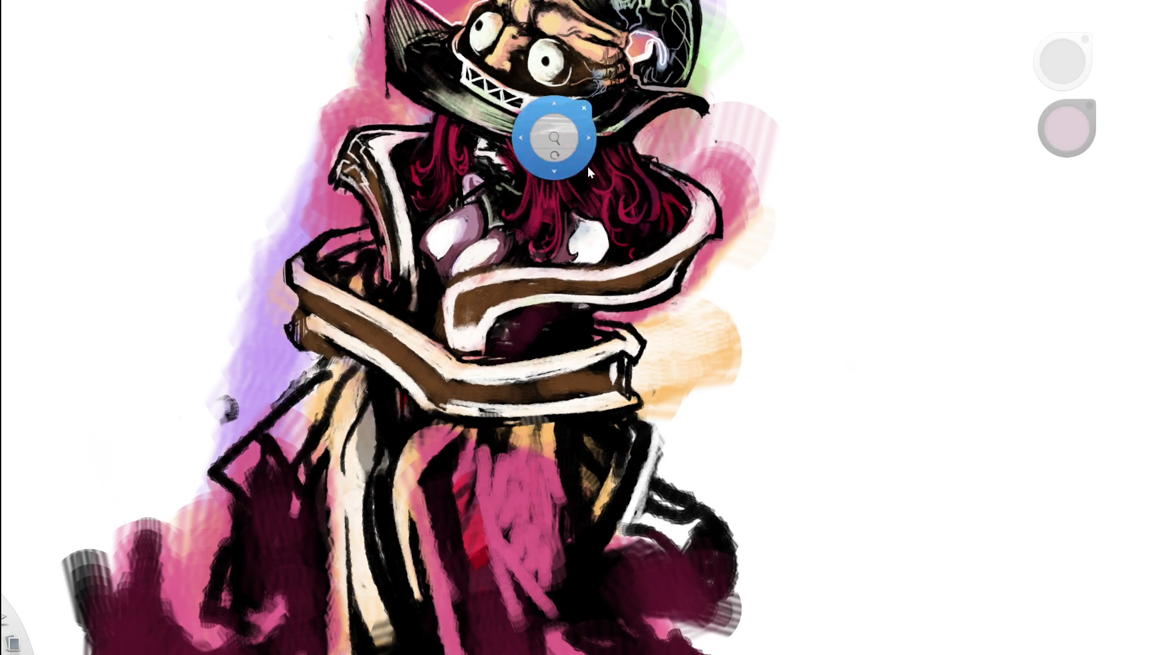
scroll(587, 166, "down", 5)
- Switch to the eraser and touch up the hair area
left_click_drag(649, 101, 576, 192)
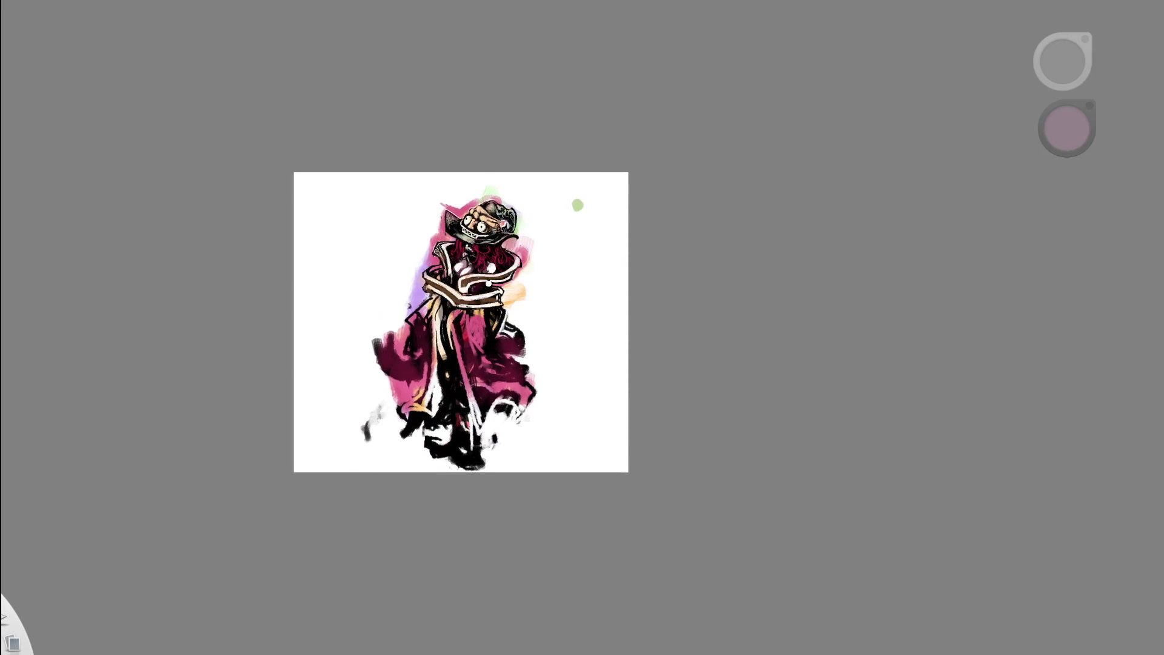
scroll(579, 189, "up", 3)
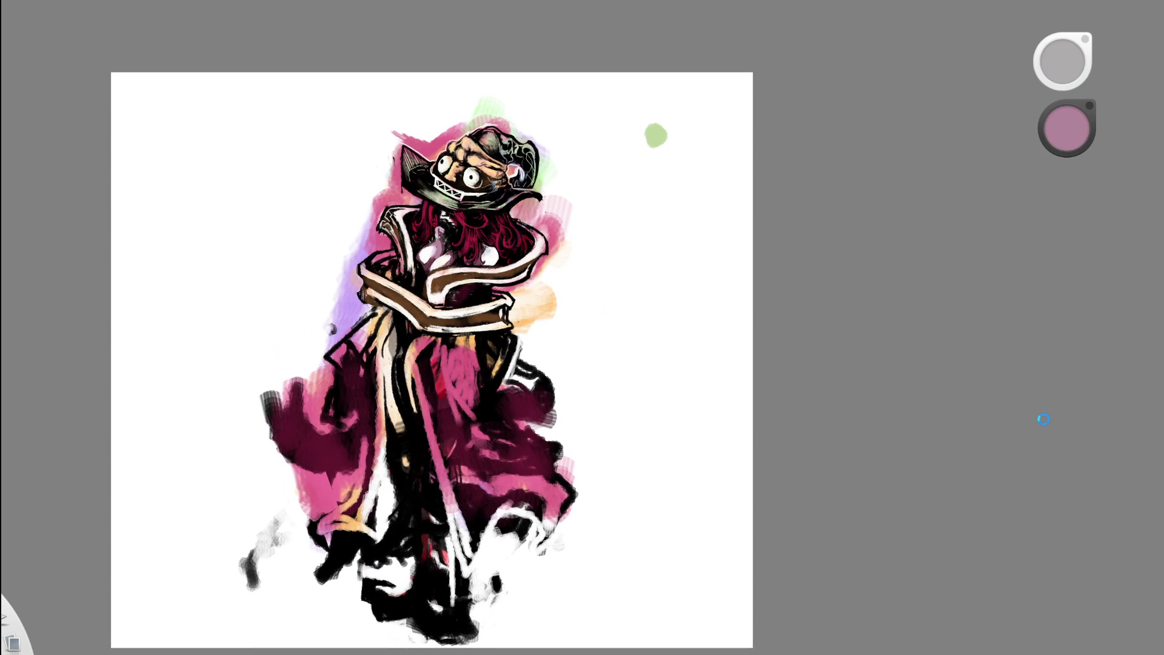
scroll(455, 230, "up", 5)
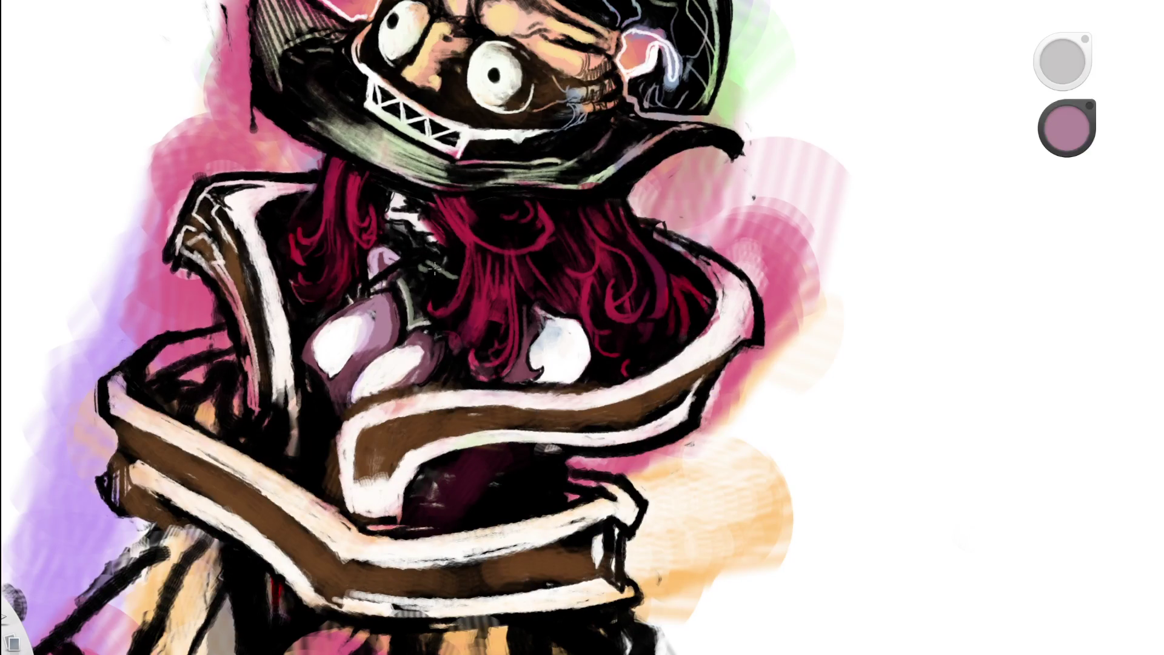
key("e")
left_click_drag(433, 267, 456, 278)
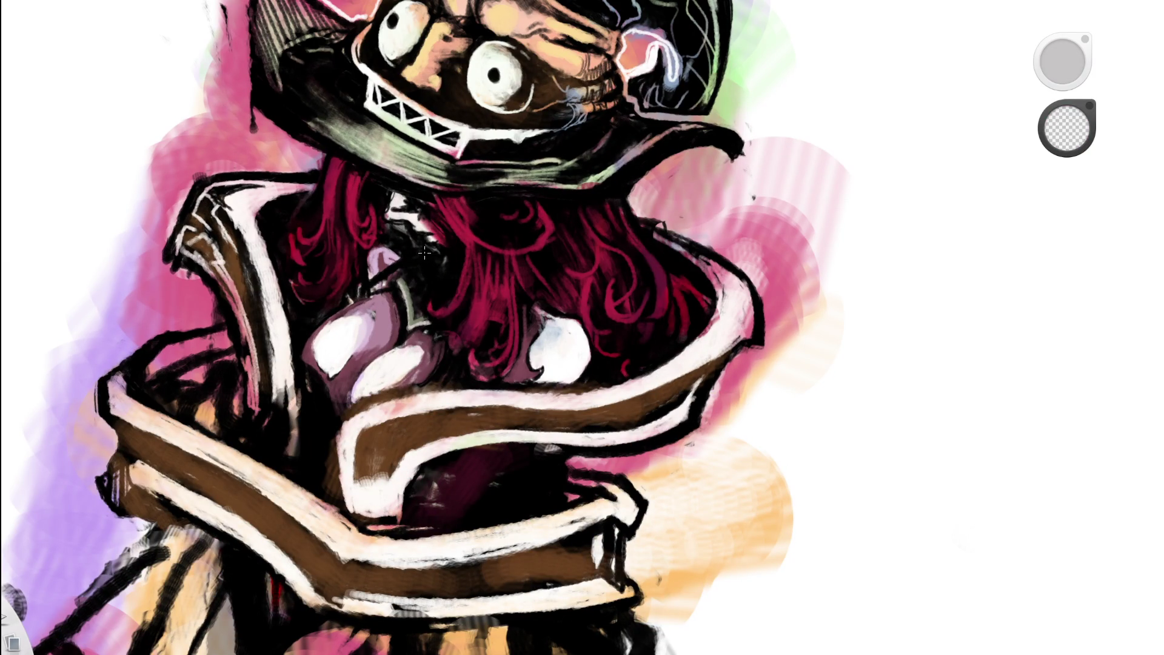
scroll(536, 242, "down", 5)
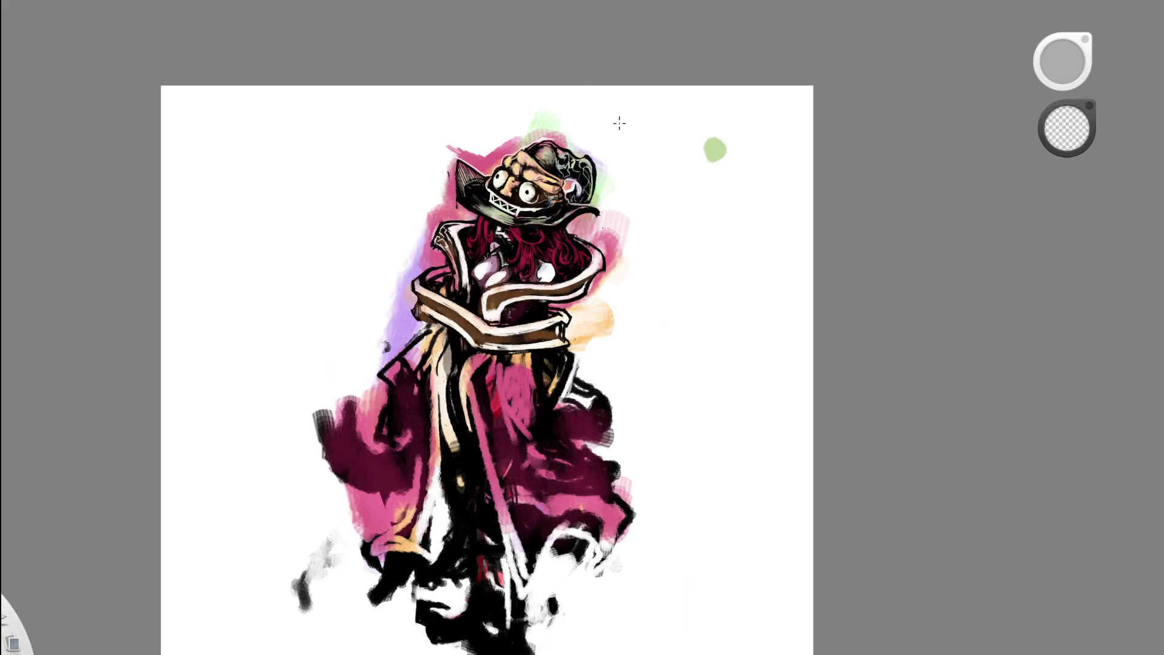
- Paint a straight light line down the hat's left edge, redrawing the hooked attempt, and fit to view
left_click_drag(591, 189, 488, 277)
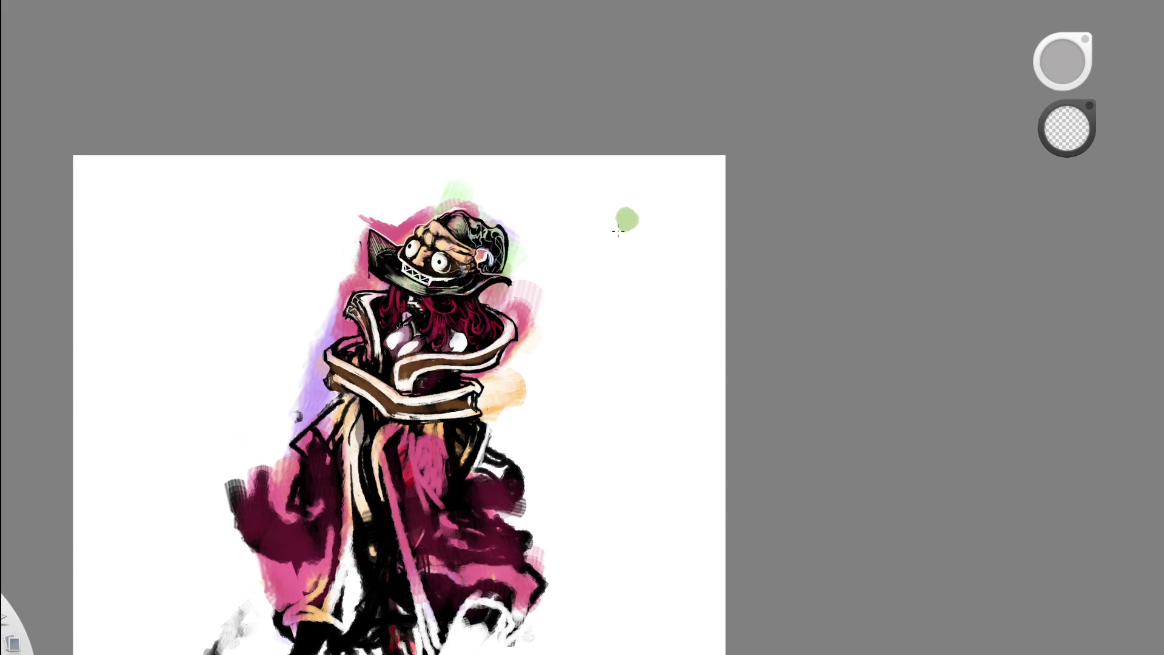
scroll(339, 236, "up", 4)
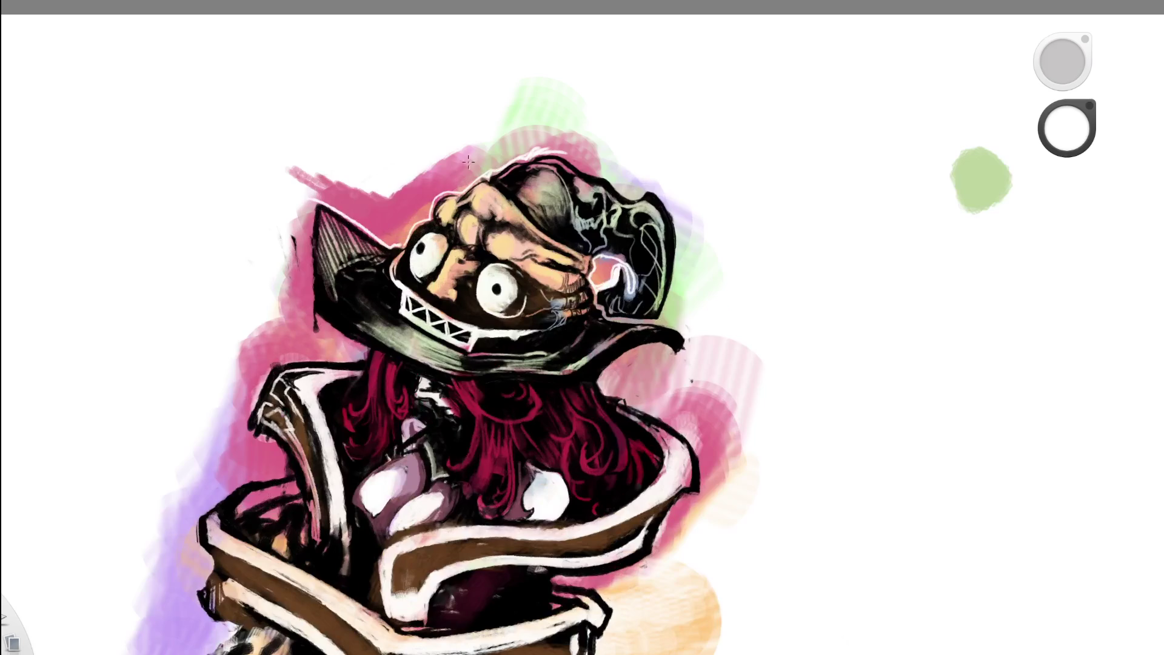
left_click_drag(314, 187, 304, 289)
left_click_drag(318, 182, 324, 334)
key("ctrl+z")
left_click_drag(320, 177, 305, 336)
left_click(462, 190)
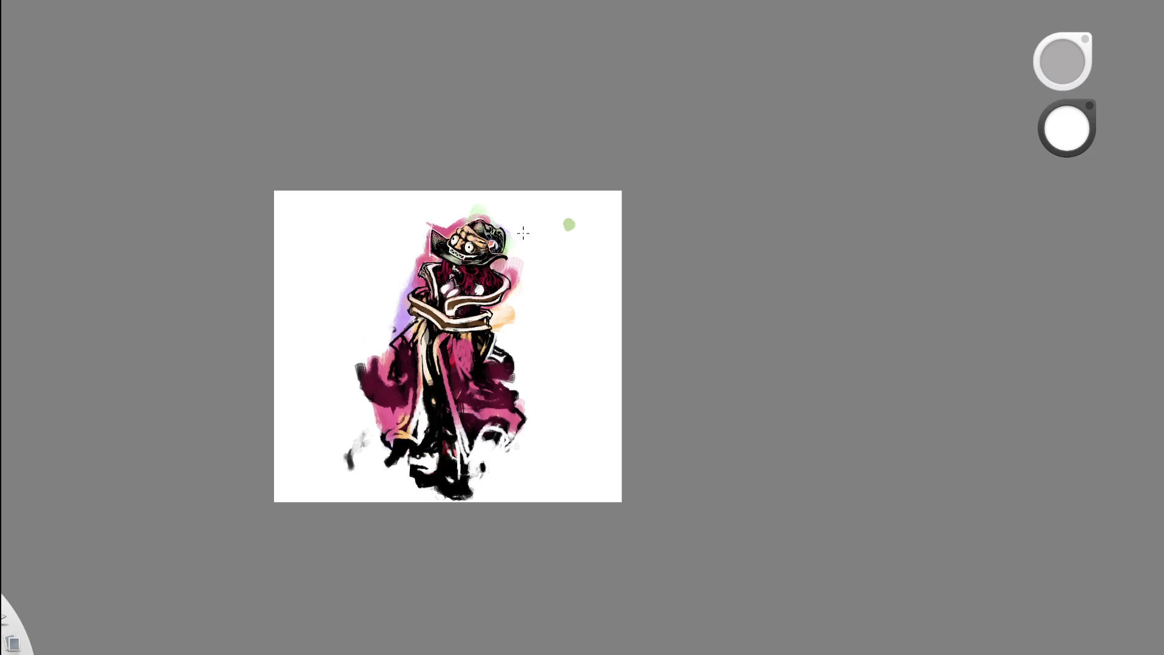
- Brush white over the pink strip beside the hat from rotated views, then reset to upright
mouse_move(494, 353)
left_mouse_down()
mouse_move(545, 388)
mouse_move(511, 338)
mouse_move(464, 437)
left_mouse_up()
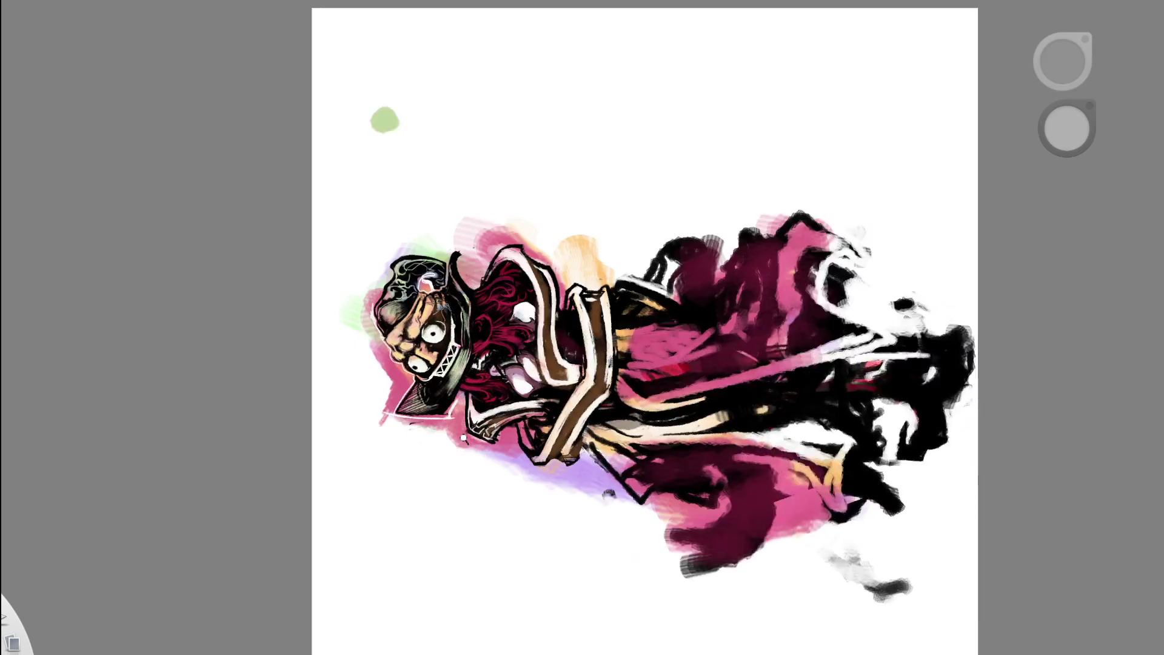
scroll(464, 437, "up", 2)
left_click_drag(459, 383, 461, 448)
mouse_move(454, 403)
left_mouse_down()
mouse_move(451, 439)
mouse_move(443, 434)
mouse_move(456, 449)
left_mouse_up()
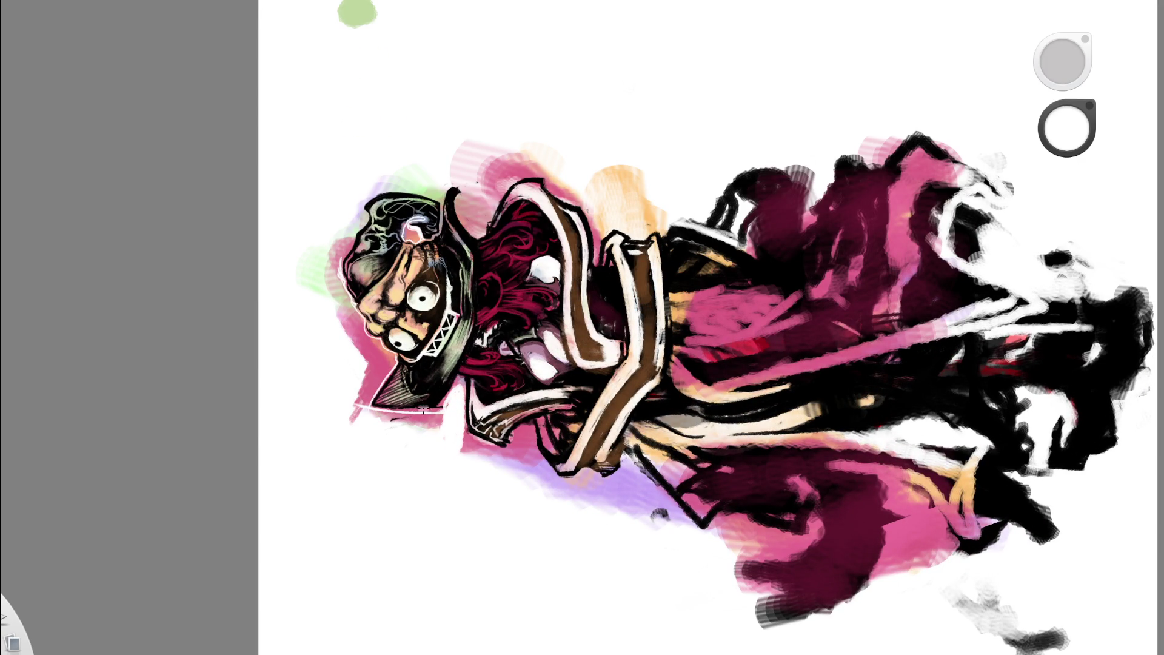
mouse_move(506, 403)
left_mouse_down()
mouse_move(572, 433)
mouse_move(631, 399)
mouse_move(634, 471)
left_mouse_up()
left_click_drag(637, 407, 637, 446)
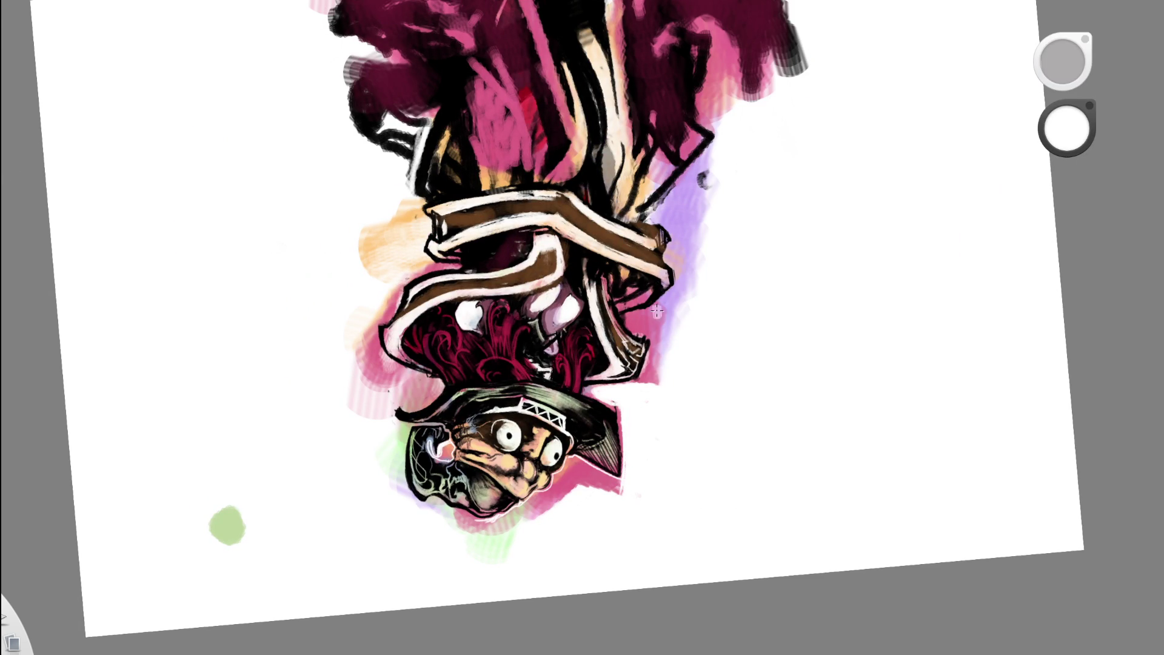
key("Home")
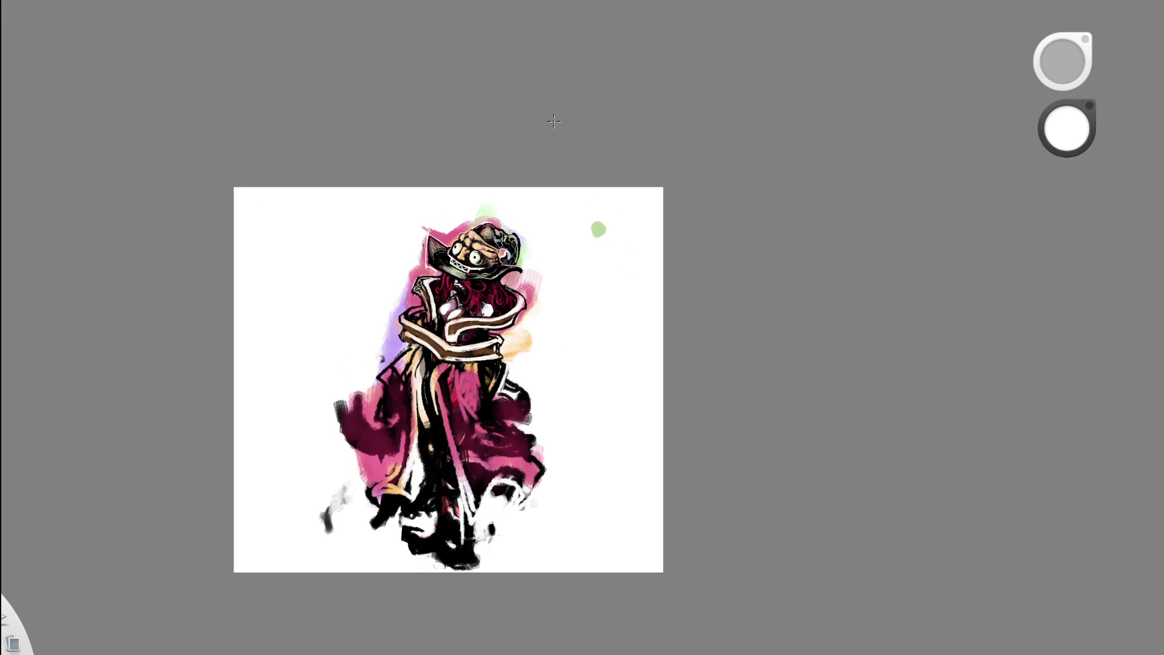
- Zoom in on the character and draw a white line along the hat's left edge
key("space")
mouse_move(554, 121)
left_mouse_down()
mouse_move(588, 122)
mouse_move(529, 159)
mouse_move(530, 260)
left_mouse_up()
key("space")
left_click_drag(554, 205, 555, 176)
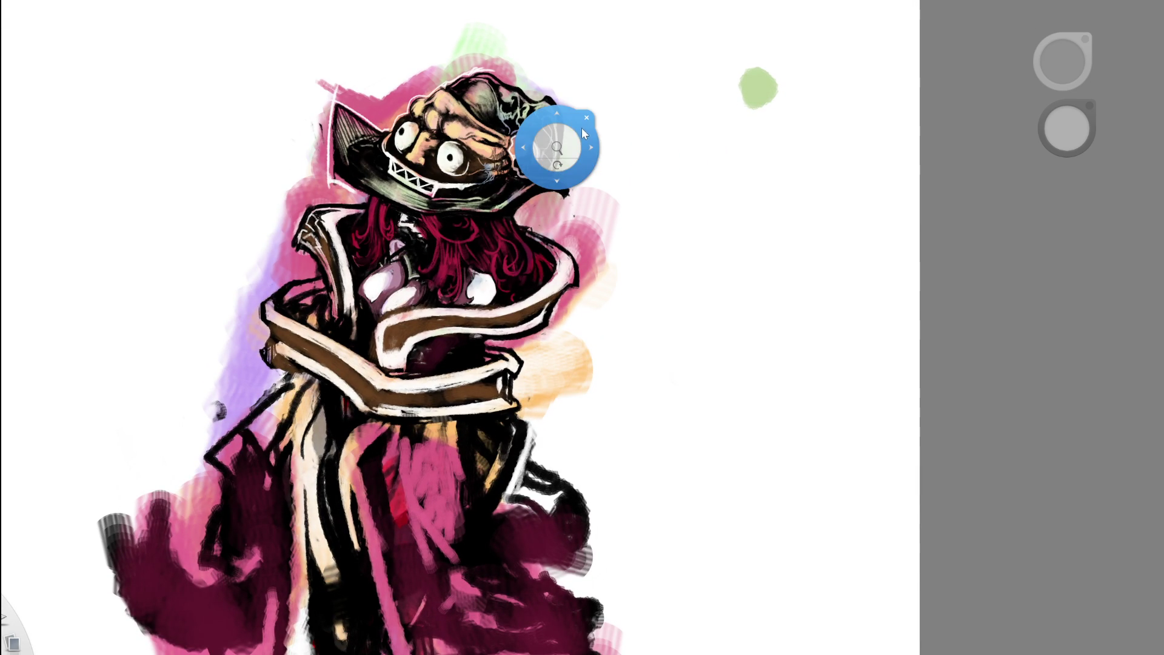
mouse_move(581, 132)
left_mouse_down()
mouse_move(504, 158)
mouse_move(534, 139)
left_mouse_up()
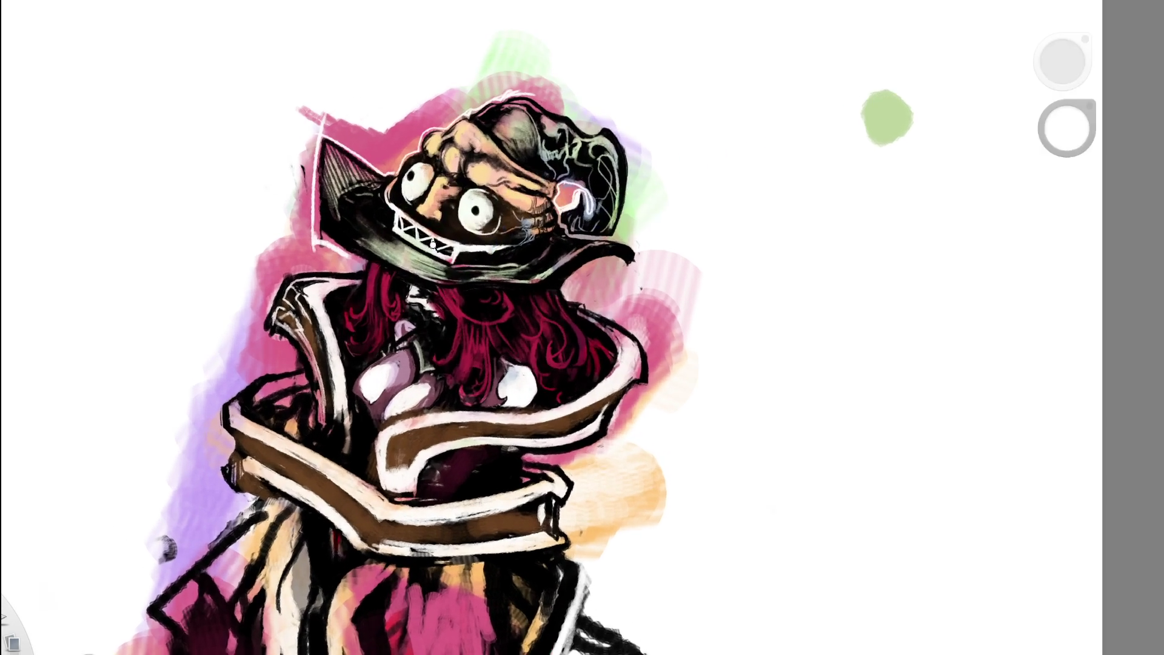
left_click_drag(315, 106, 338, 255)
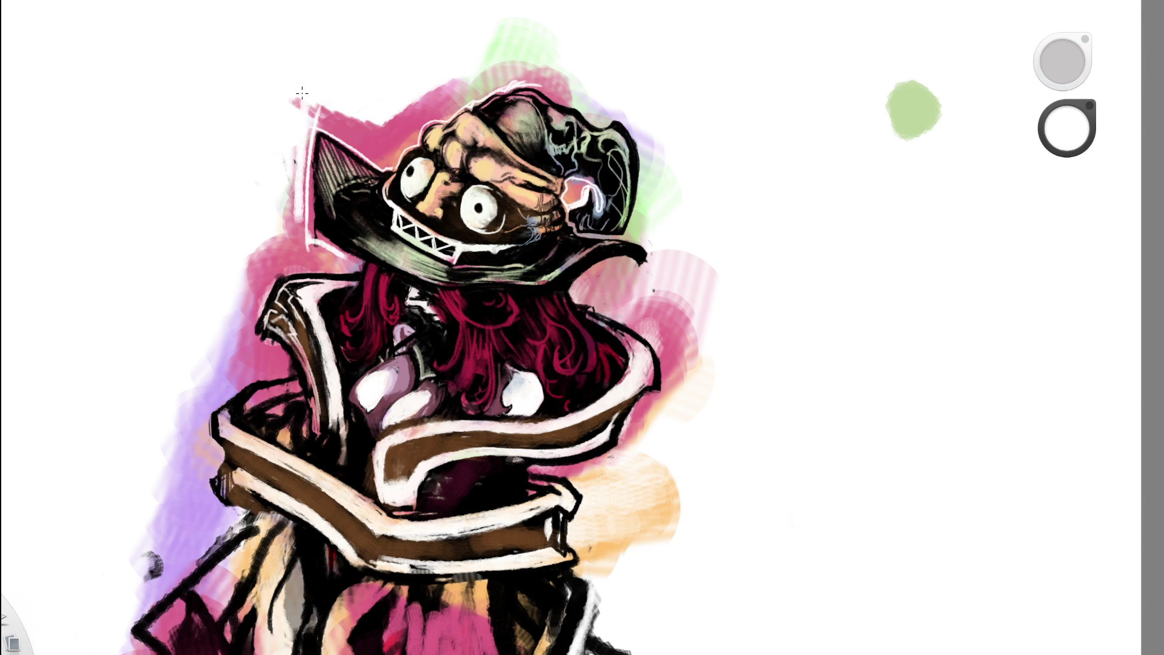
- Brush white over the pink area to the left of the brim
scroll(400, 180, "down", 5)
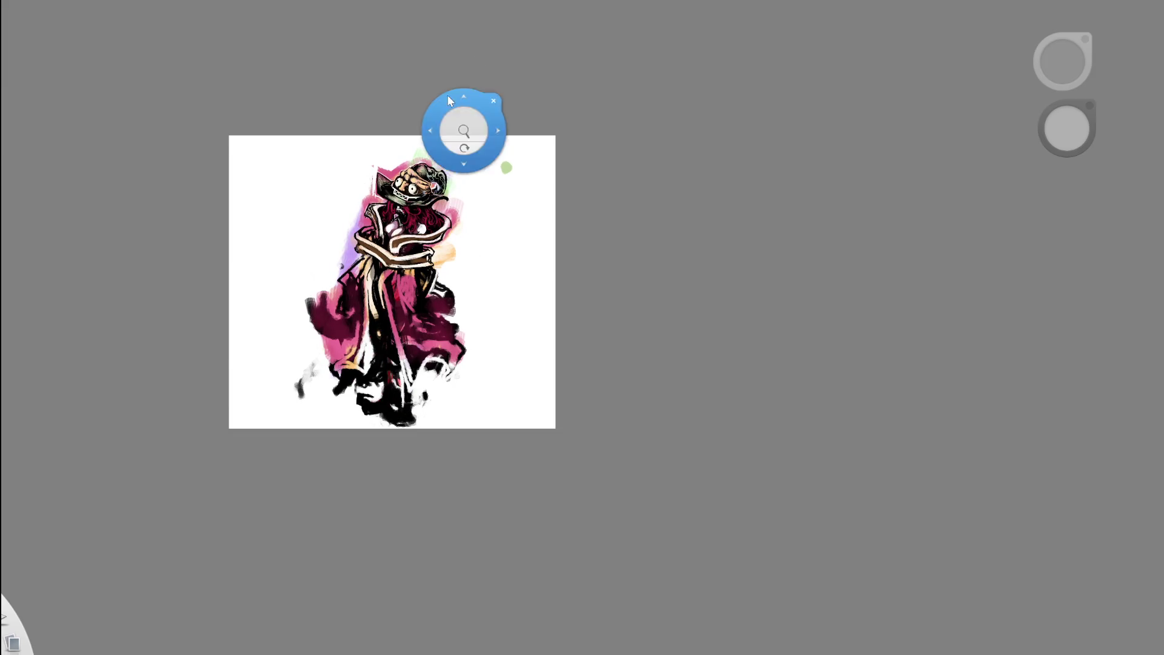
scroll(370, 203, "up", 5)
mouse_move(386, 124)
left_mouse_down()
mouse_move(379, 176)
mouse_move(354, 218)
left_mouse_up()
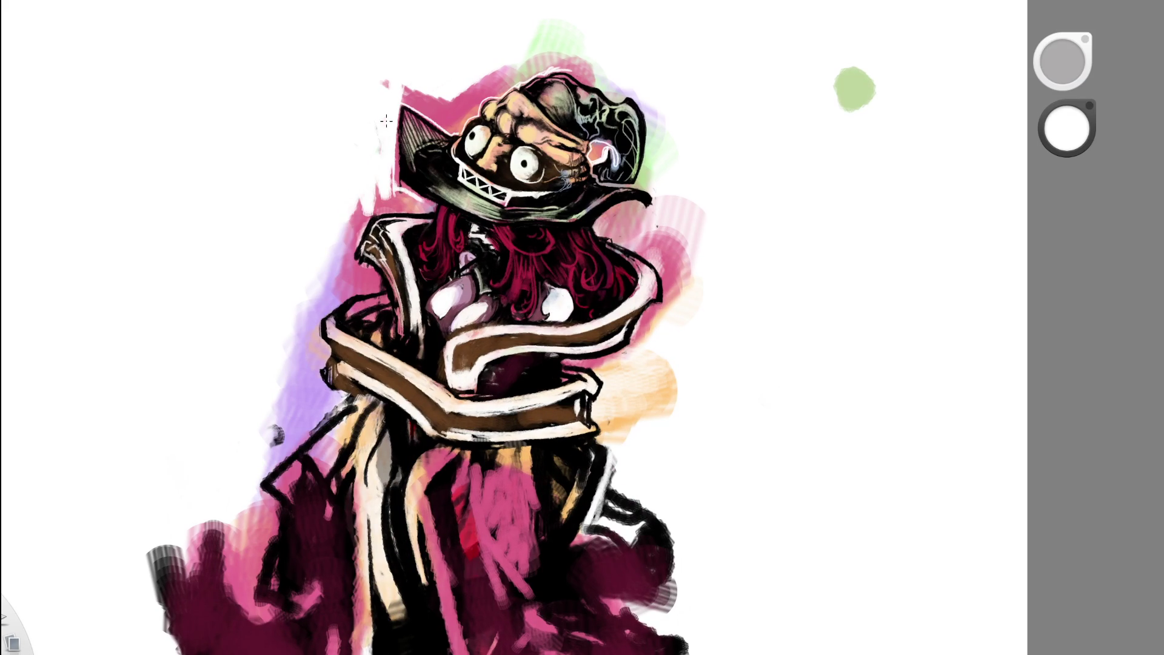
scroll(389, 29, "down", 5)
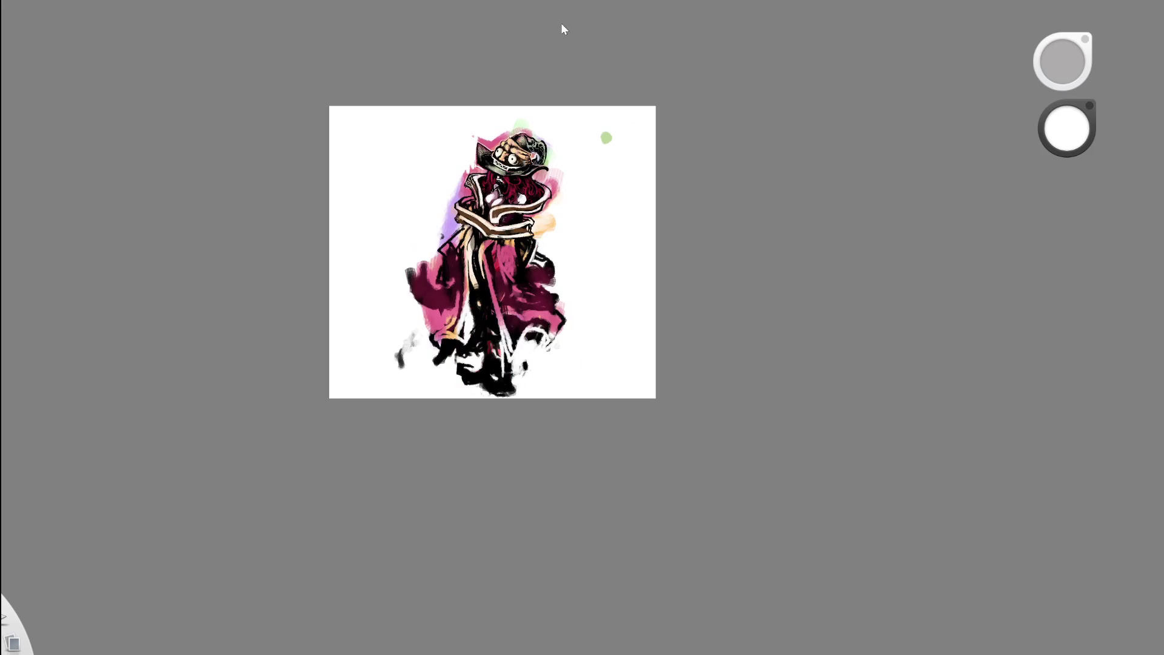
scroll(497, 158, "up", 5)
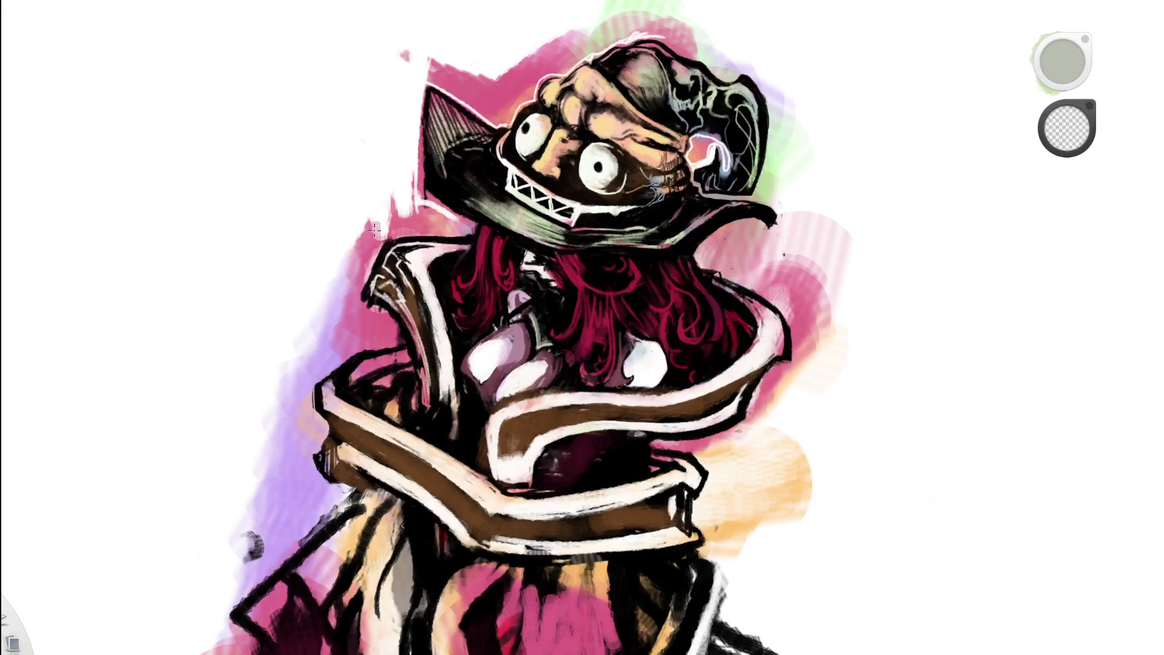
mouse_move(380, 187)
left_mouse_down()
mouse_move(391, 209)
mouse_move(376, 222)
mouse_move(375, 206)
left_mouse_up()
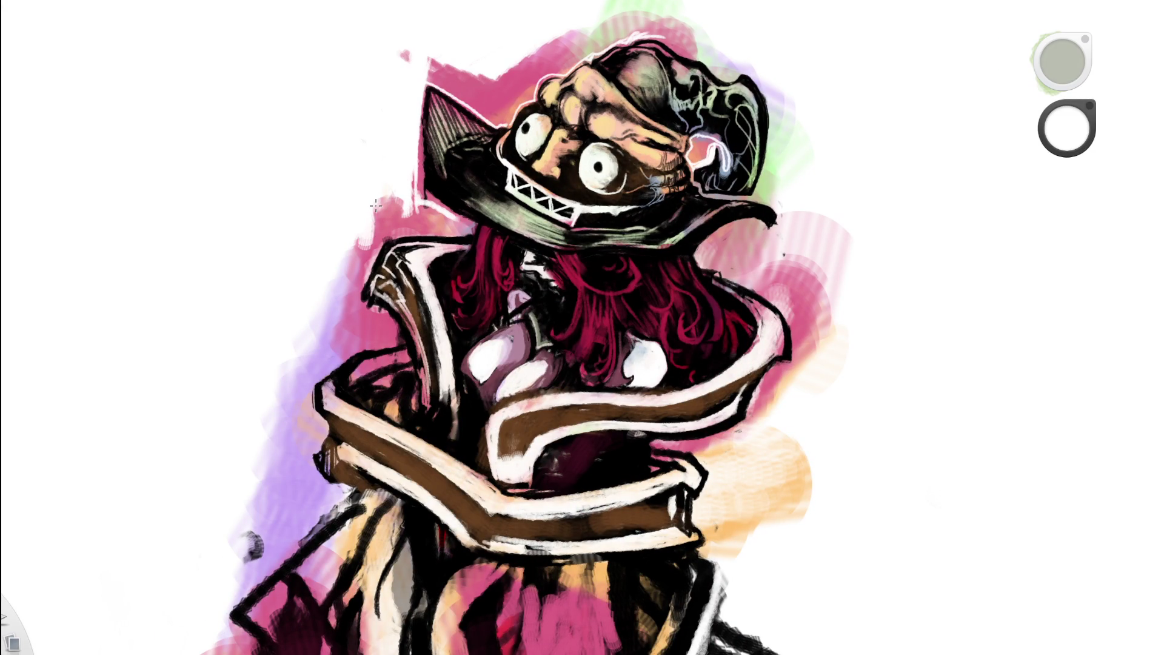
- Sample a colour from the hat and zoom closer on the hat area
left_click(537, 177, "alt")
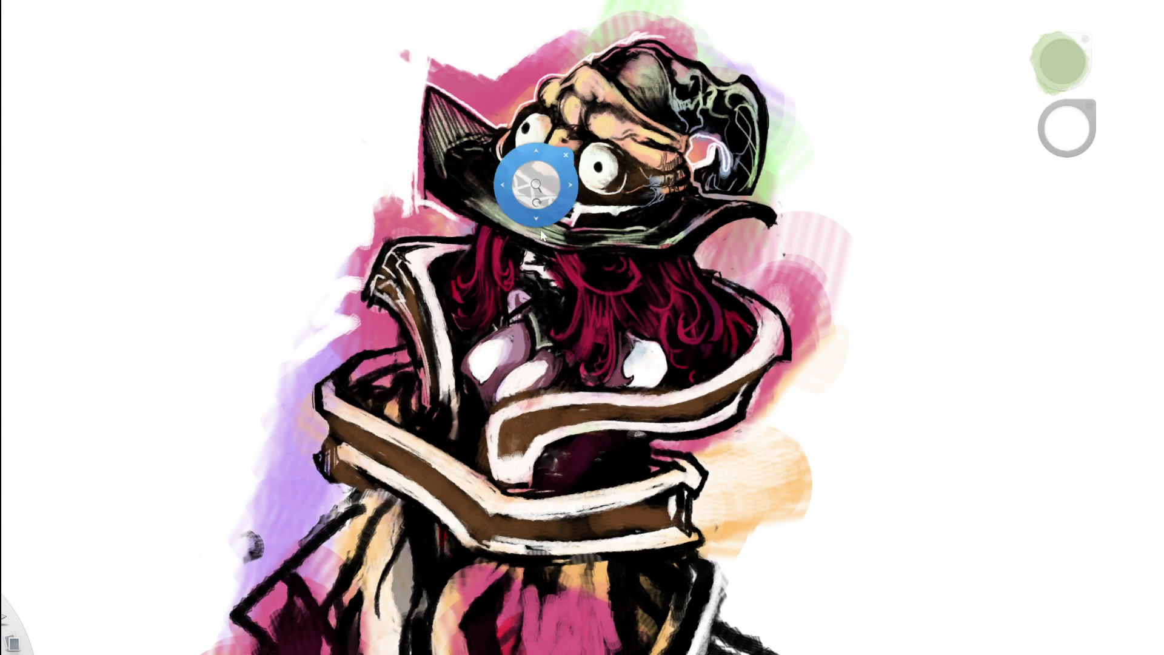
scroll(399, 233, "down", 5)
key("space")
left_click_drag(553, 104, 616, 63)
left_click_drag(531, 151, 564, 124)
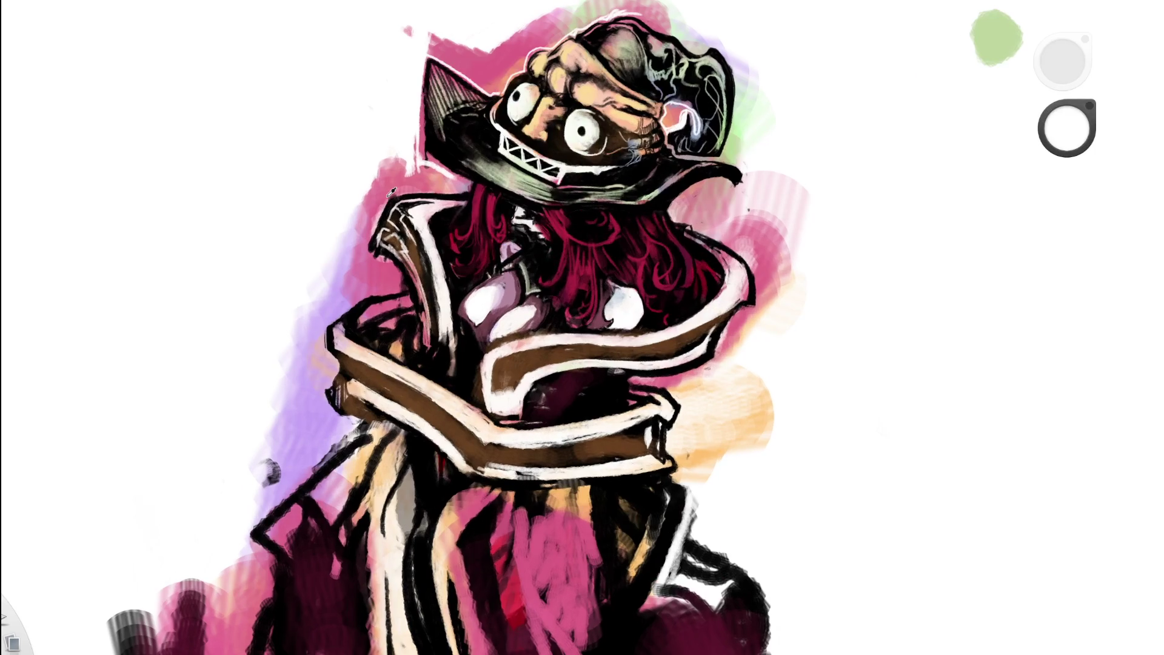
- Sample lavender and pink beside the brim, ending on bright magenta-pink
left_click(370, 179, "alt")
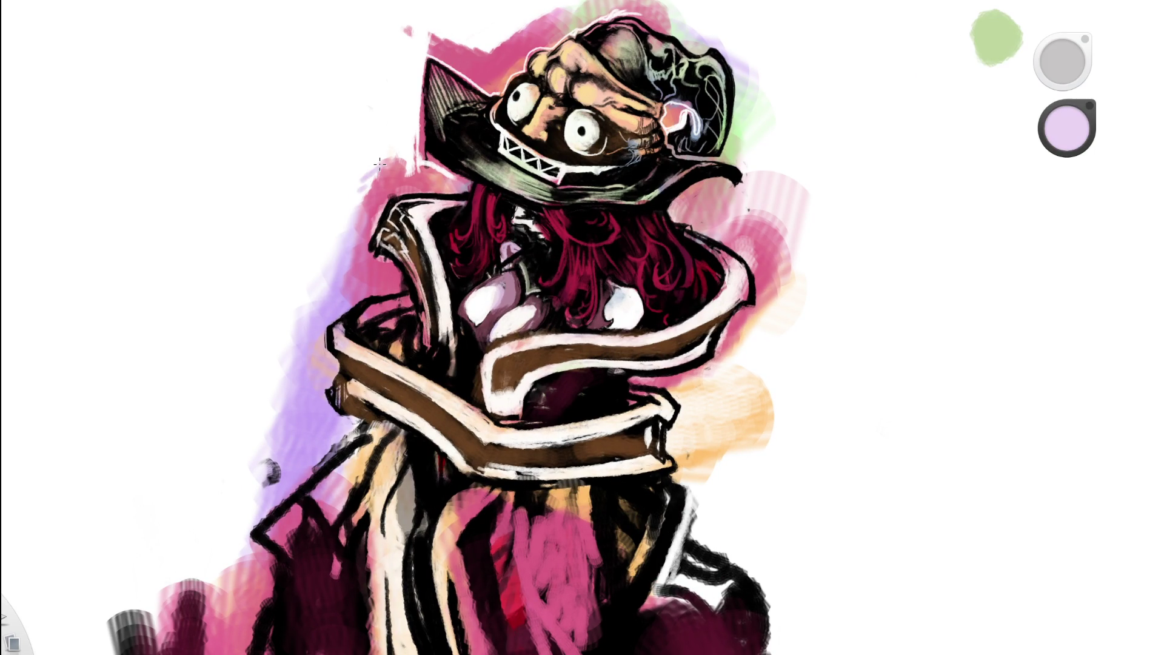
left_click(370, 197, "alt")
left_click(370, 199, "alt")
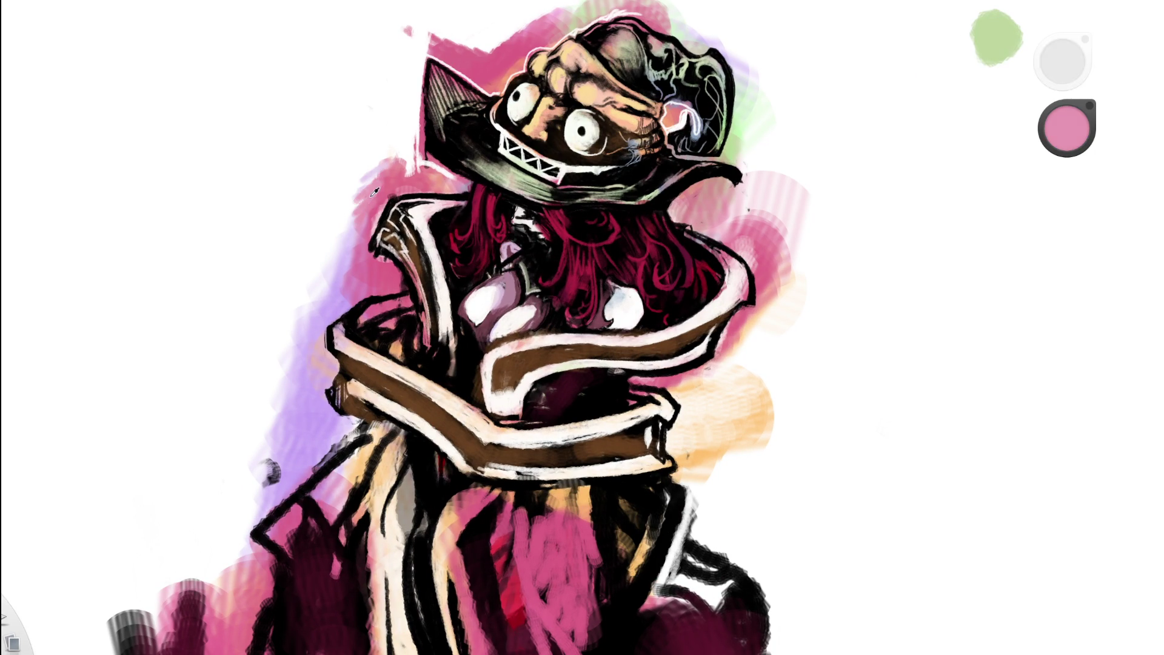
left_click(370, 215, "alt")
left_click(351, 216, "alt")
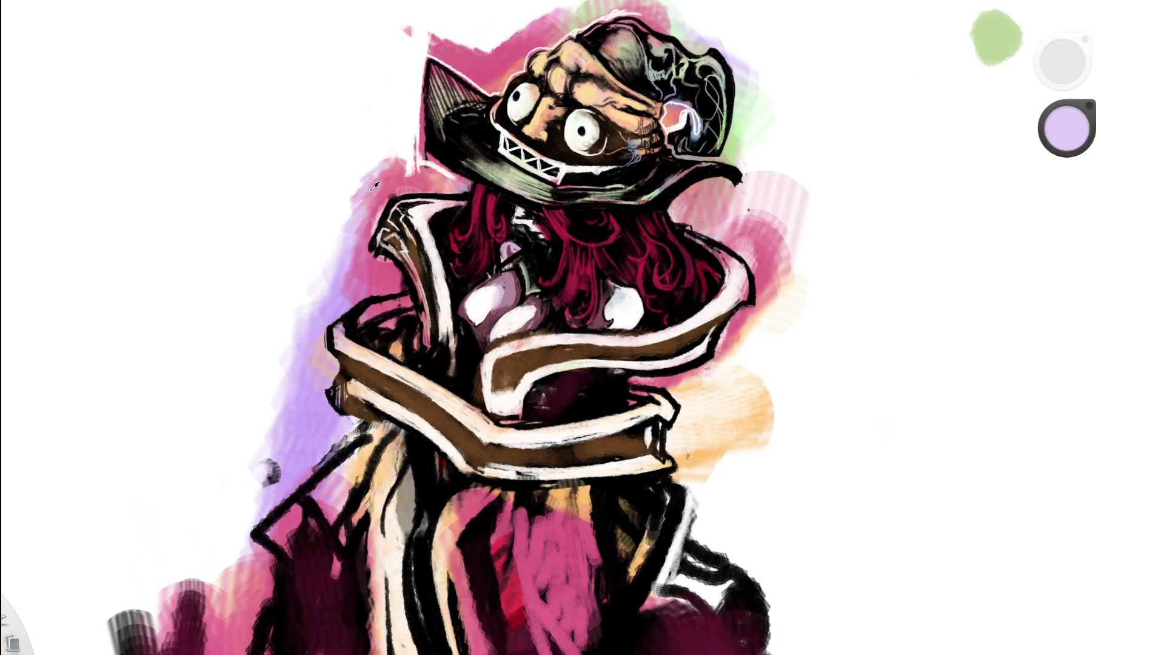
left_click(355, 270, "alt")
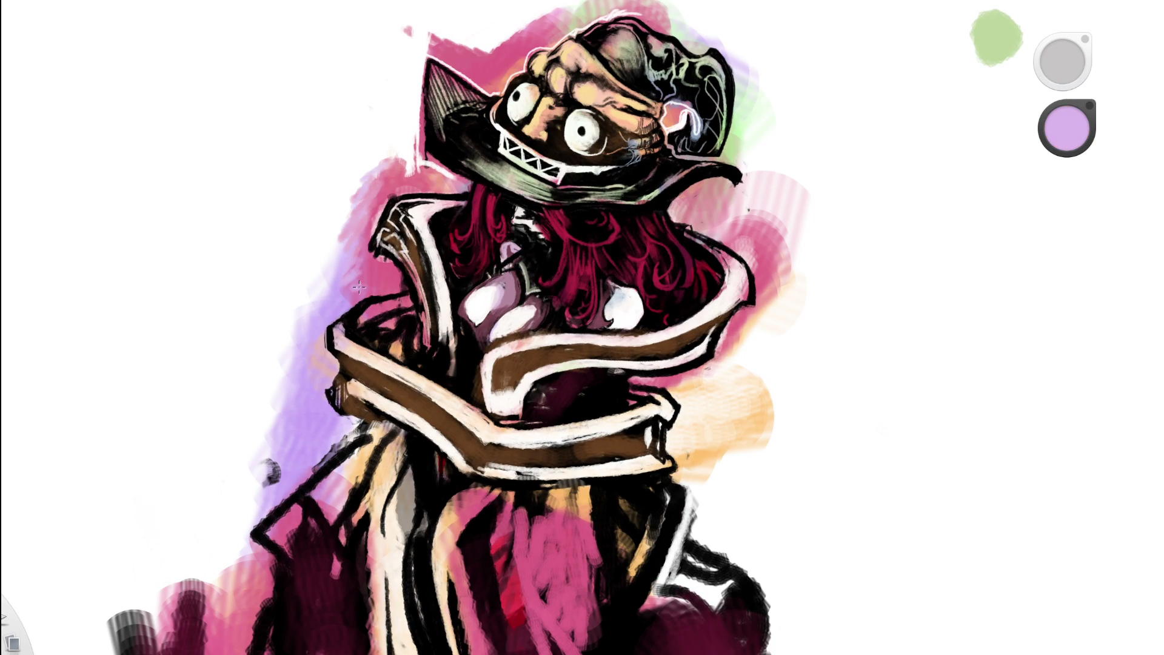
left_click(364, 258, "alt")
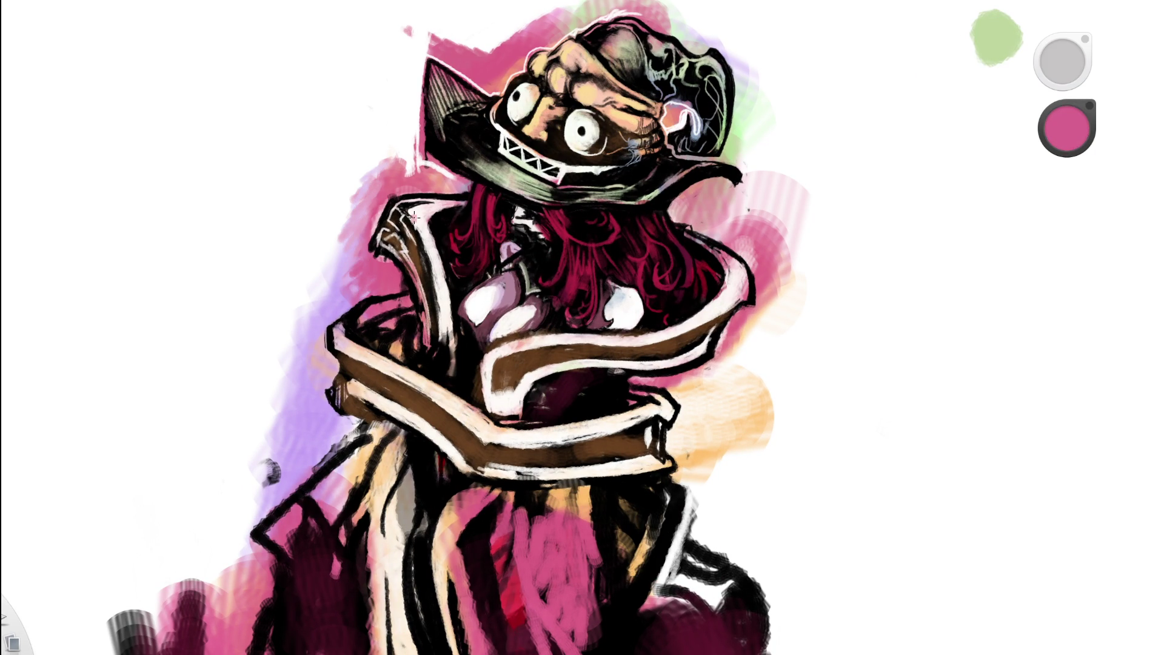
scroll(368, 286, "down", 5)
key("space")
left_click_drag(544, 338, 564, 333)
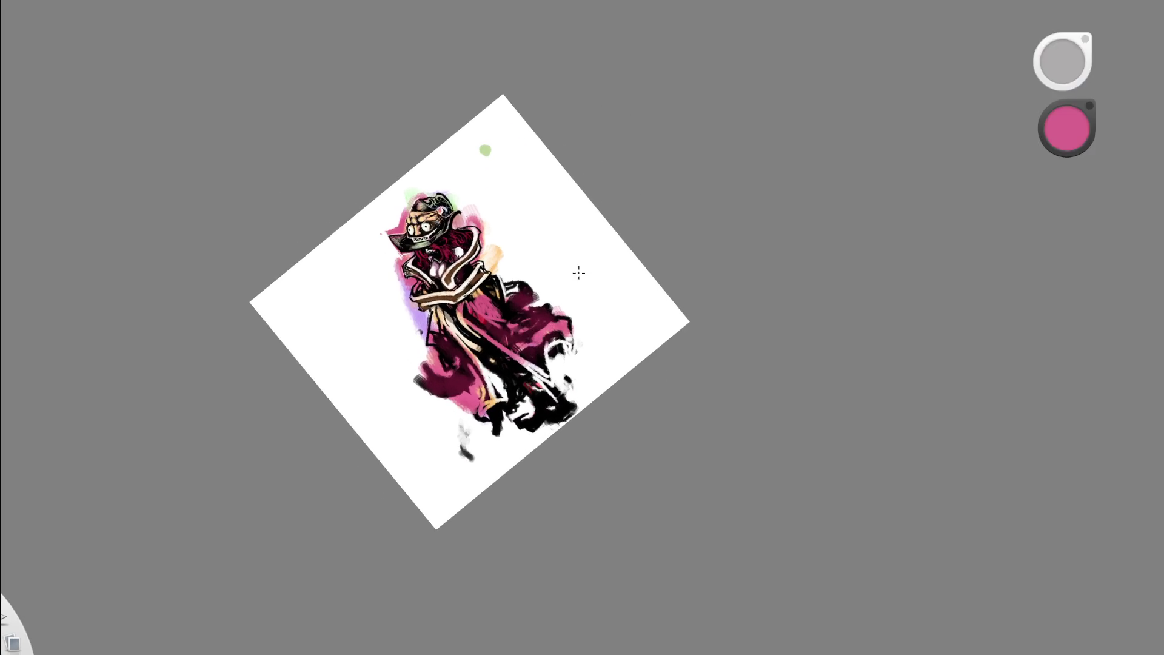
- Erase part of the collar's left outline, undo it, and return to the brush
scroll(400, 258, "up", 5)
scroll(400, 253, "up", 2)
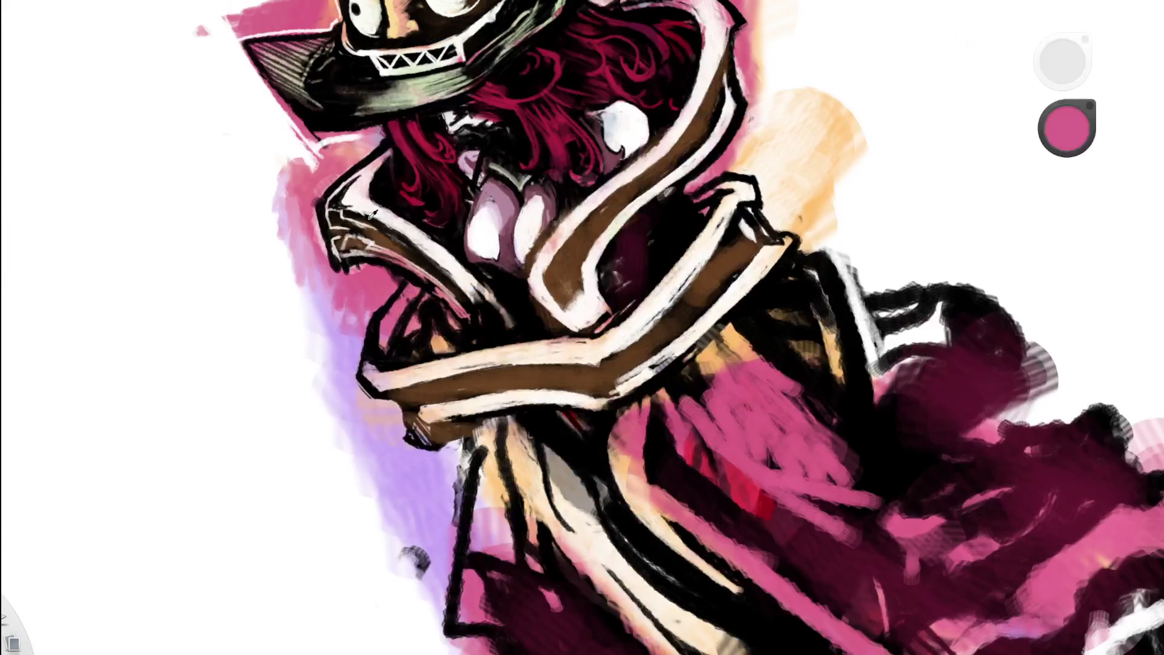
key("e")
mouse_move(310, 202)
left_mouse_down()
mouse_move(320, 262)
mouse_move(316, 212)
left_mouse_up()
key("ctrl+z")
key("ctrl+z")
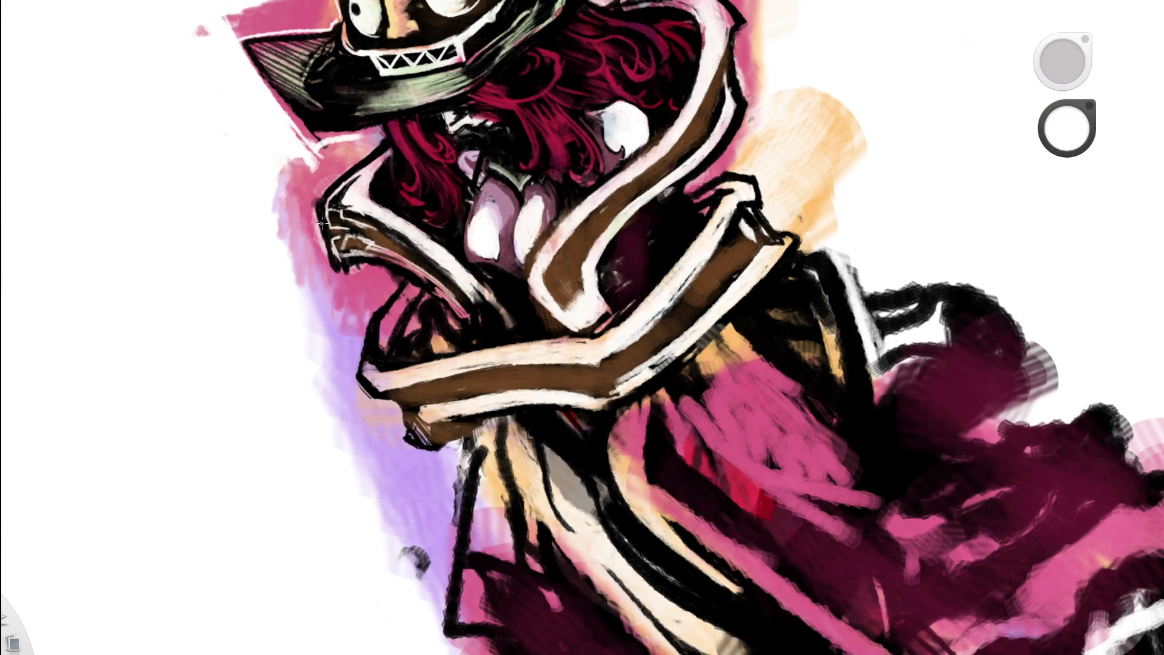
key("e")
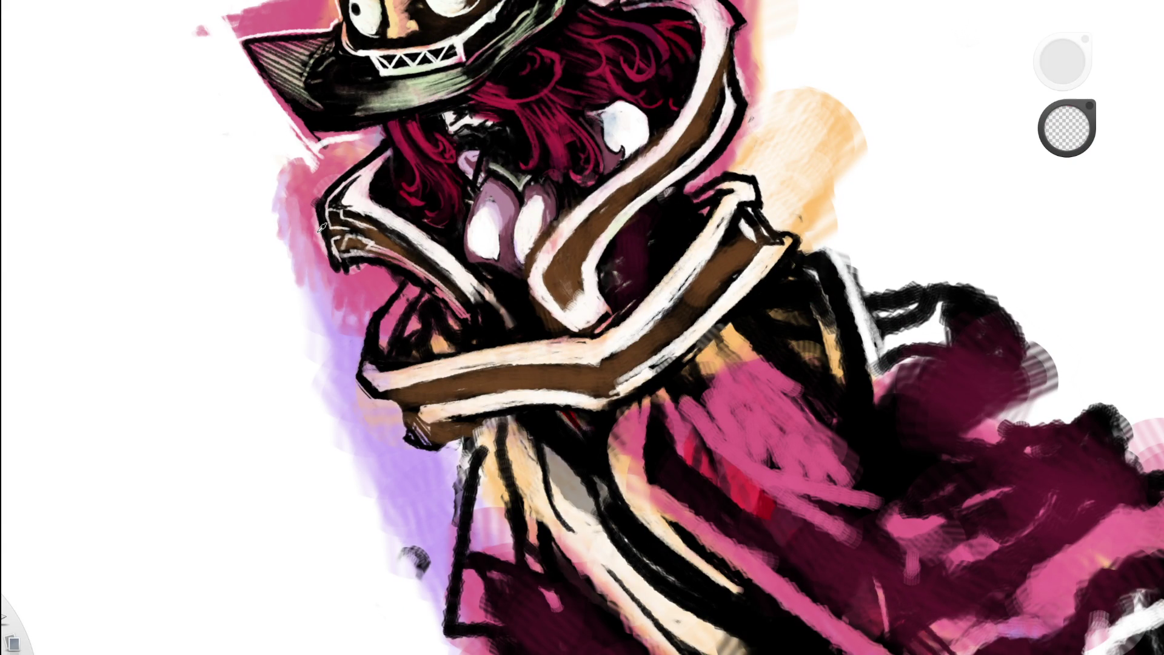
key("b")
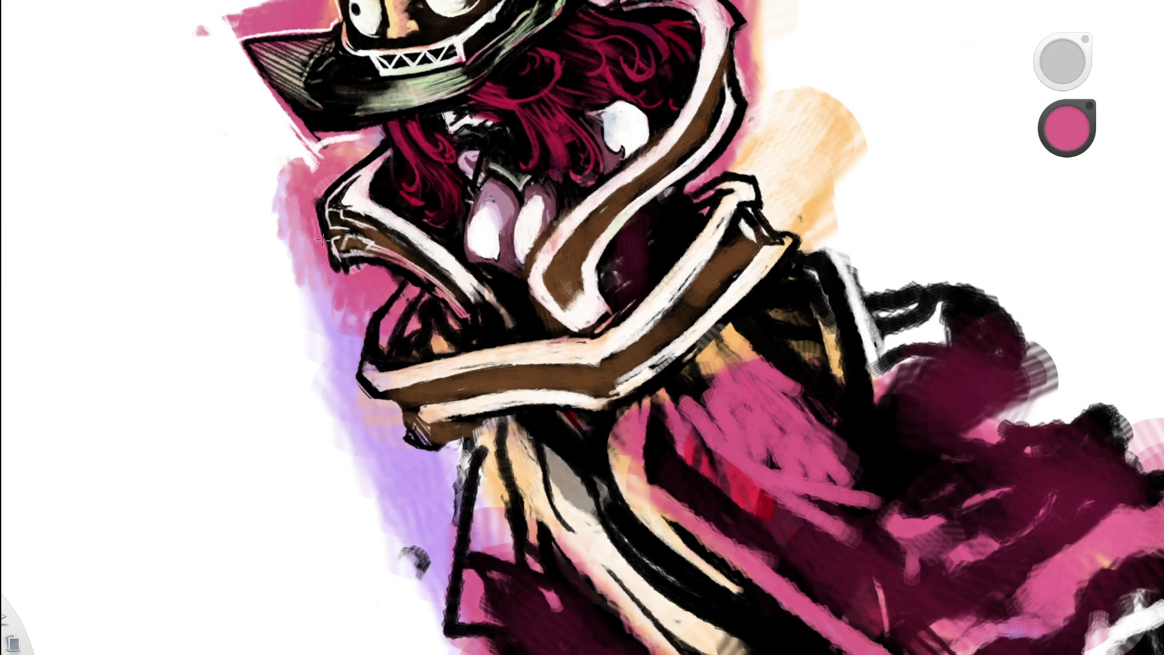
- Rotate, tilt and zoom around the head, then zoom out to the whole canvas
mouse_move(354, 133)
left_mouse_down()
mouse_move(553, 220)
mouse_move(571, 285)
mouse_move(646, 214)
mouse_move(544, 294)
mouse_move(559, 345)
mouse_move(535, 219)
mouse_move(481, 224)
mouse_move(558, 208)
mouse_move(512, 347)
left_mouse_up()
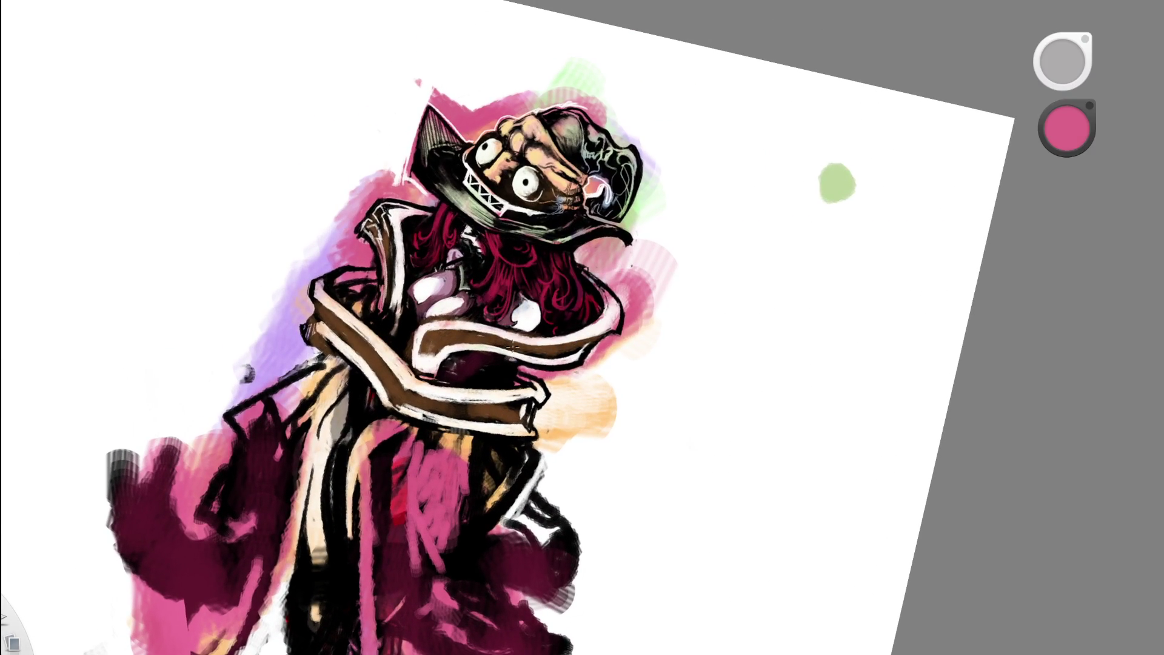
left_click_drag(428, 143, 442, 169)
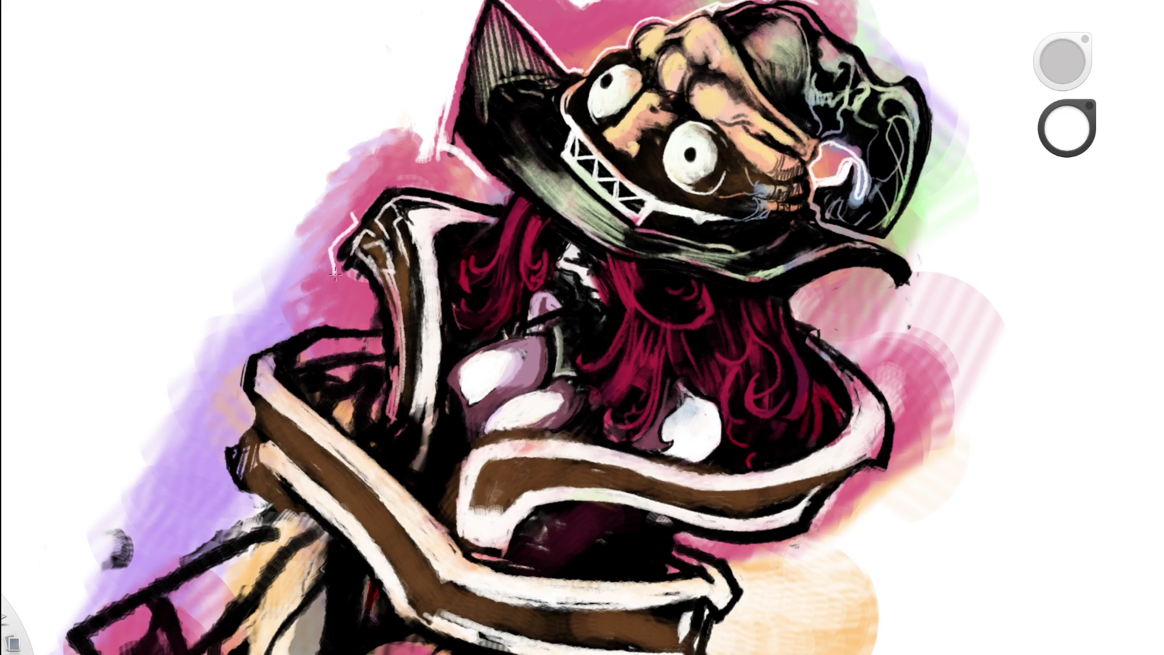
left_click_drag(501, 193, 340, 267)
left_click(492, 379)
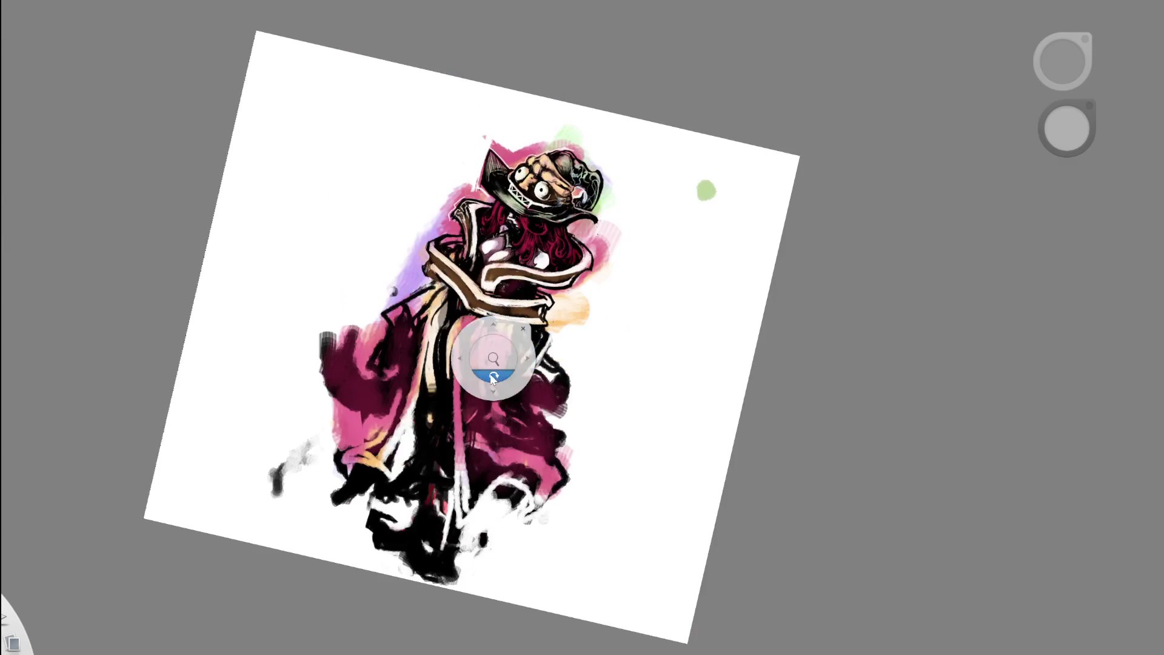
left_click_drag(492, 379, 529, 326)
mouse_move(378, 307)
left_mouse_down()
mouse_move(433, 242)
mouse_move(385, 286)
left_mouse_up()
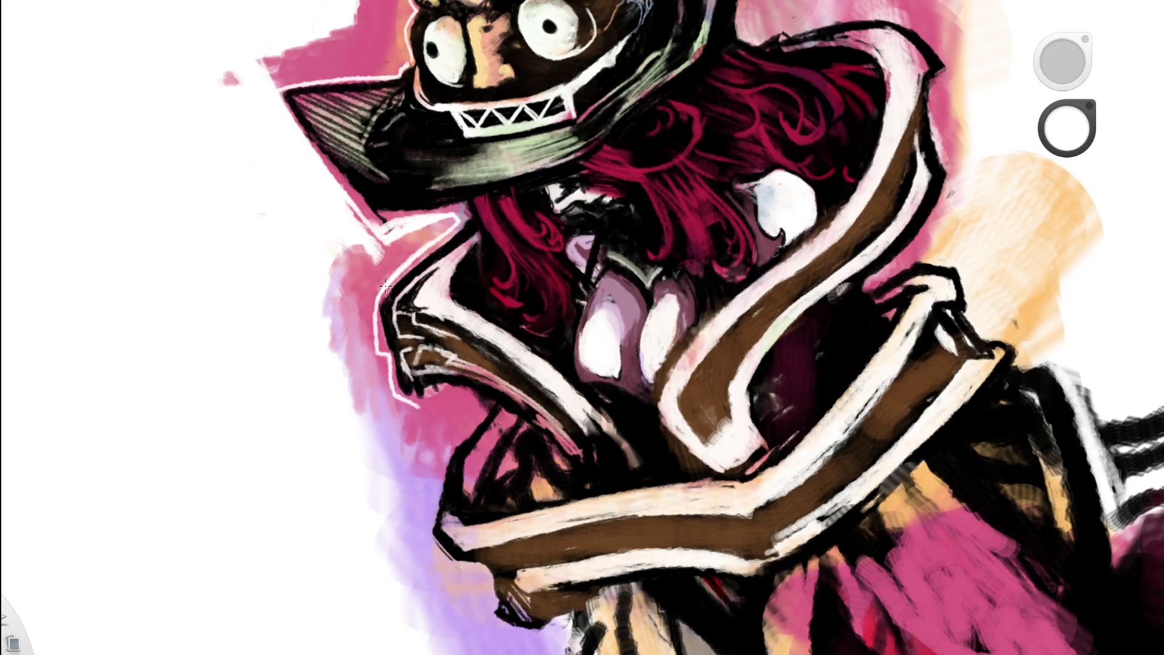
key("Home")
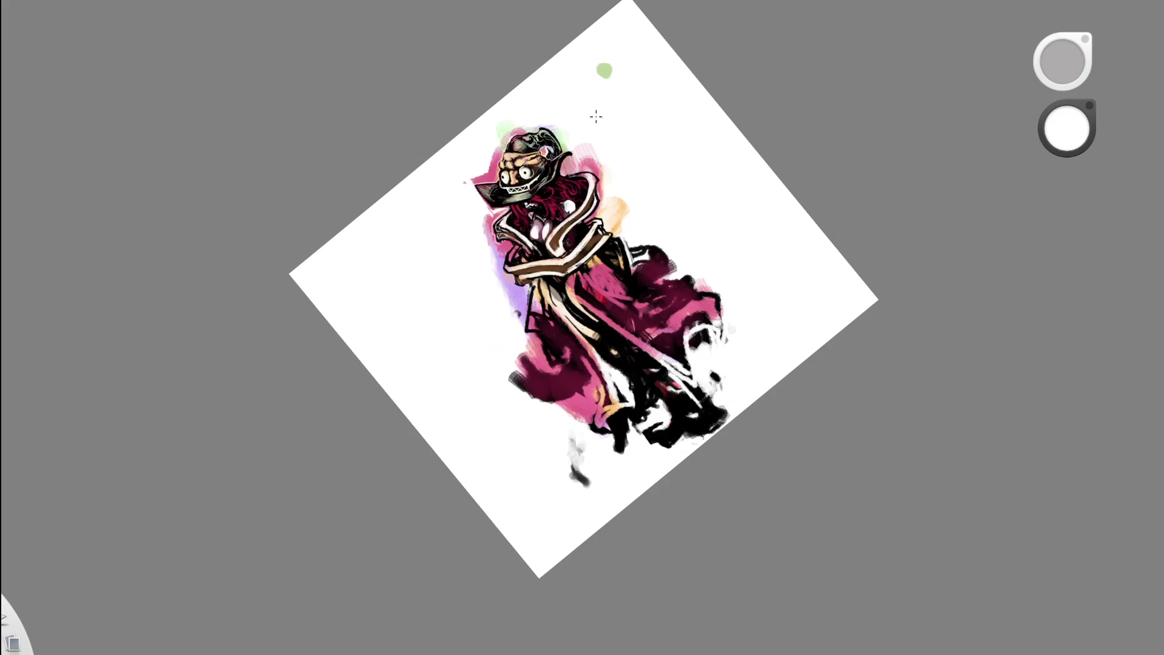
- Turn the page sideways and switch the paint colour to white
mouse_move(628, 278)
left_mouse_down()
mouse_move(559, 289)
mouse_move(667, 310)
mouse_move(550, 221)
left_mouse_up()
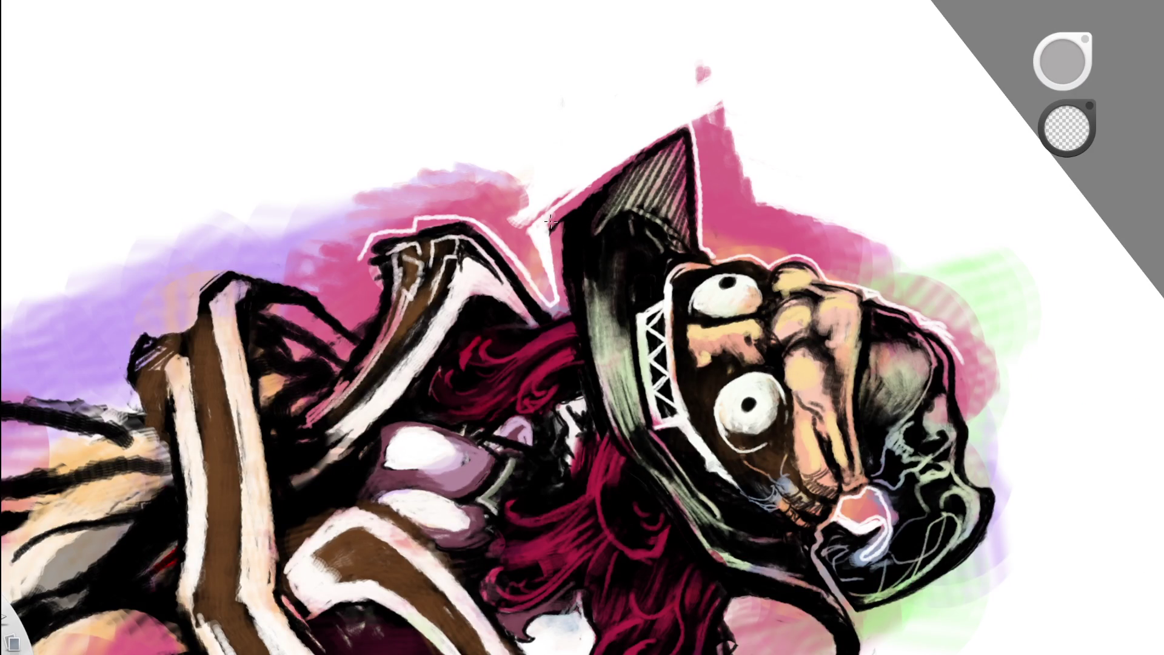
left_click(558, 225, "alt")
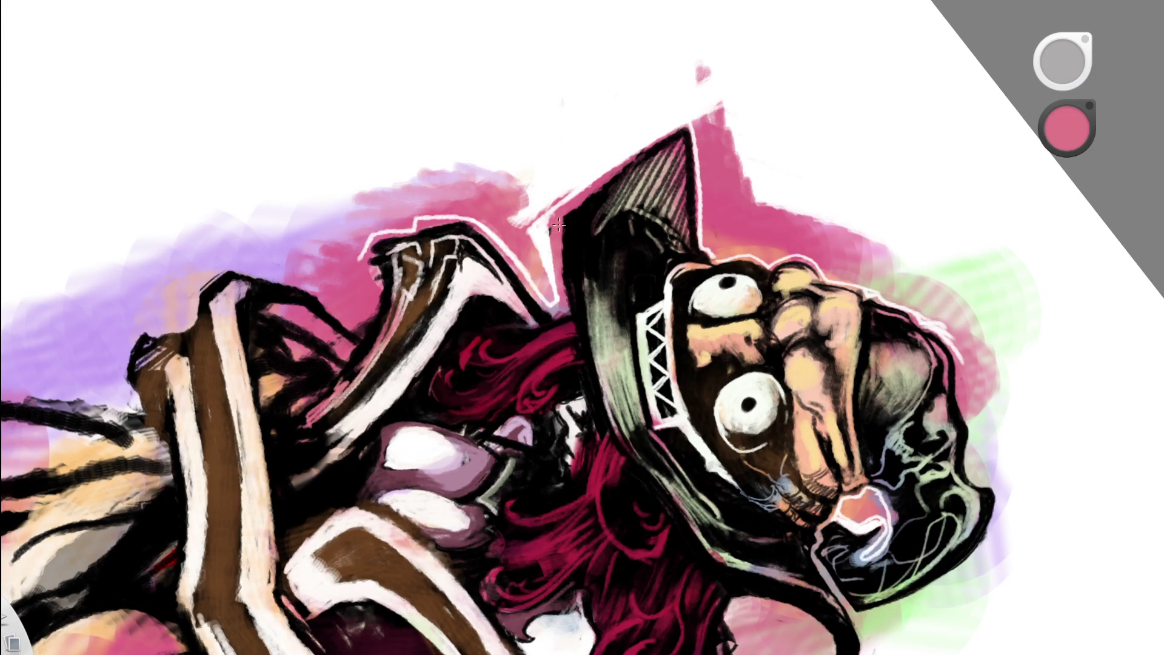
left_click_drag(577, 252, 383, 380)
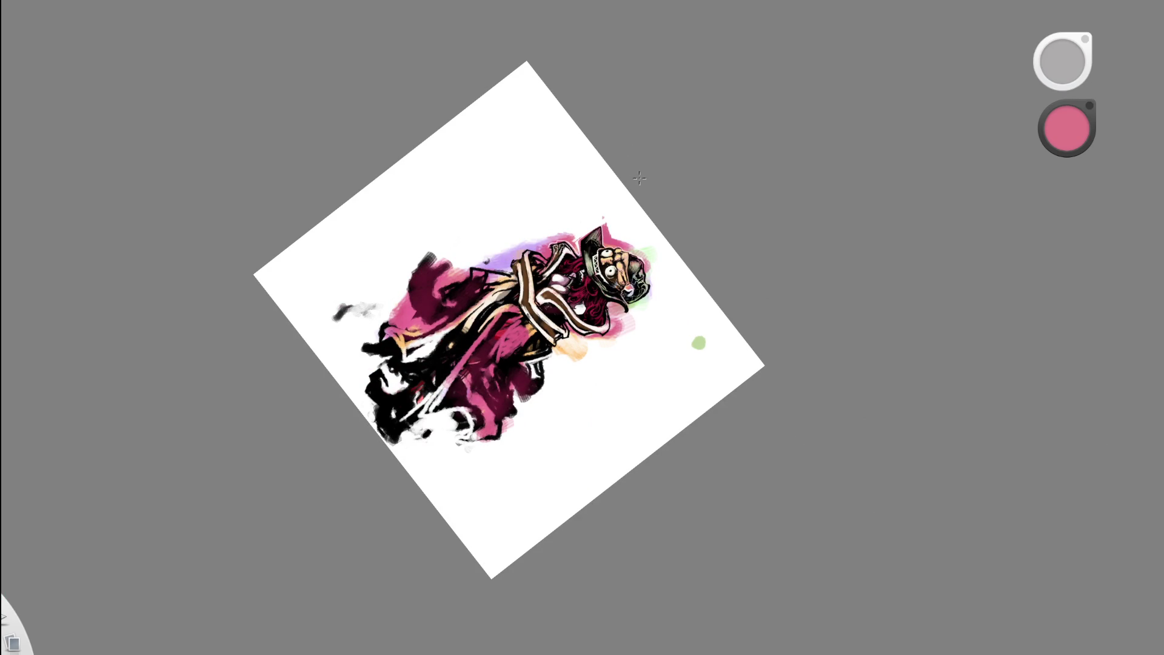
left_click_drag(641, 177, 533, 252)
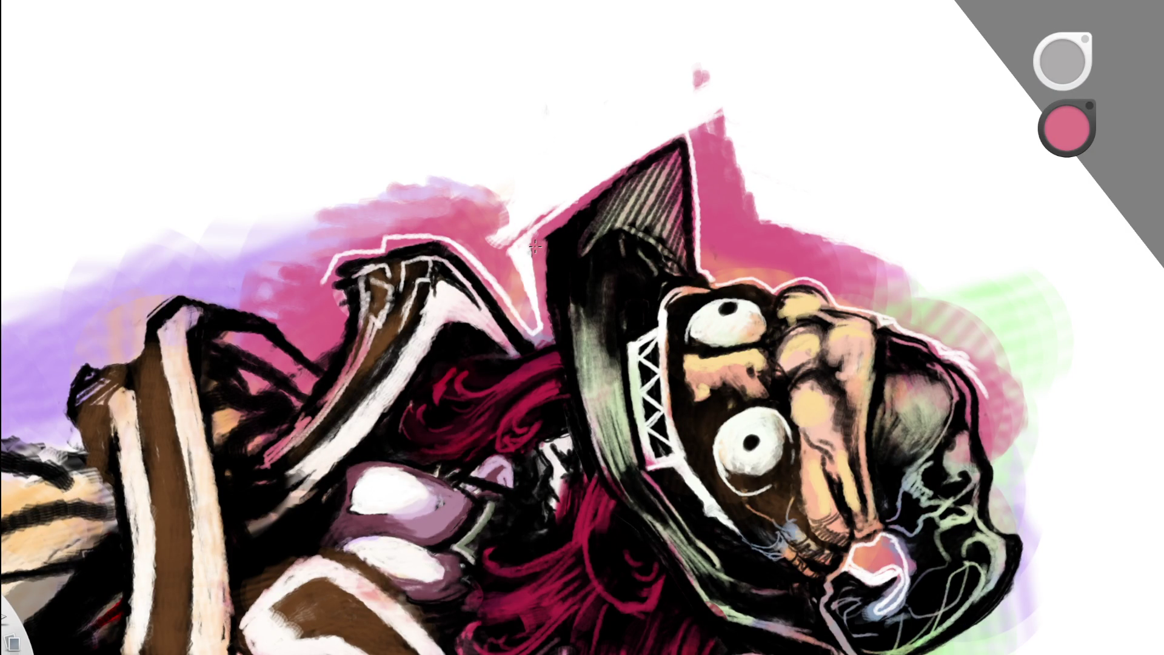
left_click_drag(546, 230, 549, 233)
mouse_move(592, 358)
left_mouse_down()
mouse_move(585, 374)
mouse_move(618, 202)
left_mouse_up()
left_click(624, 270, "alt")
- Paint a white edge along the collar, then hide the colour layers for comparison
left_click_drag(480, 293, 501, 209)
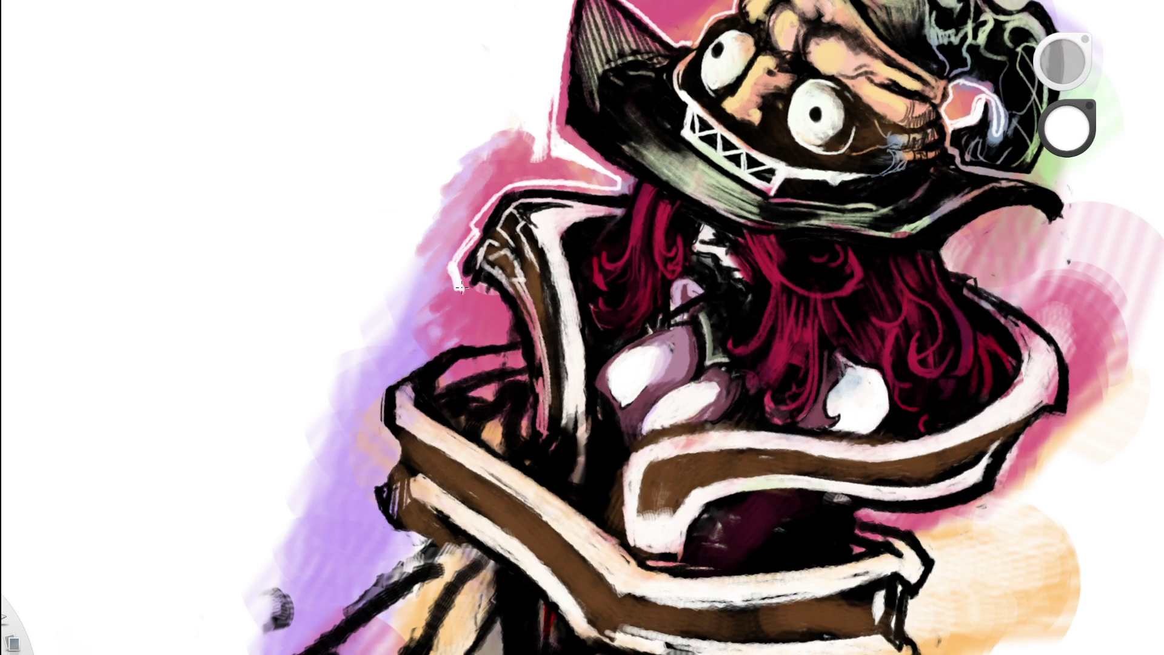
left_click_drag(474, 231, 478, 212)
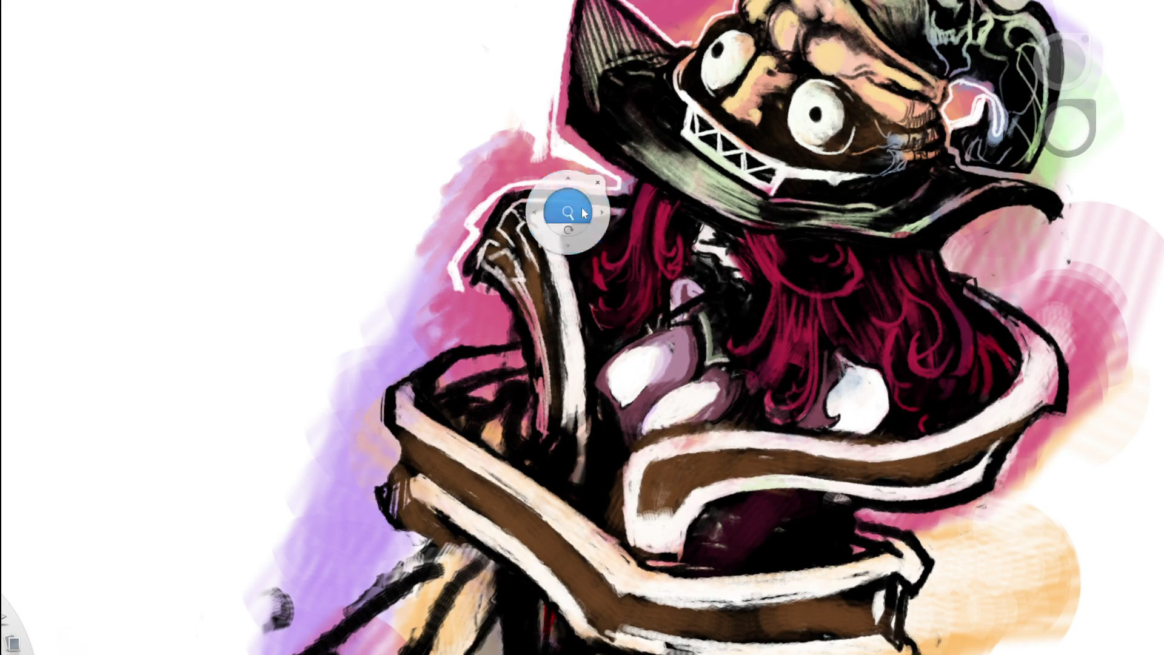
left_click_drag(567, 205, 612, 88)
left_click_drag(670, 297, 673, 284)
left_click_drag(683, 234, 725, 108)
mouse_move(644, 243)
left_mouse_down()
mouse_move(673, 261)
mouse_move(473, 182)
left_mouse_up()
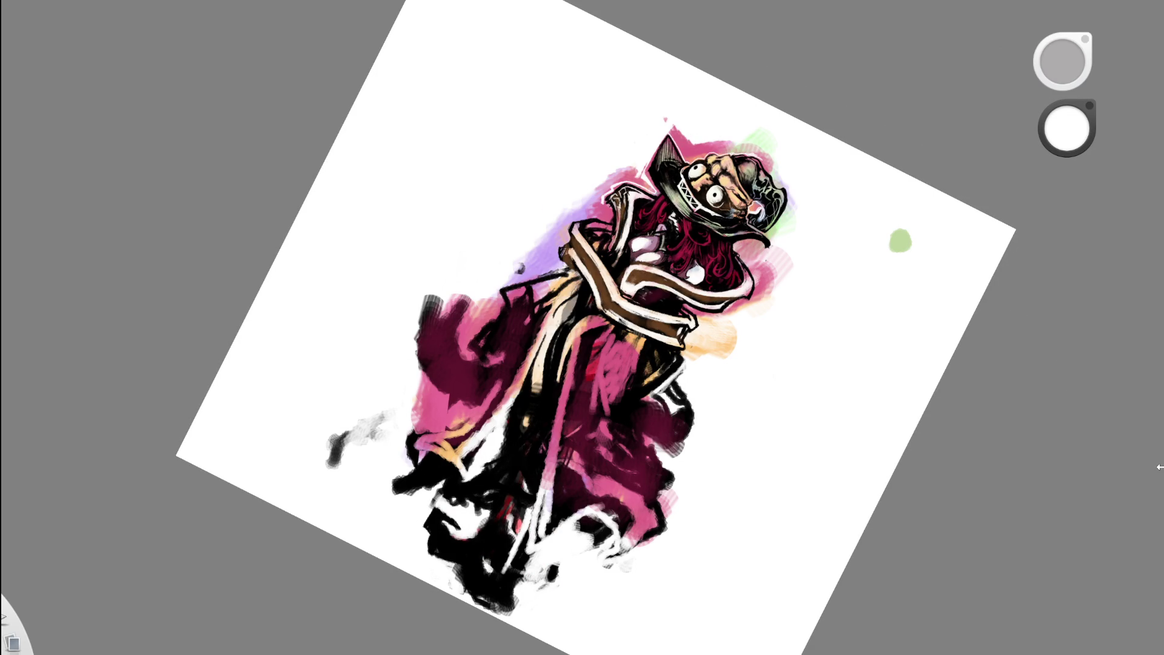
left_click(1039, 332)
- Toggle colour-layer visibility to preview in black and white, then sample black from the drawing
left_click(1039, 332)
left_click(1048, 331)
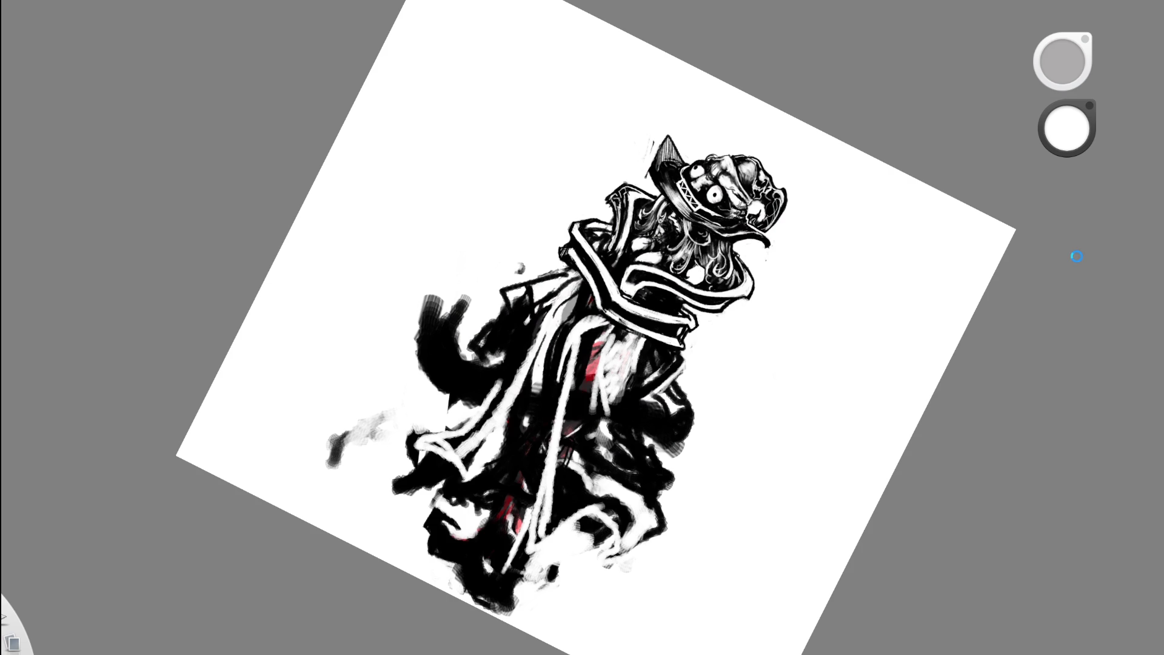
mouse_move(696, 355)
left_mouse_down()
mouse_move(672, 437)
mouse_move(715, 389)
mouse_move(558, 439)
left_mouse_up()
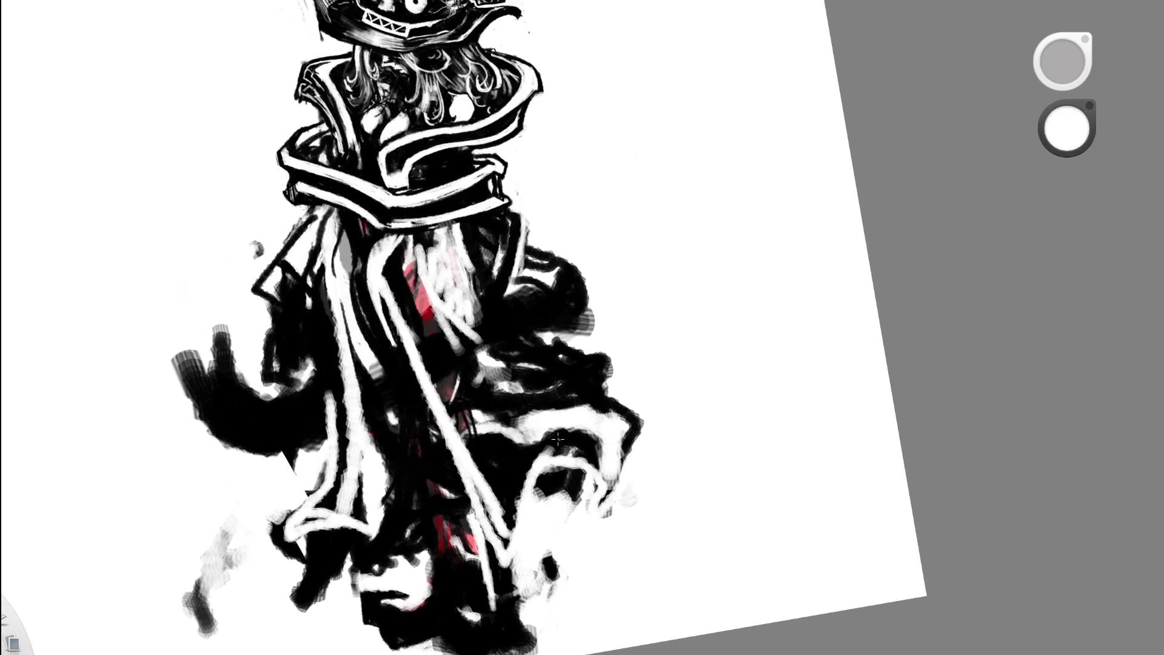
left_click(535, 445, "alt")
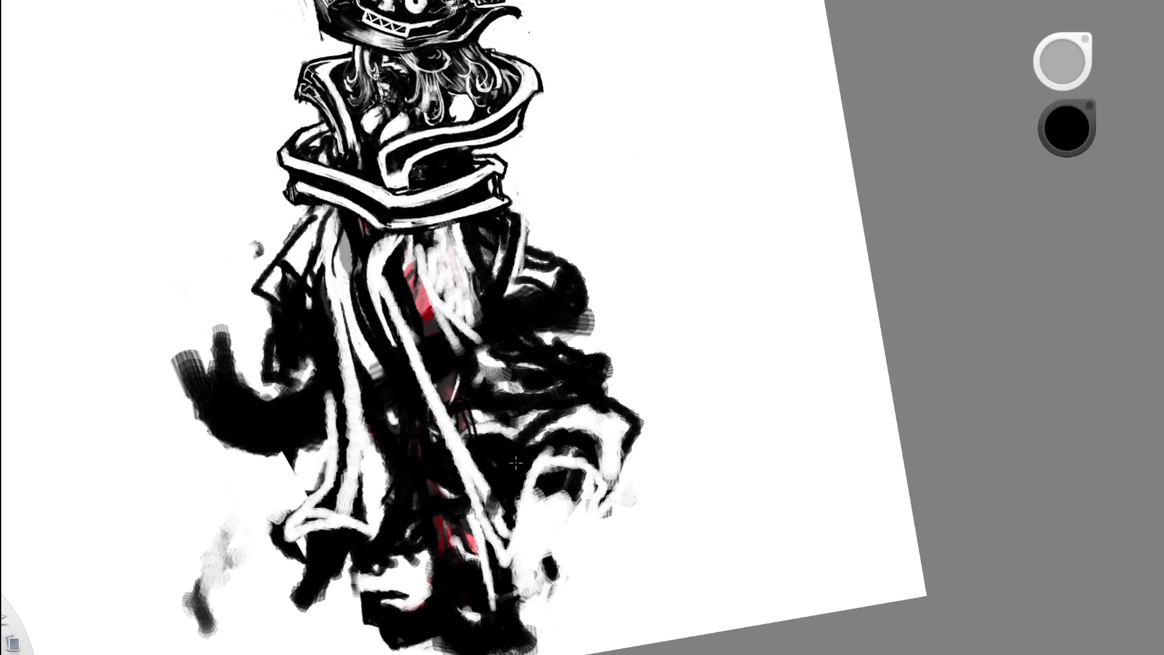
key("space")
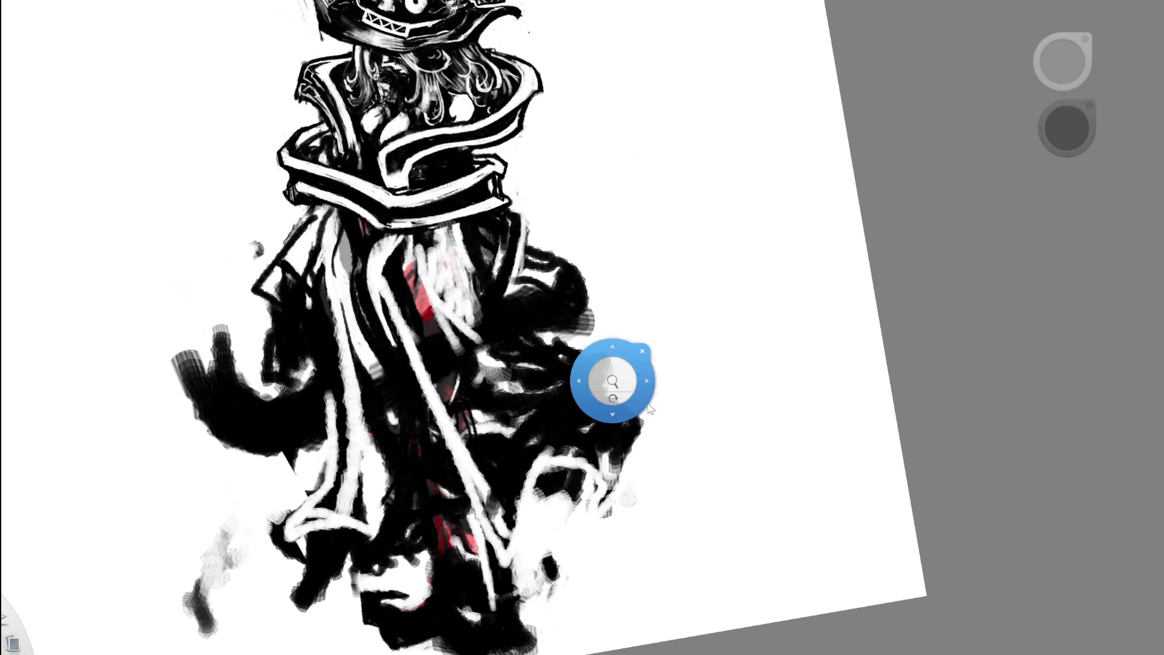
- Paint a dark sash stroke across the robe and extend it toward the lower left
left_click_drag(610, 382, 632, 411)
scroll(632, 411, "down", 5)
scroll(582, 388, "up", 5)
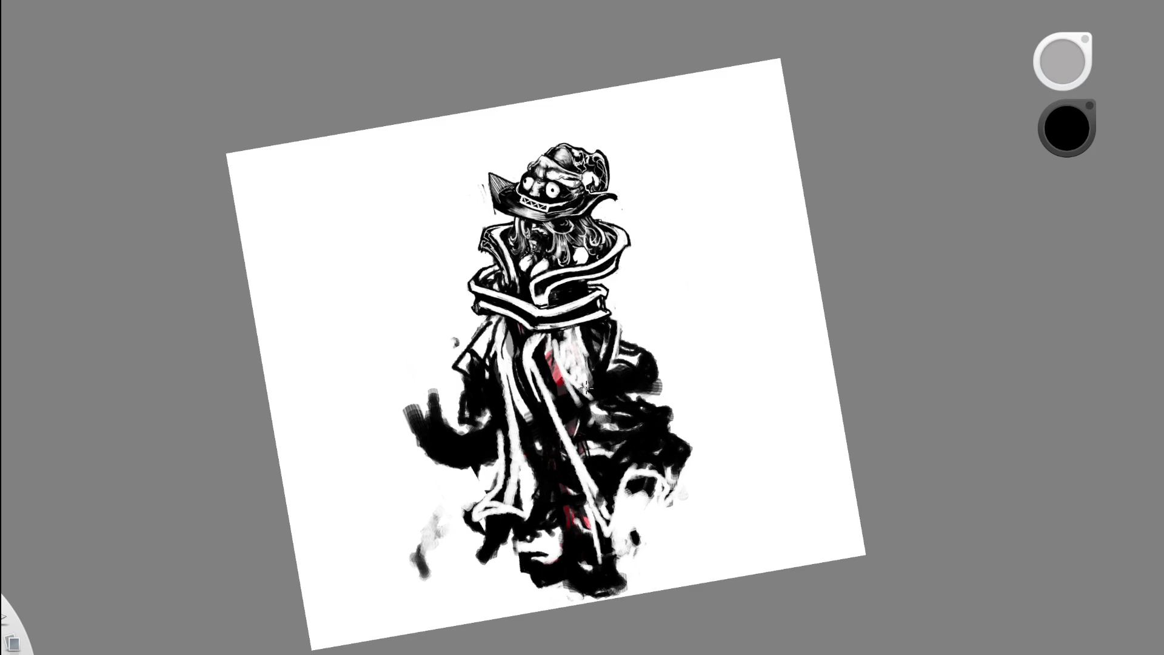
mouse_move(496, 440)
left_mouse_down()
mouse_move(618, 369)
mouse_move(503, 442)
left_mouse_up()
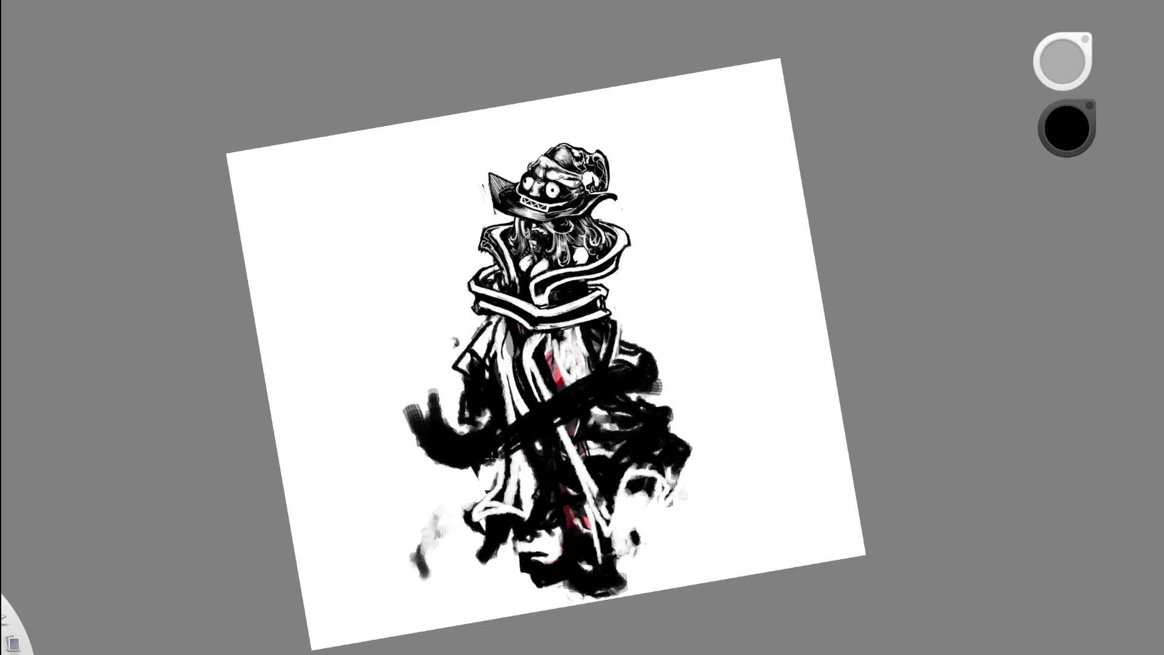
left_click_drag(676, 377, 676, 412)
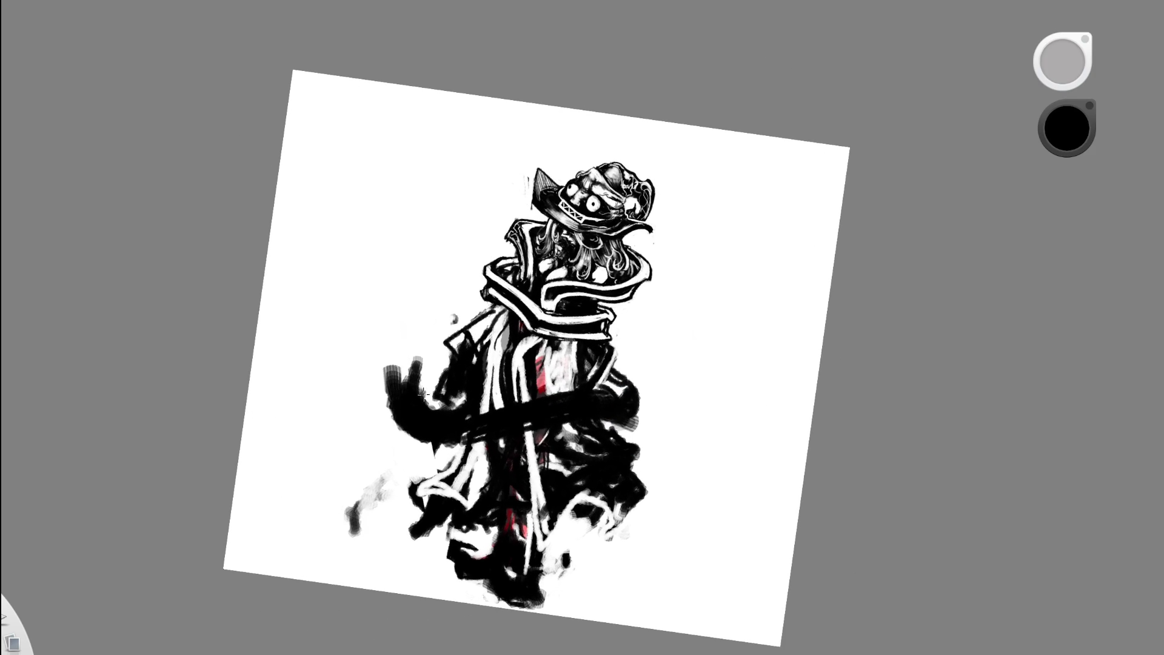
mouse_move(402, 416)
left_mouse_down()
mouse_move(348, 435)
mouse_move(427, 441)
left_mouse_up()
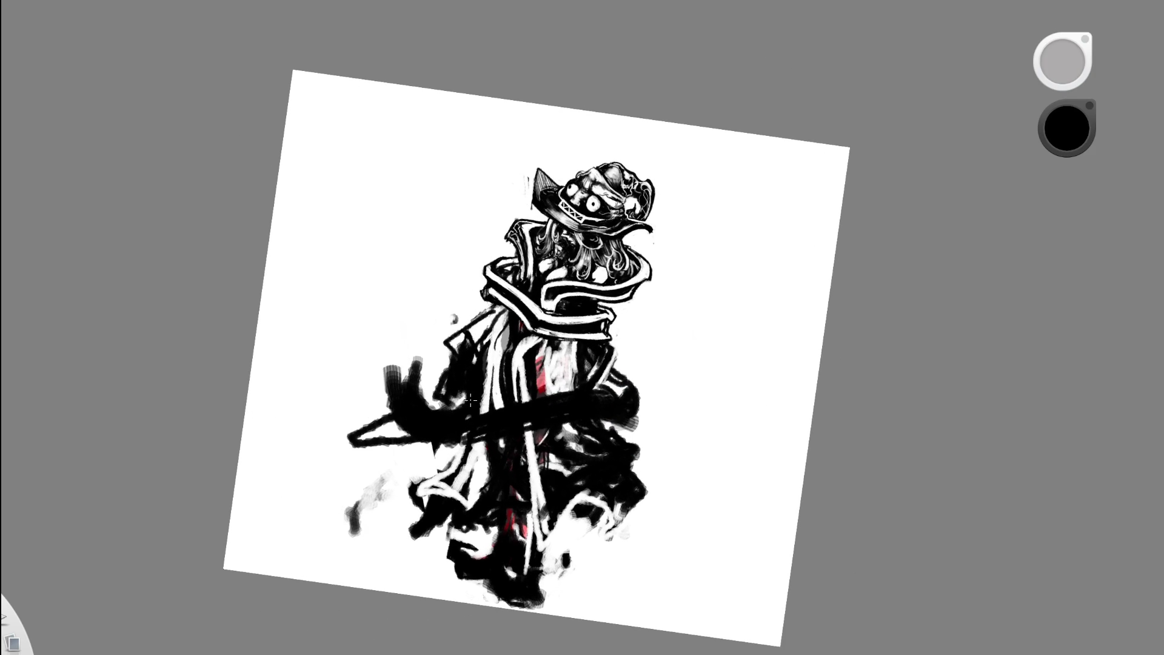
- Redo the sash's left end, undoing pointed and curved attempts and dabbing in paint
key("ctrl+z")
scroll(554, 437, "up", 3)
mouse_move(327, 357)
left_mouse_down()
mouse_move(312, 405)
mouse_move(363, 419)
left_mouse_up()
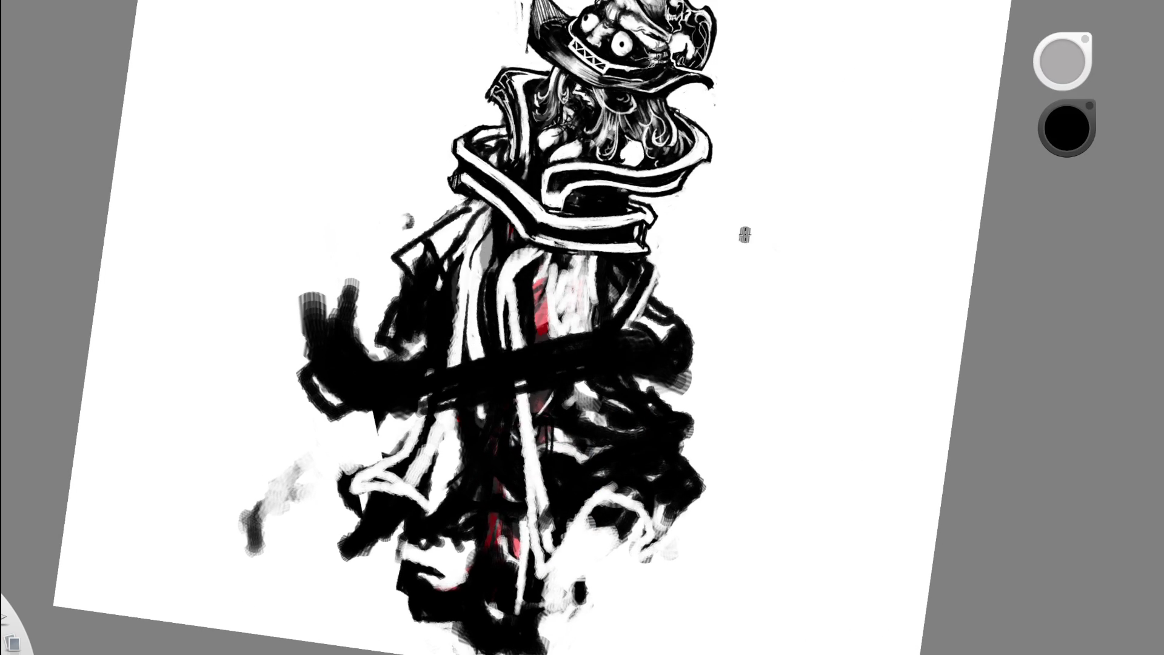
key("ctrl+z")
mouse_move(313, 348)
left_mouse_down()
mouse_move(304, 344)
mouse_move(292, 368)
mouse_move(371, 414)
left_mouse_up()
key("ctrl+z")
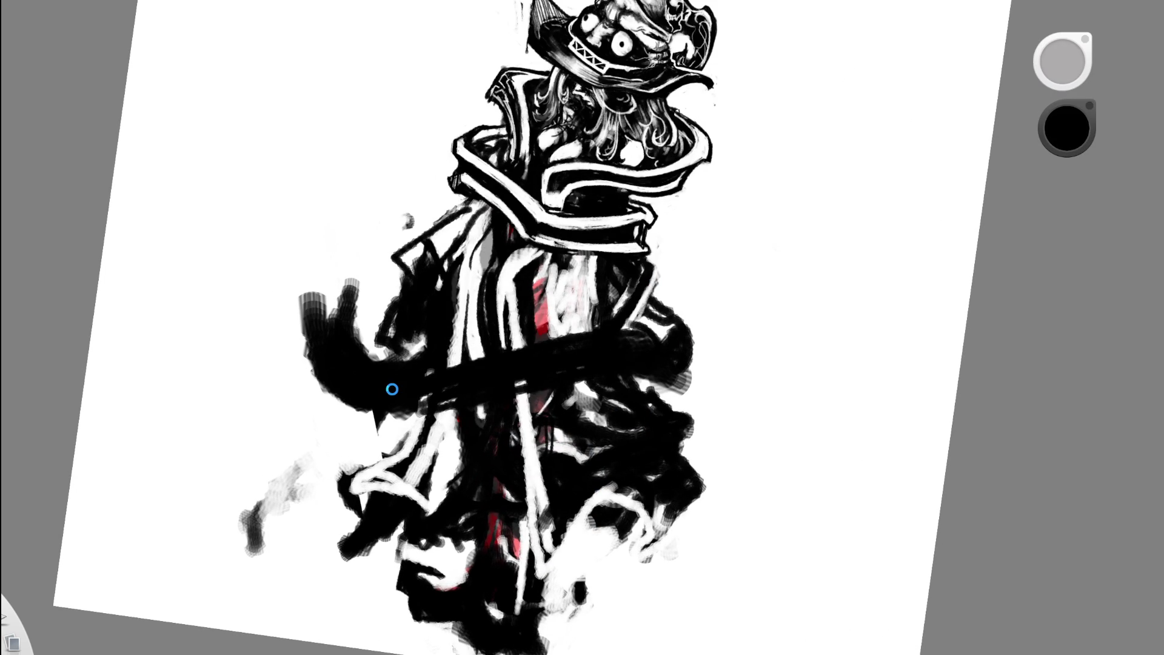
mouse_move(303, 357)
left_mouse_down()
mouse_move(315, 336)
mouse_move(300, 352)
mouse_move(327, 364)
left_mouse_up()
left_click(306, 340, "alt")
left_click(297, 352, "alt")
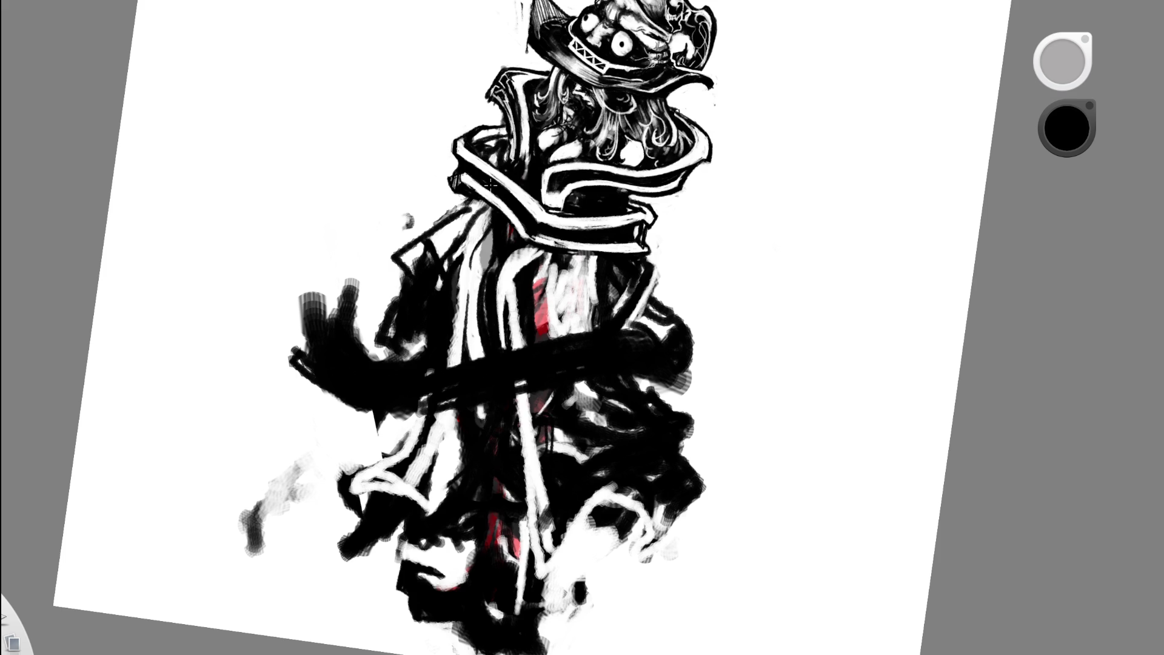
- Pick white, level the canvas, and zoom in to recentre on the figure
left_click(302, 321, "alt")
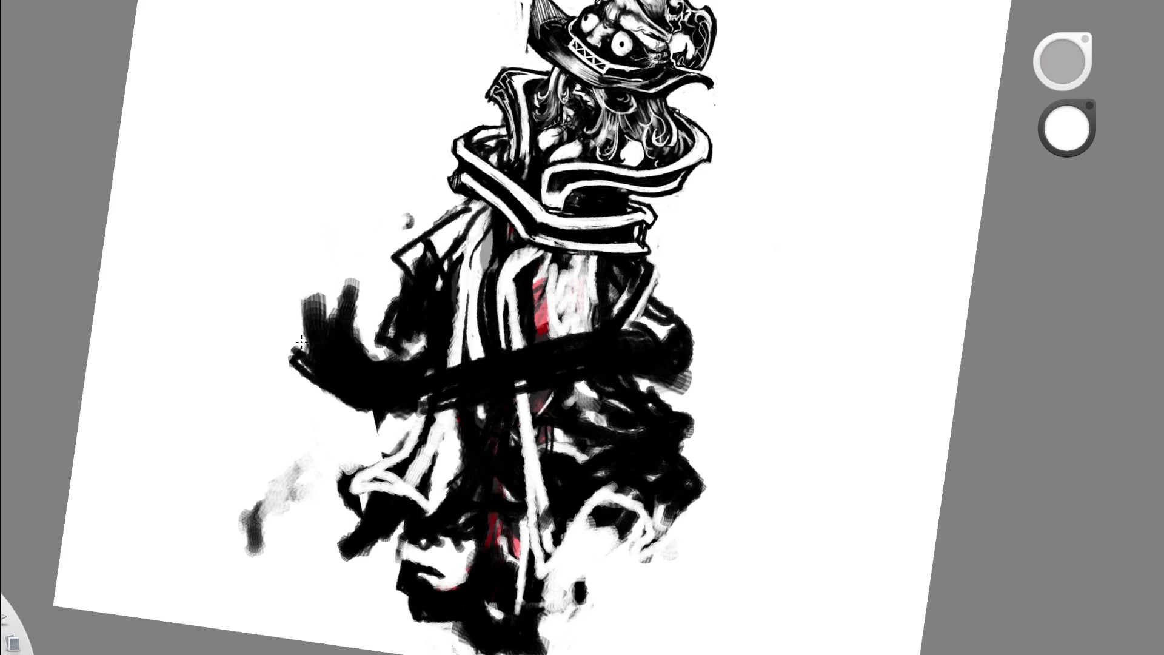
scroll(494, 274, "down", 5)
scroll(494, 273, "down", 3)
left_click_drag(592, 317, 597, 319)
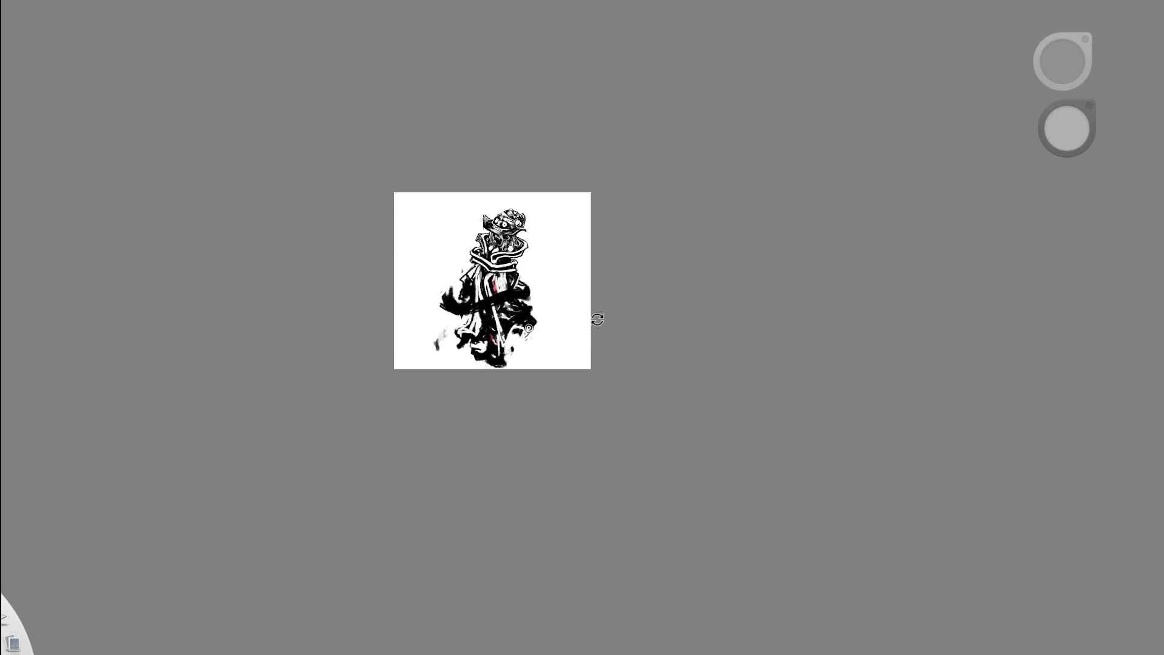
left_click(494, 267)
mouse_move(564, 277)
left_mouse_down()
mouse_move(566, 344)
mouse_move(606, 248)
left_mouse_up()
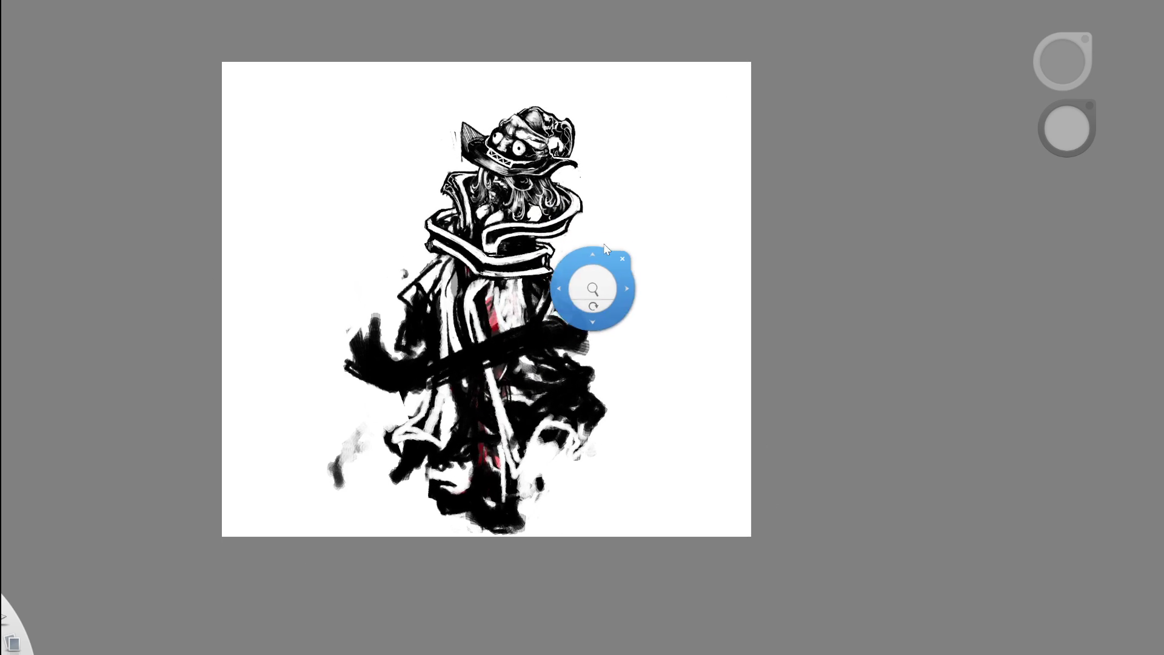
left_click(605, 303)
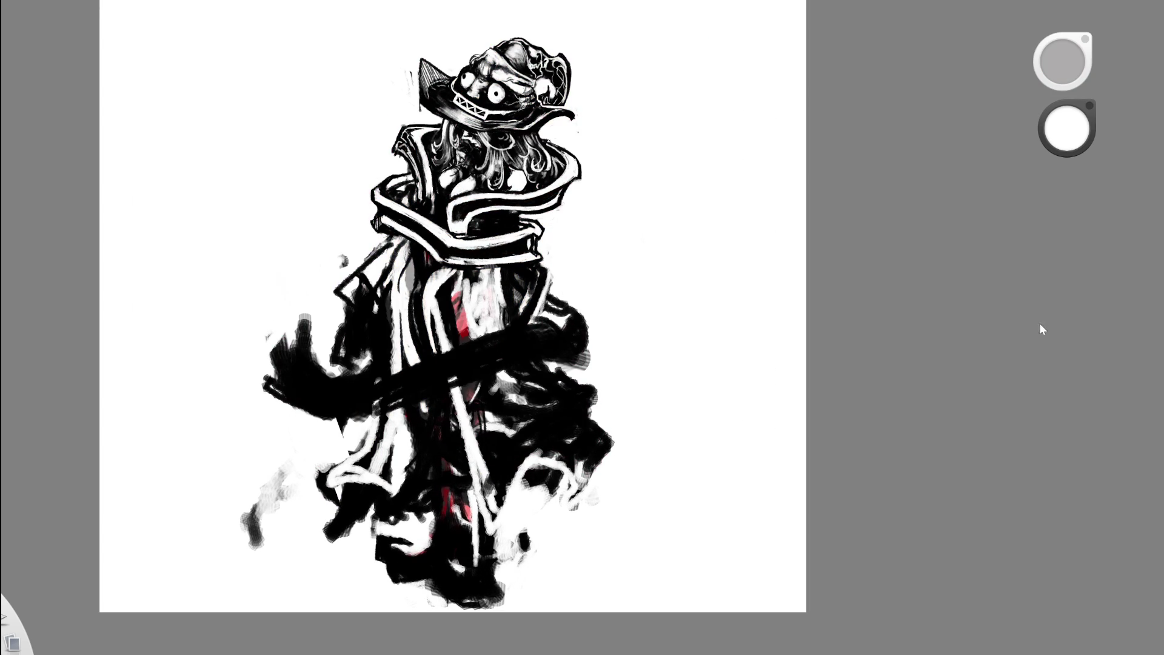
mouse_move(534, 458)
left_mouse_down()
mouse_move(522, 502)
mouse_move(704, 351)
left_mouse_up()
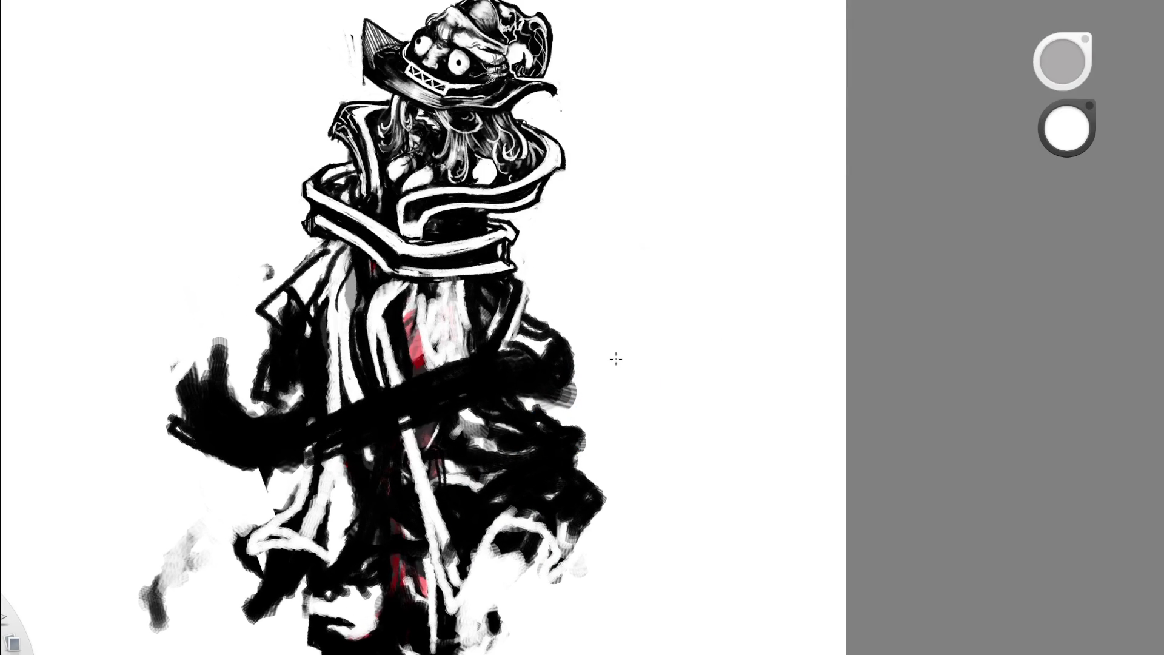
left_click_drag(519, 299, 506, 254)
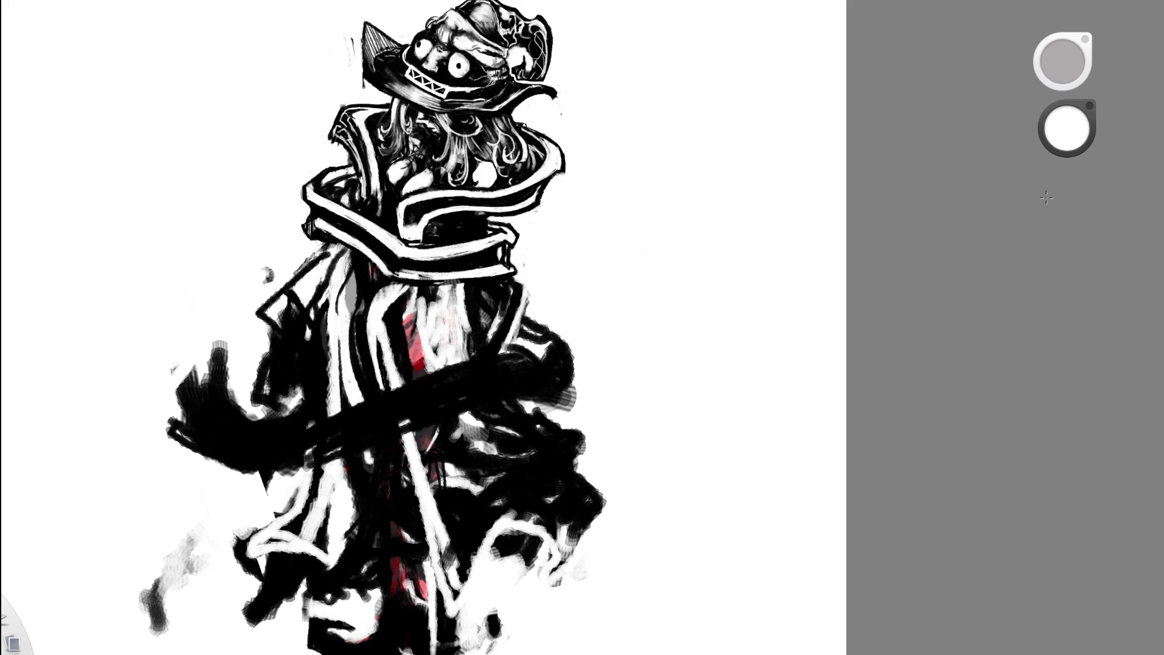
scroll(639, 185, "down", 3)
scroll(522, 303, "up", 3)
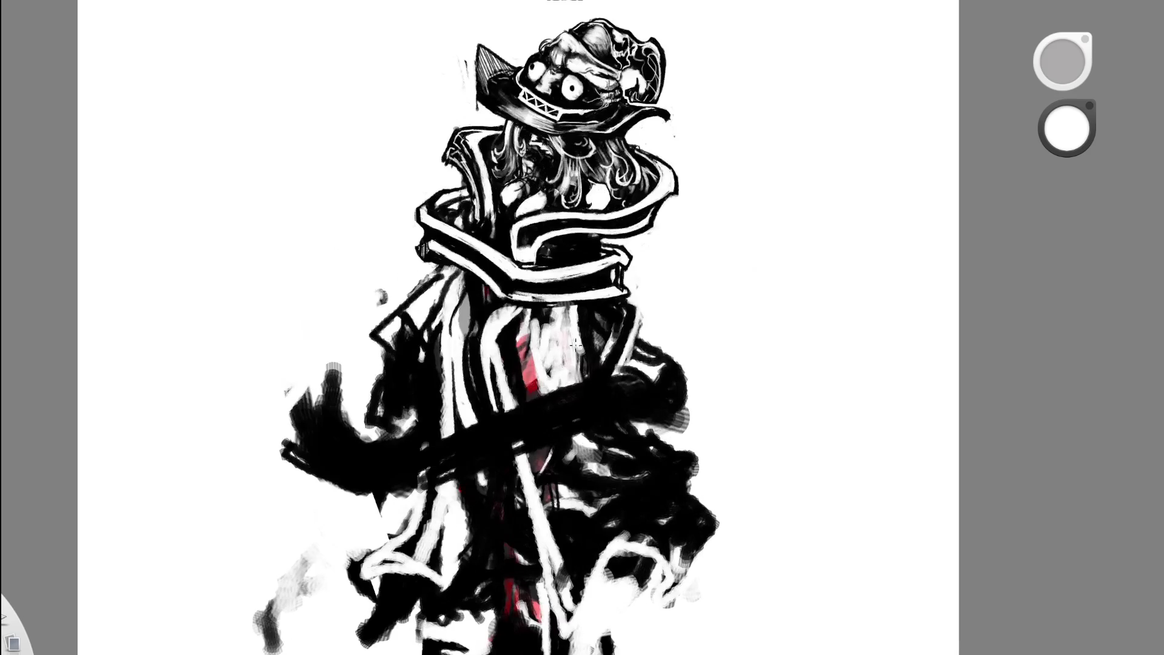
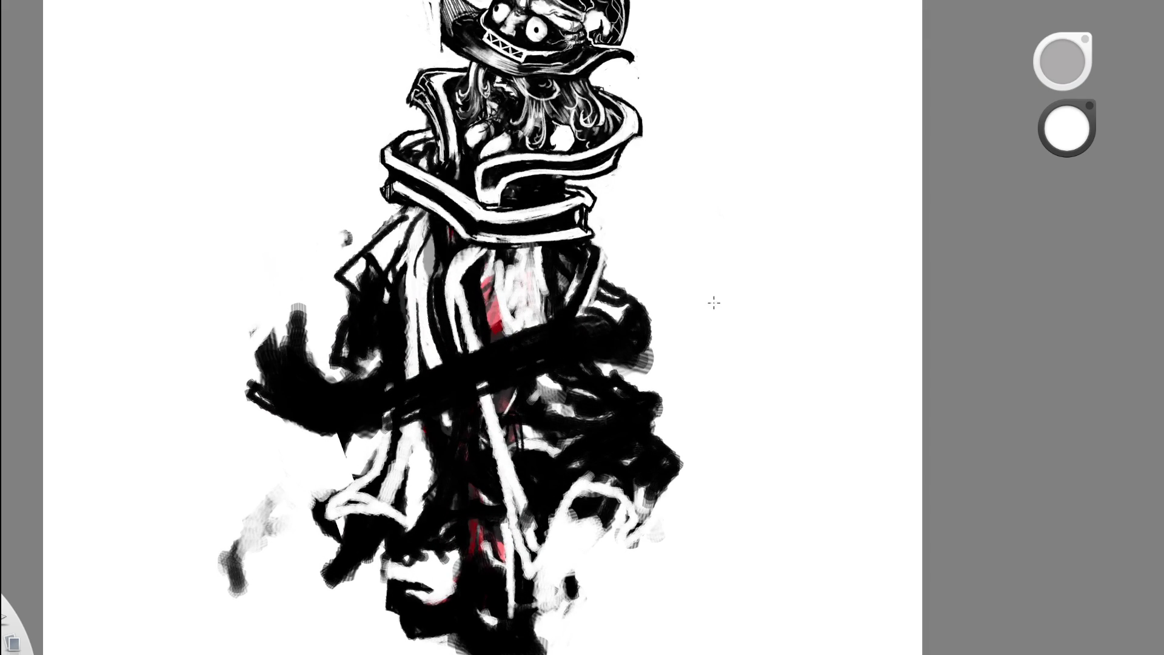
- Paint white highlights along the black band's top and lower edges, redoing the first stroke
mouse_move(591, 317)
left_mouse_down()
mouse_move(471, 361)
mouse_move(545, 330)
mouse_move(500, 340)
mouse_move(364, 404)
left_mouse_up()
key("ctrl+z")
mouse_move(515, 334)
left_mouse_down()
mouse_move(362, 407)
mouse_move(592, 314)
left_mouse_up()
left_click_drag(424, 377, 600, 316)
mouse_move(394, 431)
left_mouse_down()
mouse_move(607, 341)
mouse_move(426, 410)
left_mouse_up()
- Darken the highlight tip at the black band's right end
left_click_drag(538, 384, 398, 431)
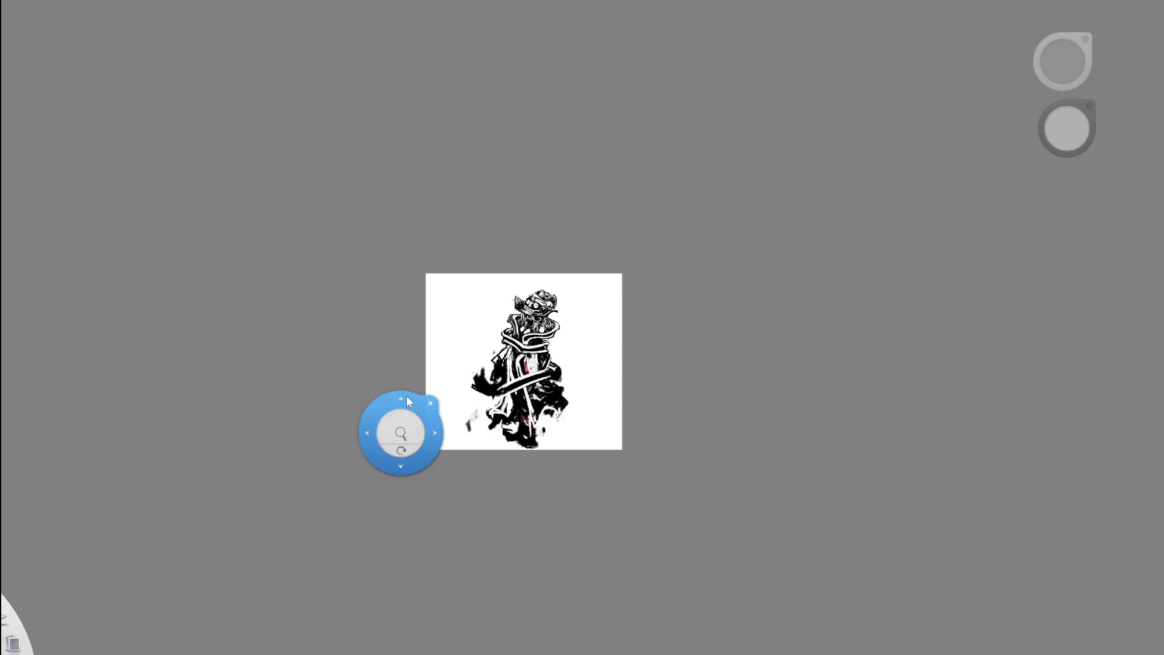
left_click_drag(589, 345, 660, 369)
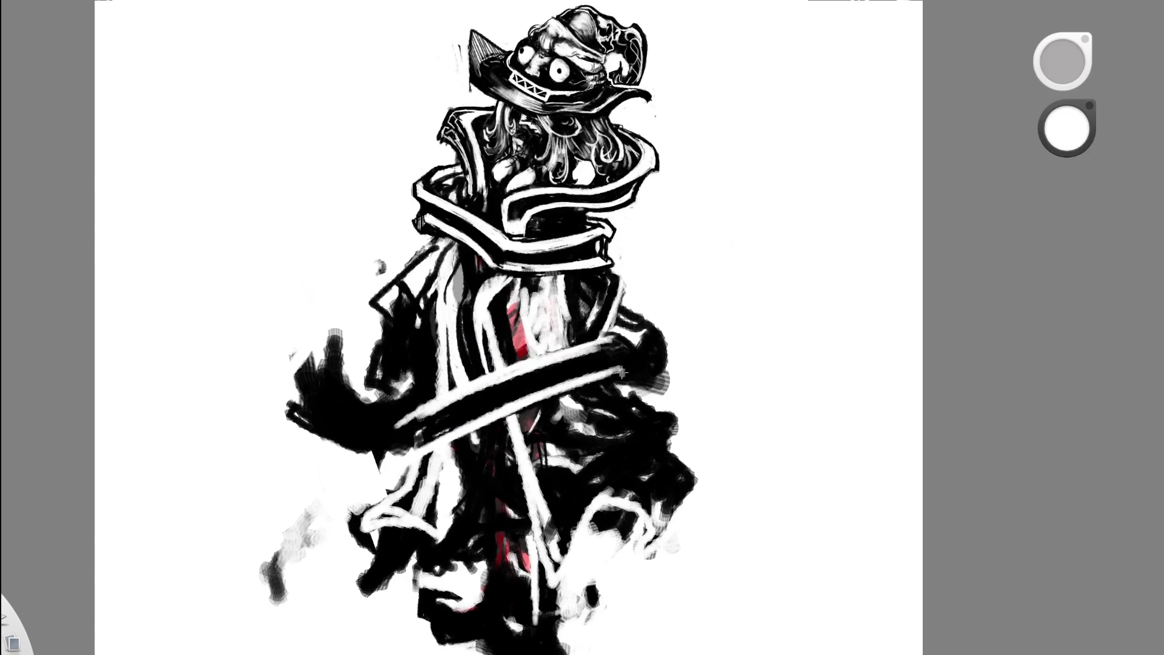
mouse_move(634, 372)
left_mouse_down()
mouse_move(609, 375)
mouse_move(669, 370)
mouse_move(606, 374)
mouse_move(661, 381)
mouse_move(634, 382)
mouse_move(668, 361)
mouse_move(622, 339)
mouse_move(651, 364)
mouse_move(658, 342)
mouse_move(647, 370)
mouse_move(654, 357)
mouse_move(642, 350)
mouse_move(655, 370)
mouse_move(654, 336)
mouse_move(665, 367)
left_mouse_up()
- Switch to black and paint over the stray white strokes beside the band
key("space")
left_click_drag(680, 281, 695, 77)
key("space")
mouse_move(686, 281)
left_mouse_down()
mouse_move(738, 156)
mouse_move(707, 322)
mouse_move(664, 184)
left_mouse_up()
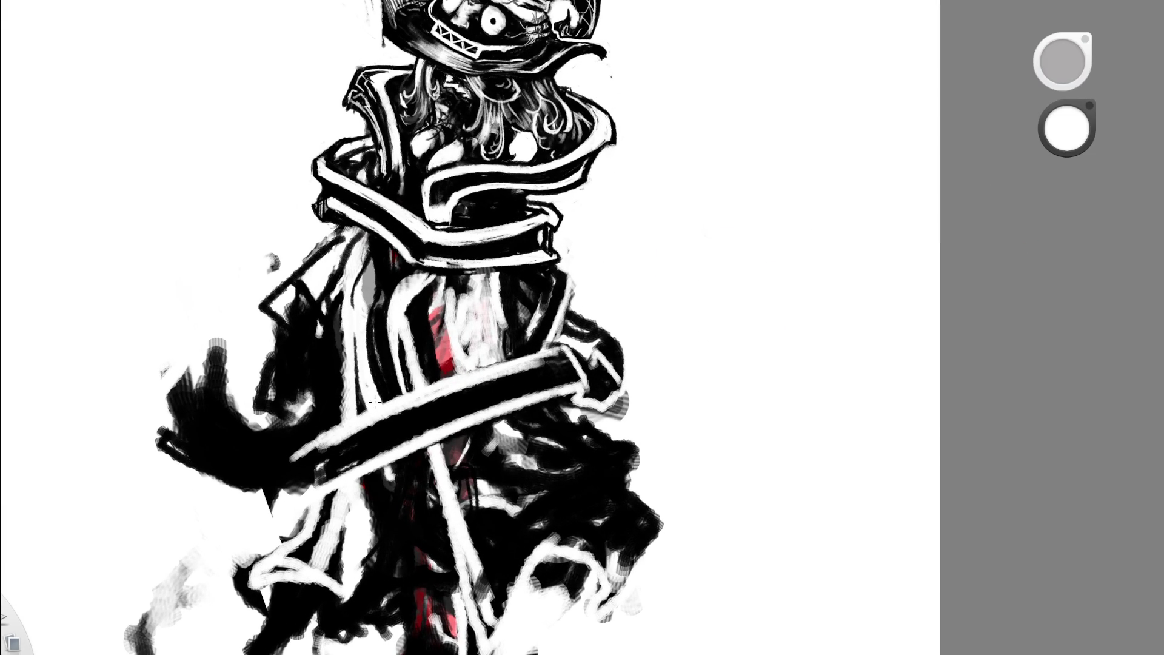
key("x")
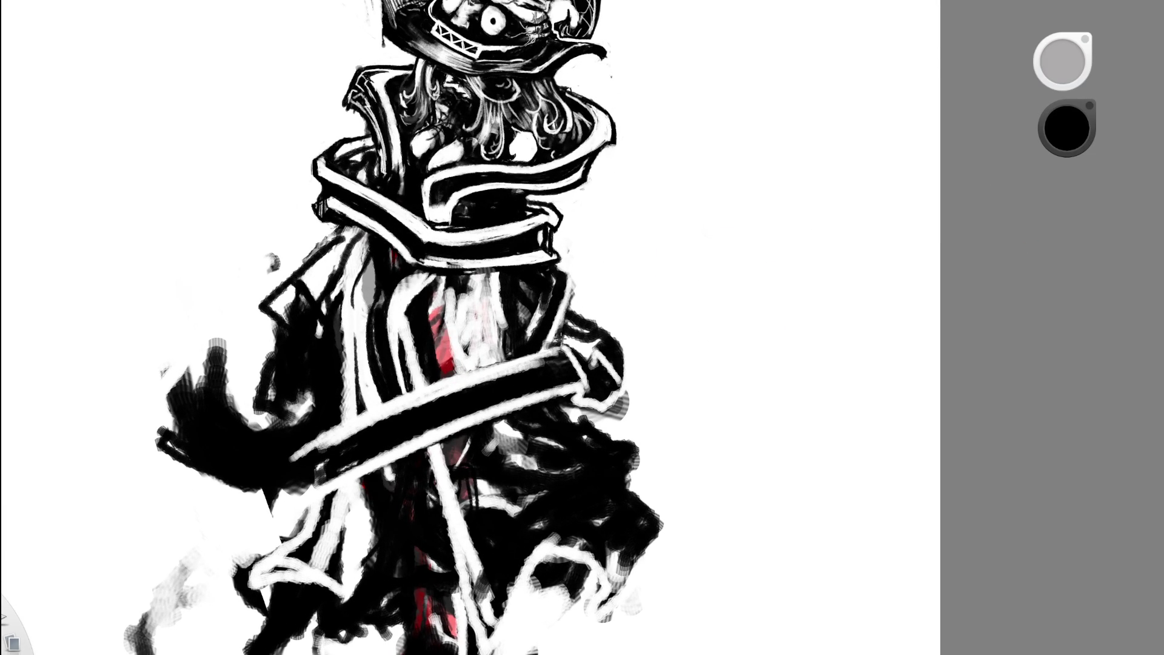
mouse_move(562, 338)
left_mouse_down()
mouse_move(588, 352)
mouse_move(631, 239)
mouse_move(509, 311)
left_mouse_up()
- Switch back to white and brighten the figure's right shoulder
key("space")
key("space")
mouse_move(657, 311)
left_mouse_down()
mouse_move(657, 246)
mouse_move(678, 280)
left_mouse_up()
key("x")
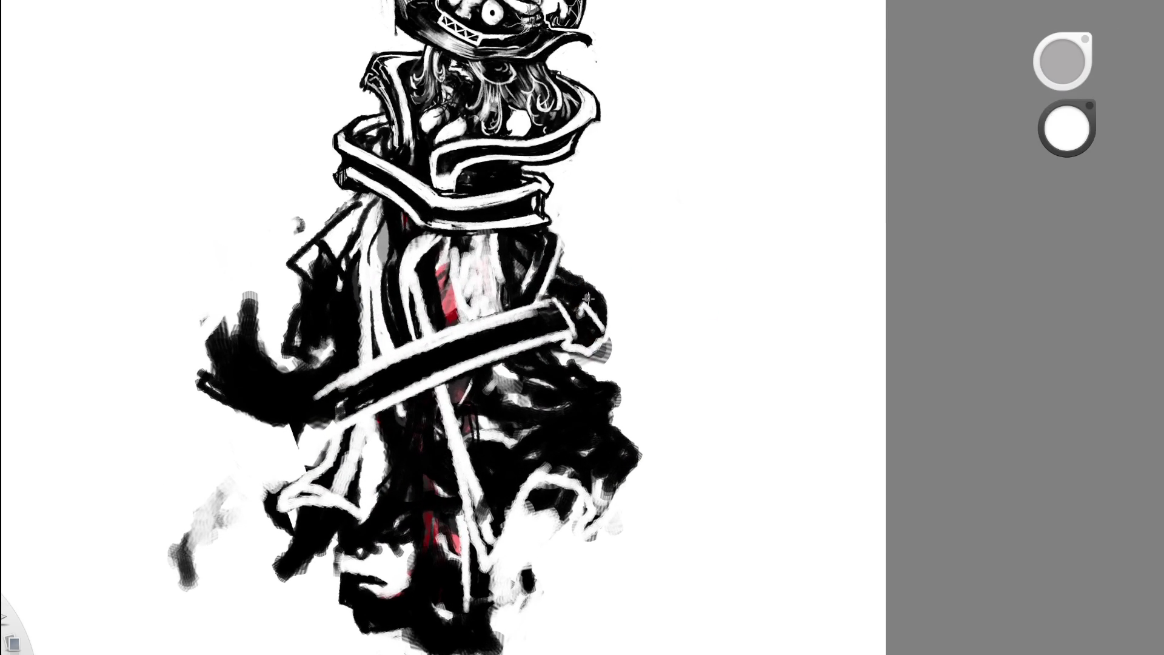
mouse_move(601, 298)
left_mouse_down()
mouse_move(579, 292)
mouse_move(598, 297)
left_mouse_up()
key("space")
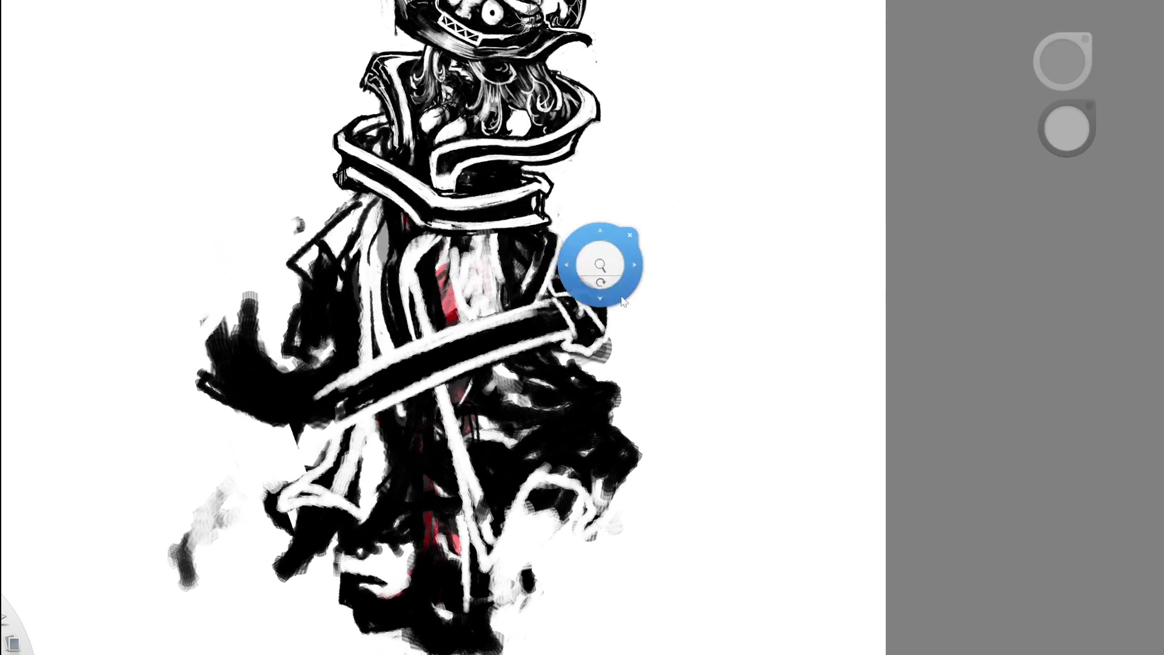
- Zoom out and back in repeatedly to review the drawing, ending close on the figure
left_click_drag(553, 284, 469, 320)
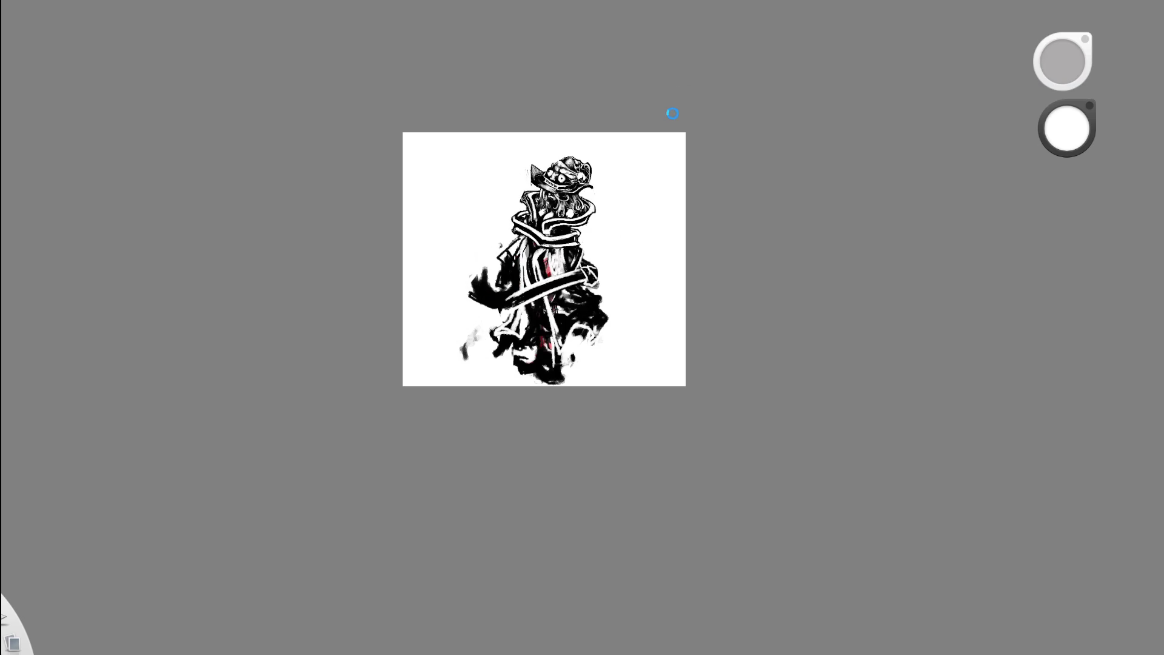
key("space")
left_click_drag(598, 253, 613, 157)
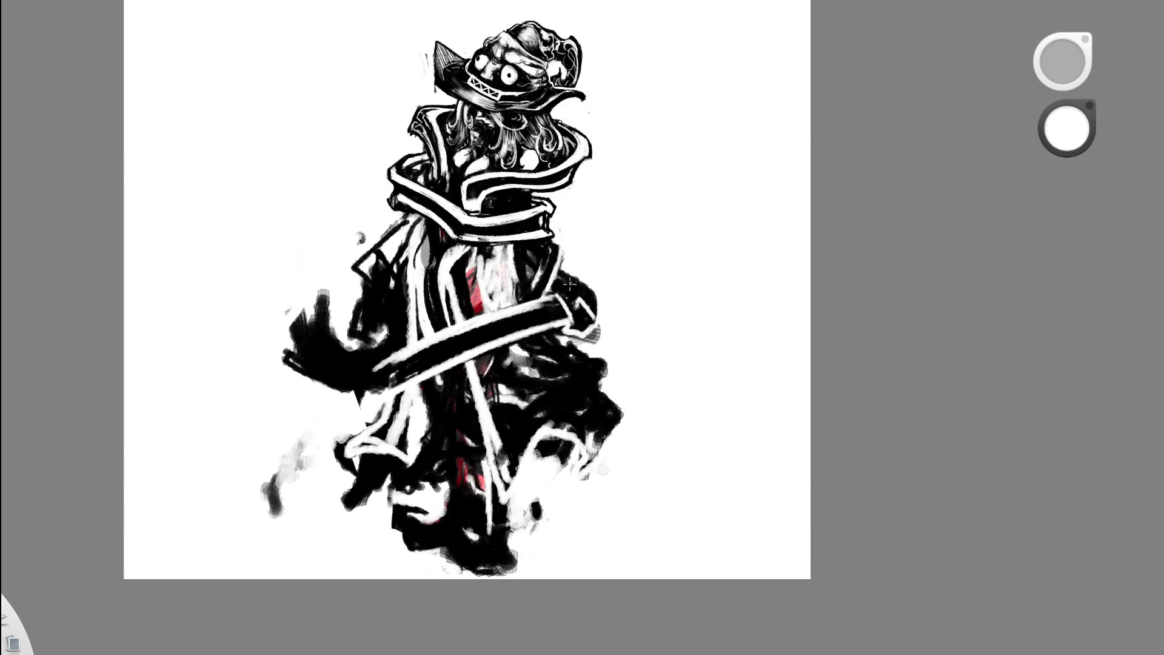
key("space")
left_click_drag(608, 260, 522, 262)
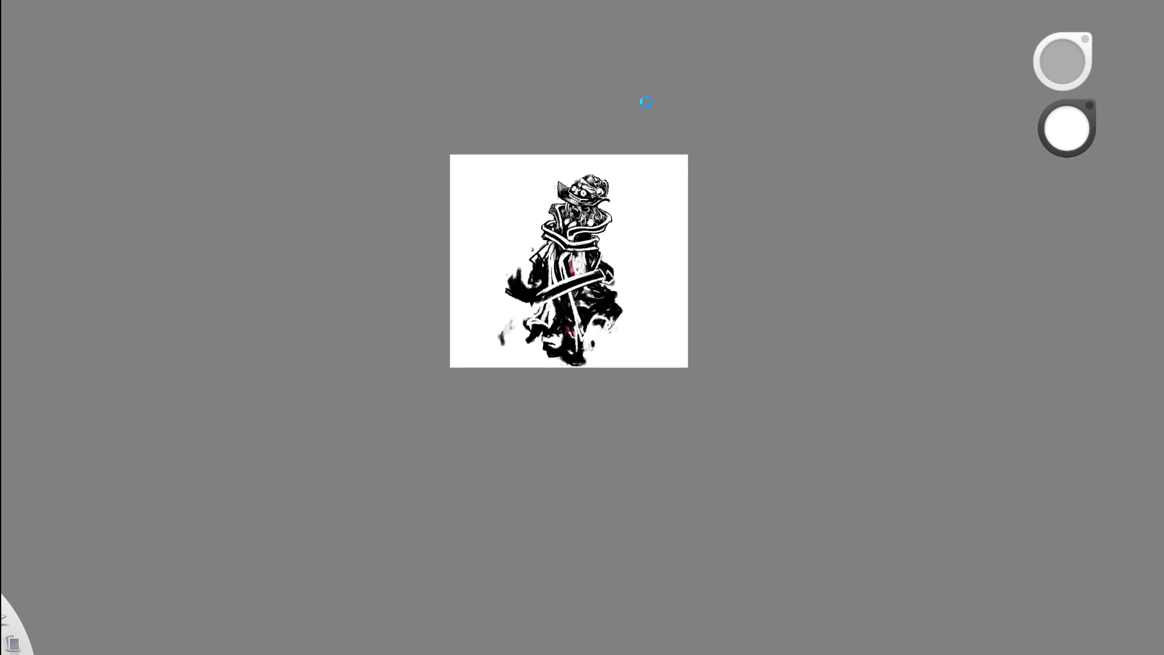
key("space")
left_click_drag(704, 229, 607, 298)
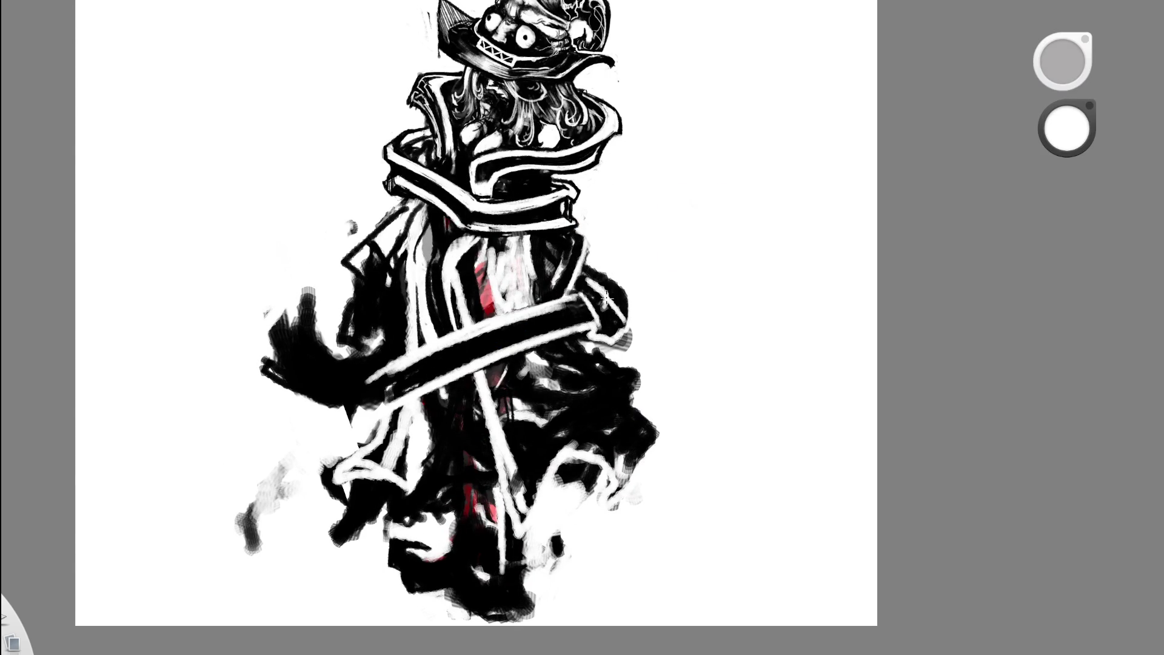
key("space")
left_click_drag(585, 261, 663, 93)
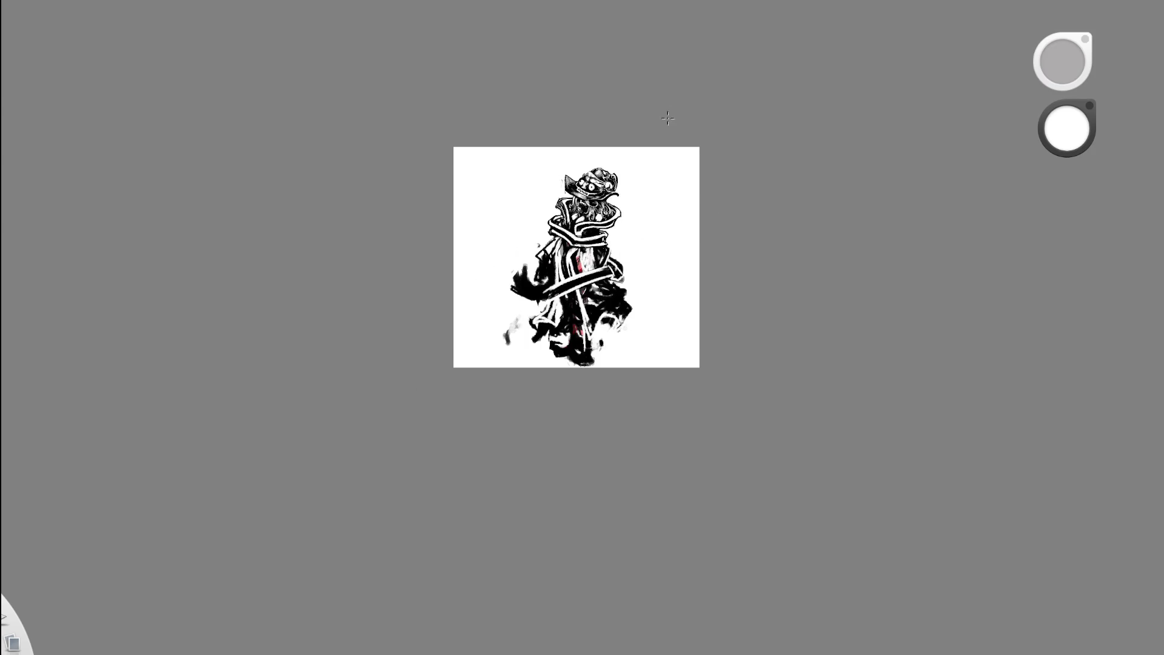
key("space")
left_click_drag(598, 267, 590, 244)
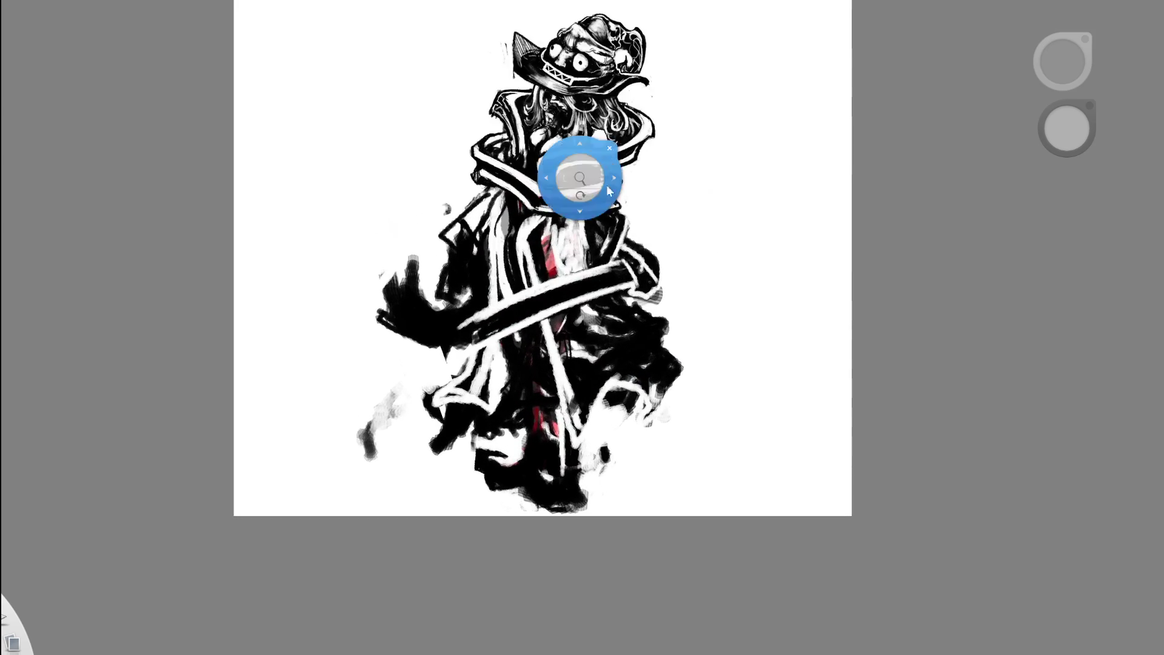
left_click_drag(582, 176, 590, 244)
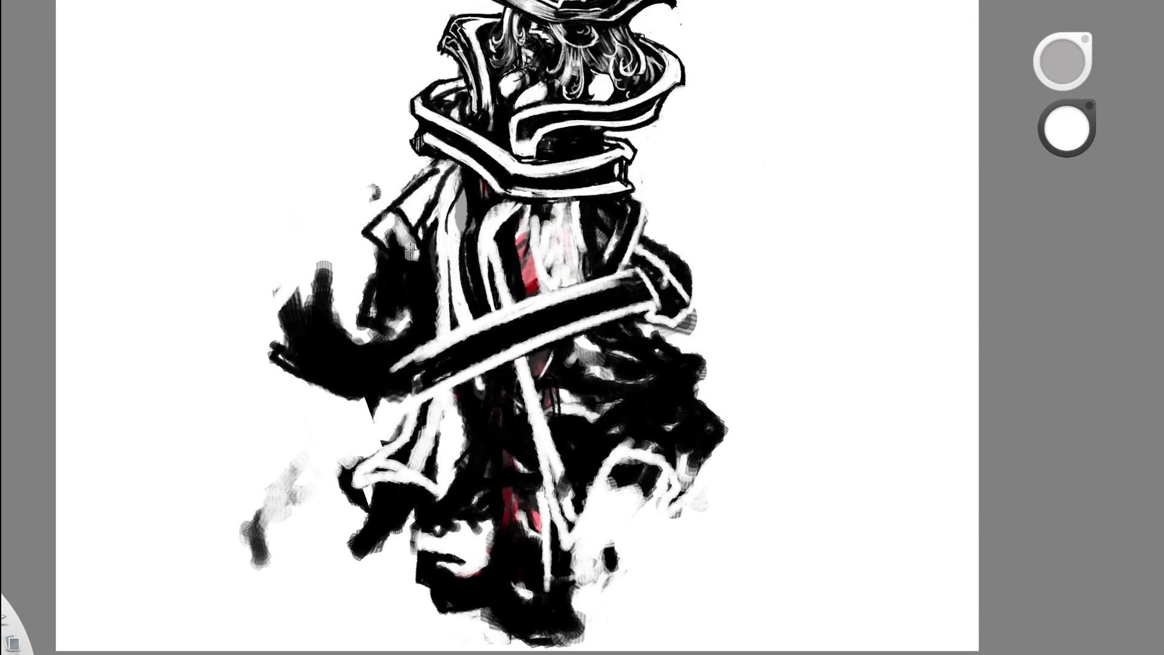
key("Home")
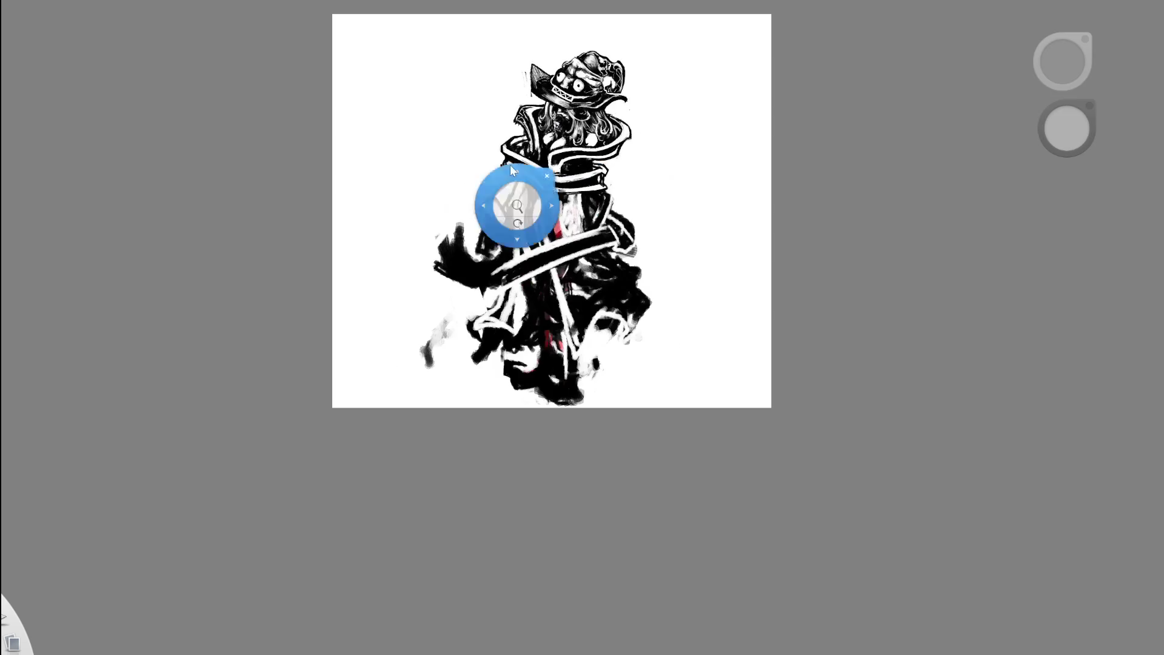
key("space")
left_click_drag(553, 148, 473, 266)
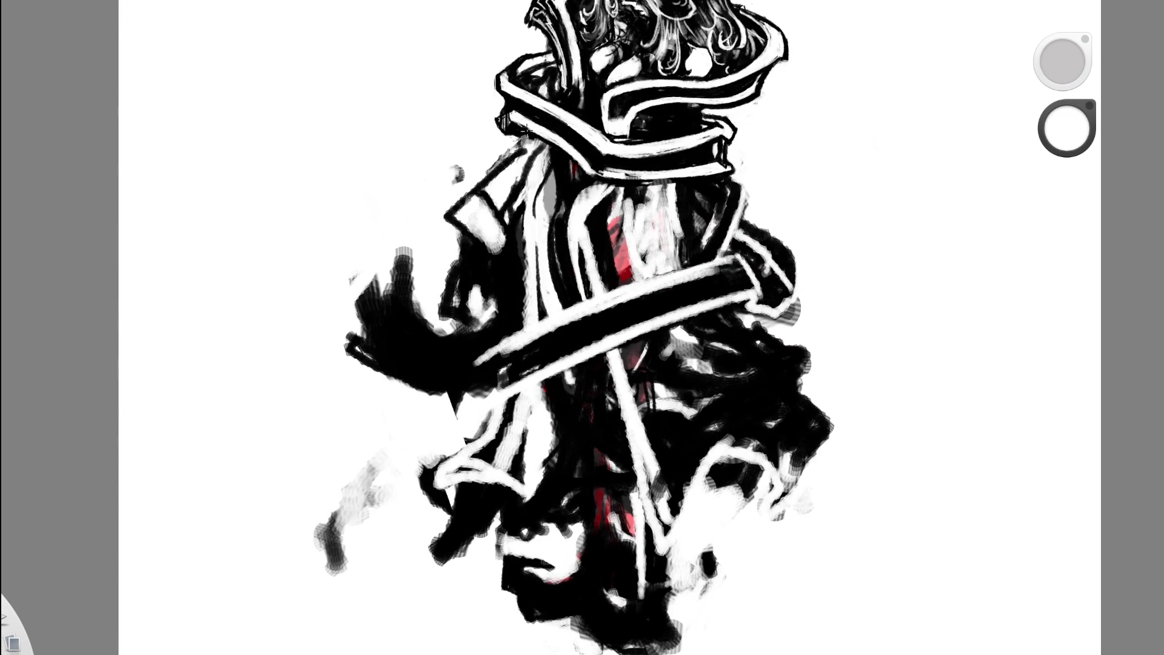
- Frame the head and torso and paint white over a dark cloak area
key("e")
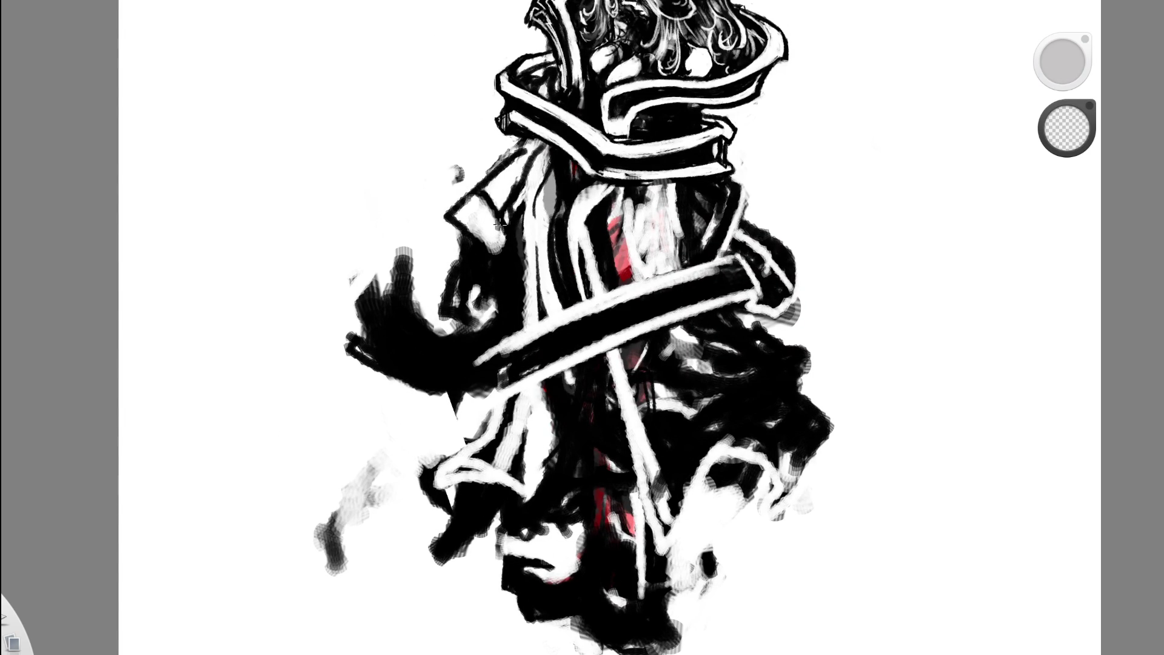
key("space")
left_click_drag(571, 158, 446, 372)
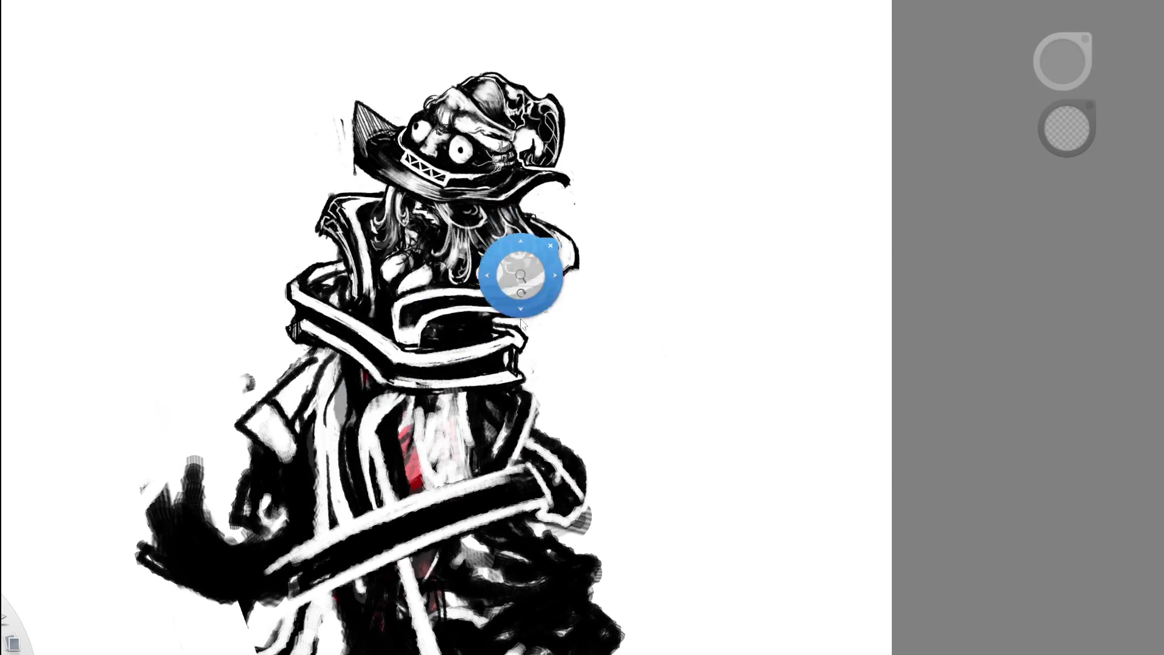
left_click_drag(522, 255, 600, 160)
key("e")
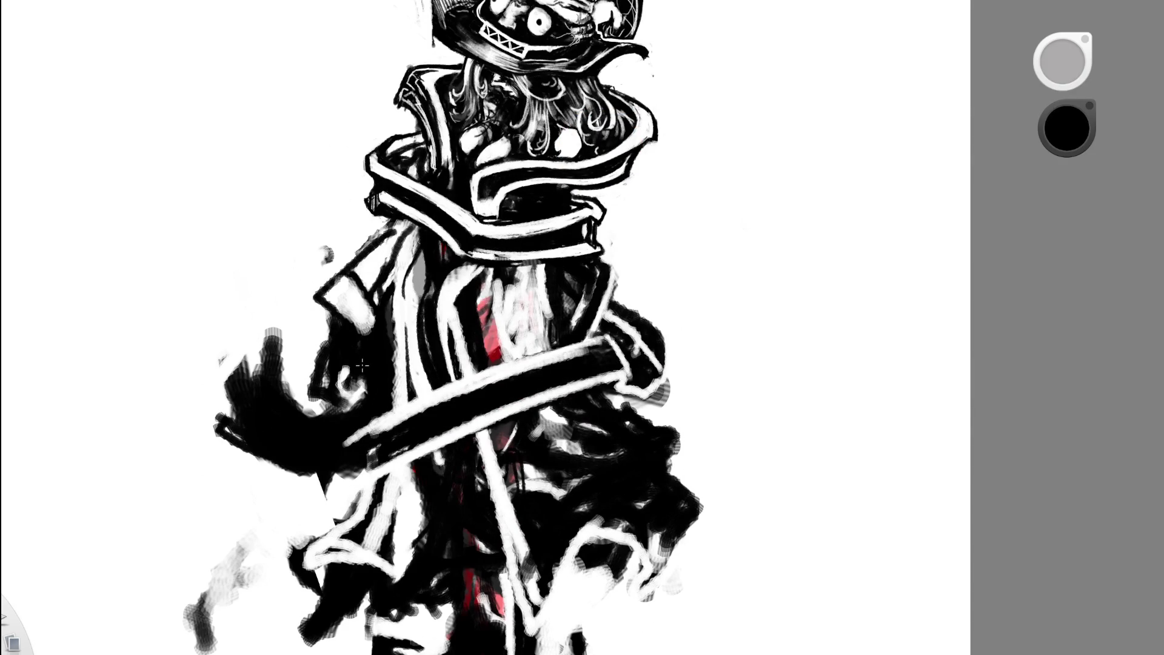
left_click_drag(346, 369, 348, 368)
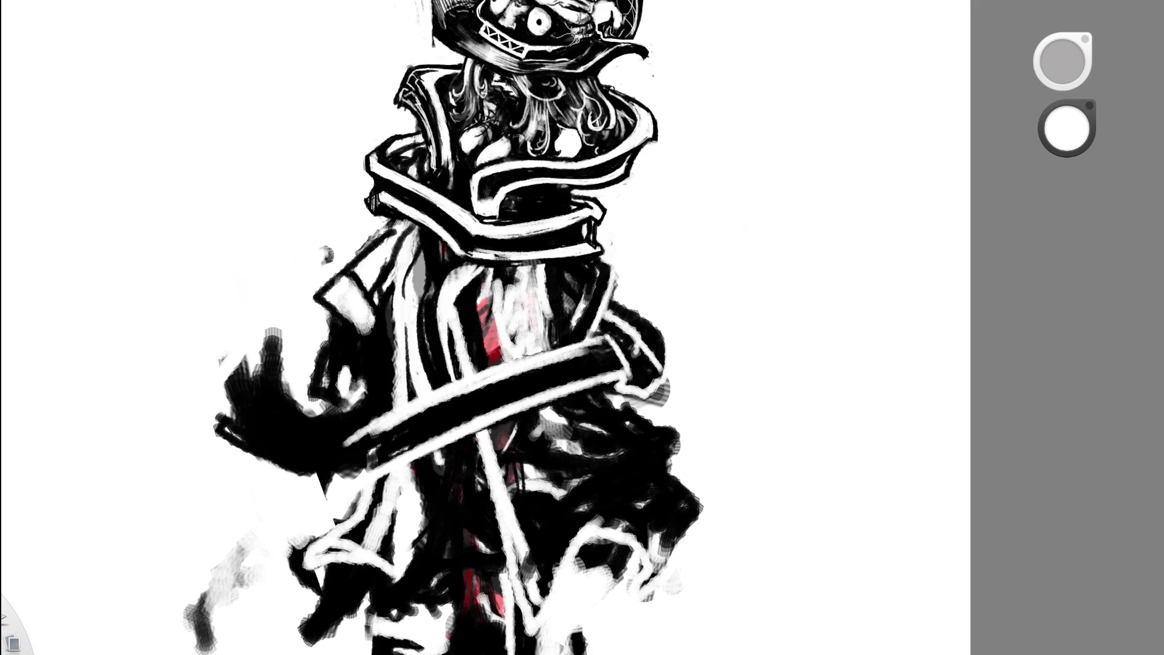
- Add short black strokes on the figure and darken the hand, undoing part of it
key("x")
mouse_move(329, 343)
left_mouse_down()
mouse_move(292, 364)
mouse_move(312, 368)
left_mouse_up()
key("ctrl+minus")
key("ctrl+minus")
key("ctrl+minus")
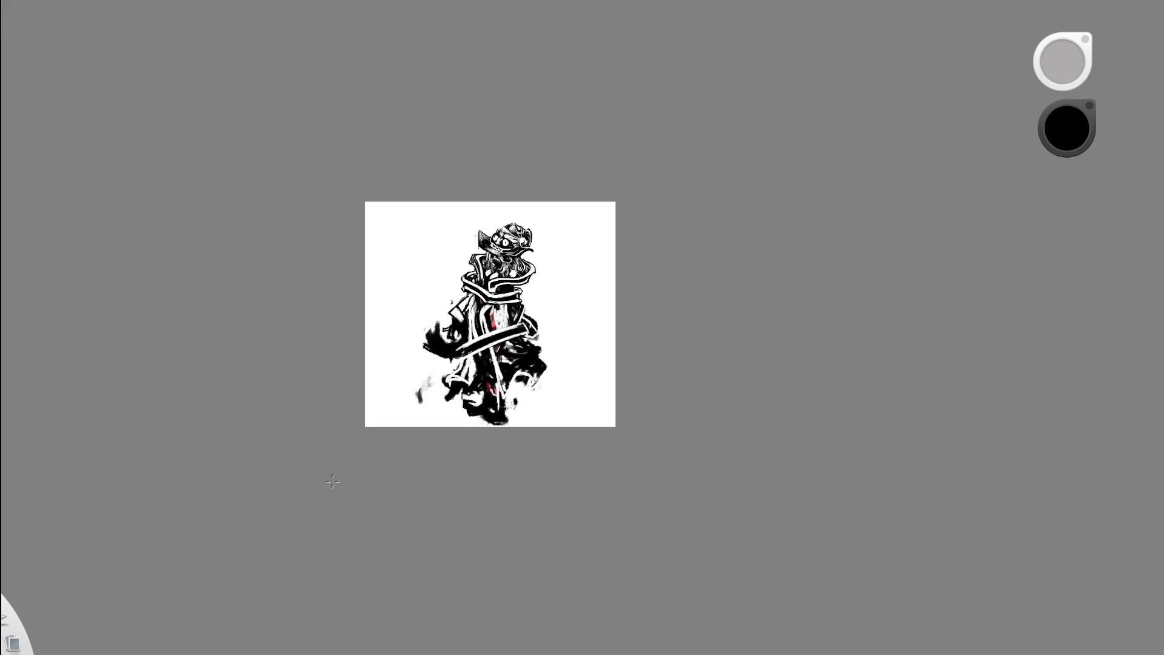
key("ctrl+plus")
key("ctrl+plus")
key("ctrl+plus")
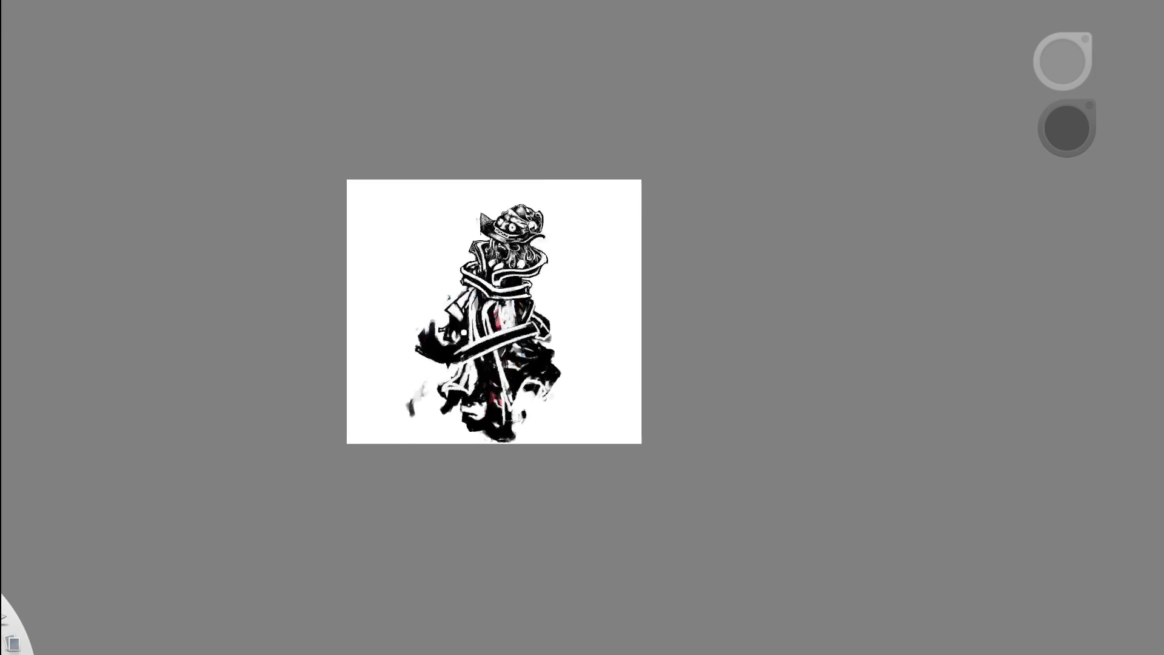
mouse_move(377, 328)
left_mouse_down()
mouse_move(382, 342)
mouse_move(388, 329)
left_mouse_up()
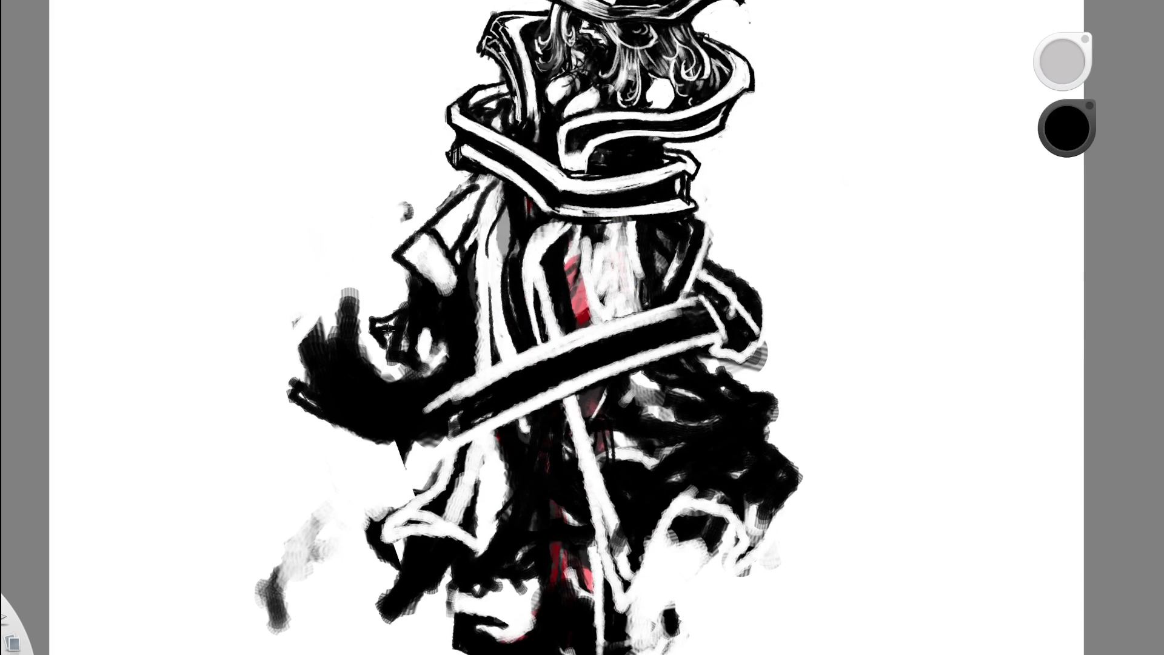
key("ctrl+z")
- Add a small white mark on the figure's hand
left_click_drag(488, 273, 345, 404)
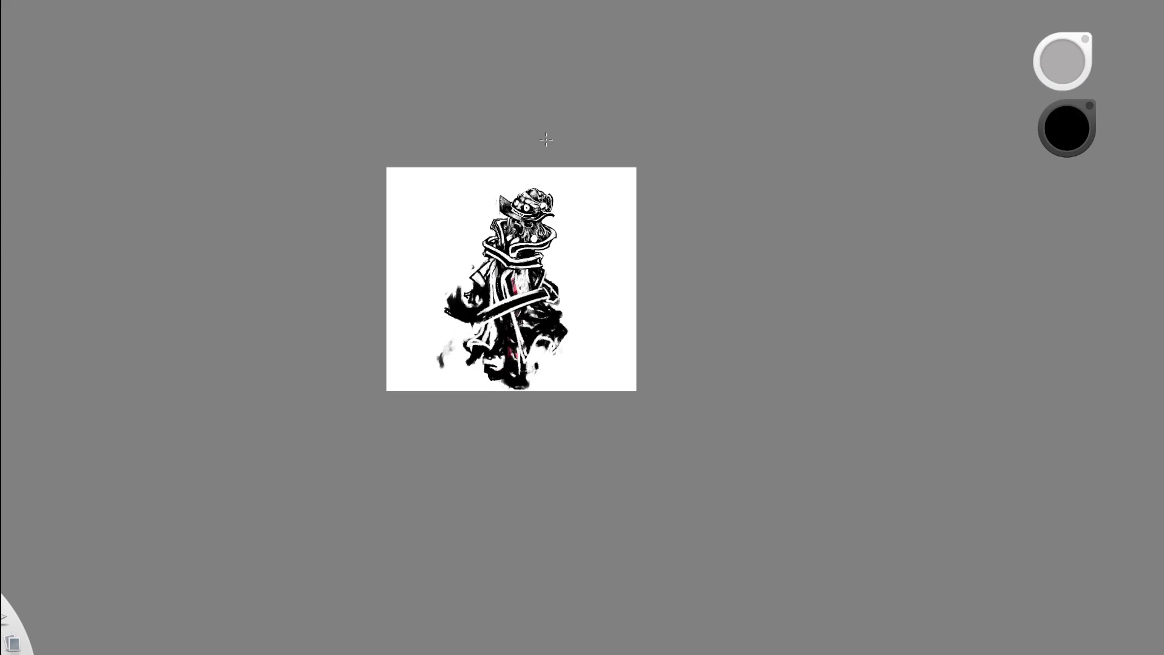
double_click(546, 197)
key("x")
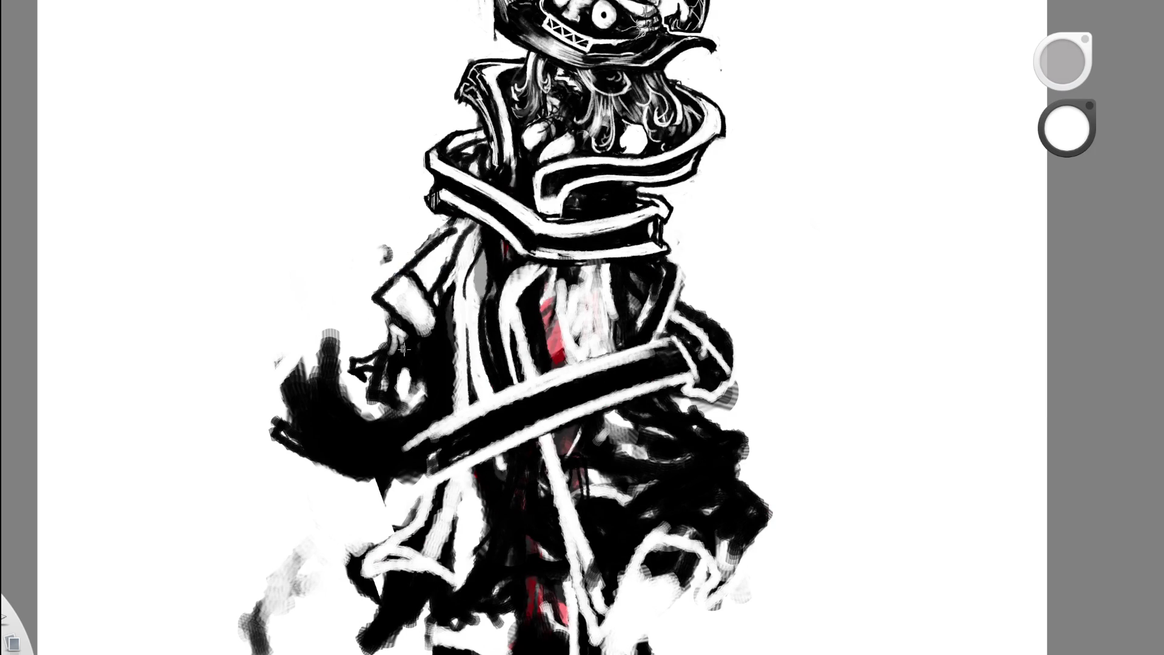
left_click_drag(394, 332, 402, 351)
scroll(503, 303, "down", 5)
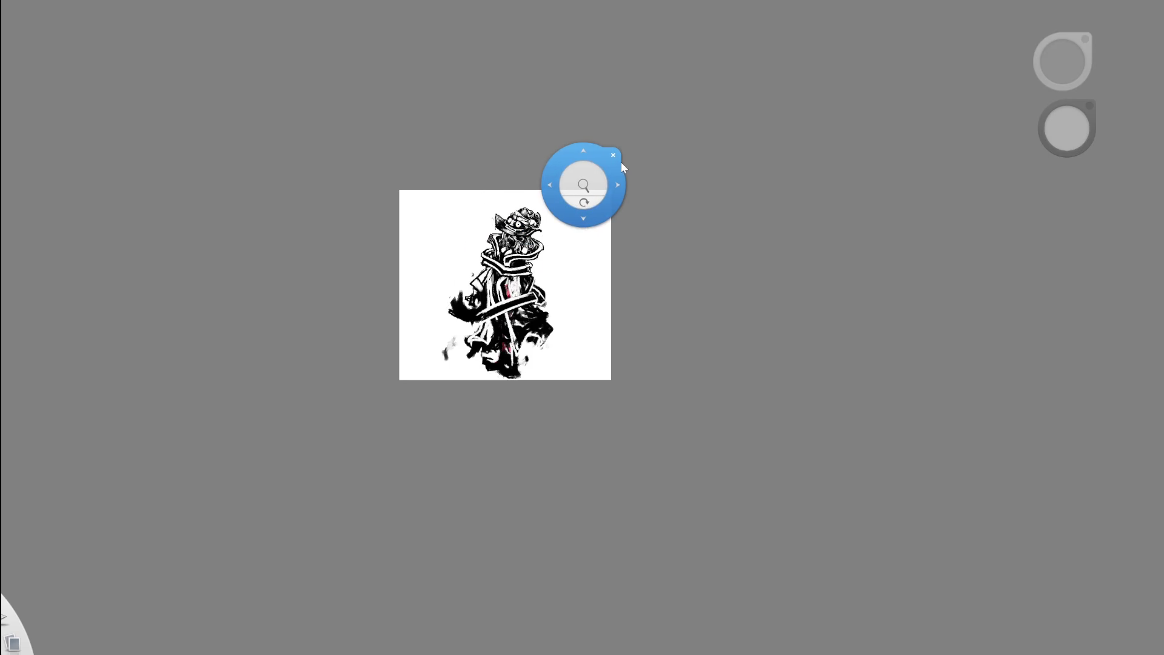
- Select black and zoom out and back in to review the whole figure
scroll(521, 284, "up", 5)
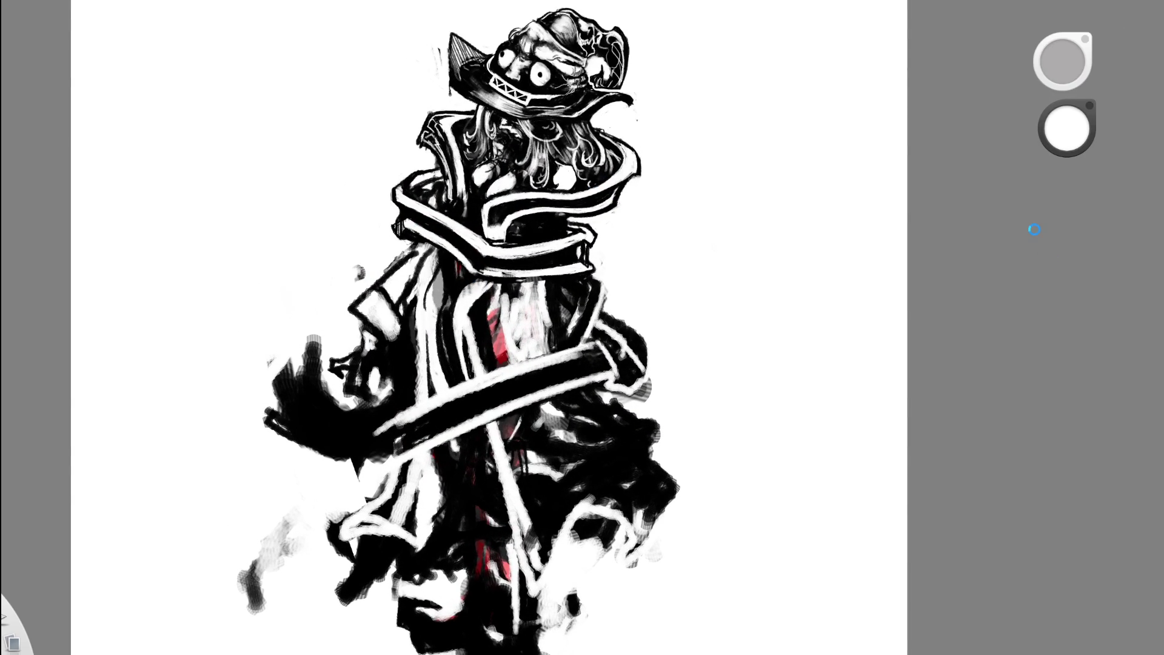
scroll(424, 306, "up", 3)
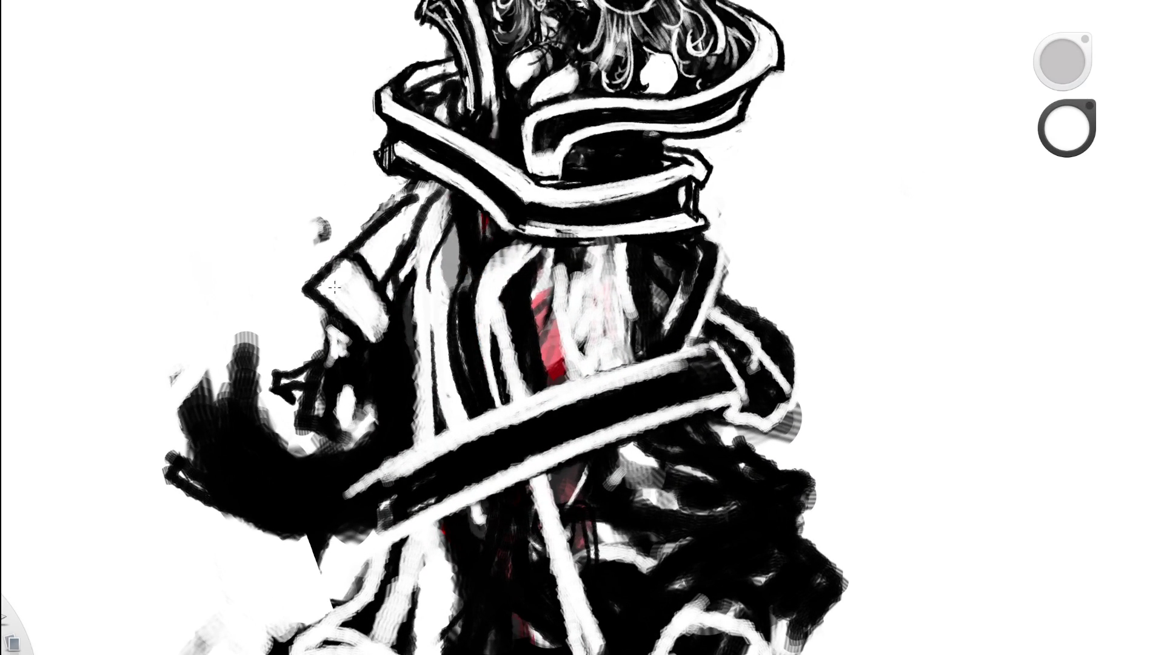
left_click(315, 296, "alt")
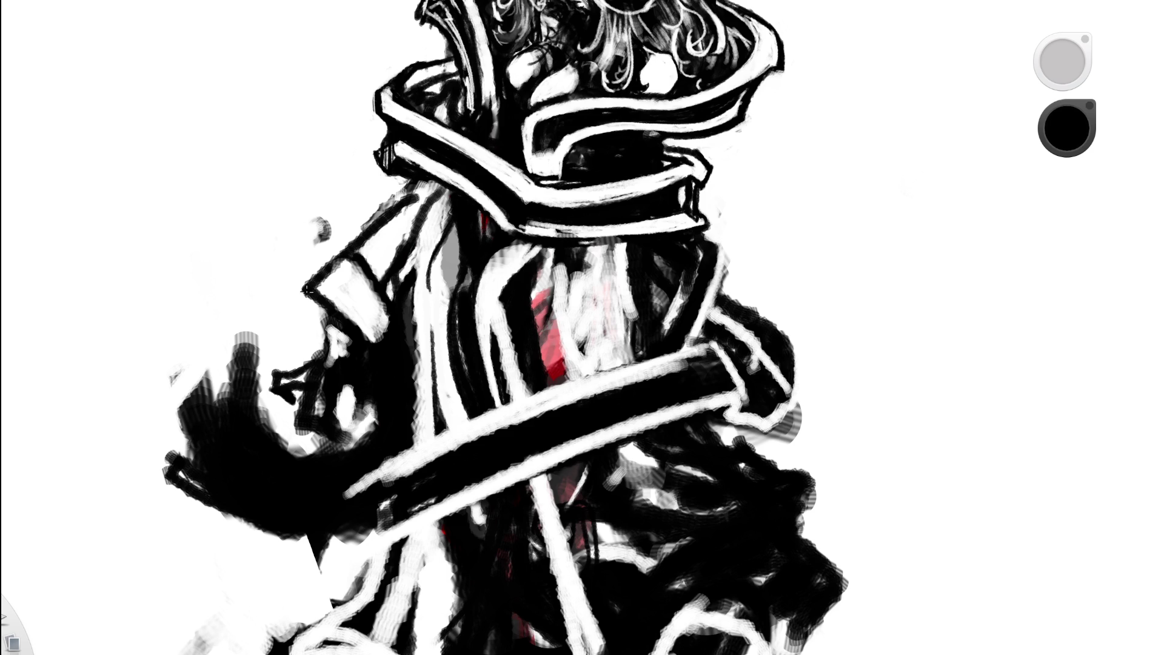
key("space")
left_click_drag(481, 208, 315, 360)
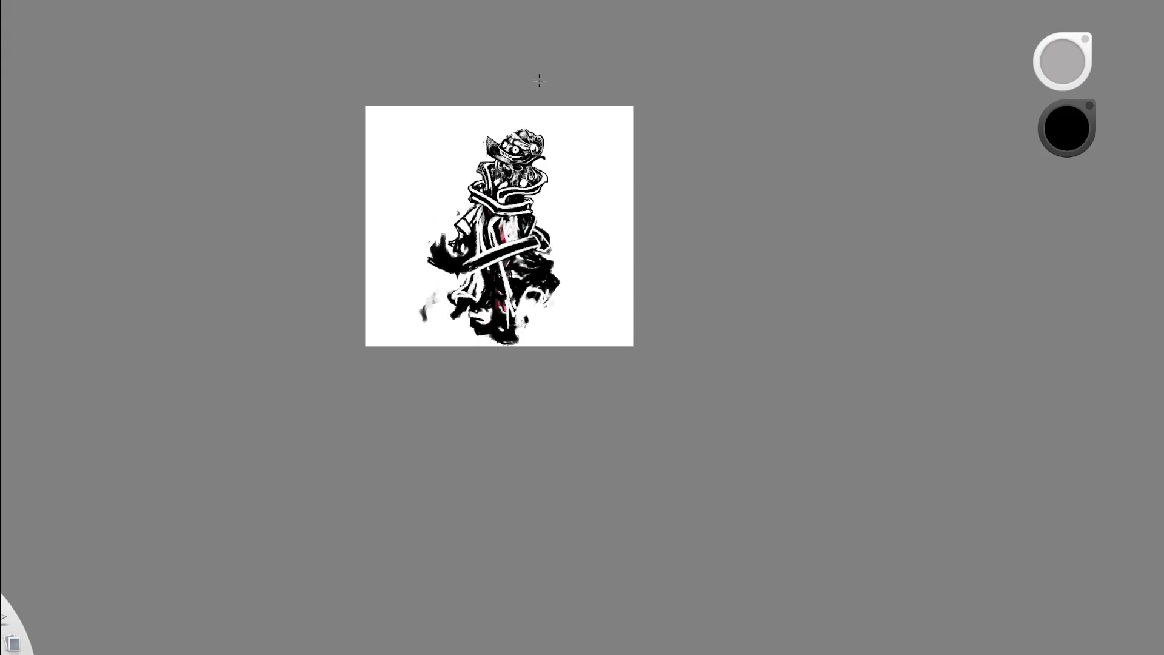
key("space")
mouse_move(480, 208)
left_mouse_down()
mouse_move(374, 254)
mouse_move(396, 275)
left_mouse_up()
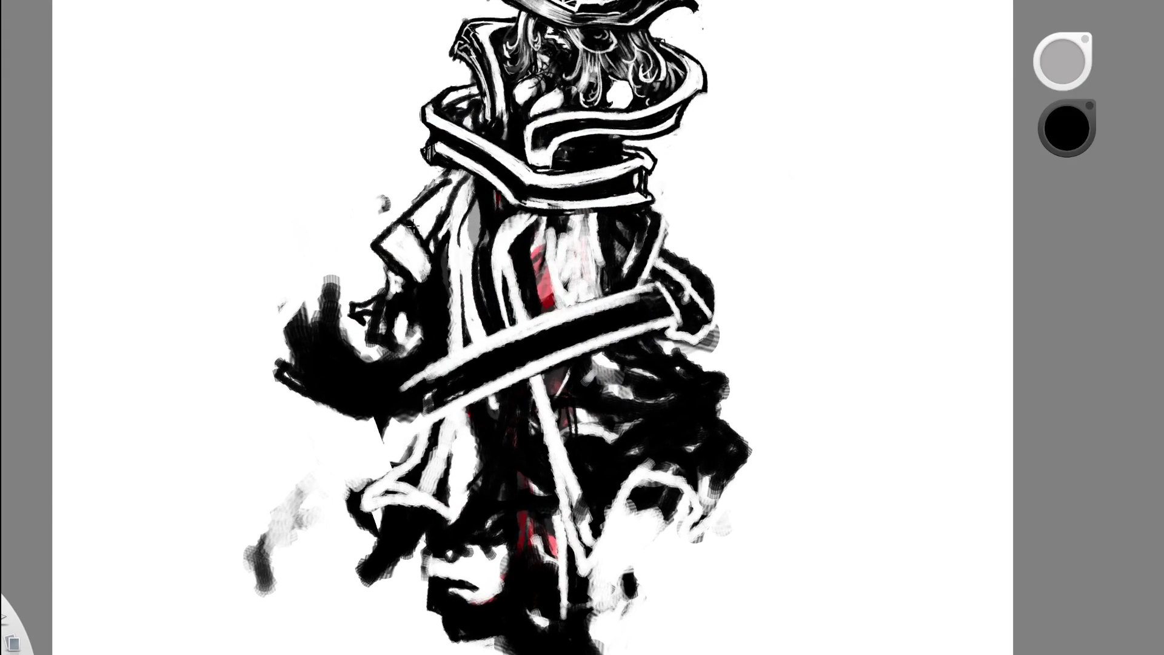
key("space")
left_click_drag(533, 169, 515, 48)
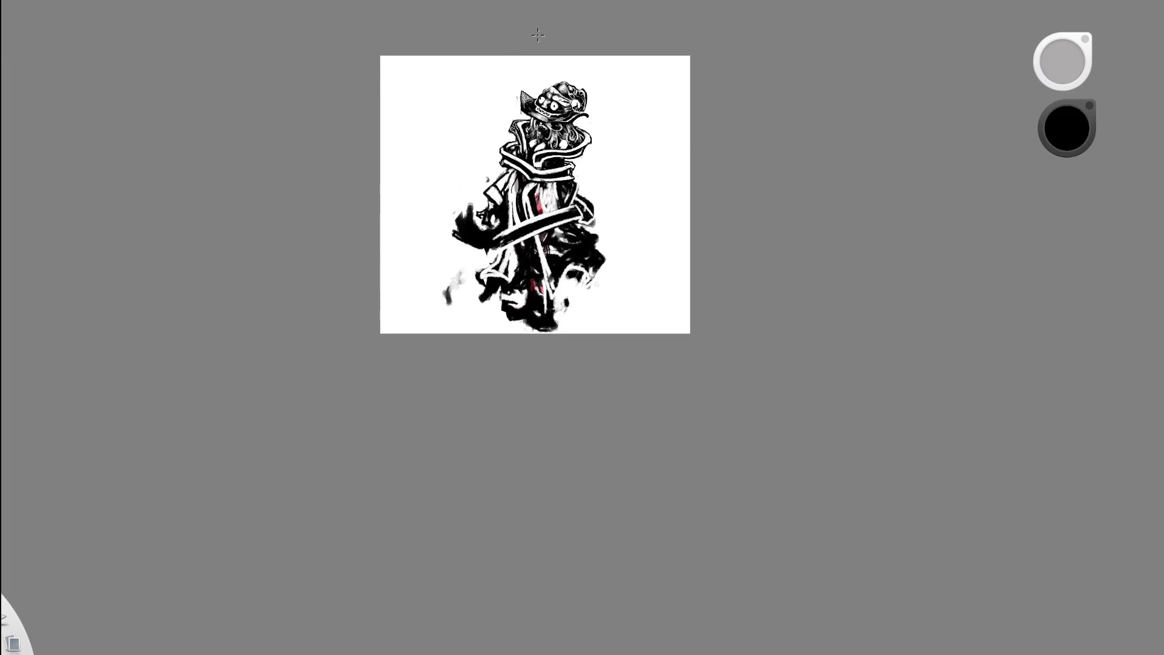
key("space")
mouse_move(613, 75)
left_mouse_down()
mouse_move(421, 210)
mouse_move(354, 277)
left_mouse_up()
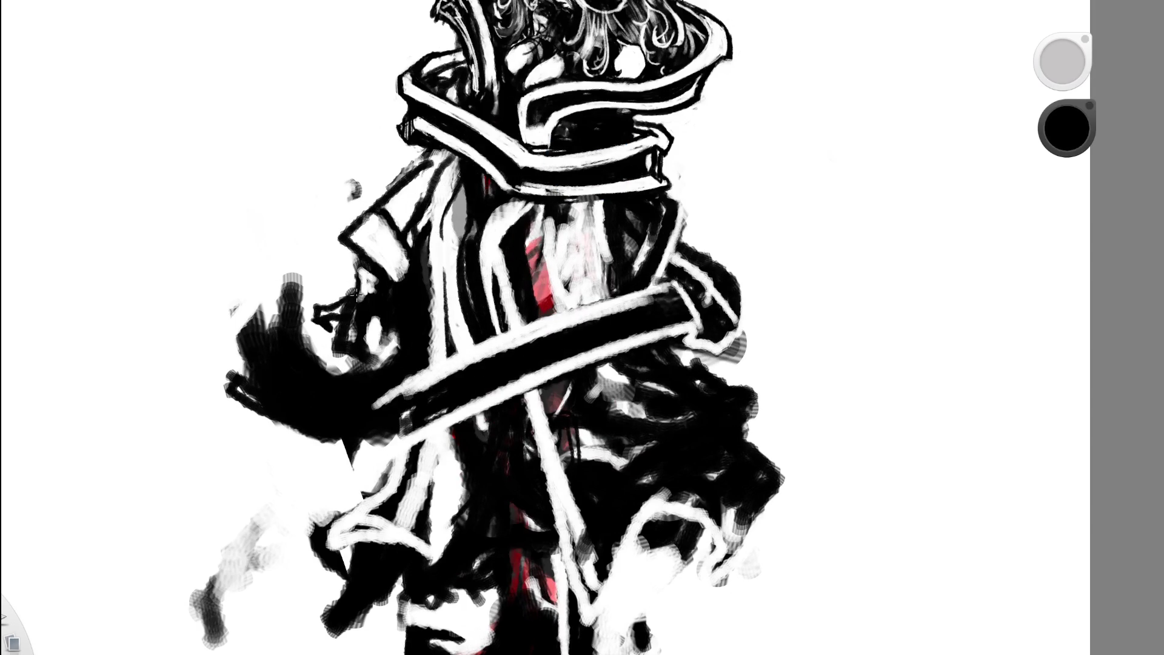
- Eyedrop white and draw a curved white line along the sleeve contour, redrawing it once
key("space")
left_click_drag(544, 166, 428, 192)
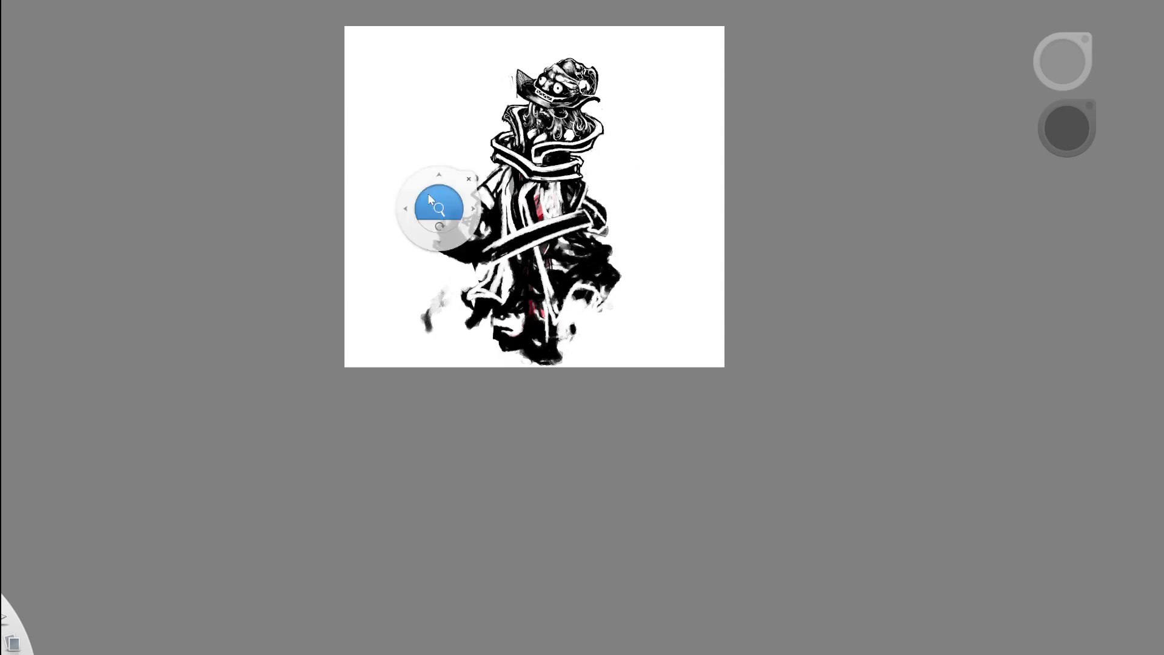
left_click_drag(716, 184, 620, 288)
key("space")
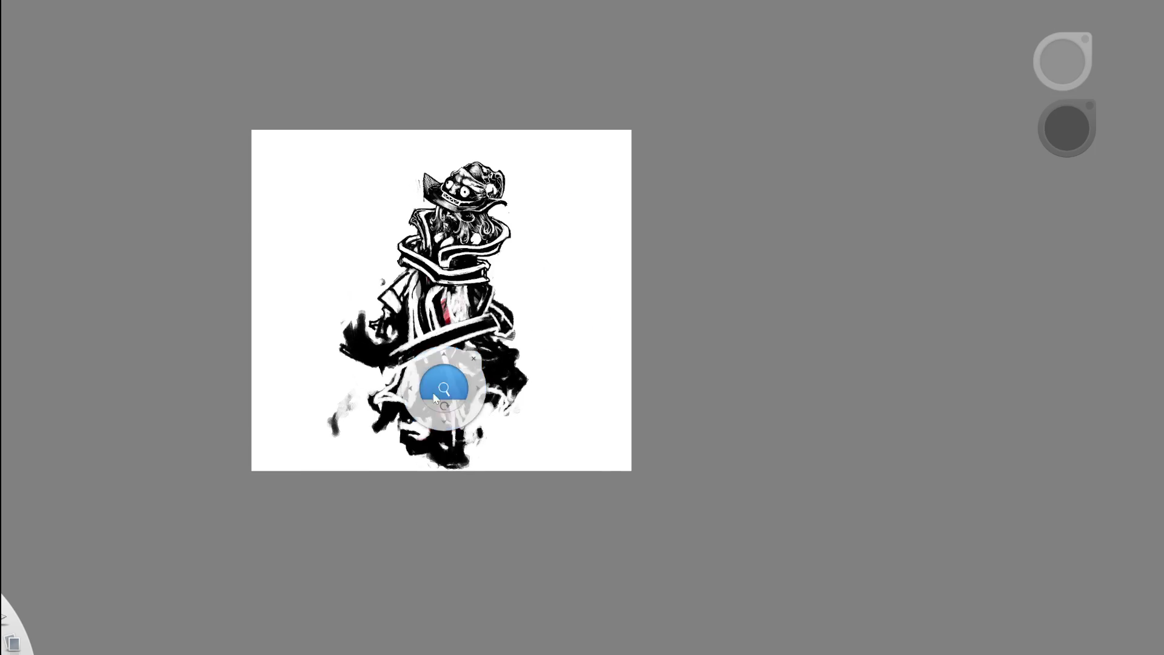
left_click_drag(446, 390, 659, 180)
left_click(656, 184, "alt")
mouse_move(278, 286)
left_mouse_down()
mouse_move(302, 316)
mouse_move(338, 321)
left_mouse_up()
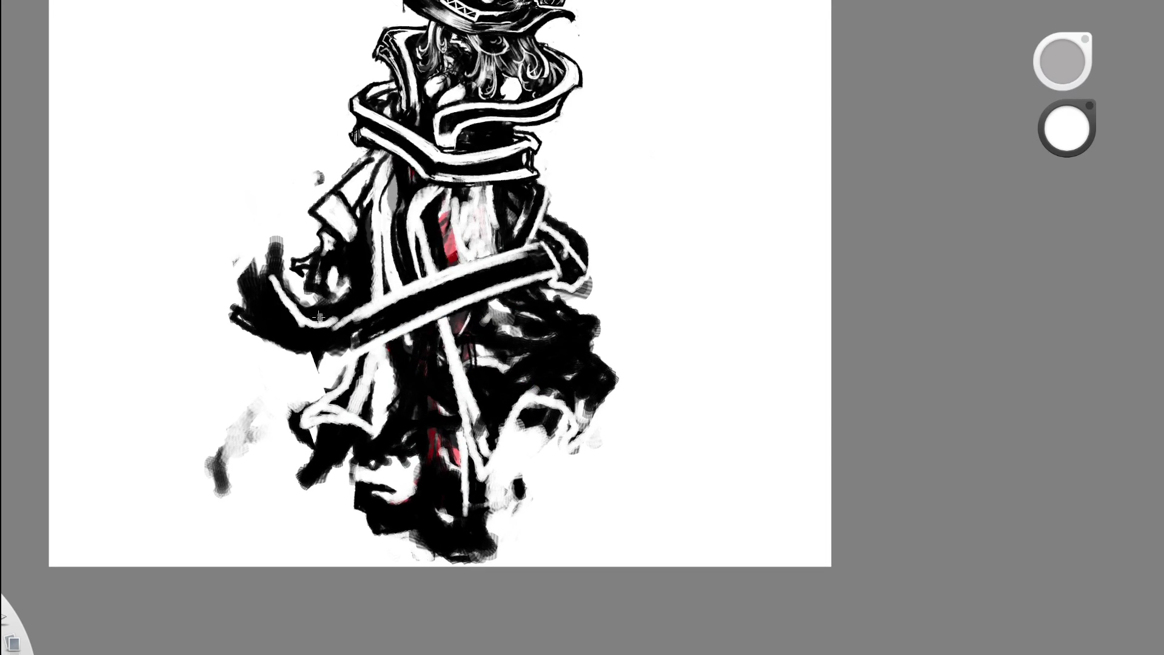
key("ctrl+z")
key("ctrl+z")
key("ctrl+z")
mouse_move(275, 244)
left_mouse_down()
mouse_move(277, 264)
mouse_move(328, 324)
left_mouse_up()
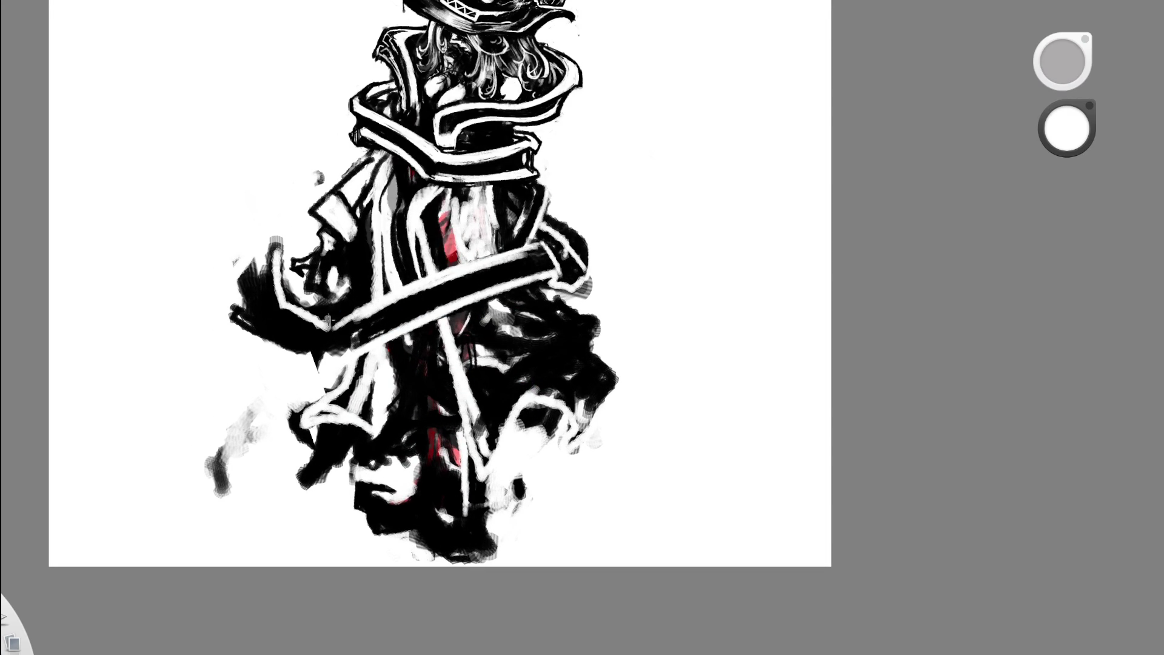
- Add a white line along the lower sleeve edge joined to the contour line
left_click_drag(238, 315, 326, 360)
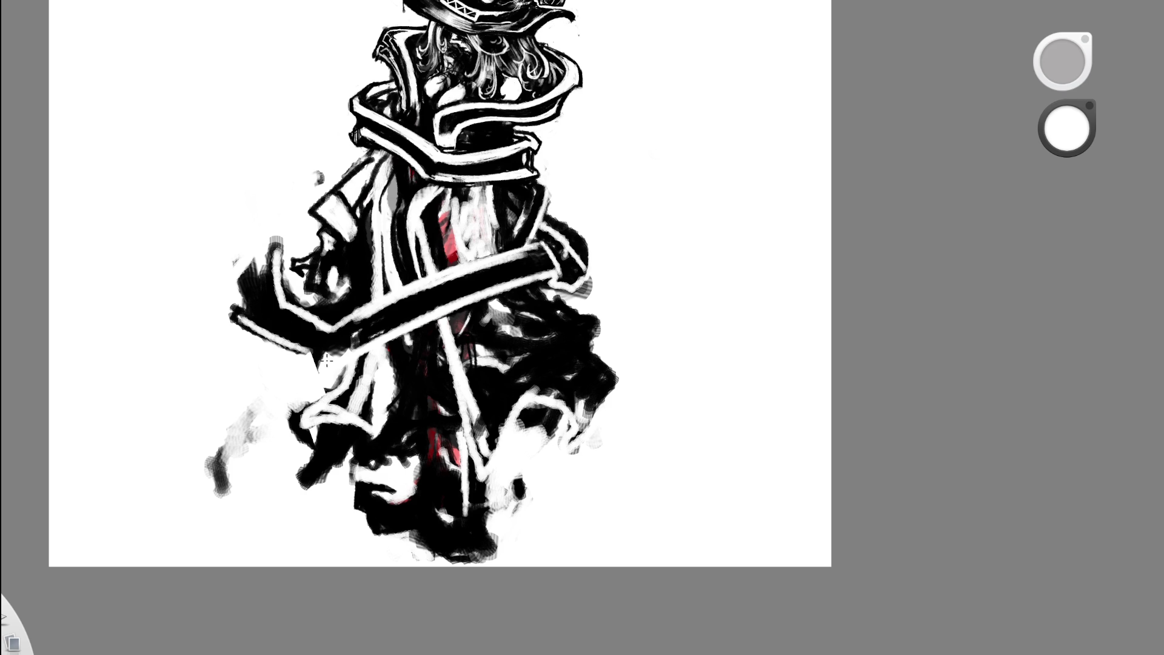
mouse_move(271, 321)
left_mouse_down()
mouse_move(291, 297)
mouse_move(257, 288)
mouse_move(248, 314)
mouse_move(250, 276)
mouse_move(249, 291)
left_mouse_up()
scroll(403, 196, "down", 5)
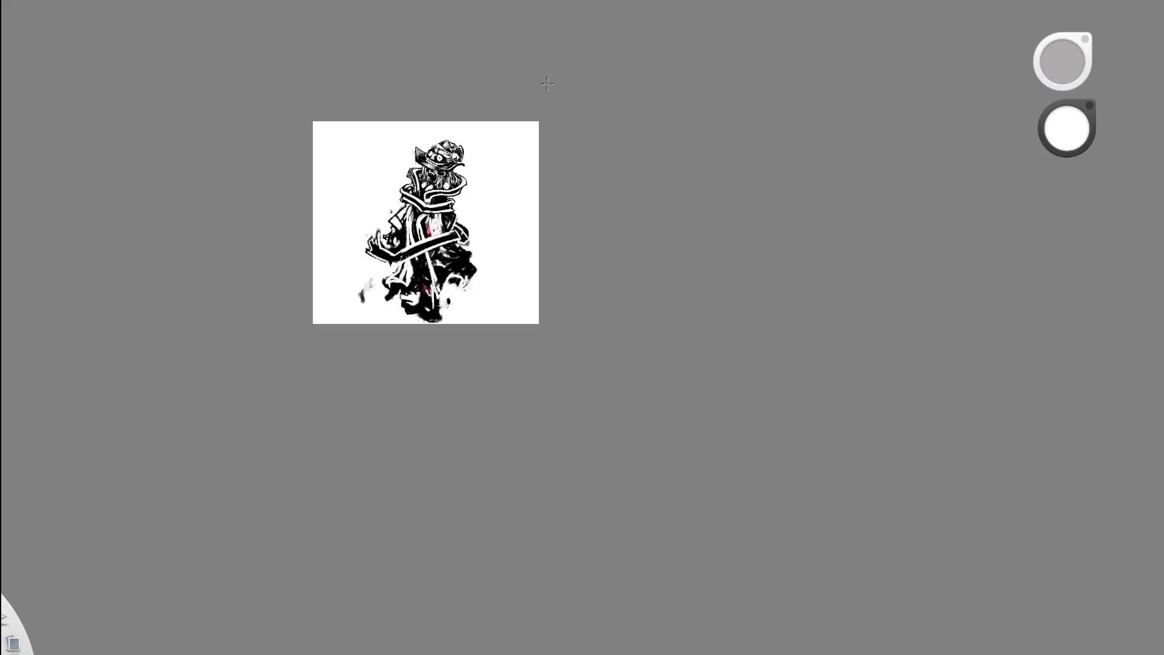
scroll(427, 263, "up", 5)
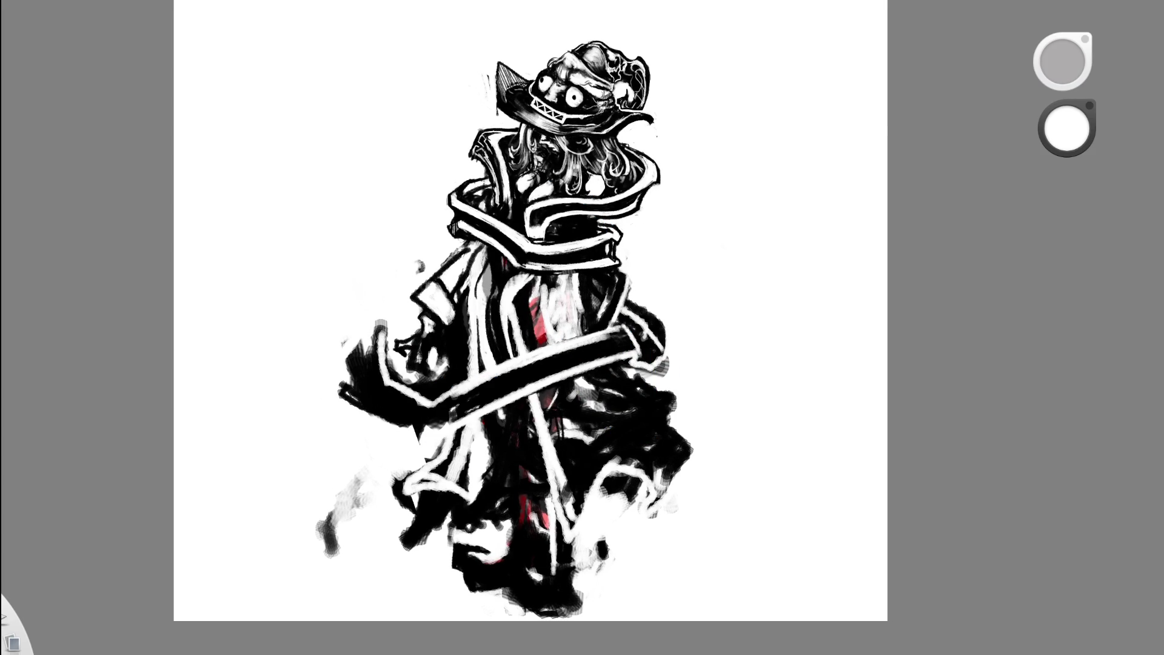
- Eyedrop black, rotate the canvas, and paint a thin black stroke on the lower robe
left_click(520, 338)
left_click_drag(519, 338, 571, 457)
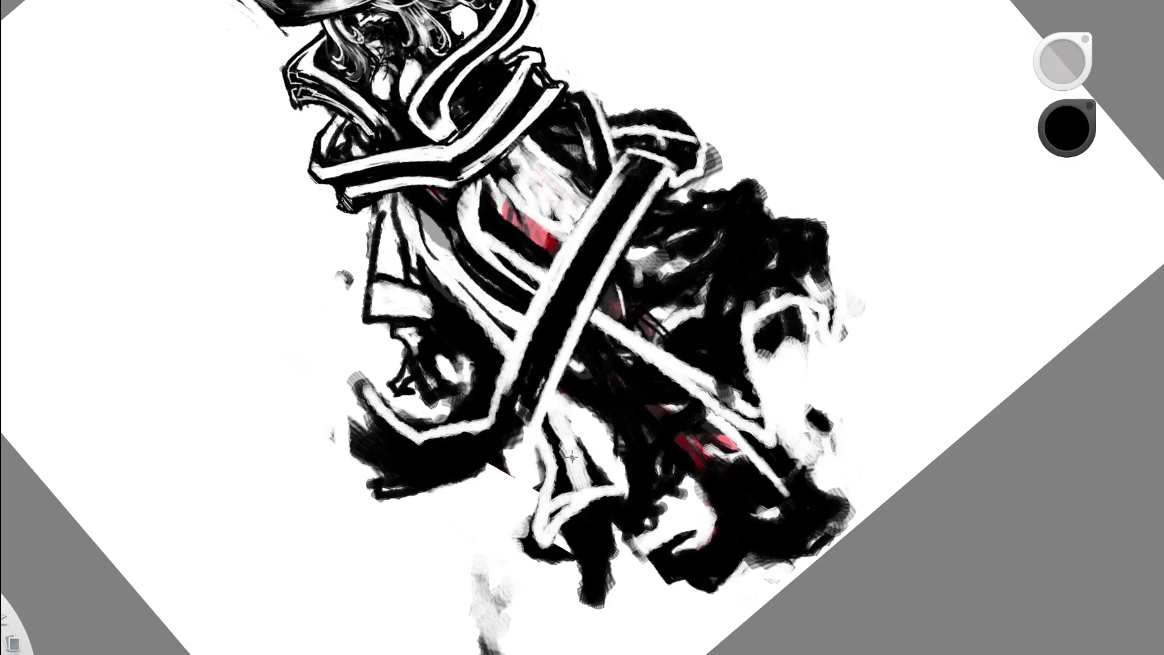
mouse_move(561, 382)
left_mouse_down()
mouse_move(521, 473)
mouse_move(469, 506)
left_mouse_up()
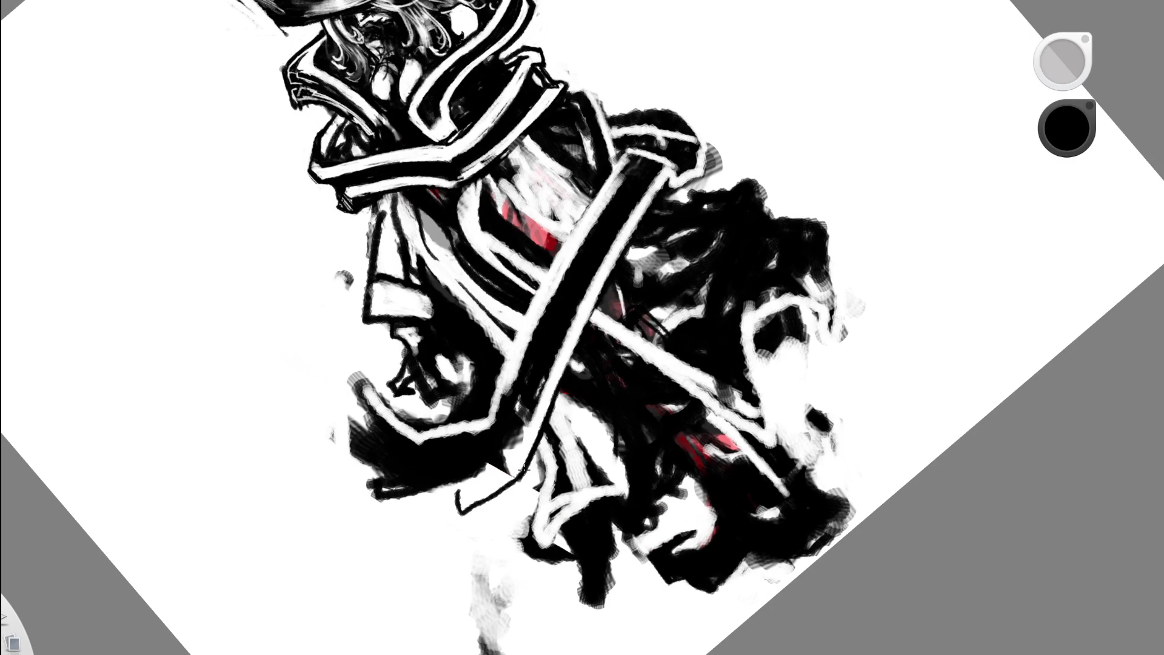
scroll(576, 368, "down", 5)
left_click_drag(658, 422, 456, 473)
scroll(513, 377, "up", 5)
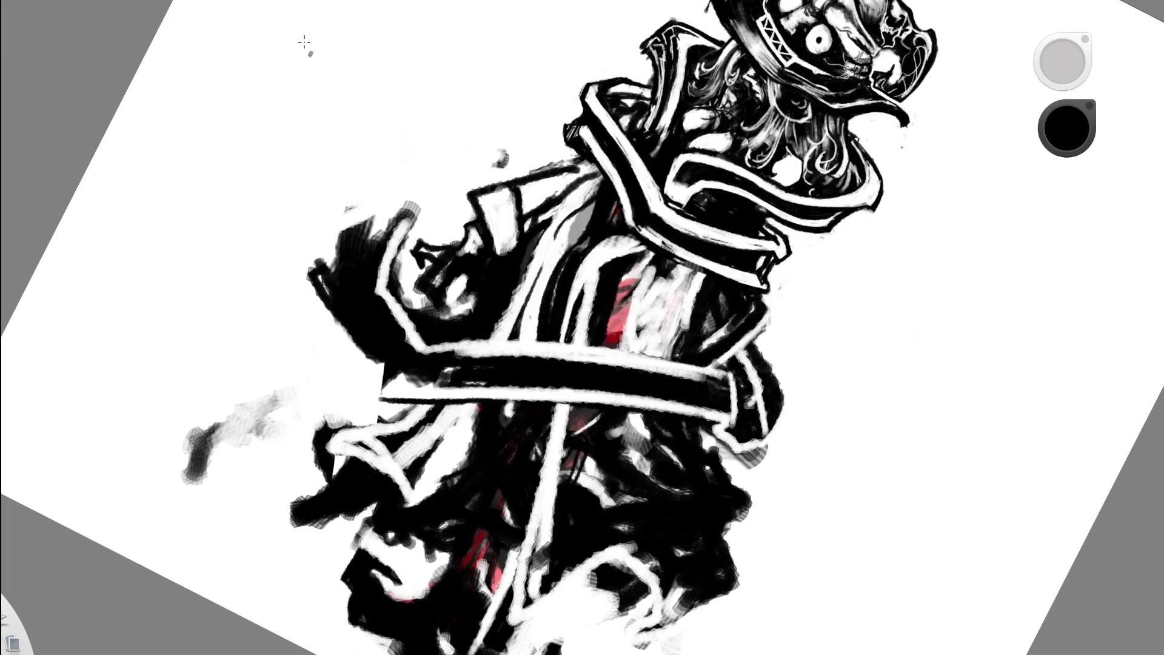
- Erase stray black marks near the belt and paint black on its left end
key("e")
mouse_move(343, 348)
left_mouse_down()
mouse_move(331, 363)
mouse_move(346, 373)
mouse_move(373, 358)
left_mouse_up()
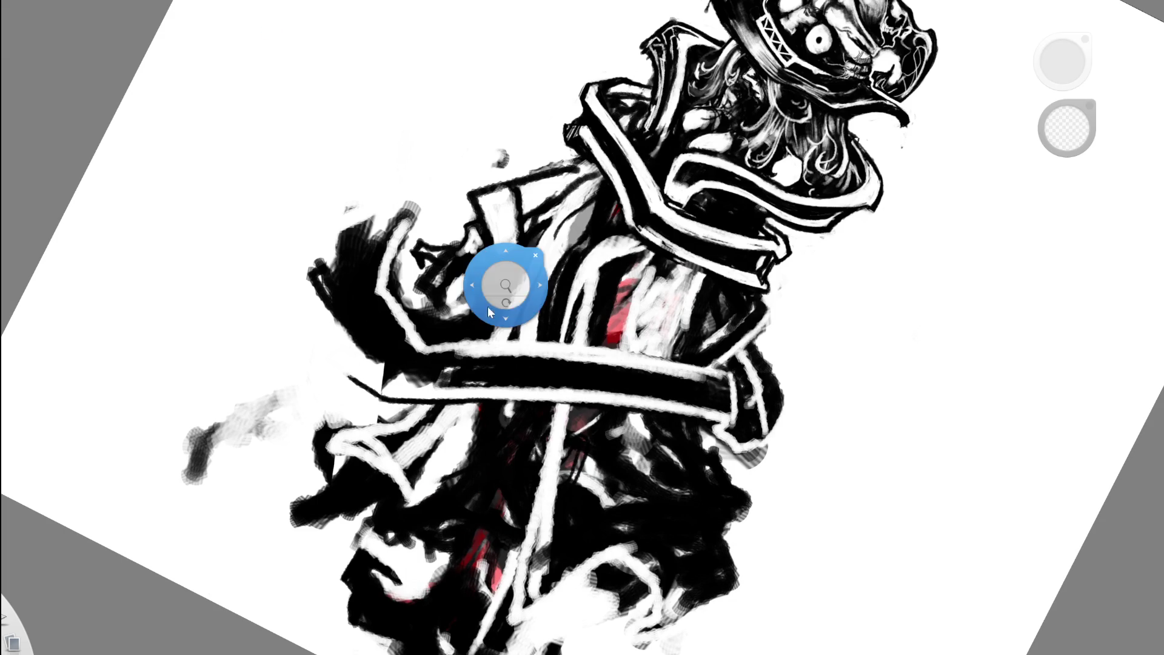
left_click_drag(507, 286, 606, 98)
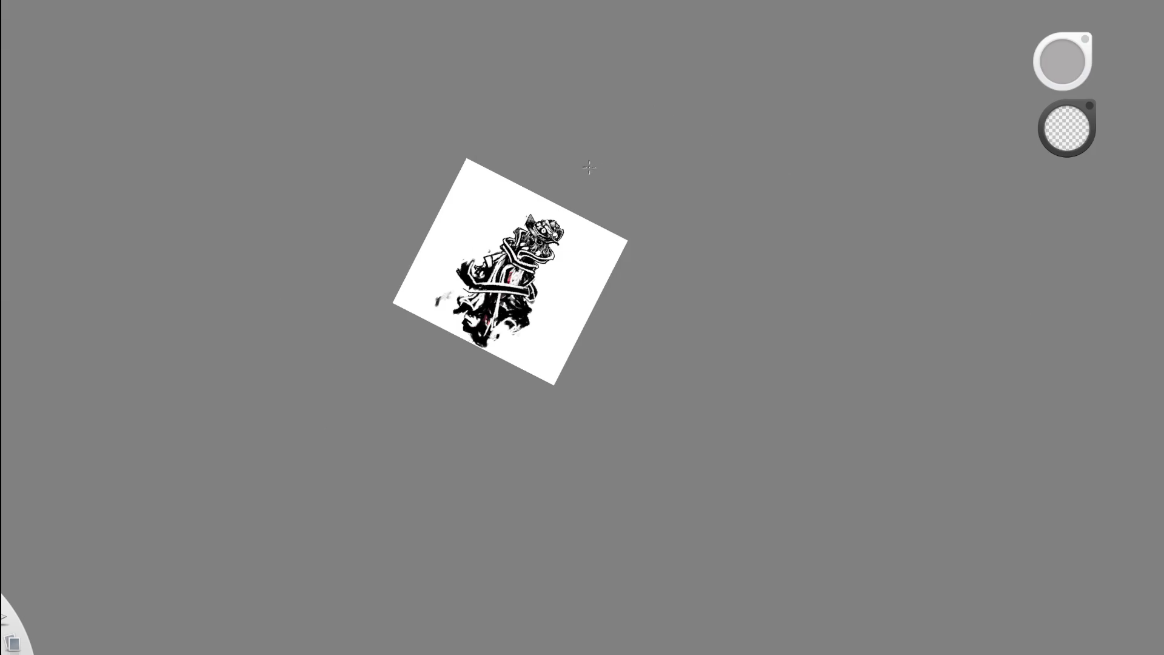
key("space")
key("b")
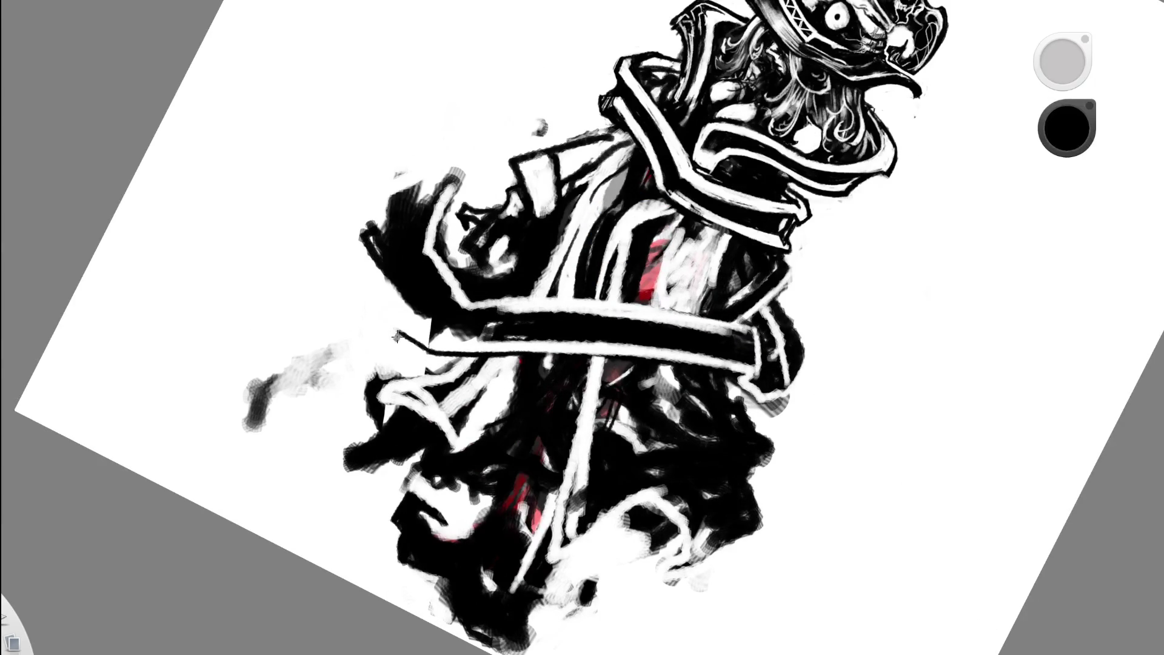
mouse_move(395, 332)
left_mouse_down()
mouse_move(404, 305)
mouse_move(389, 298)
left_mouse_up()
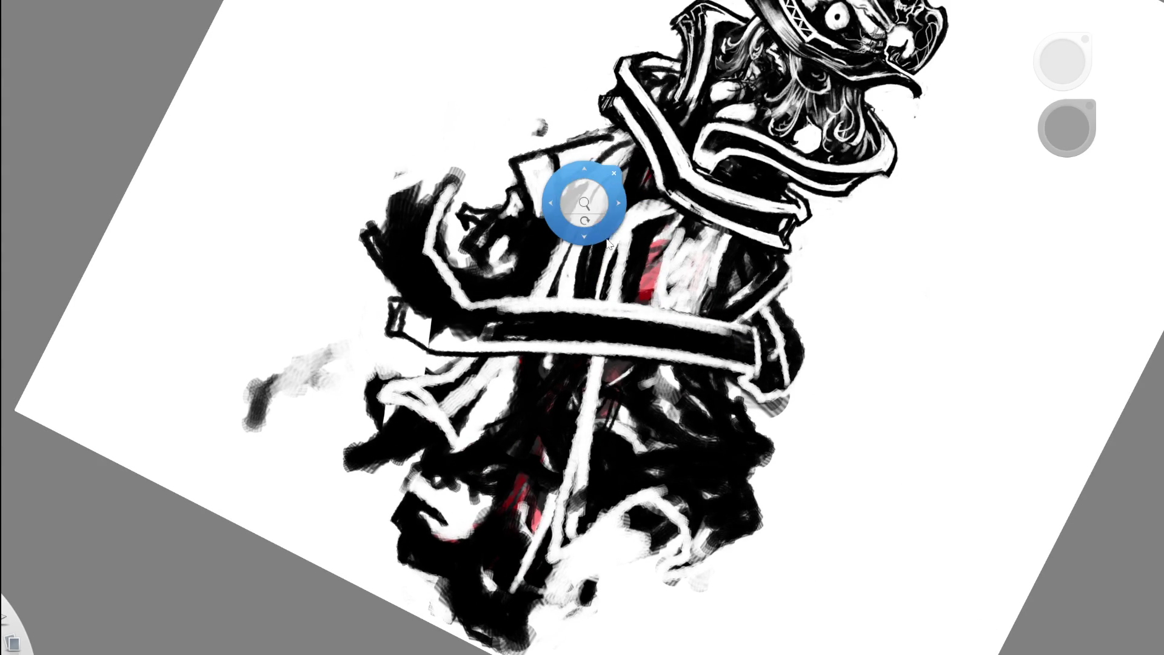
- Overpaint the white streak beside the collar, redoing the stroke once
left_click_drag(584, 194, 563, 237)
key("x")
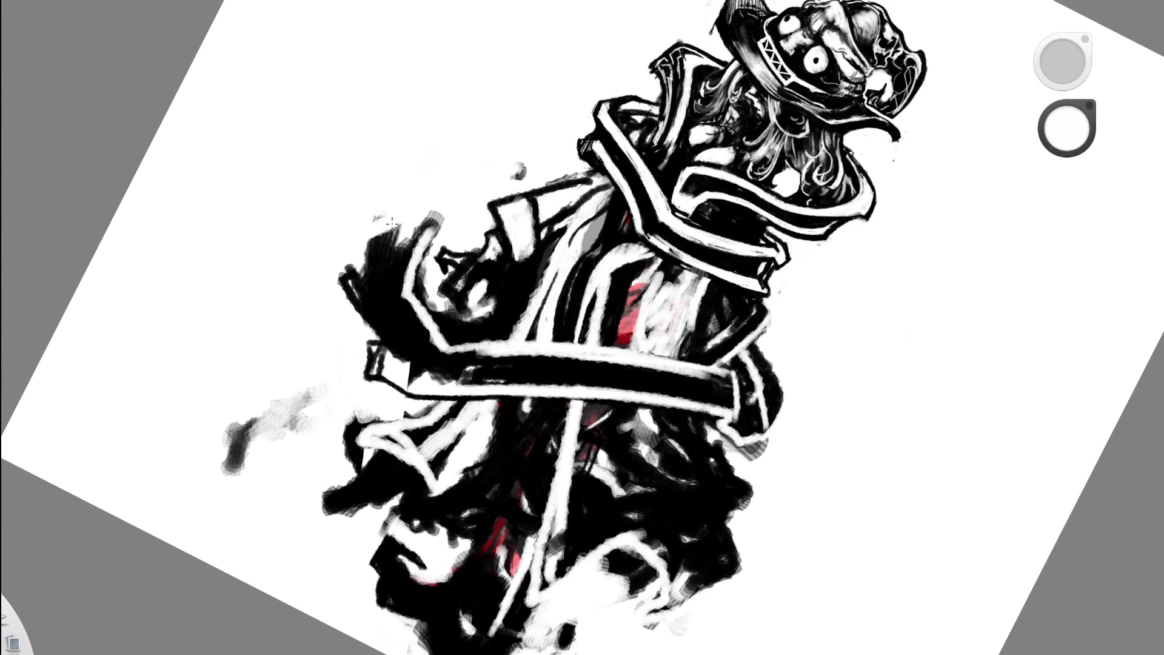
left_click_drag(386, 262, 393, 227)
key("ctrl+z")
left_click_drag(493, 208, 351, 265)
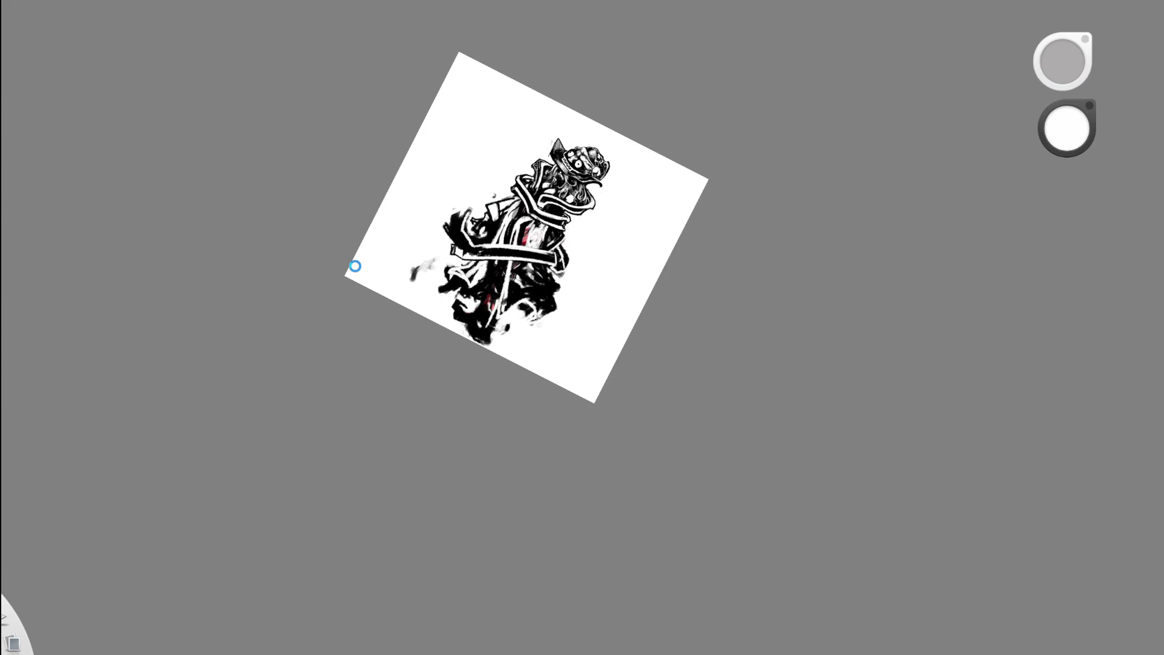
left_click_drag(461, 246, 540, 89)
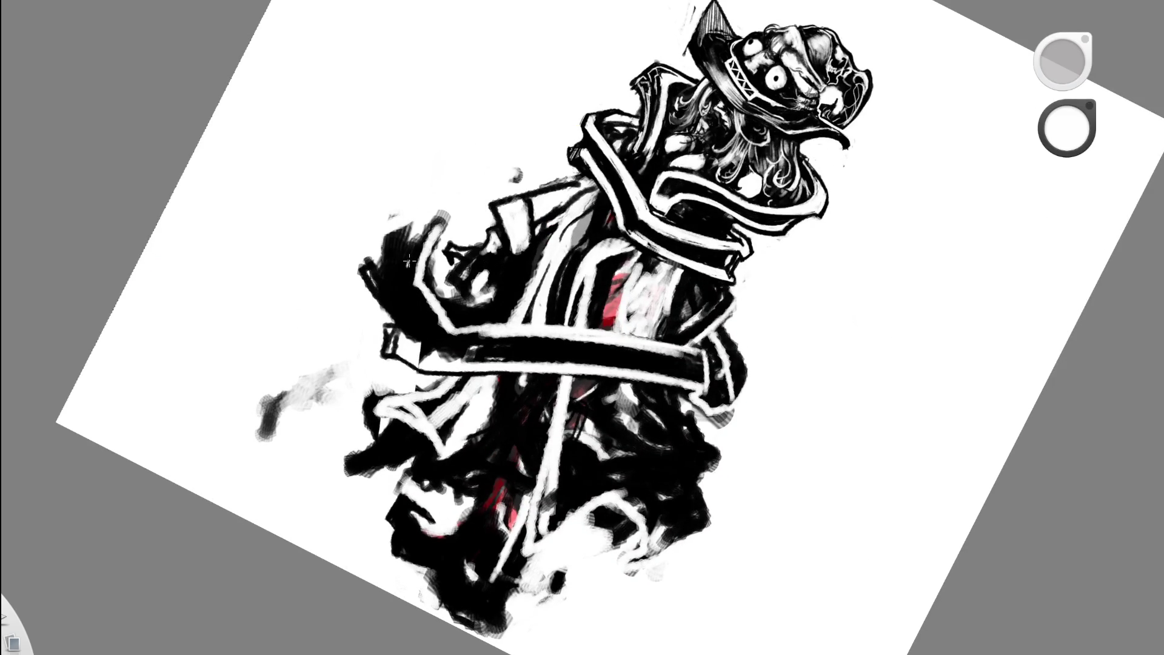
left_click_drag(411, 267, 401, 221)
- Shade the left shoulder in black and outline the shoulder hook's right edge
left_click_drag(457, 156, 329, 279)
left_click_drag(511, 194, 360, 222)
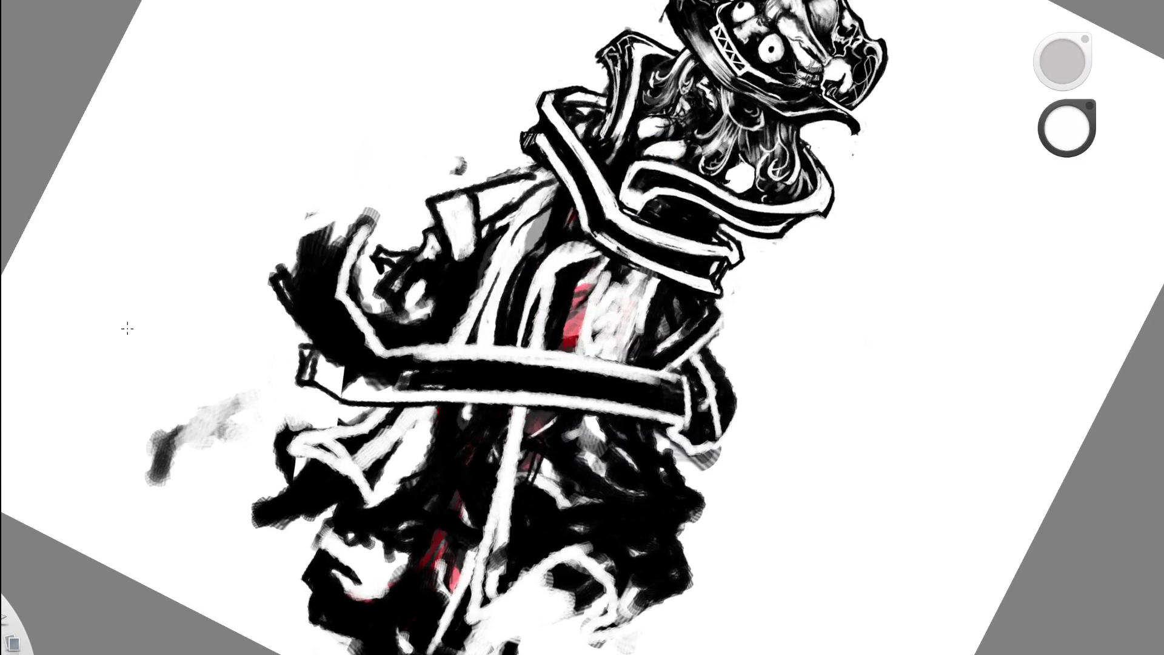
left_click(352, 214, "alt")
left_click_drag(335, 220, 349, 216)
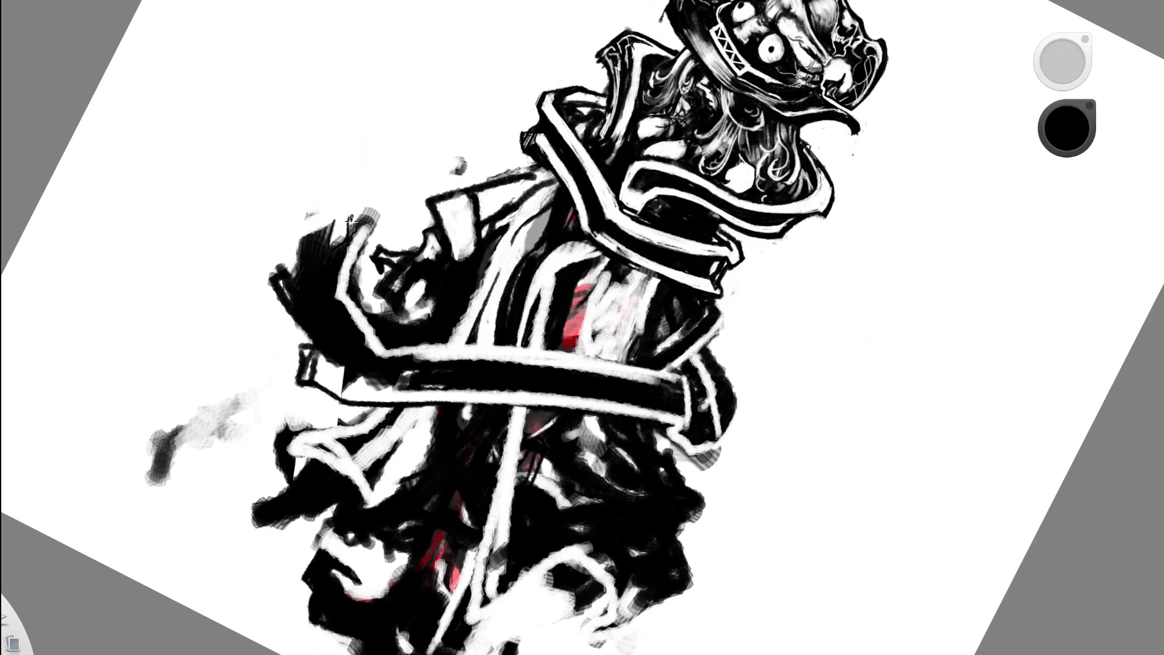
left_click_drag(355, 218, 340, 244)
left_click_drag(373, 220, 345, 282)
- Add a thin white line running down the shoulder hook
left_click(360, 243, "alt")
left_click_drag(362, 242, 346, 275)
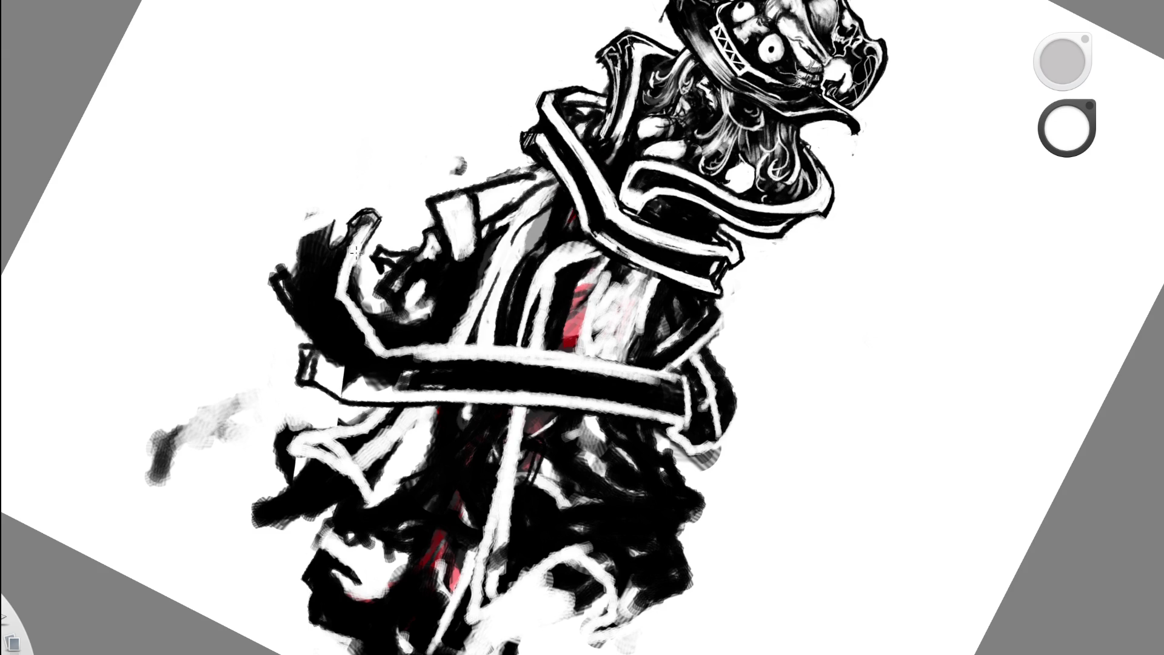
mouse_move(352, 224)
left_mouse_down()
mouse_move(333, 303)
mouse_move(367, 339)
left_mouse_up()
key("space")
left_click_drag(454, 257, 335, 267)
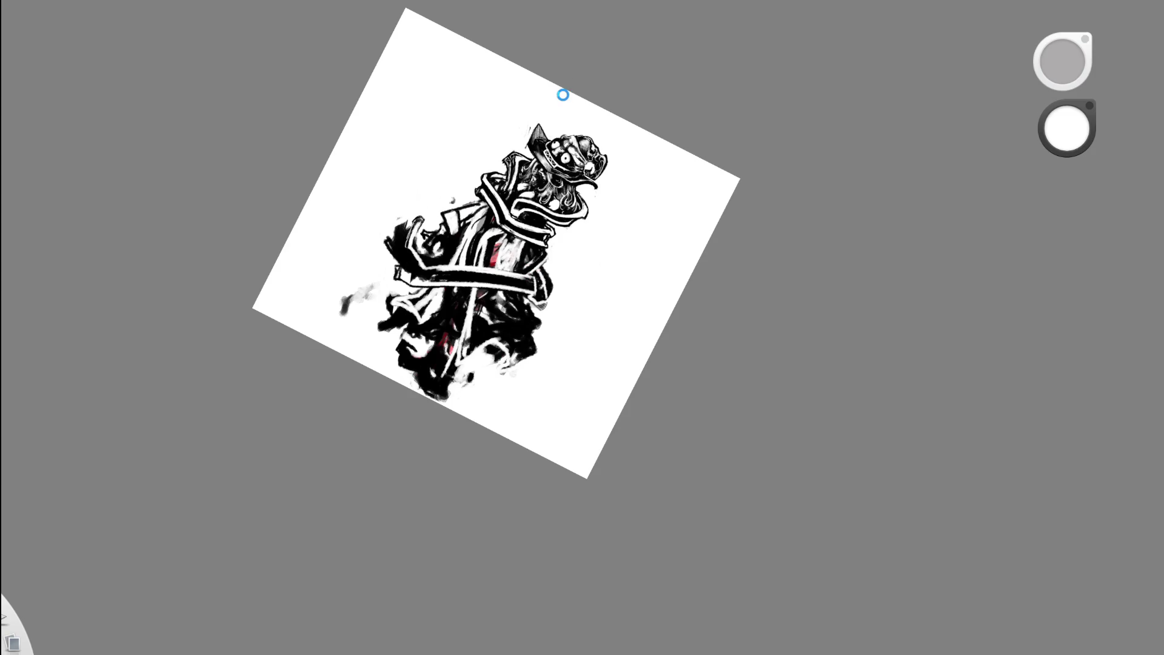
key("space")
left_click_drag(424, 235, 448, 106)
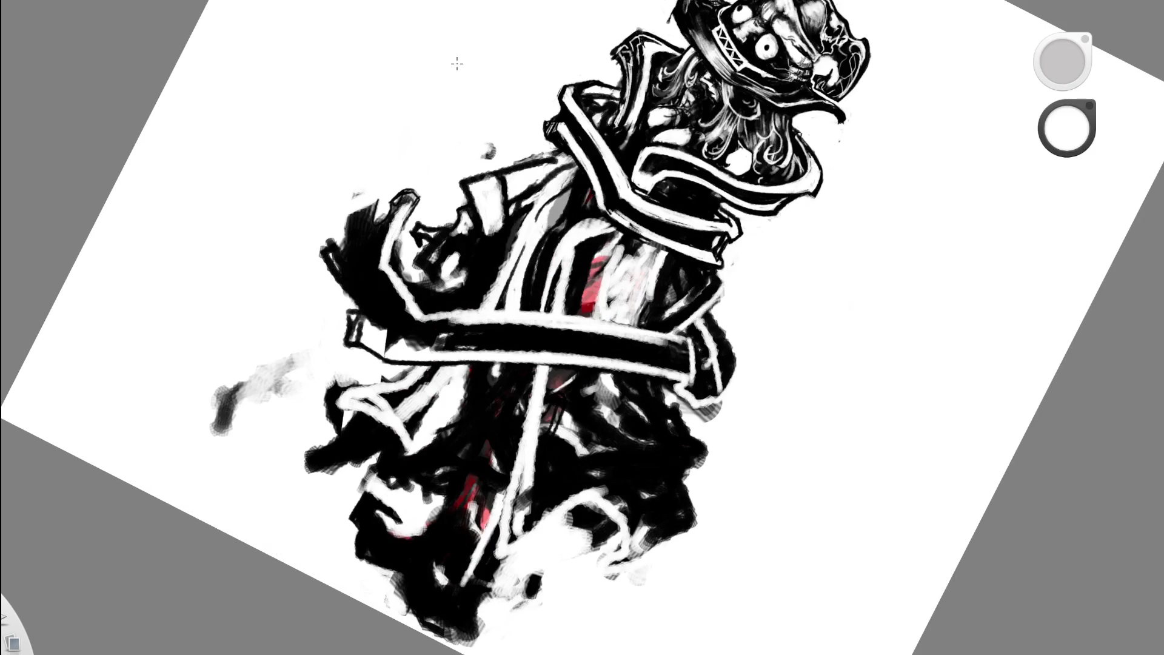
key("space")
mouse_move(623, 216)
left_mouse_down()
mouse_move(533, 303)
mouse_move(528, 327)
mouse_move(549, 357)
mouse_move(499, 289)
left_mouse_up()
- Sample dark maroon from the drawing and paint a streak down the chest
scroll(592, 343, "down", 3)
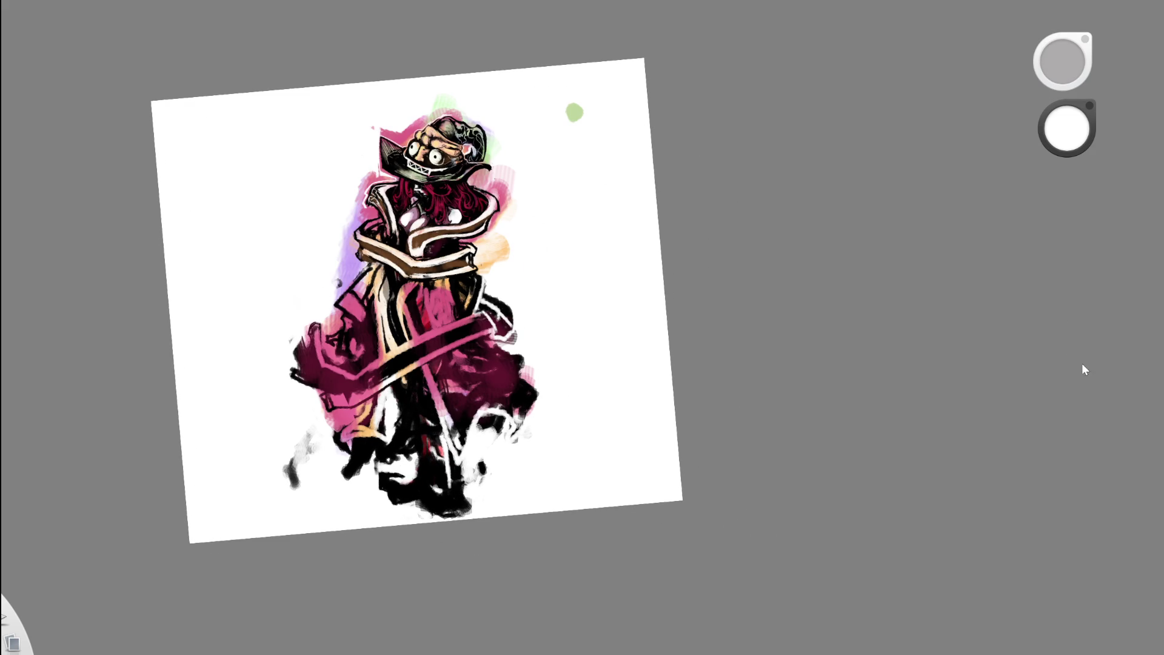
scroll(423, 229, "up", 5)
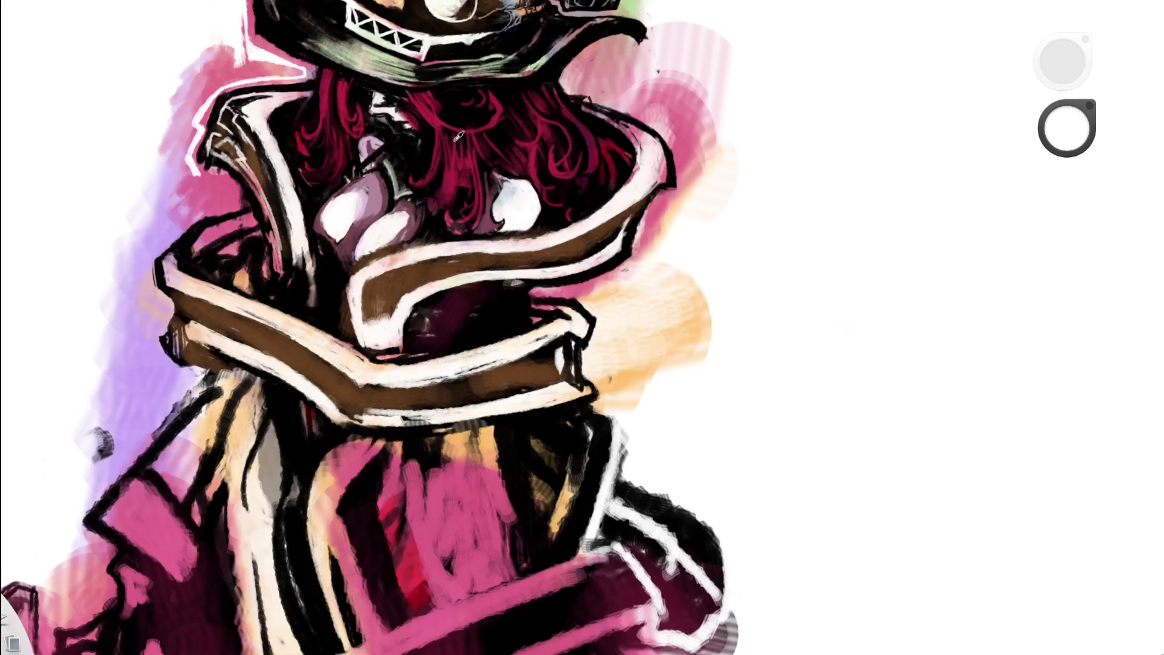
left_click(459, 135)
left_click_drag(325, 383, 315, 159)
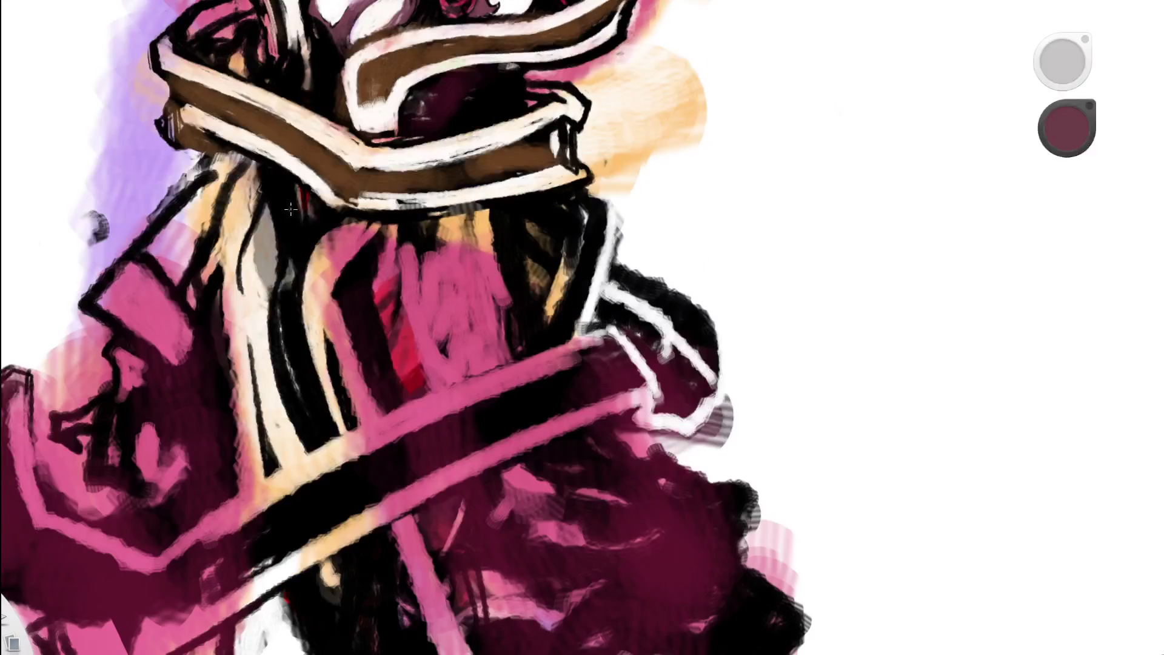
mouse_move(245, 260)
left_mouse_down()
mouse_move(257, 231)
mouse_move(260, 327)
mouse_move(267, 209)
left_mouse_up()
- Paint a dark stroke down the chest and partly erase it to lighten it
left_click_drag(284, 335, 257, 325)
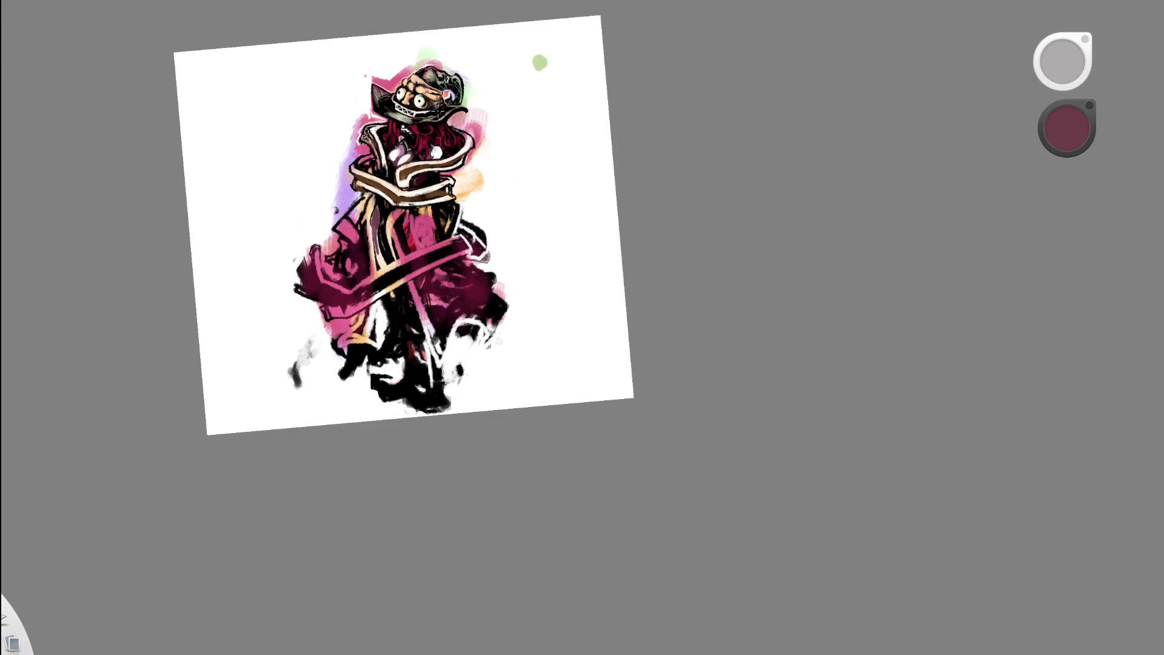
left_click_drag(417, 178, 386, 113)
mouse_move(338, 320)
left_mouse_down()
mouse_move(343, 370)
mouse_move(346, 351)
left_mouse_up()
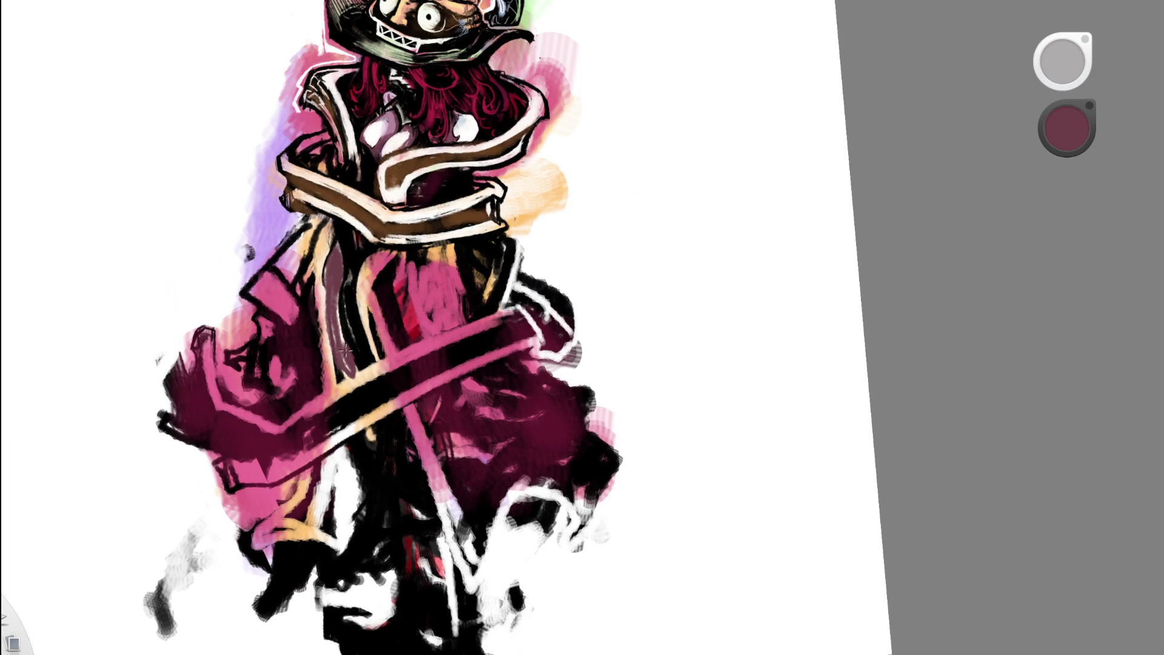
key("e")
left_click_drag(333, 340, 325, 311)
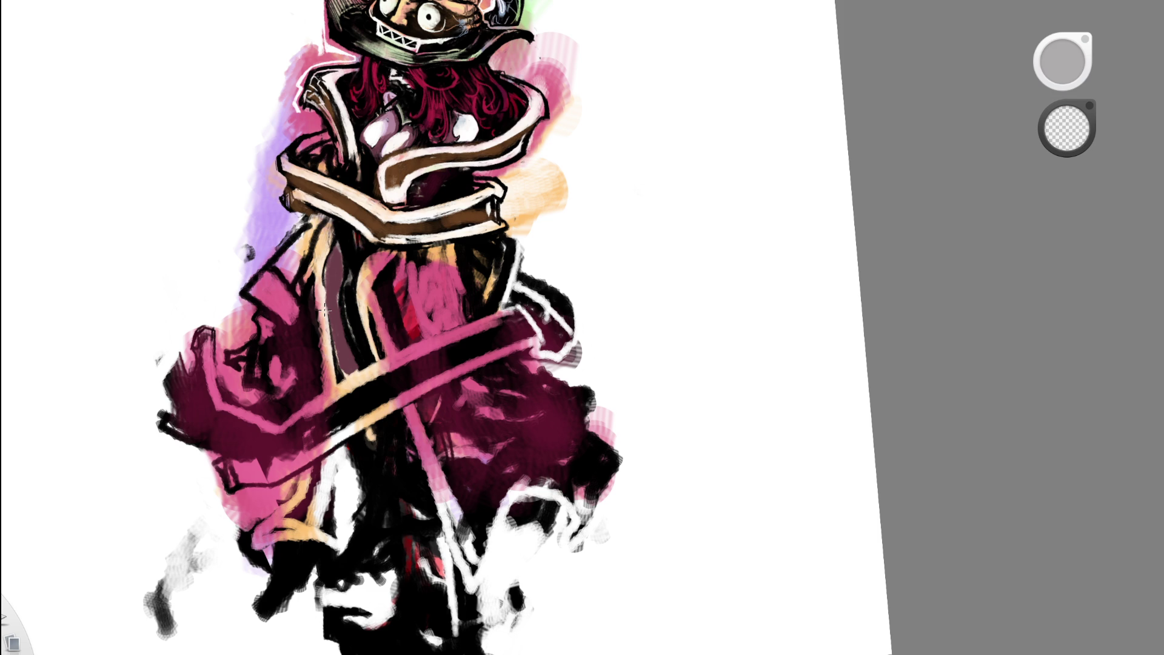
left_click_drag(349, 329, 362, 363)
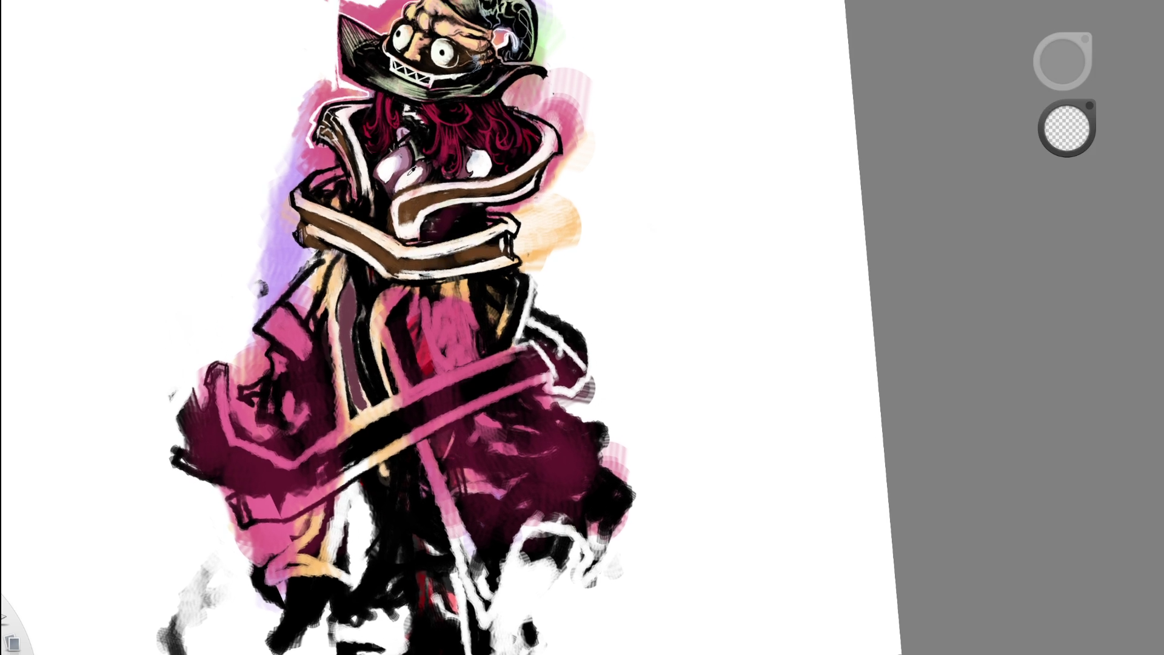
- Sample light mauve-pink and brush it over the chest stripe to brighten it
left_click(375, 238, "alt")
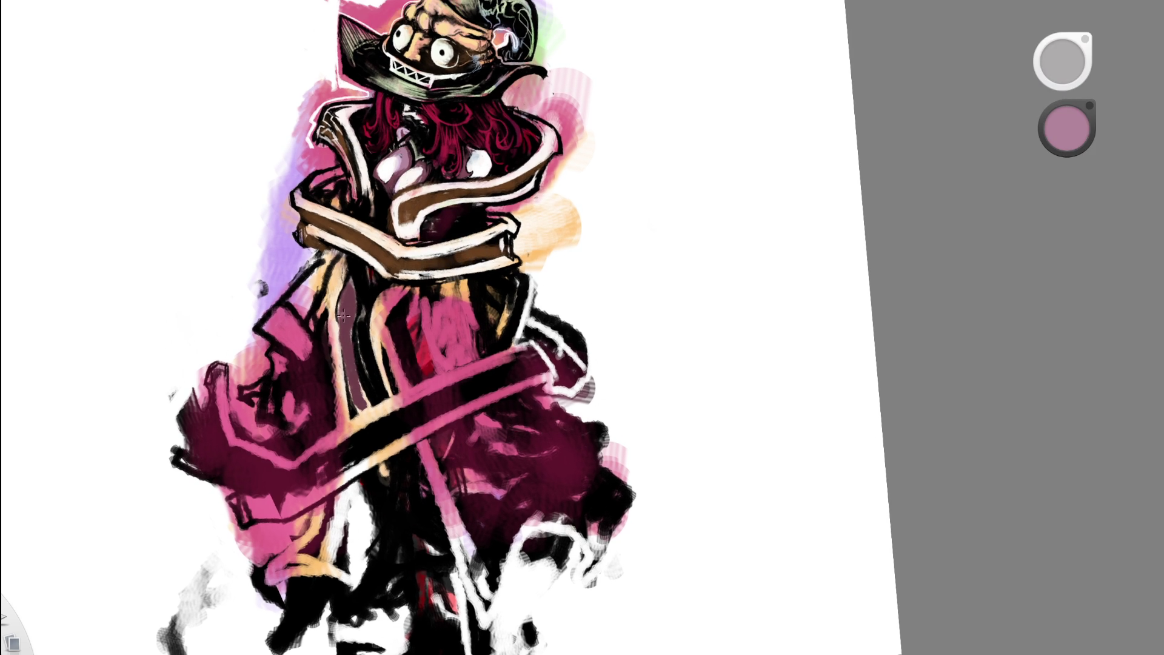
mouse_move(345, 303)
left_mouse_down()
mouse_move(356, 405)
mouse_move(345, 299)
left_mouse_up()
left_click(404, 171, "alt")
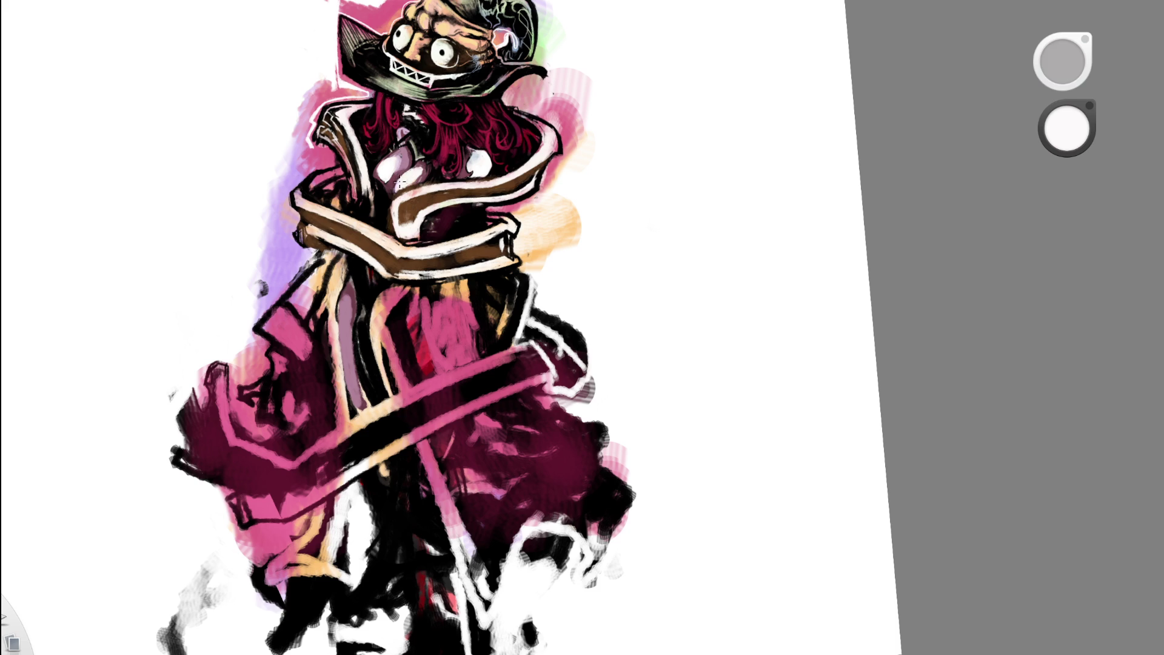
left_click(331, 339, "alt")
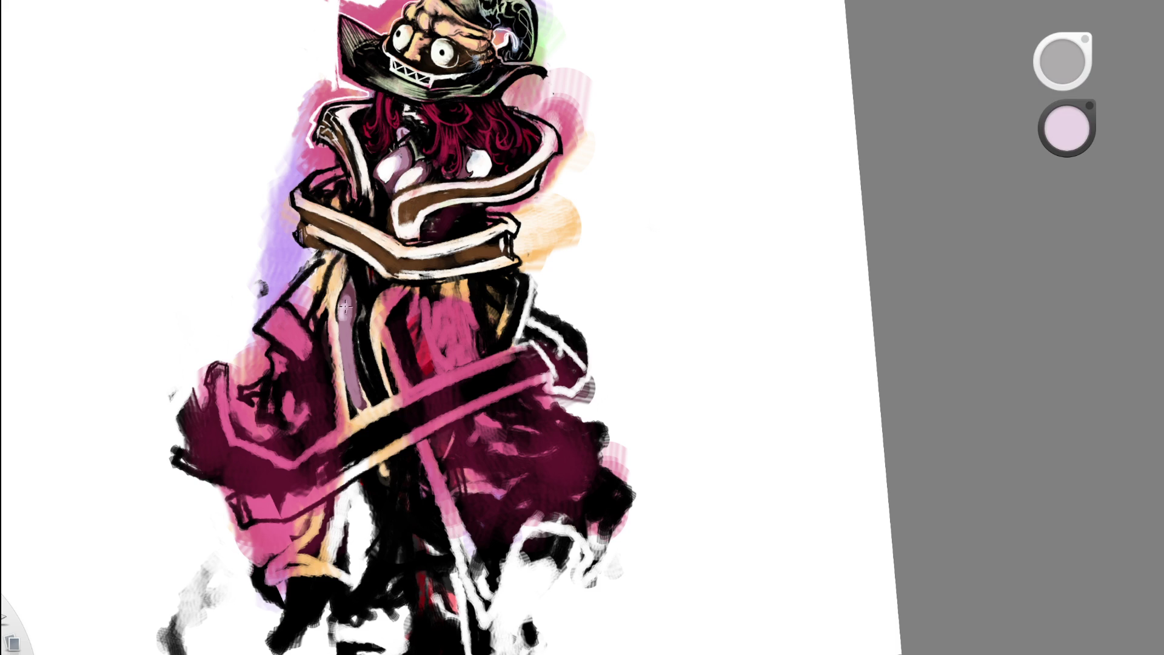
mouse_move(347, 318)
left_mouse_down()
mouse_move(354, 400)
mouse_move(347, 368)
left_mouse_up()
left_click_drag(342, 315, 345, 314)
scroll(335, 191, "down", 5)
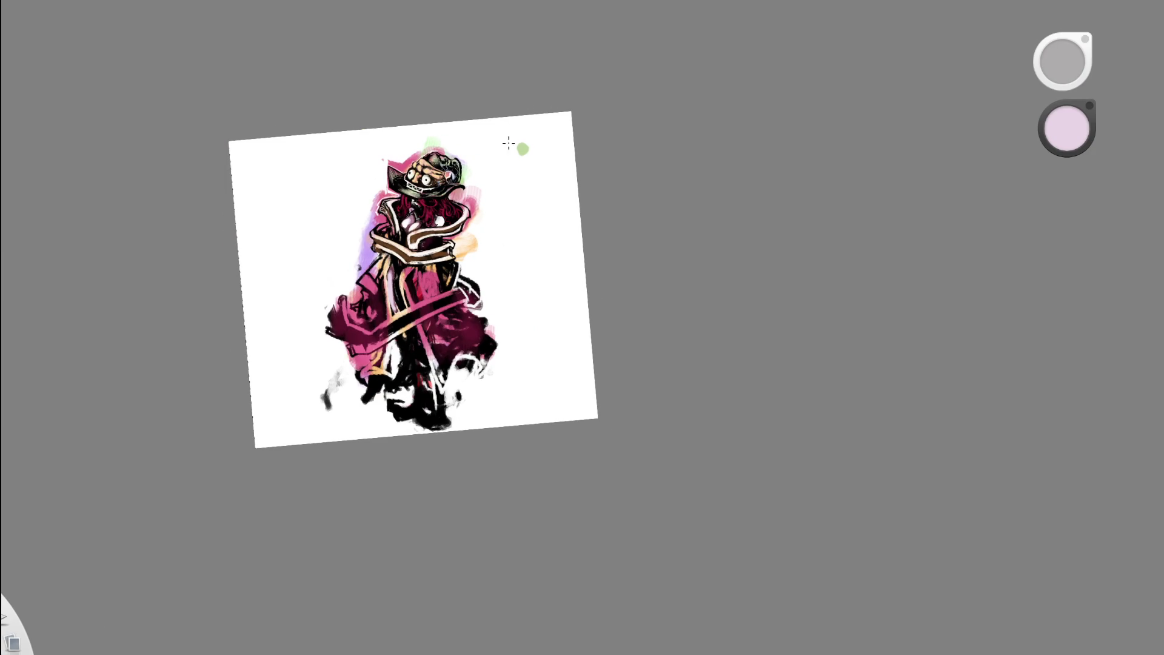
- Pick dark maroon and add thin marks along the pink stripe
scroll(412, 315, "up", 7)
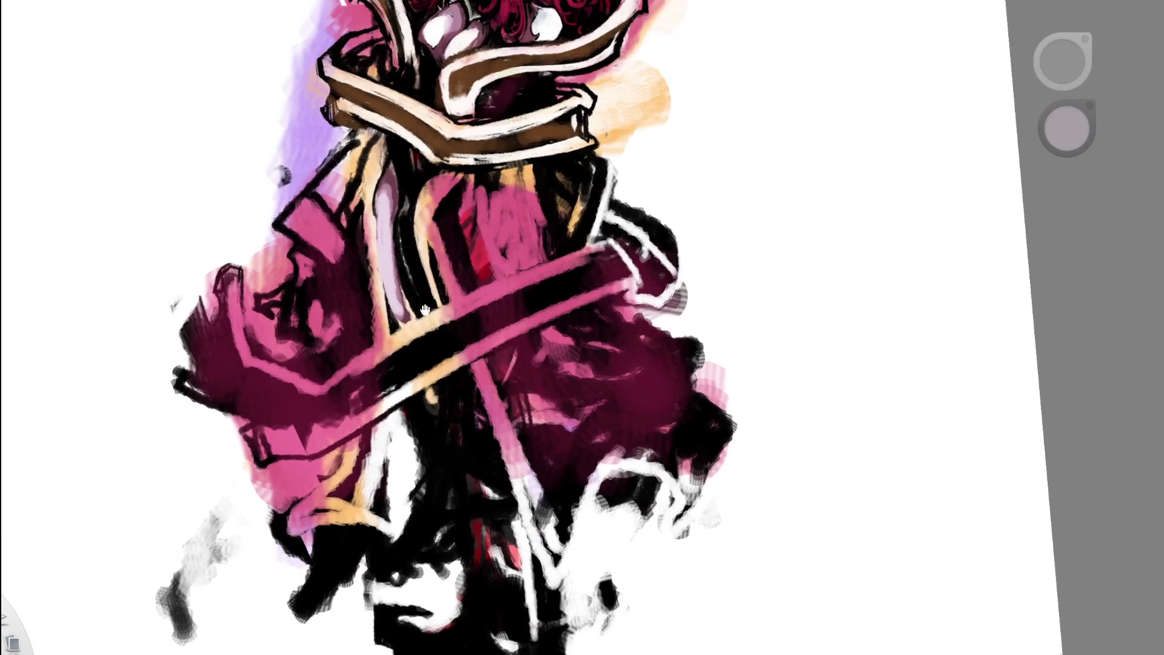
scroll(449, 304, "up", 3)
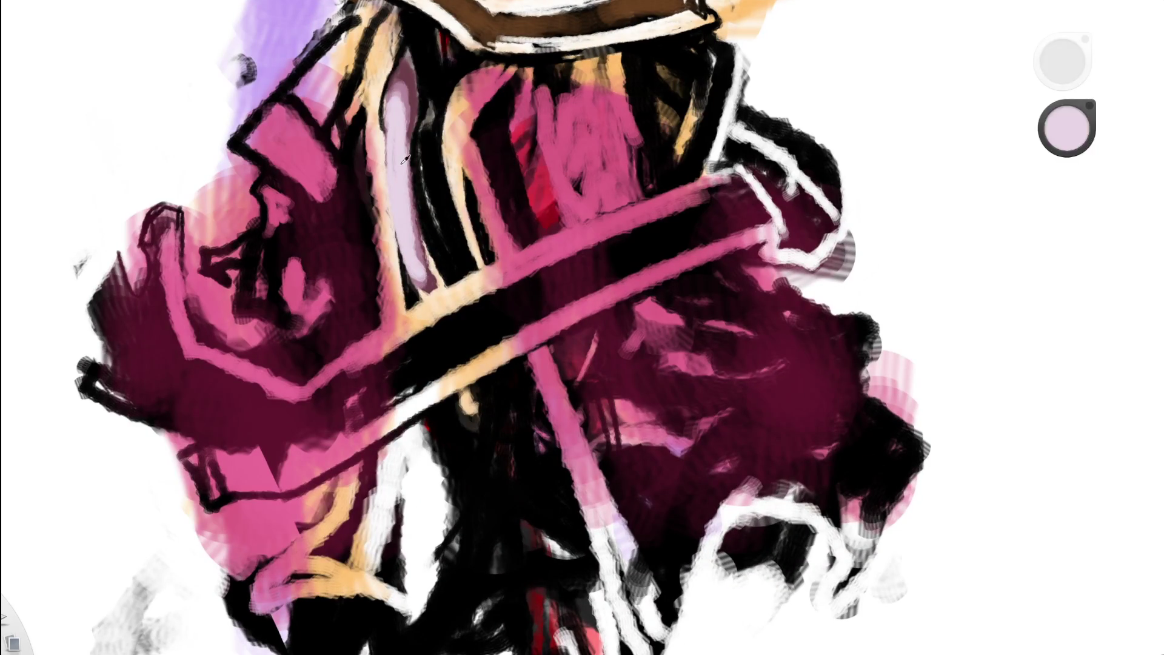
left_click(404, 159, "alt")
mouse_move(419, 218)
left_mouse_down()
mouse_move(441, 284)
mouse_move(429, 240)
left_mouse_up()
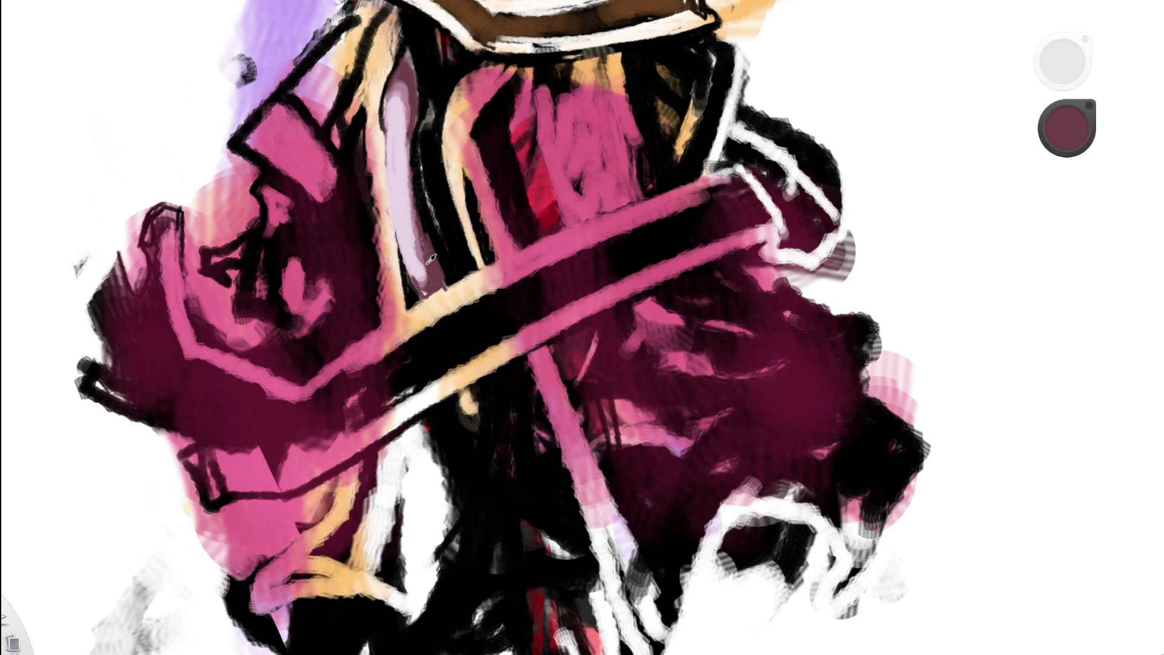
- Sample the light mauve and paler lavender pinks from the stripe
left_click(431, 259, "alt")
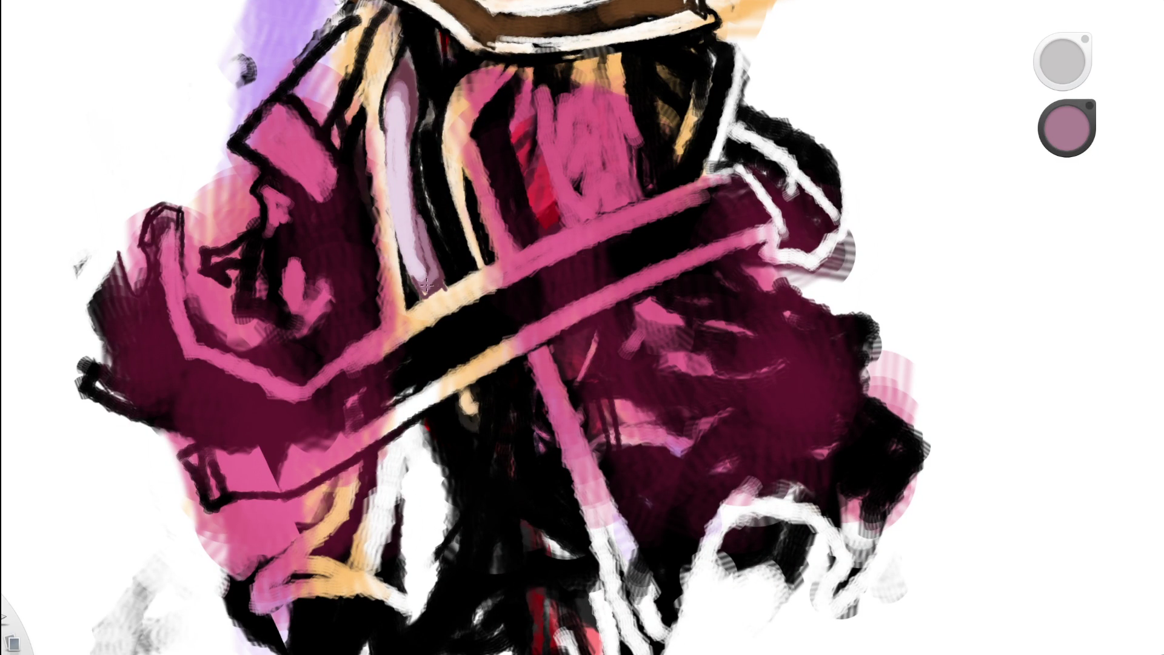
left_click(418, 277, "alt")
left_click(466, 182, "alt")
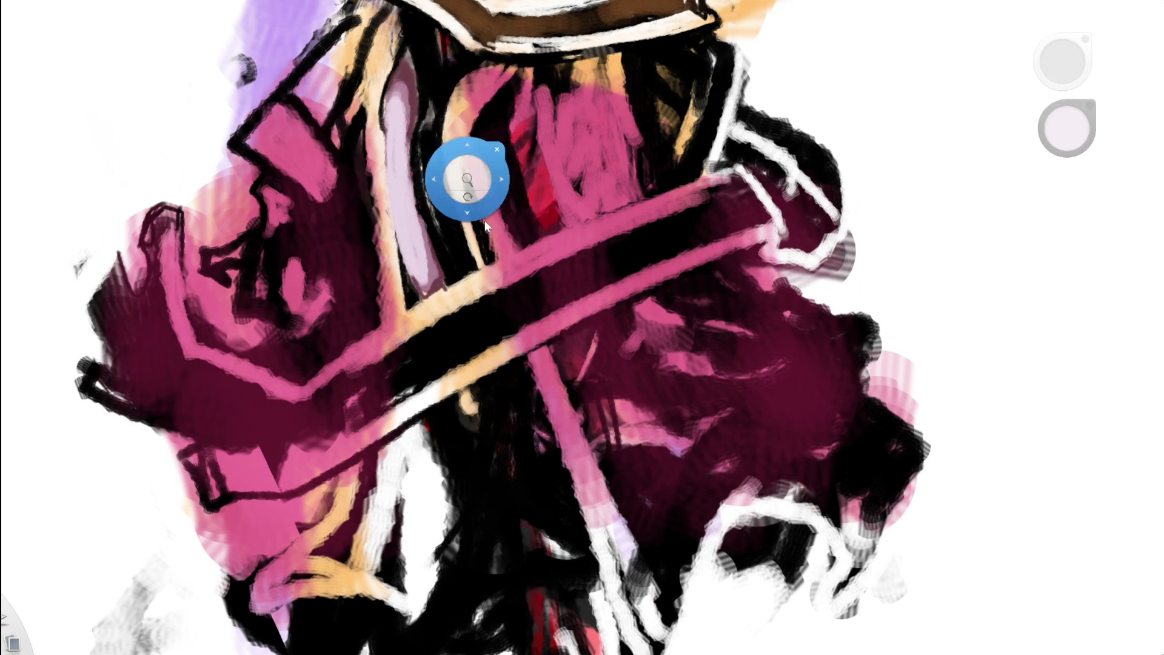
scroll(307, 308, "down", 5)
- Pick white and paint pale strokes down the lavender stripe
left_click(475, 156, "alt")
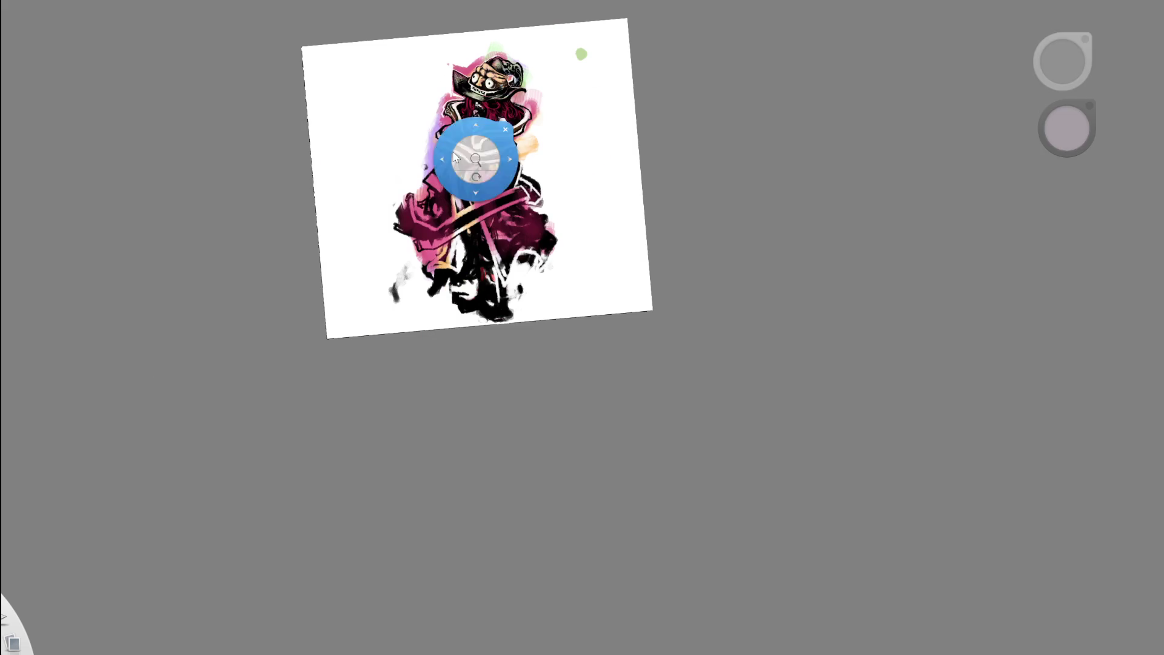
scroll(485, 134, "up", 5)
left_click(401, 260, "alt")
left_click_drag(400, 261, 410, 329)
left_click_drag(400, 245, 415, 337)
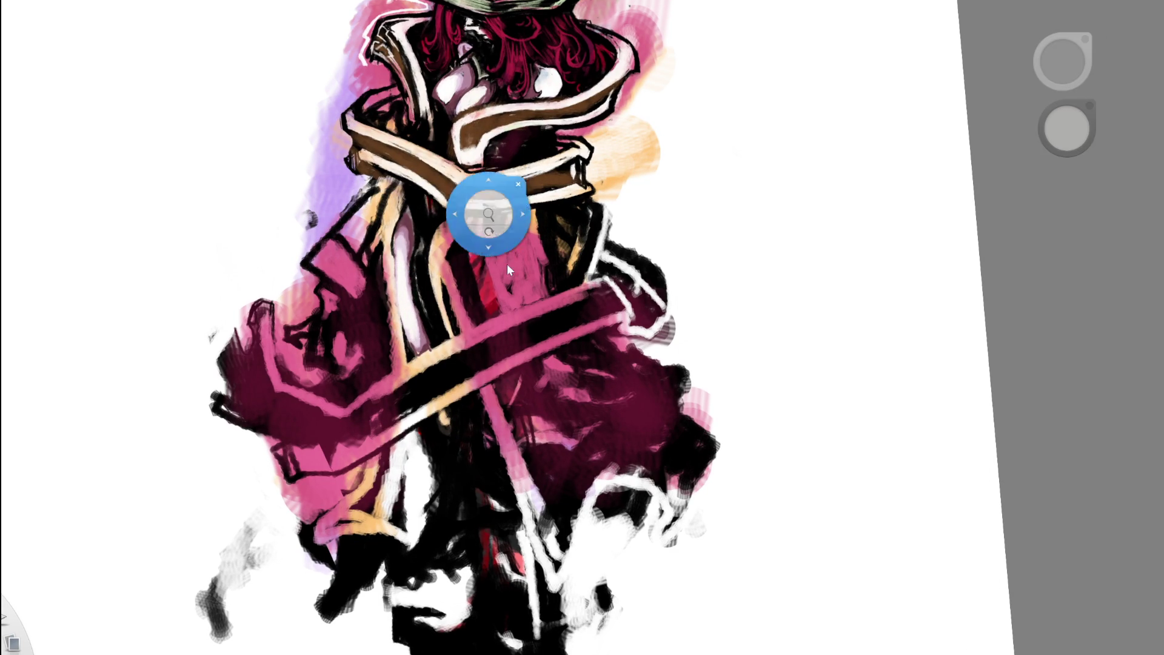
- Undo a stray thin white stroke painted up the dark stripe
left_click_drag(489, 212, 400, 282)
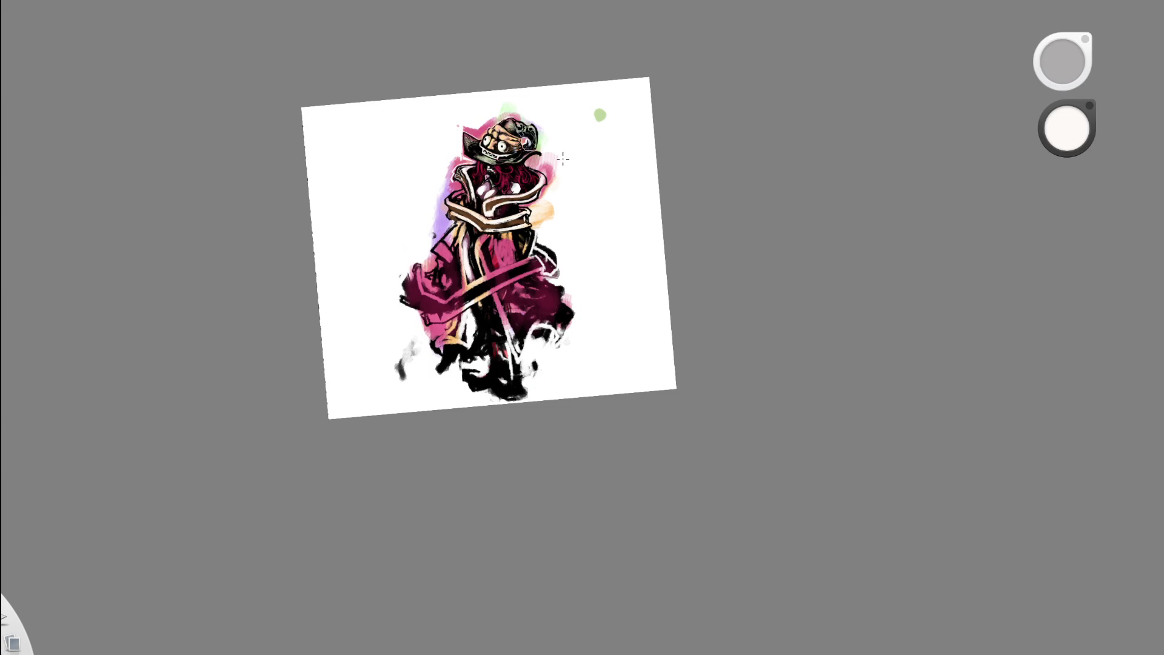
left_click_drag(475, 226, 461, 292)
left_click_drag(451, 357, 466, 282)
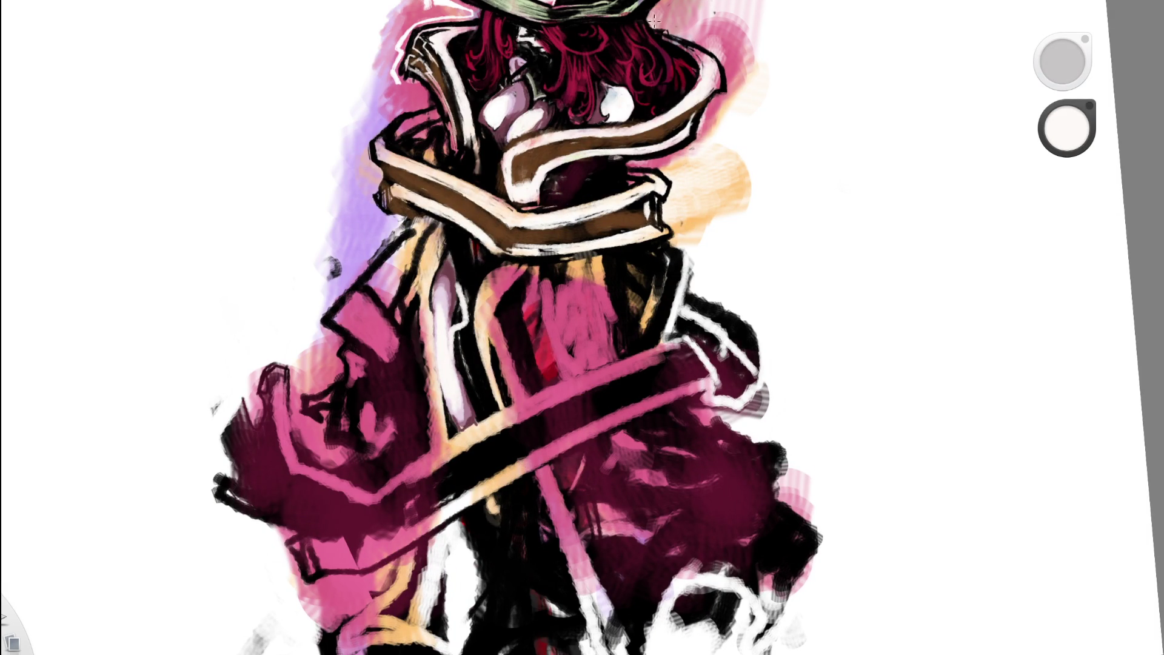
key("ctrl+z")
left_click_drag(542, 262, 445, 314)
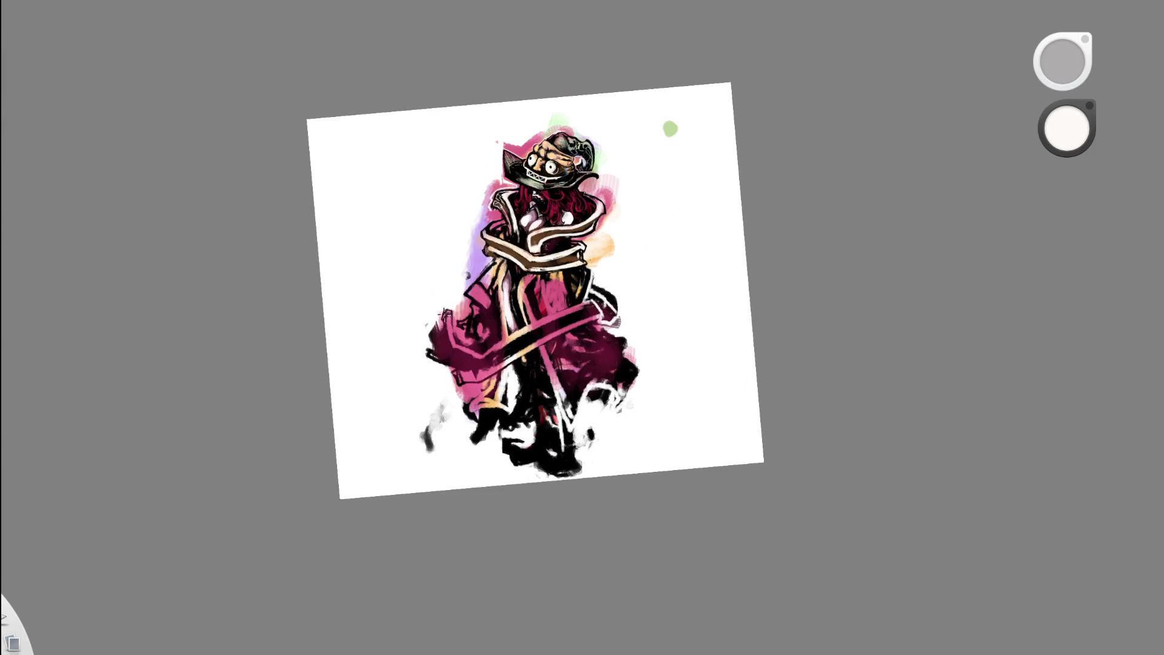
left_click_drag(577, 199, 540, 295)
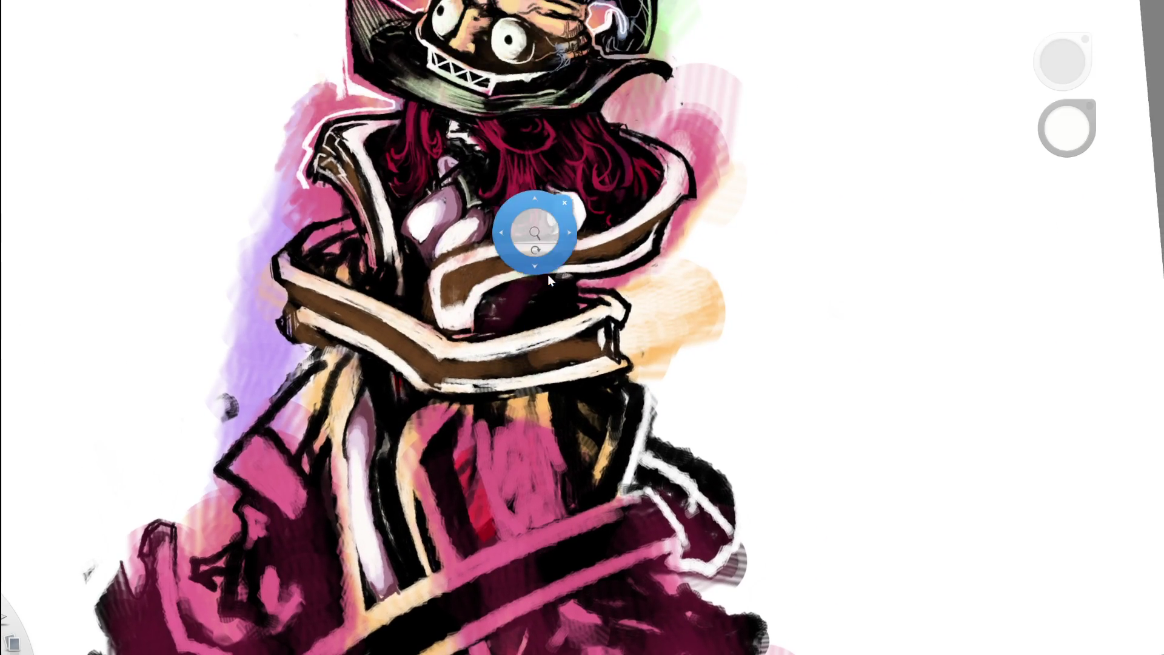
left_click_drag(551, 248, 427, 321)
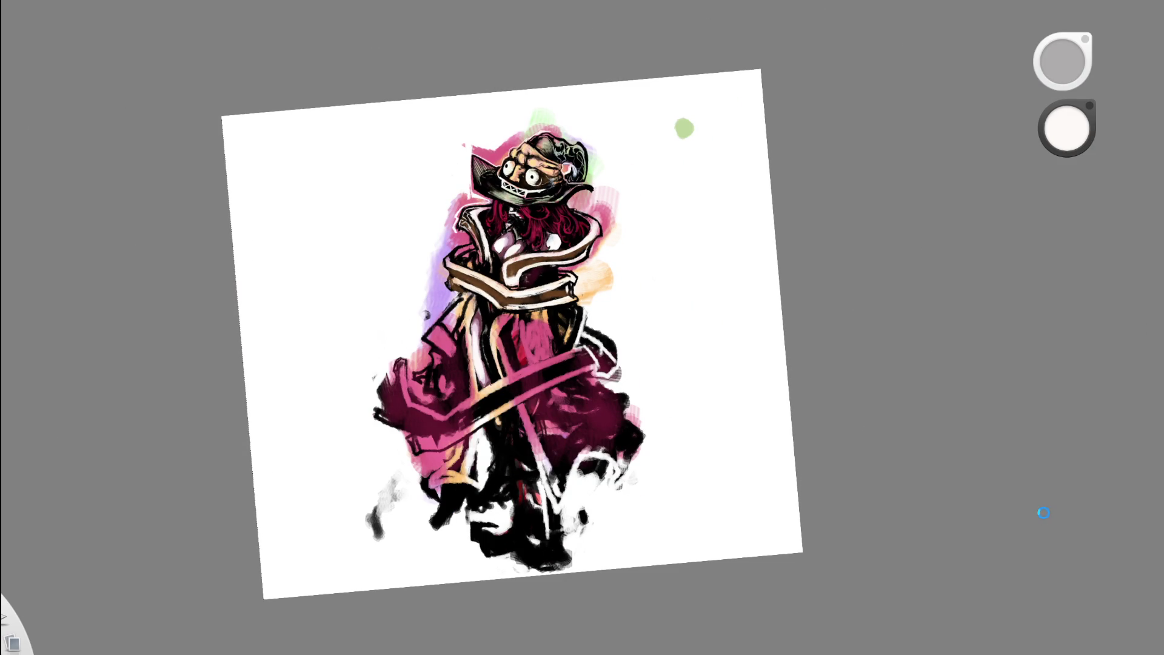
mouse_move(566, 203)
left_mouse_down()
mouse_move(637, 203)
mouse_move(551, 169)
mouse_move(450, 286)
left_mouse_up()
- Sample lavender, white and dark maroon from the painting
left_click(442, 246, "alt")
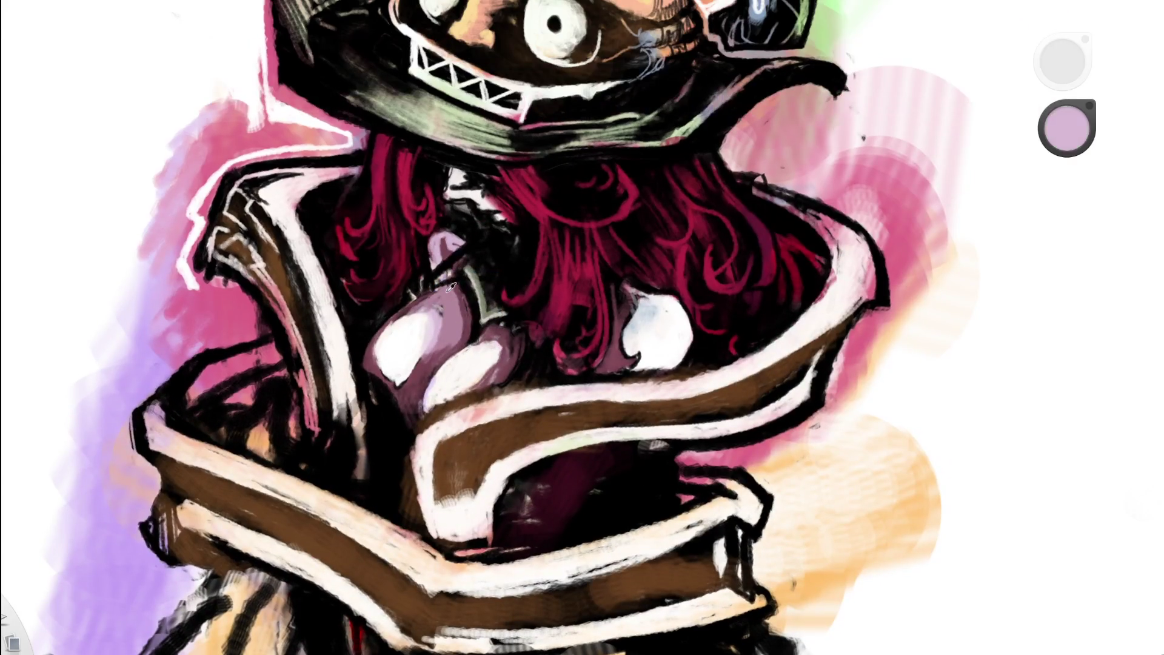
left_click(442, 245, "alt")
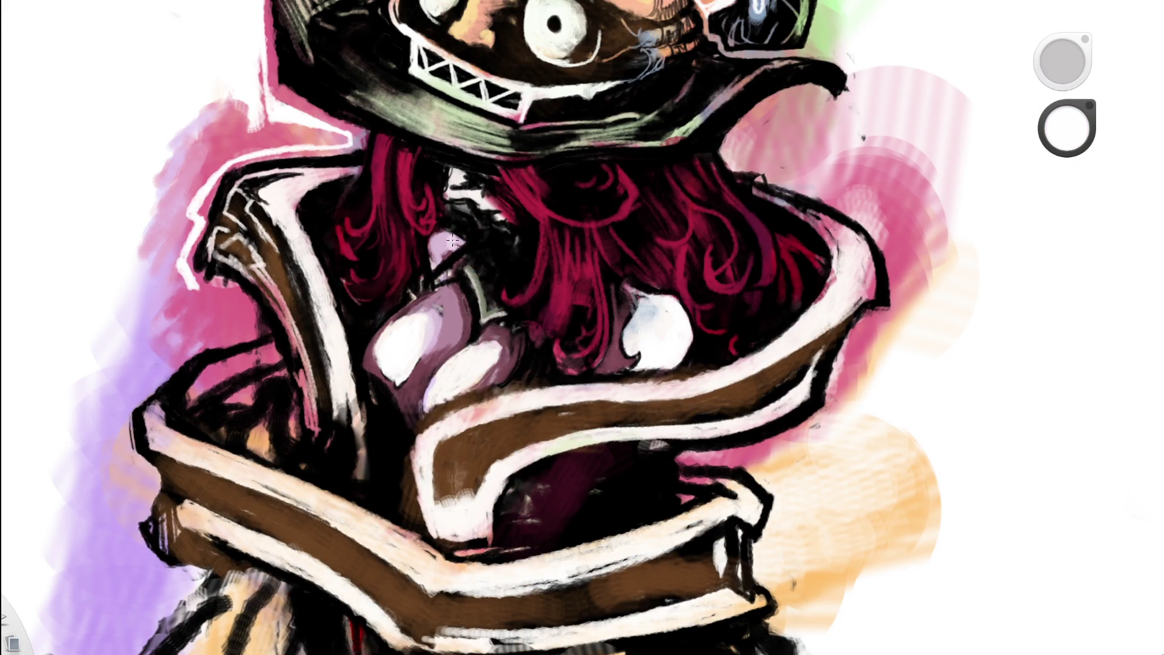
scroll(441, 248, "down", 5)
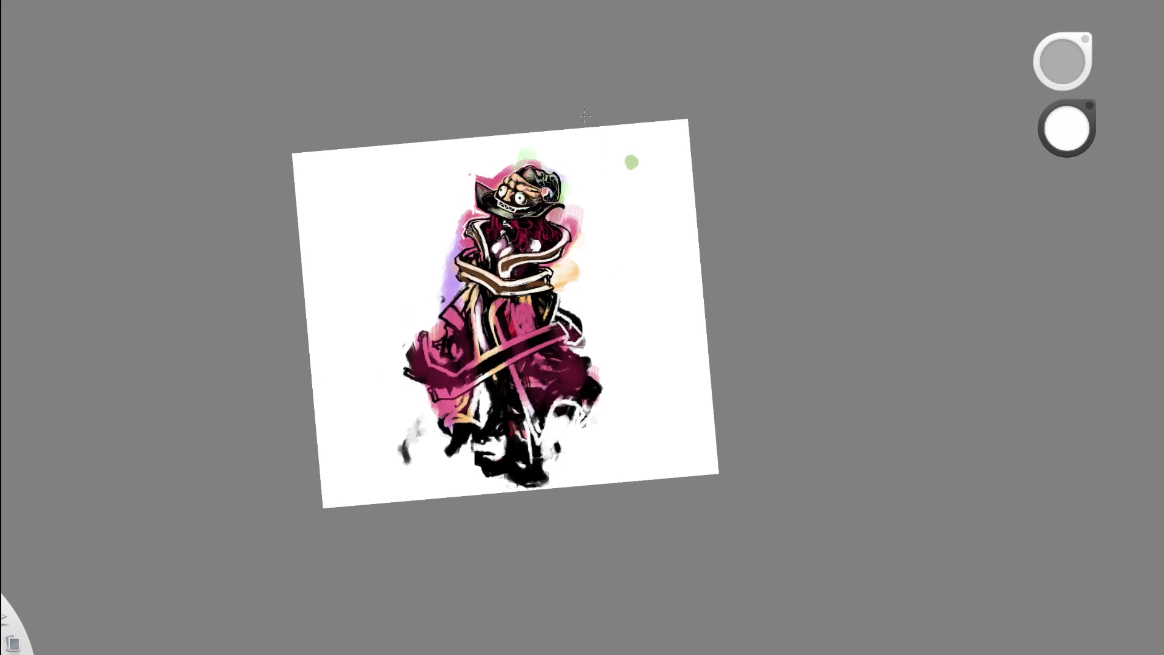
scroll(503, 224, "up", 10)
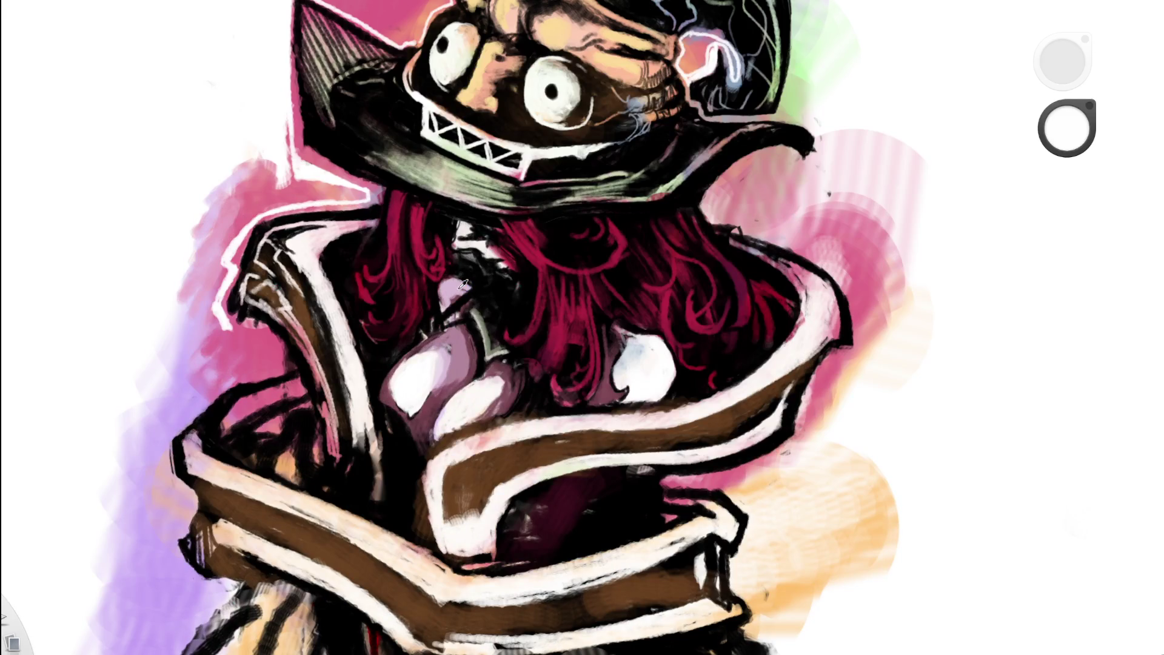
left_click(460, 288)
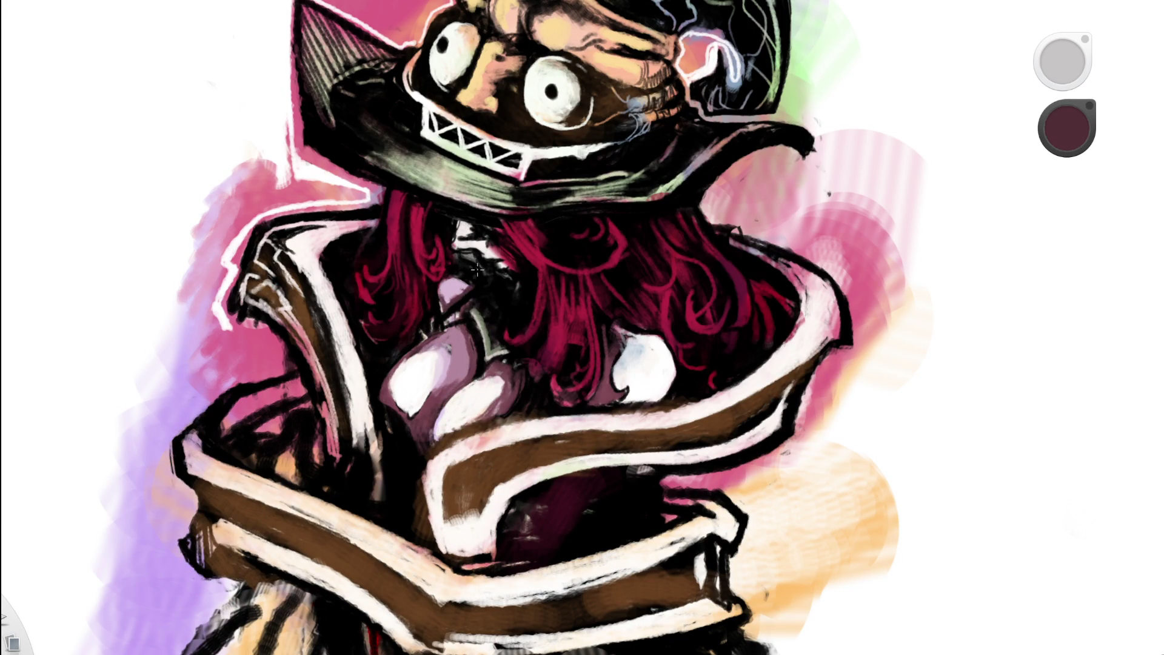
scroll(386, 340, "down", 10)
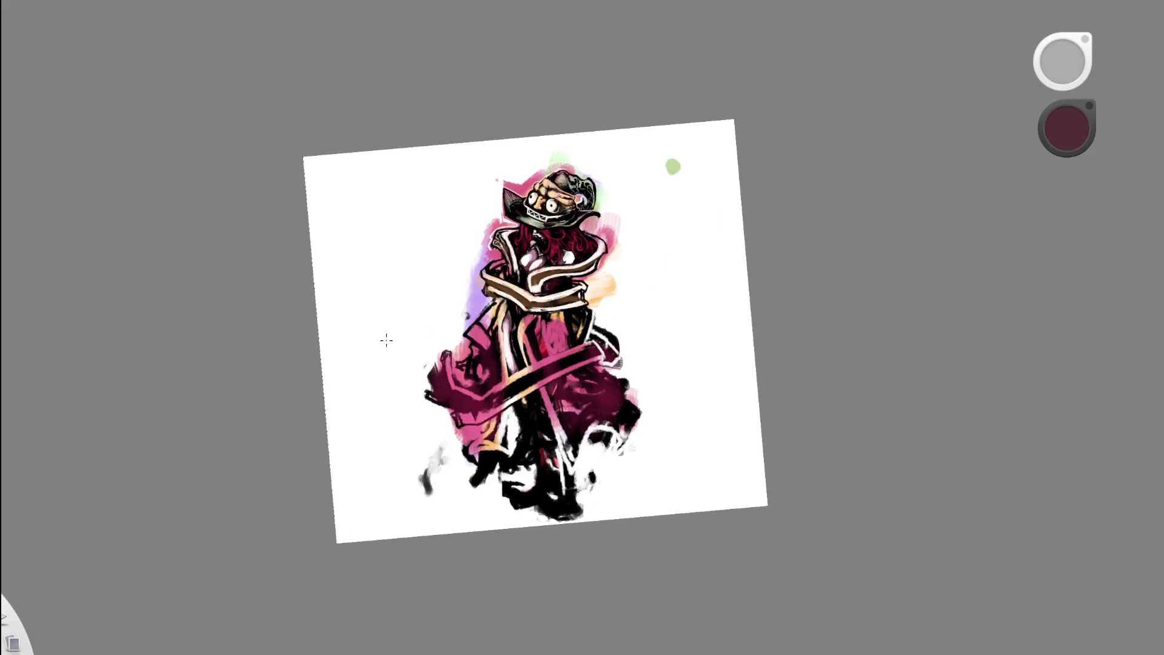
scroll(548, 245, "up", 10)
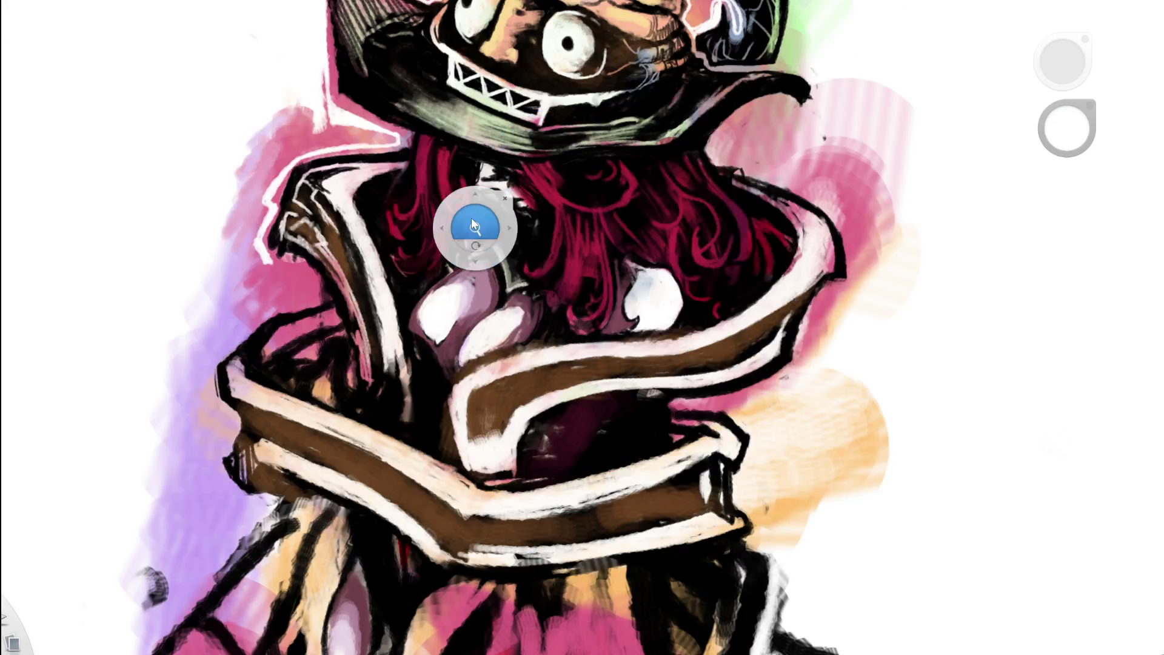
scroll(475, 224, "up", 5)
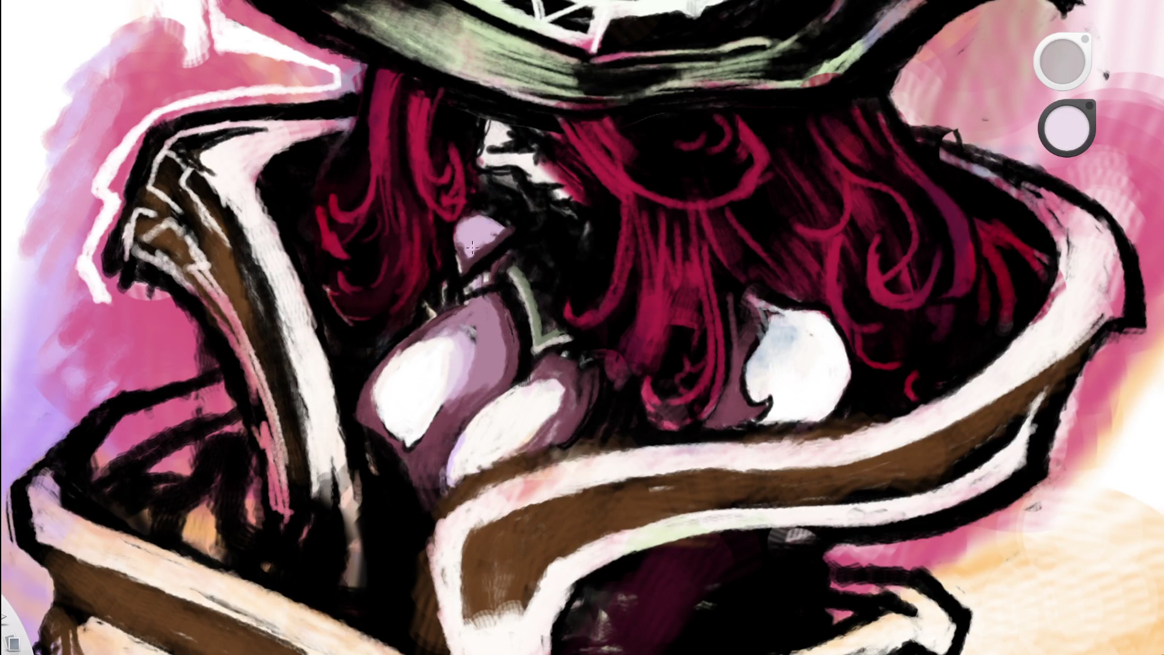
- Lighten the lower part of the chest's lavender shape with sampled mauve
left_click(479, 234, "alt")
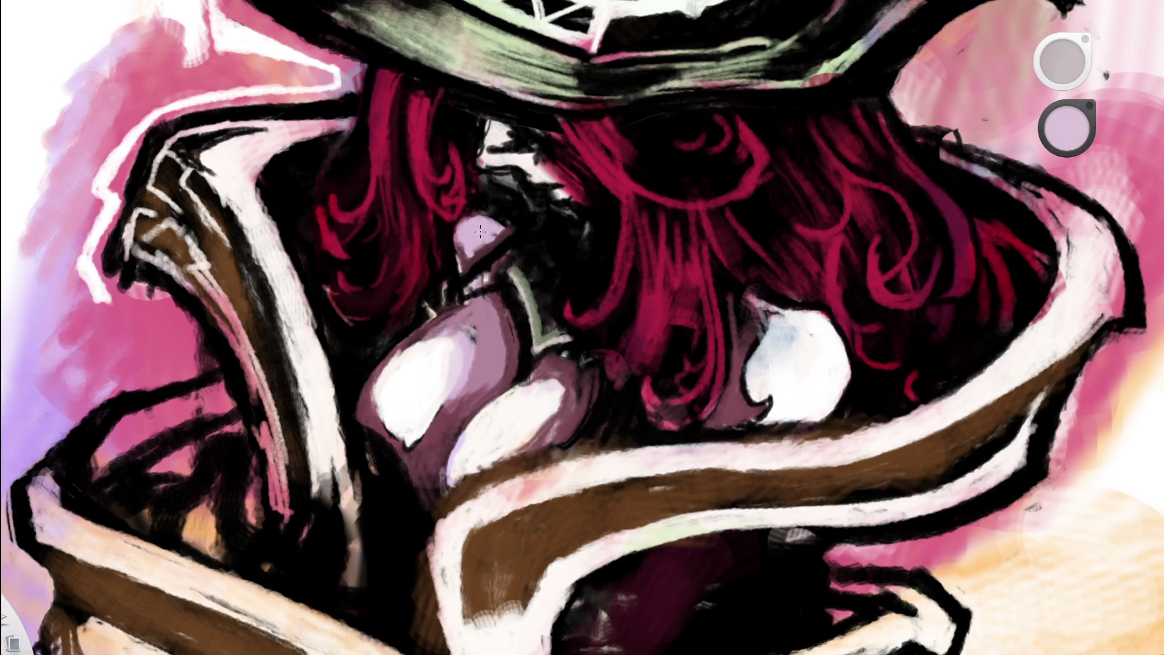
mouse_move(475, 243)
left_mouse_down()
mouse_move(488, 249)
mouse_move(504, 224)
left_mouse_up()
left_click(482, 241, "alt")
left_click(519, 229, "alt")
scroll(332, 362, "down", 10)
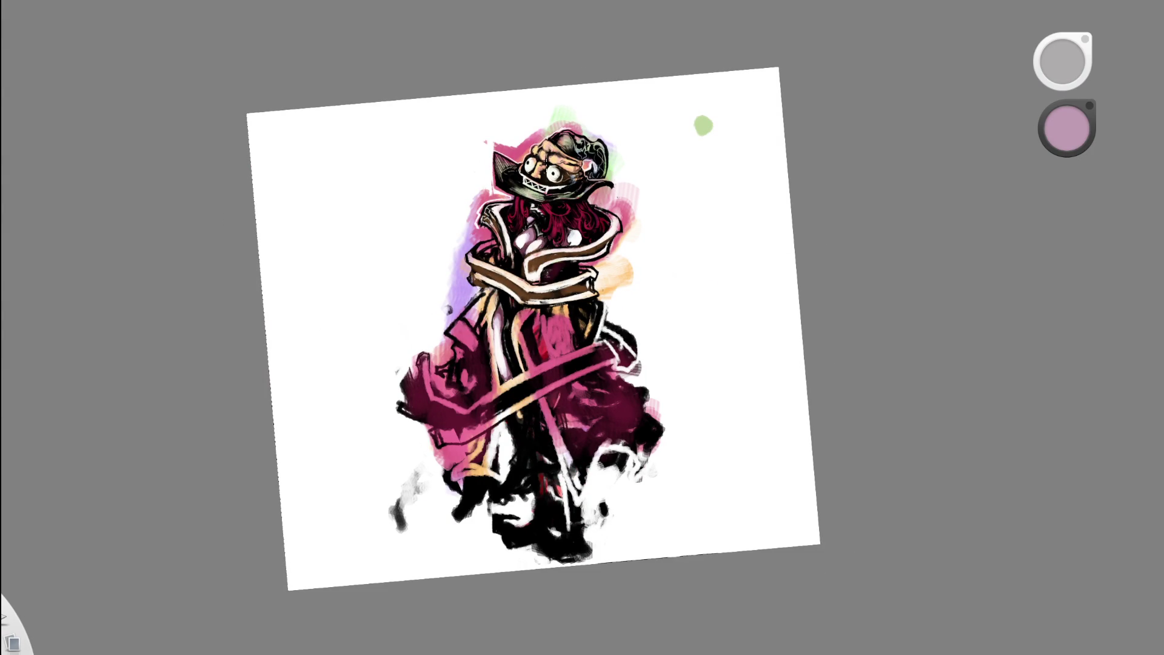
scroll(532, 307, "down", 5)
left_click(532, 307, "alt")
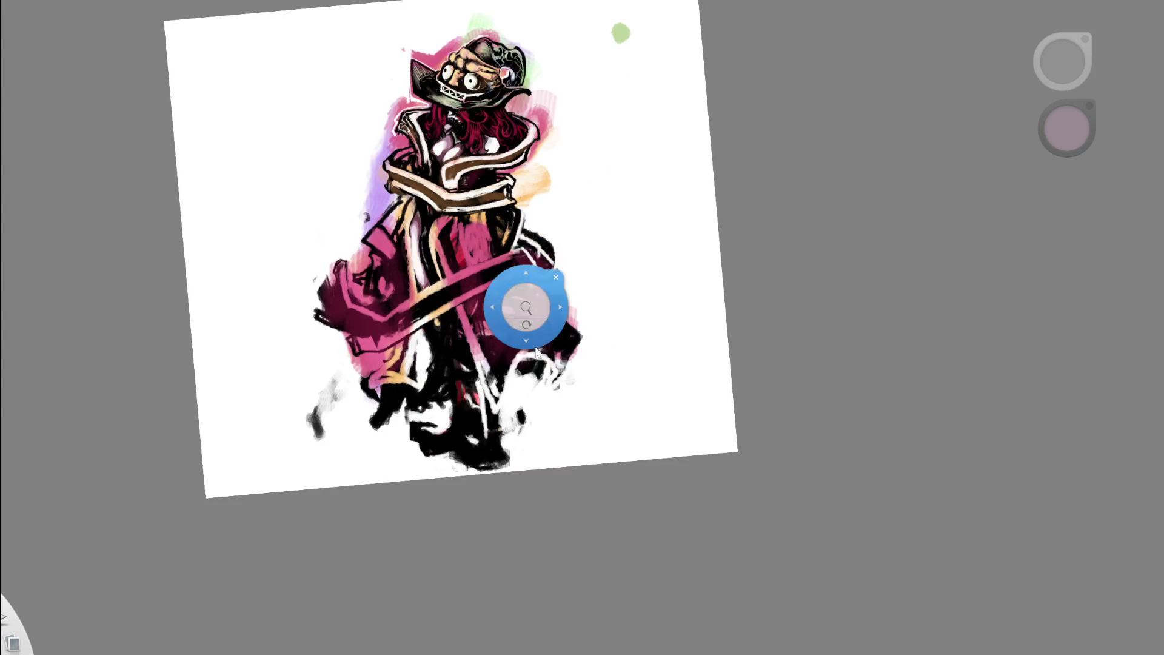
scroll(460, 324, "down", 5)
scroll(551, 230, "up", 5)
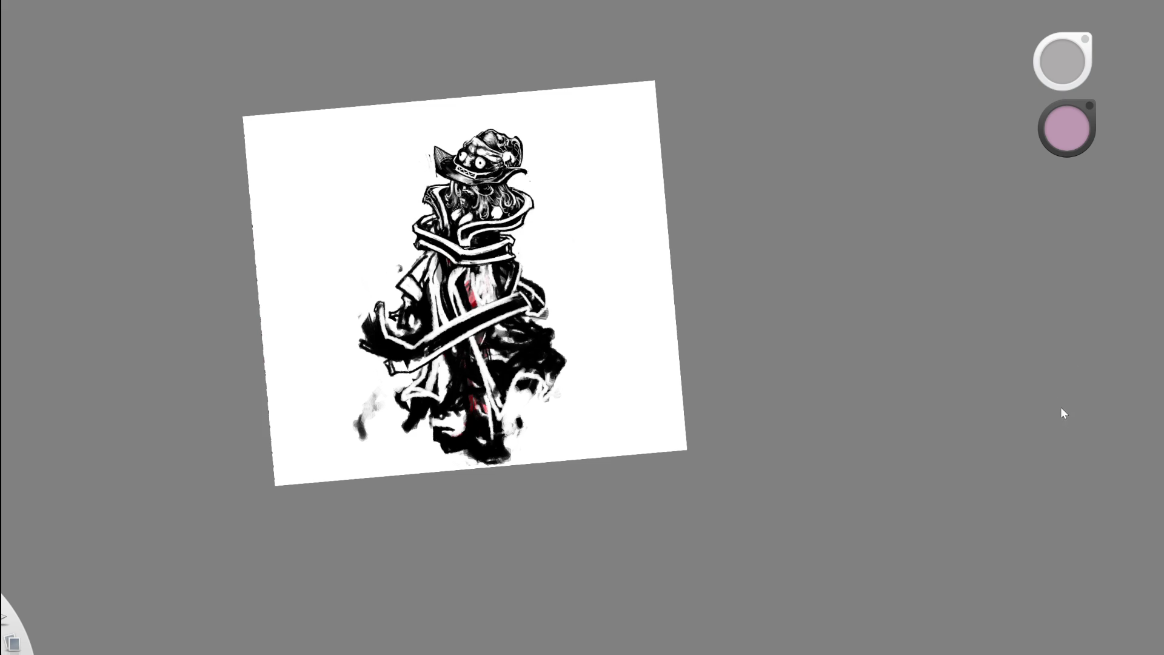
- Restore the white band, then paint black strokes on the lower robe
key("ctrl+z")
key("ctrl+y")
key("ctrl+y")
scroll(447, 397, "up", 3)
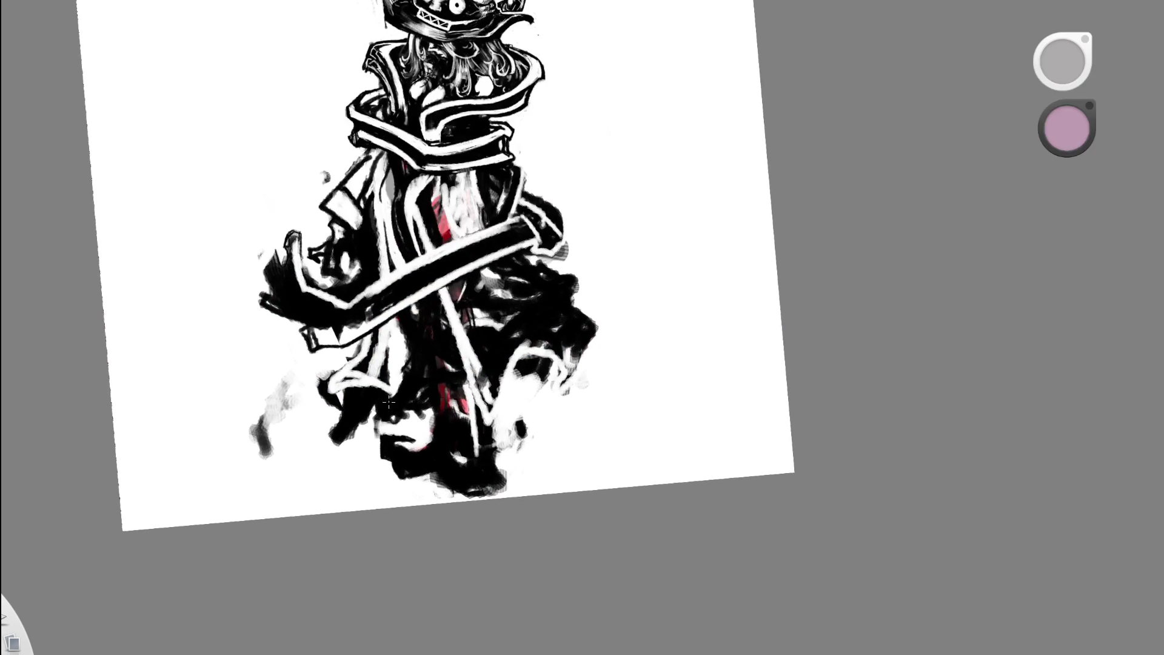
key("d")
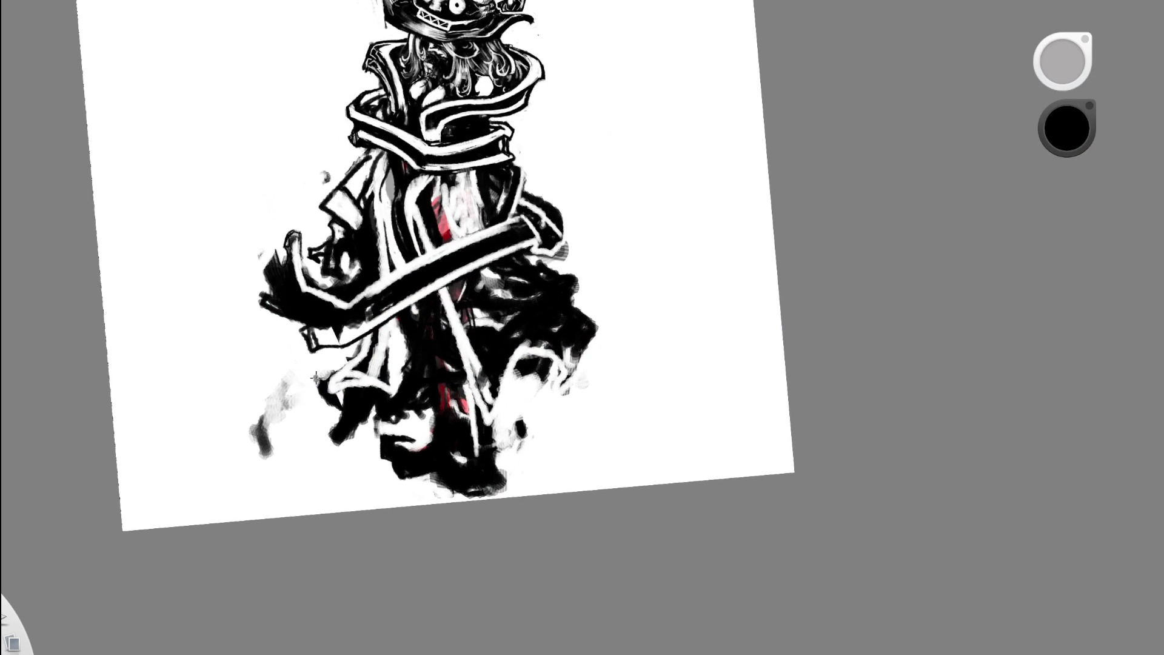
mouse_move(336, 402)
left_mouse_down()
mouse_move(315, 372)
mouse_move(339, 388)
left_mouse_up()
scroll(315, 319, "down", 5)
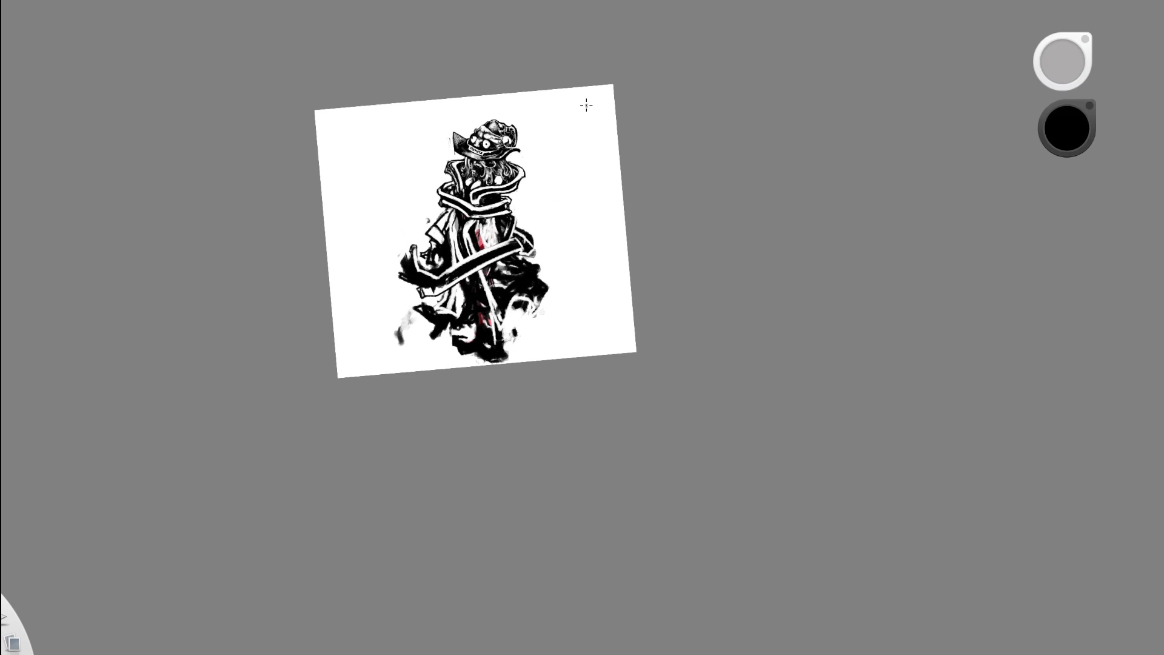
- Paint a white curved stroke across the lower robe
left_click_drag(506, 291, 495, 335)
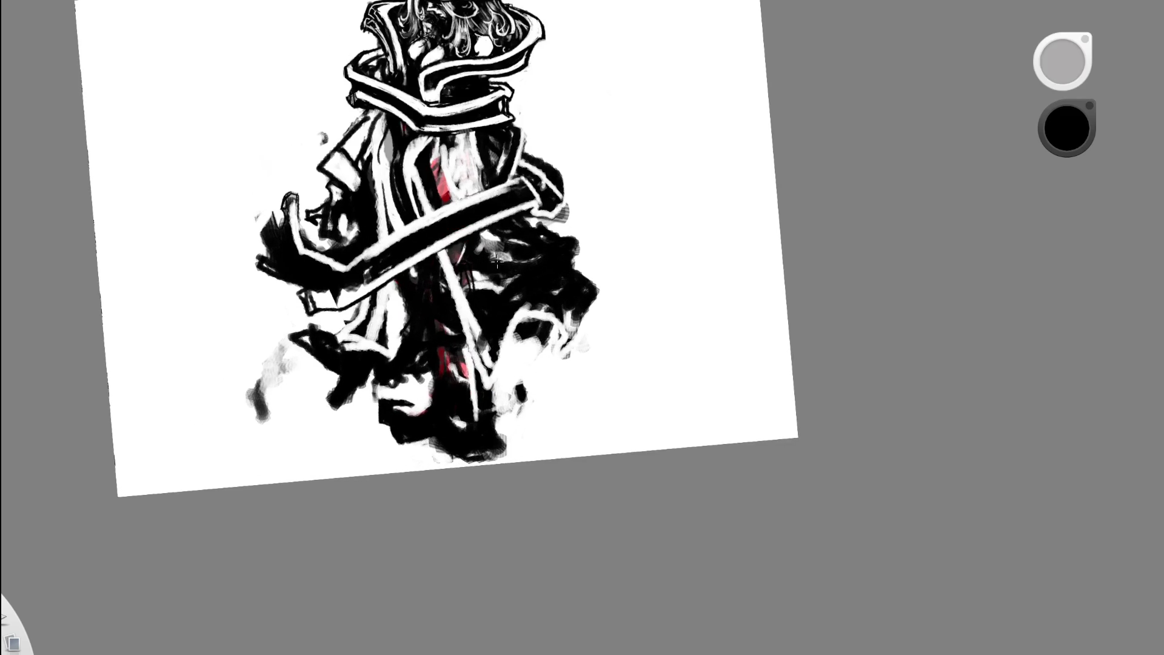
key("x")
mouse_move(482, 357)
left_mouse_down()
mouse_move(555, 283)
mouse_move(569, 299)
mouse_move(583, 280)
mouse_move(572, 297)
left_mouse_up()
scroll(577, 78, "down", 5)
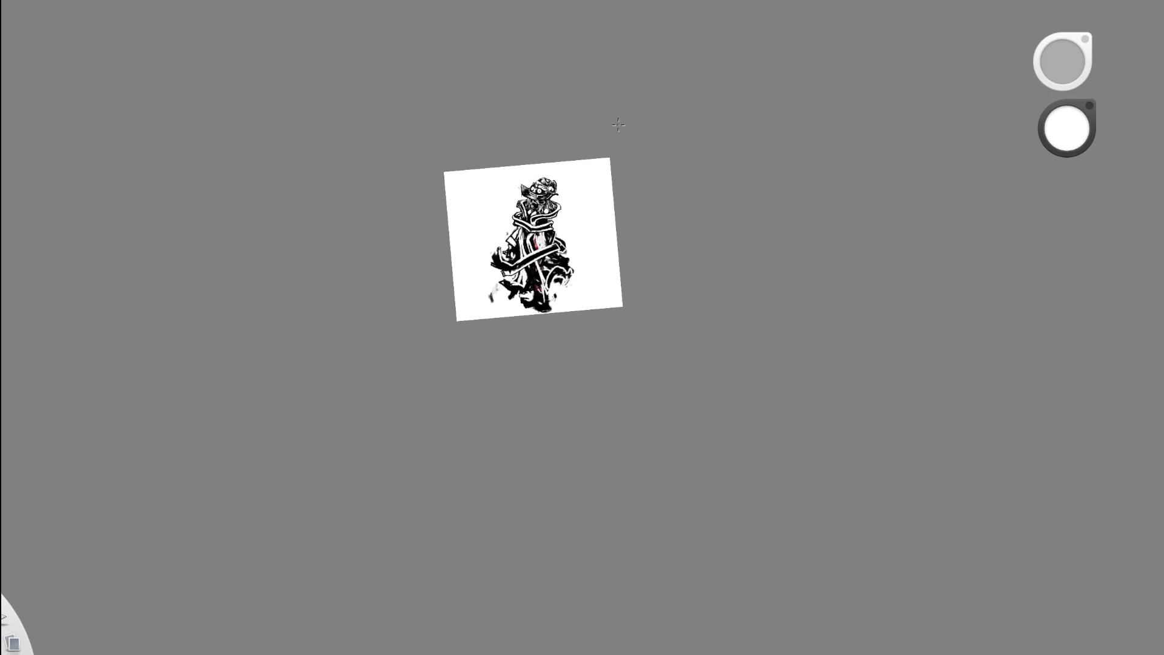
scroll(620, 164, "up", 5)
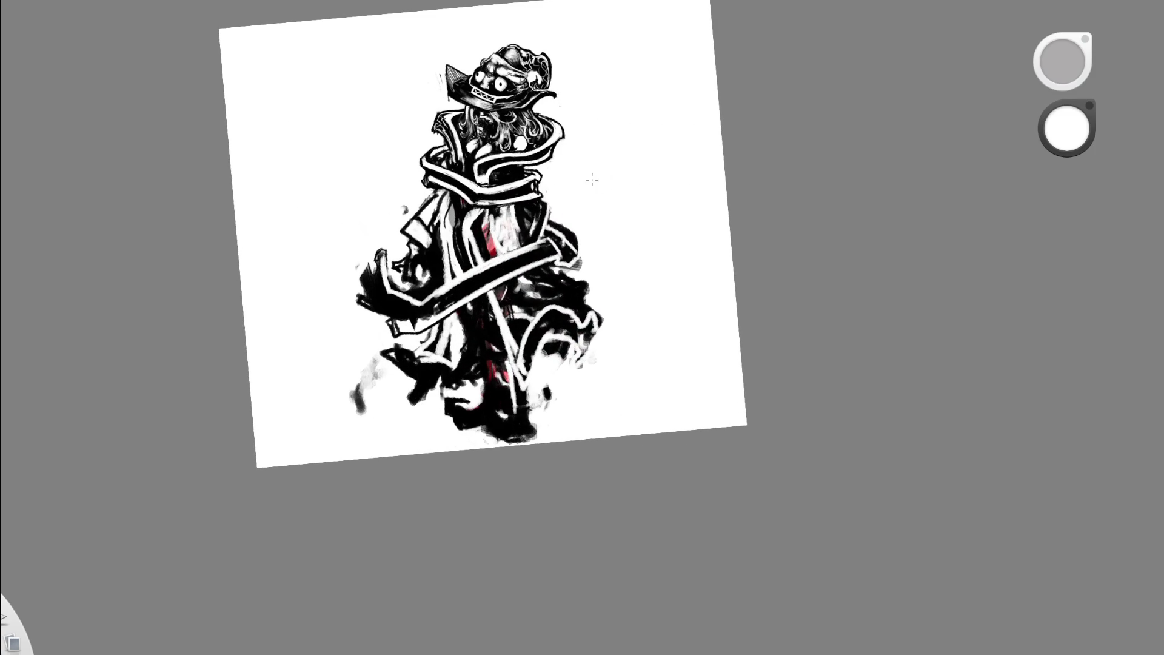
scroll(606, 249, "up", 2)
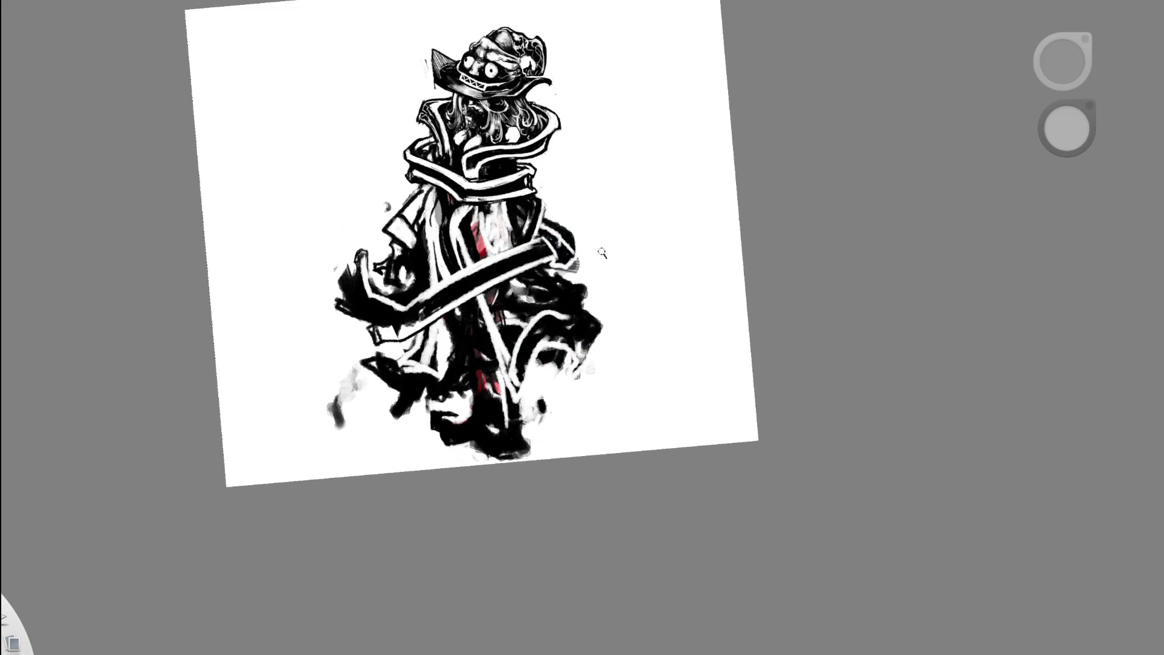
- Sample black and paint heavy strokes on the robe's right side
left_click(542, 343, "alt")
mouse_move(551, 360)
left_mouse_down()
mouse_move(573, 397)
mouse_move(597, 364)
mouse_move(567, 418)
left_mouse_up()
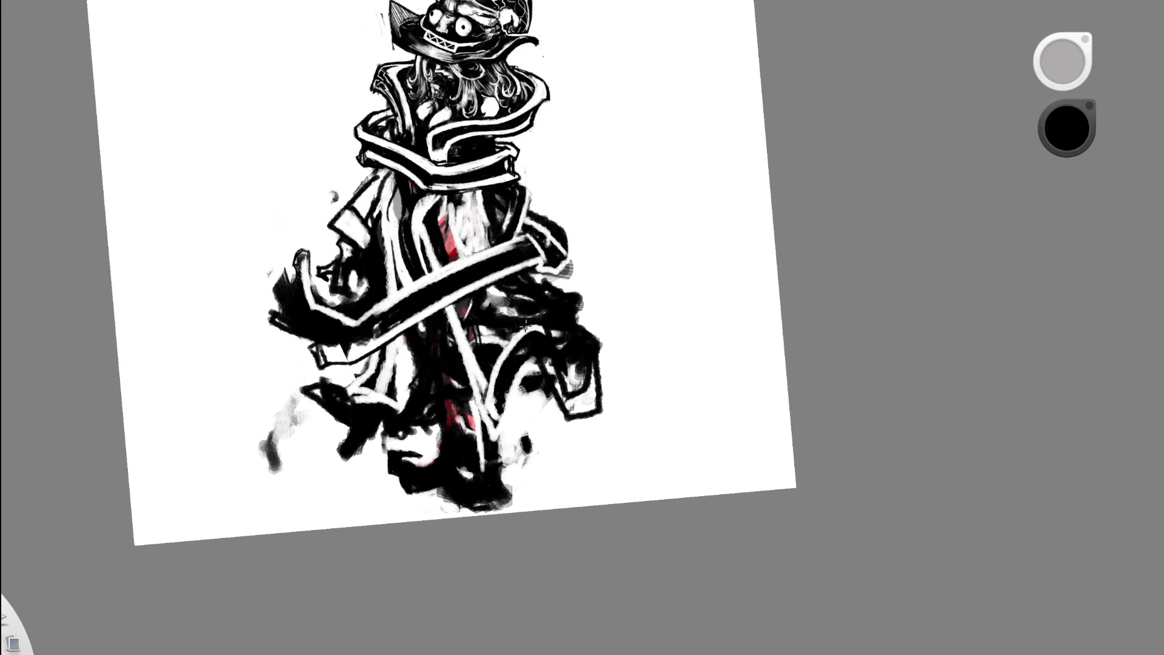
scroll(582, 267, "down", 4)
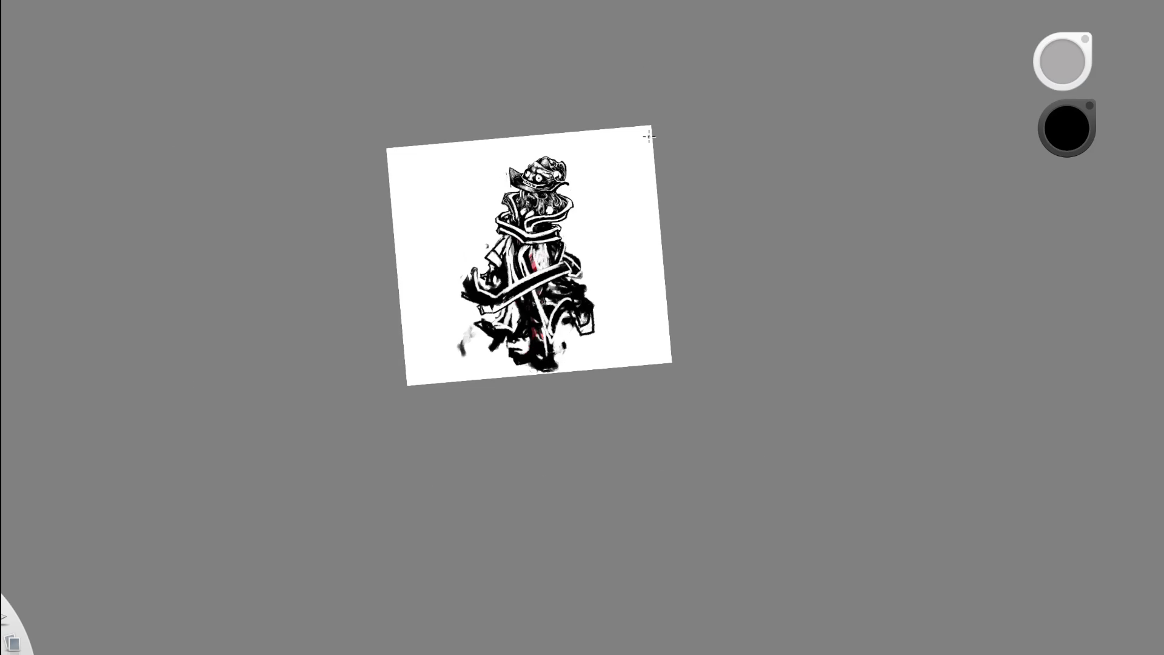
key("space")
mouse_move(579, 274)
left_mouse_down()
mouse_move(630, 216)
mouse_move(571, 270)
left_mouse_up()
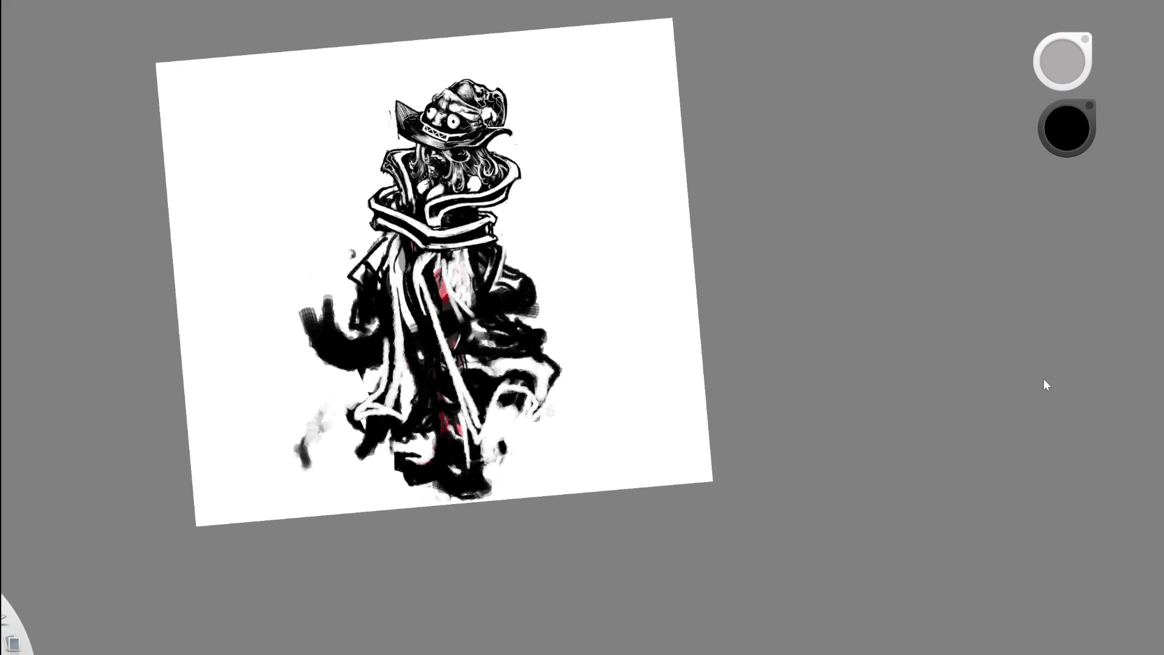
- Restore the sash strokes and undo trial white strokes on the coat's left side
key("ctrl+y")
left_click(407, 242, "alt")
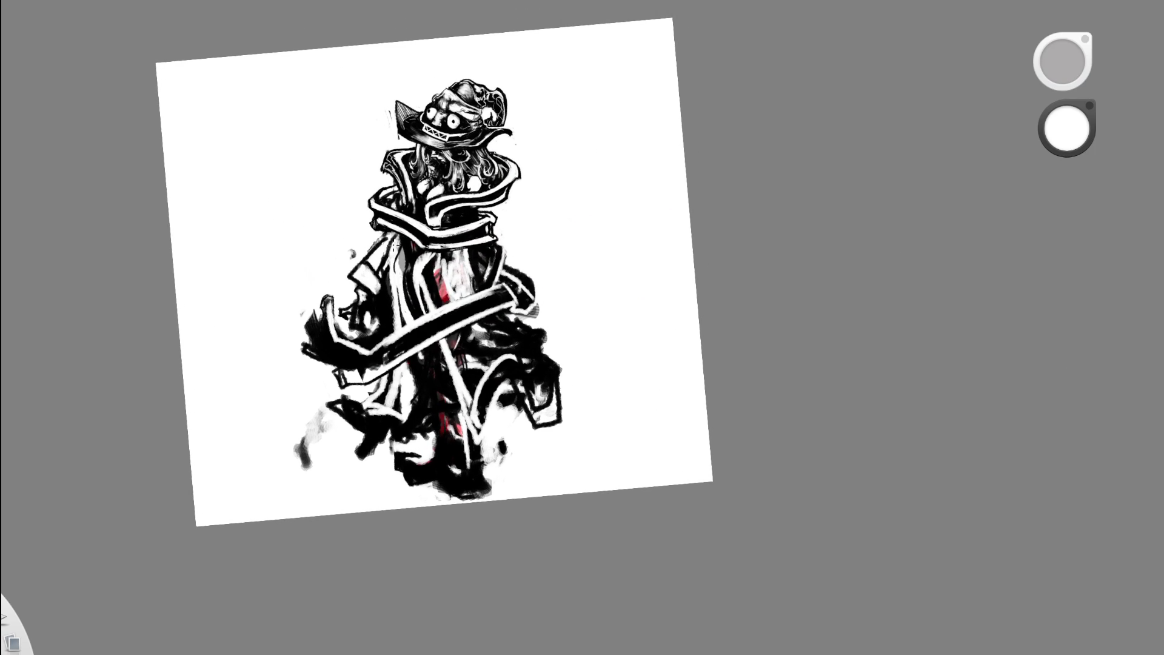
mouse_move(377, 290)
left_mouse_down()
mouse_move(362, 321)
mouse_move(350, 270)
left_mouse_up()
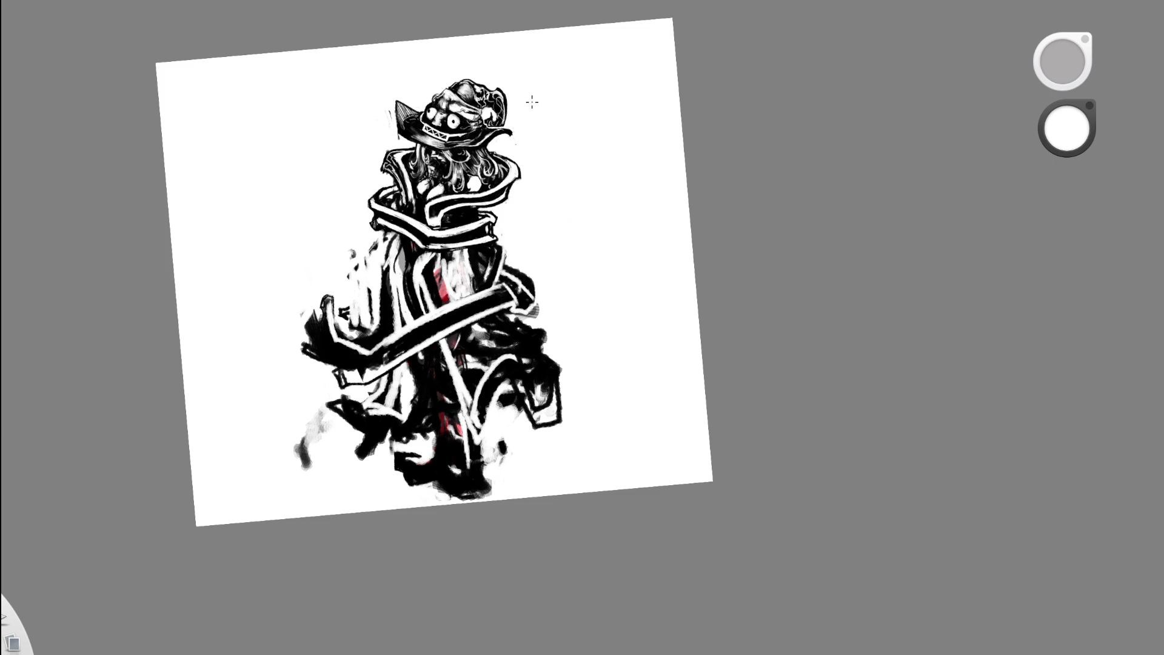
key("ctrl+z")
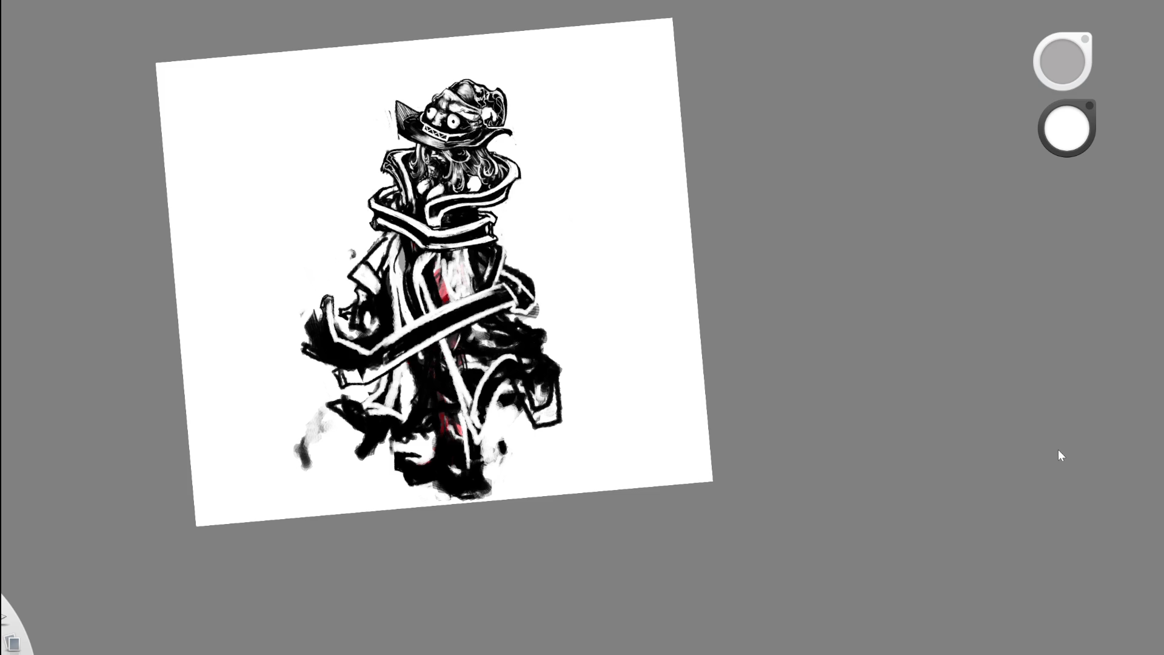
key("ctrl+z")
key("ctrl+y")
left_click_drag(496, 260, 548, 209)
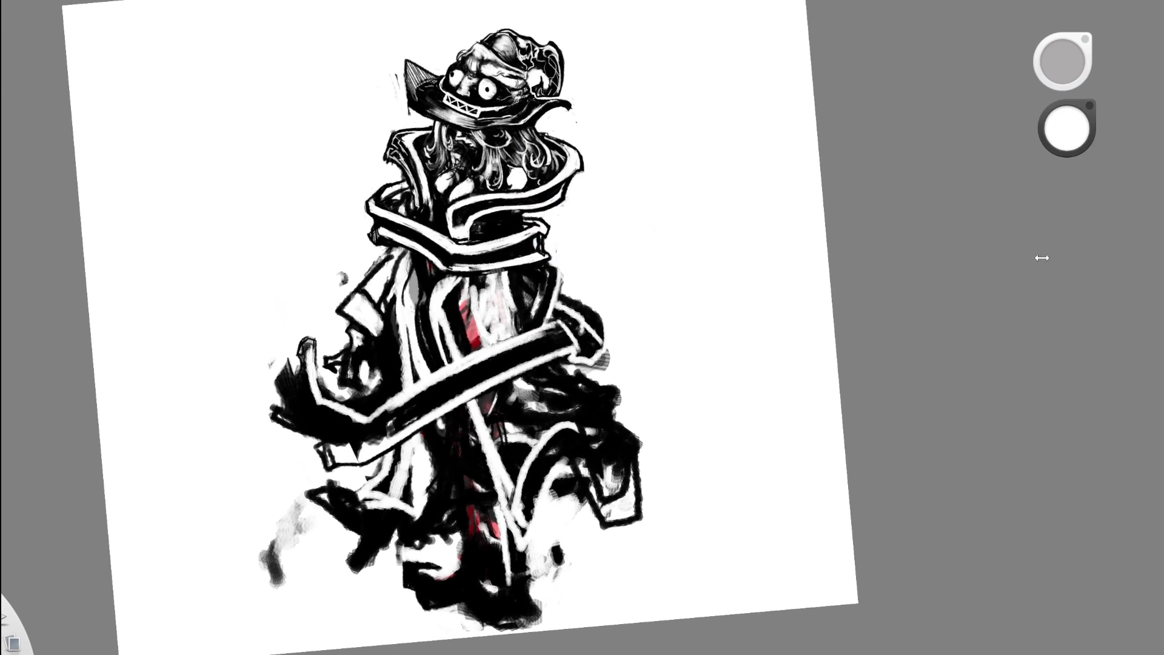
- Select black and zoom in on the figure's torso
left_click_drag(423, 255, 344, 250)
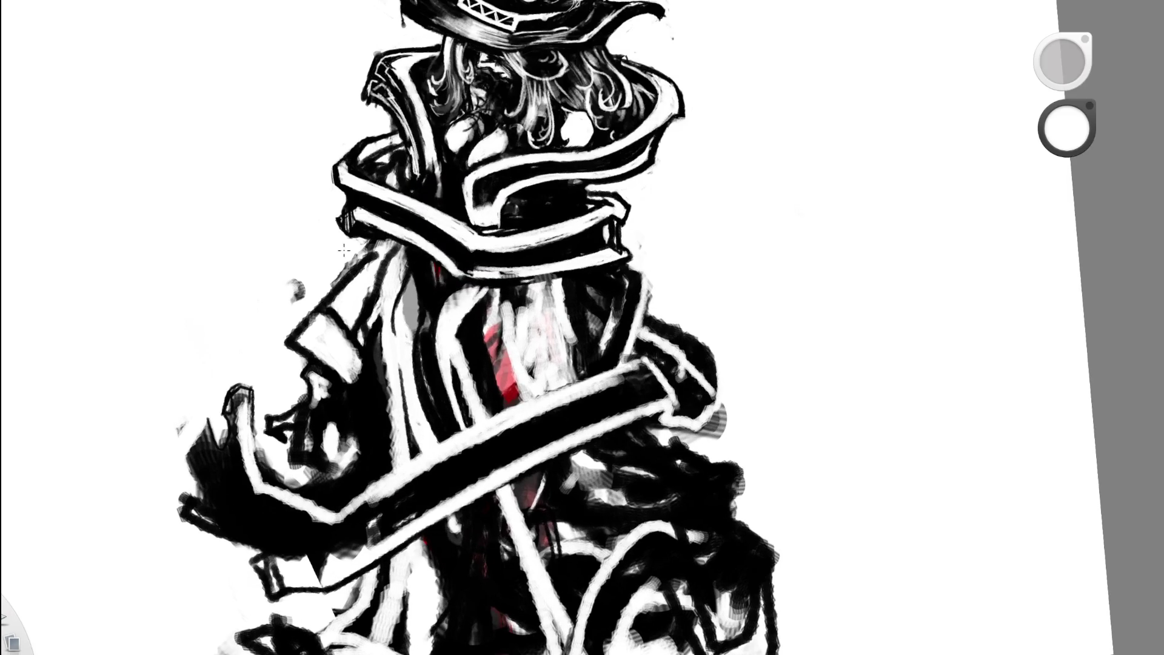
left_click(335, 273, "alt")
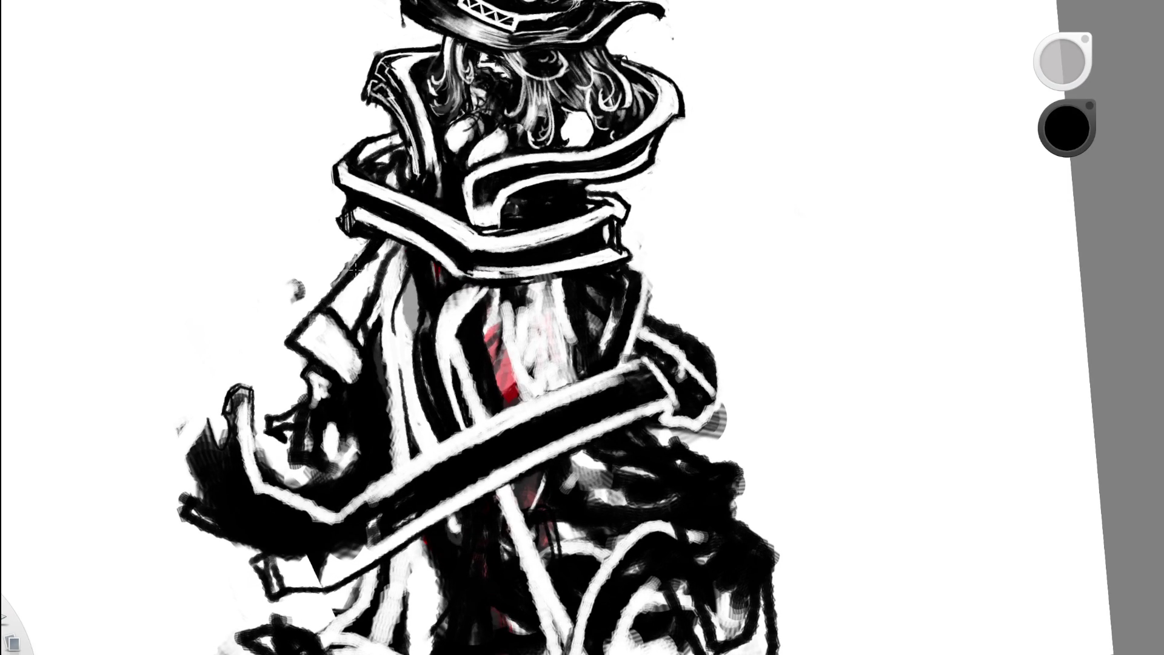
left_click_drag(507, 259, 353, 298)
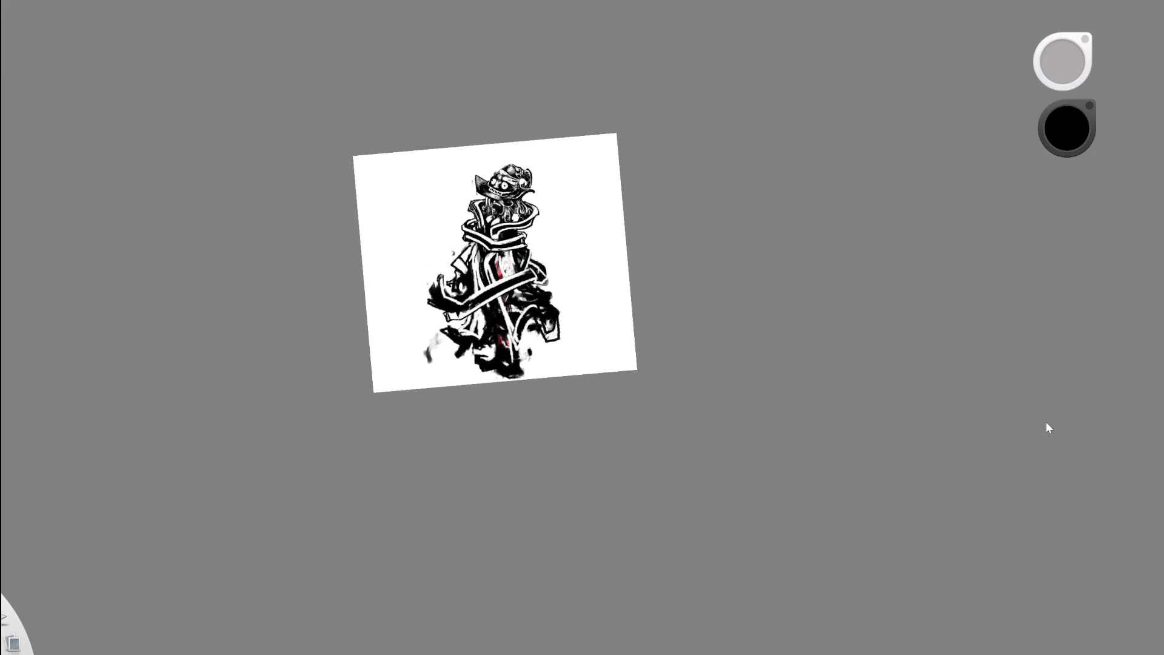
left_click_drag(455, 247, 515, 230)
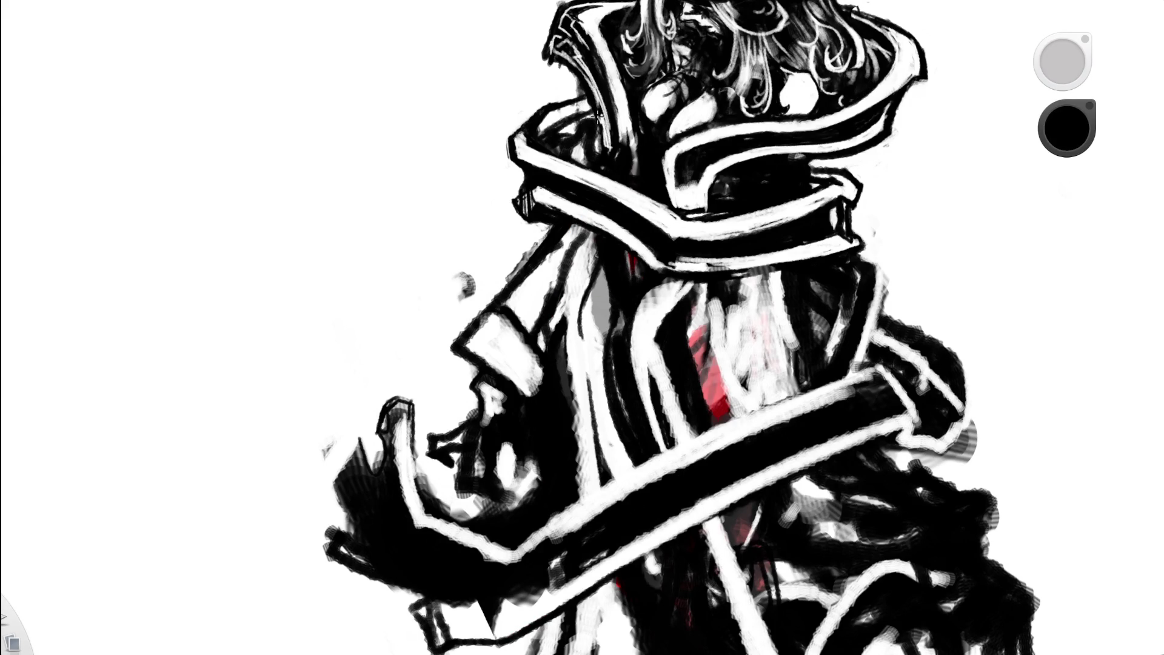
mouse_move(634, 103)
left_mouse_down()
mouse_move(509, 182)
mouse_move(743, 172)
mouse_move(545, 241)
left_mouse_up()
mouse_move(528, 182)
left_mouse_down()
mouse_move(464, 248)
mouse_move(502, 212)
left_mouse_up()
- Dab white and erase a small patch on the coat's black edge
left_click(503, 212, "alt")
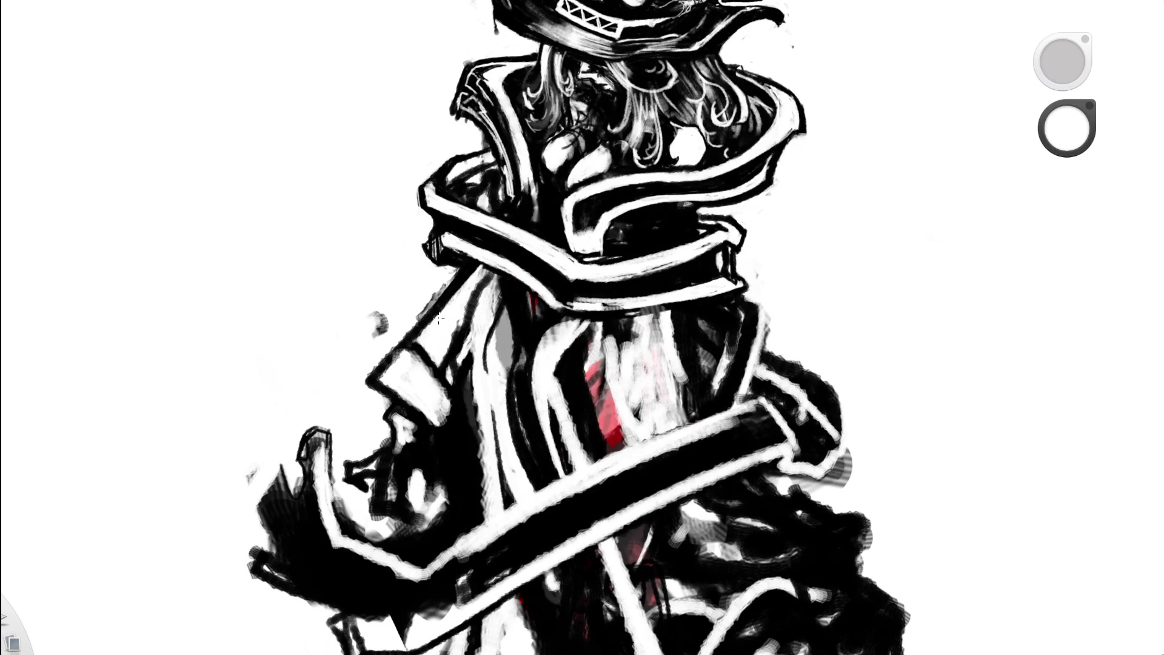
key("e")
left_click(483, 259)
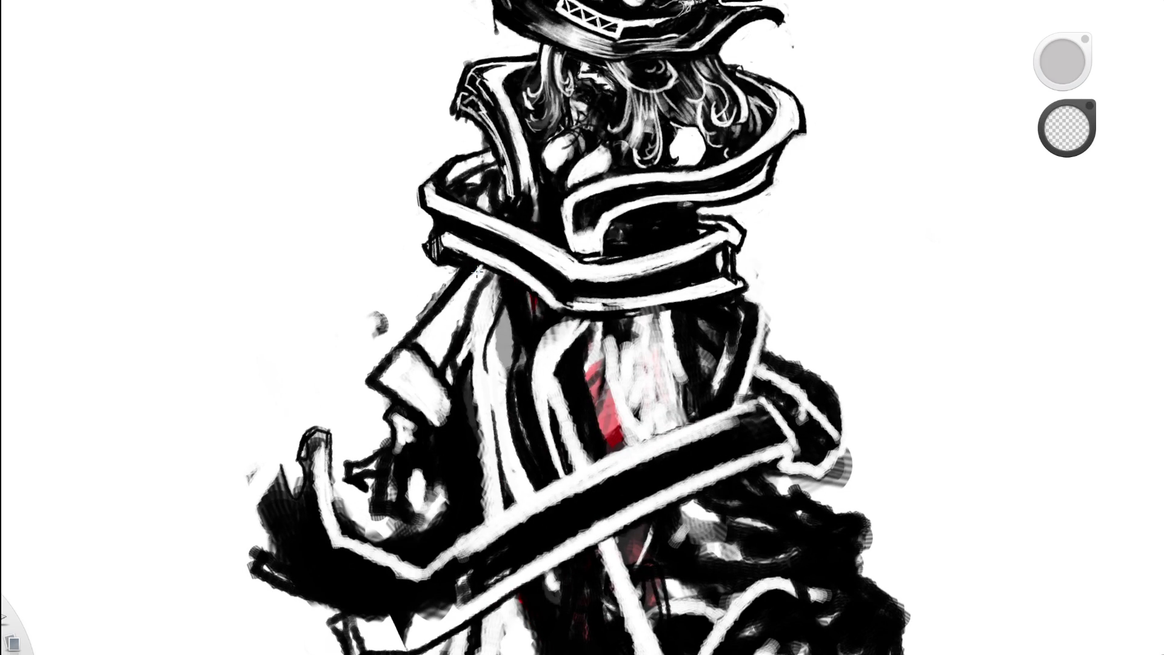
key("e")
left_click(478, 267)
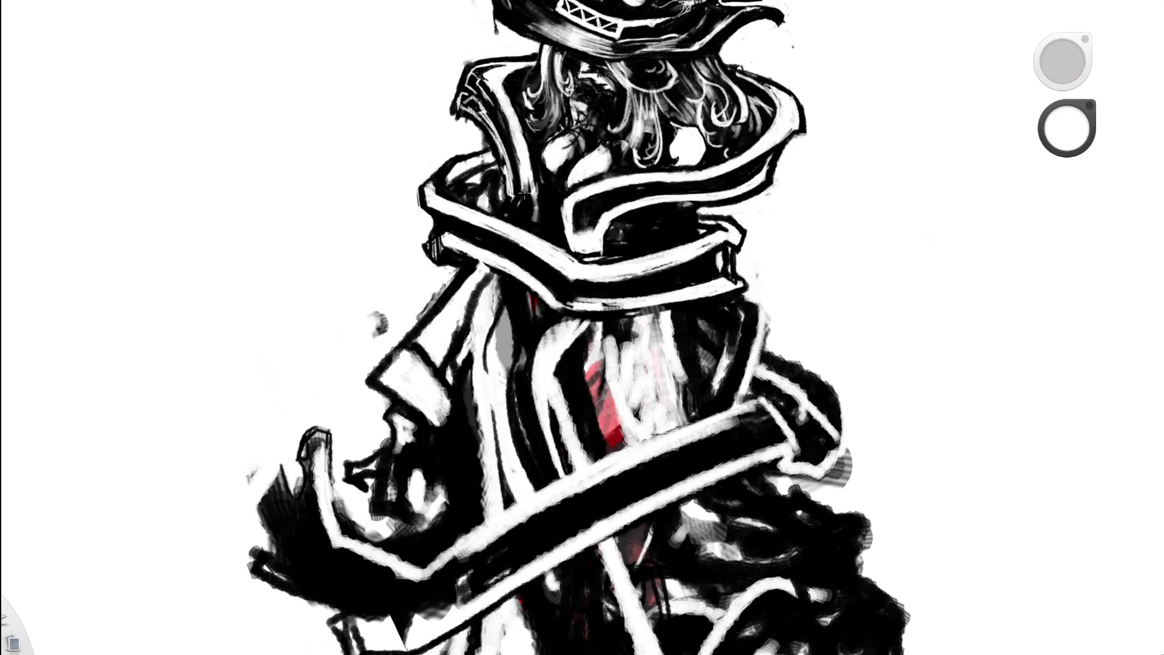
key("e")
- Undo and redo the diagonal band to compare the result
mouse_move(489, 265)
left_mouse_down()
mouse_move(540, 234)
mouse_move(447, 243)
left_mouse_up()
mouse_move(645, 247)
left_mouse_down()
mouse_move(606, 284)
mouse_move(540, 273)
mouse_move(503, 307)
mouse_move(553, 286)
mouse_move(514, 194)
mouse_move(506, 262)
mouse_move(414, 285)
left_mouse_up()
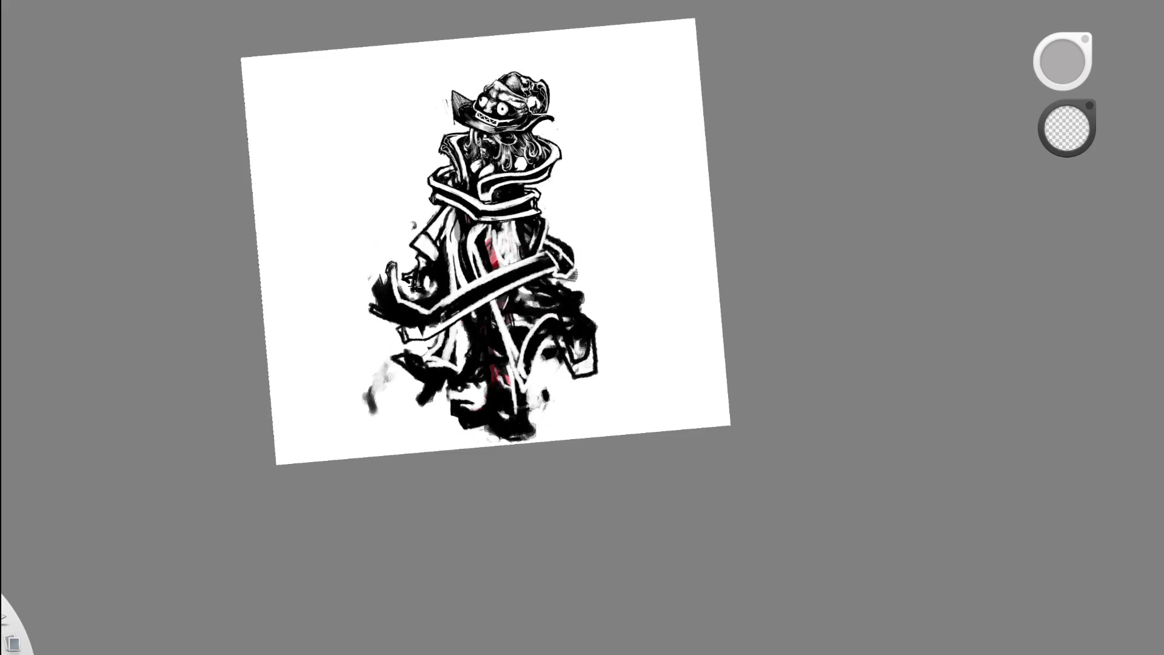
left_click_drag(533, 252, 538, 235)
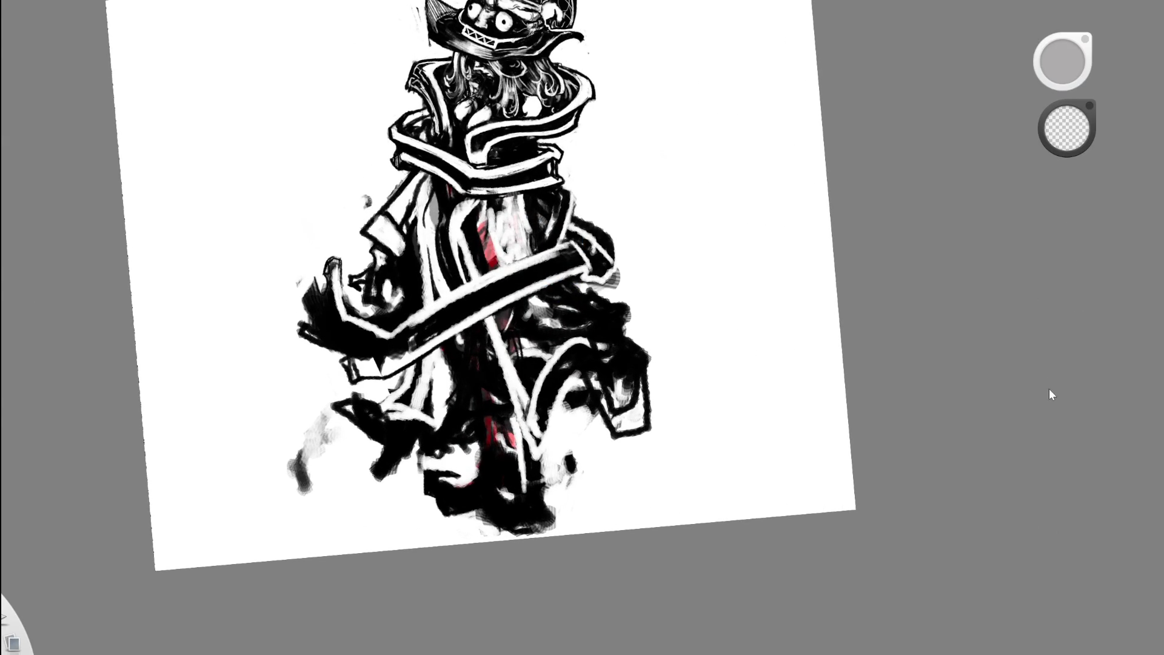
key("ctrl+z")
key("ctrl+y")
scroll(600, 242, "down", 5)
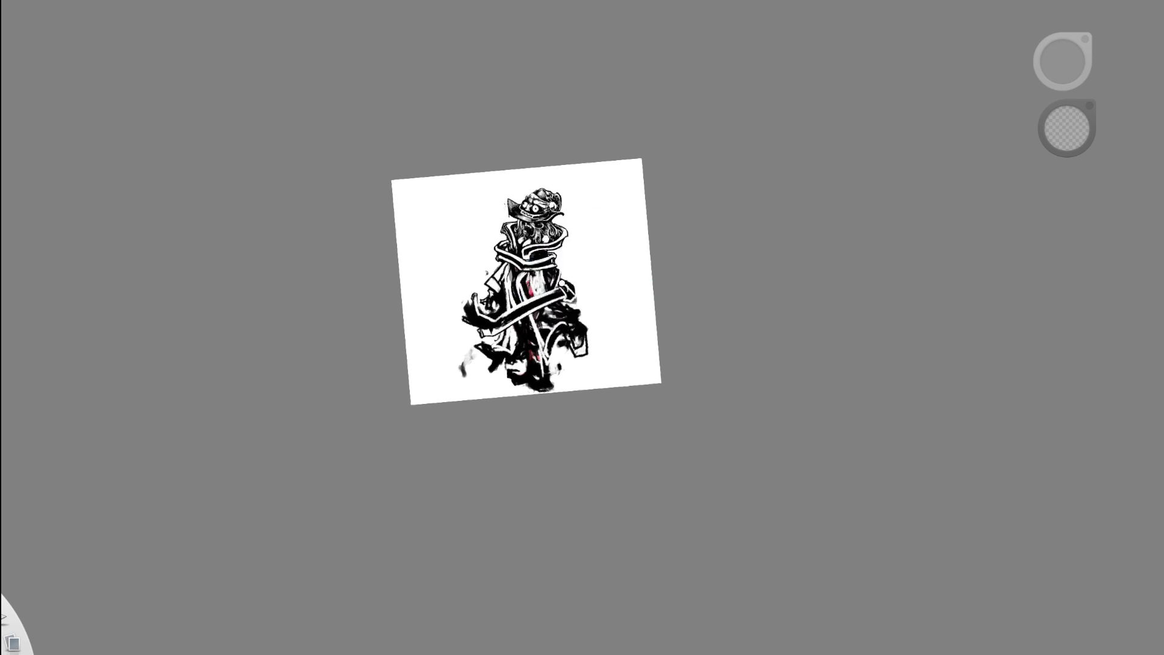
- Paint black over the white outline along the sash's upper-left edge
scroll(562, 283, "up", 5)
mouse_move(569, 388)
left_mouse_down()
mouse_move(590, 406)
mouse_move(589, 289)
left_mouse_up()
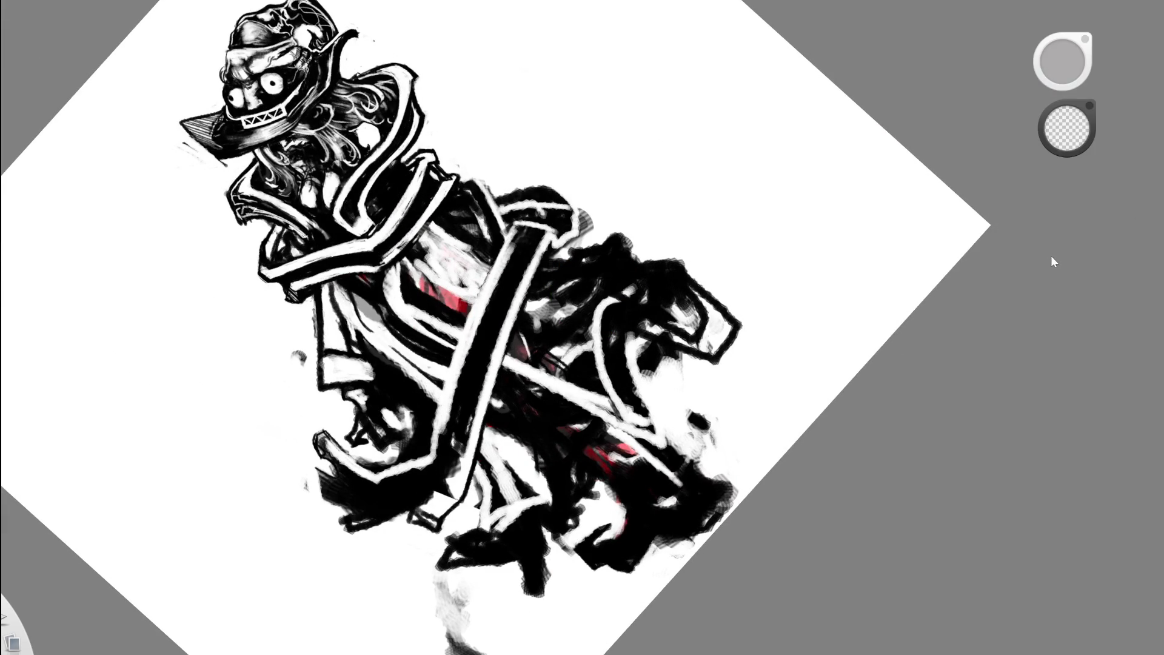
left_click_drag(650, 338, 631, 351)
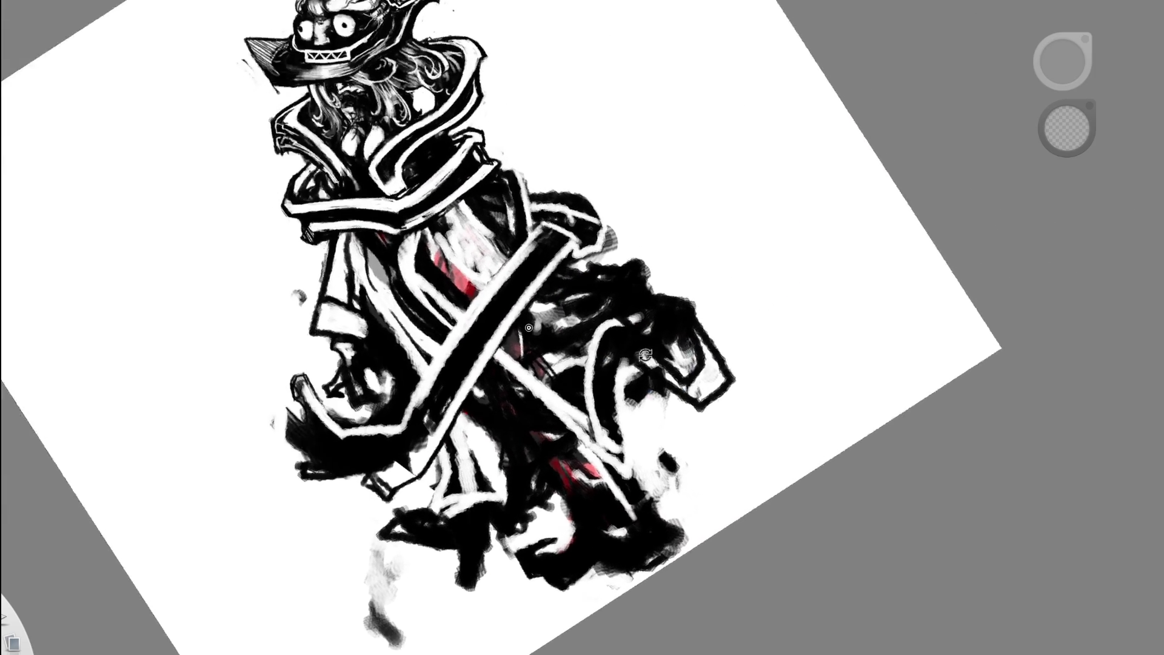
left_click_drag(494, 364, 488, 316)
key("e")
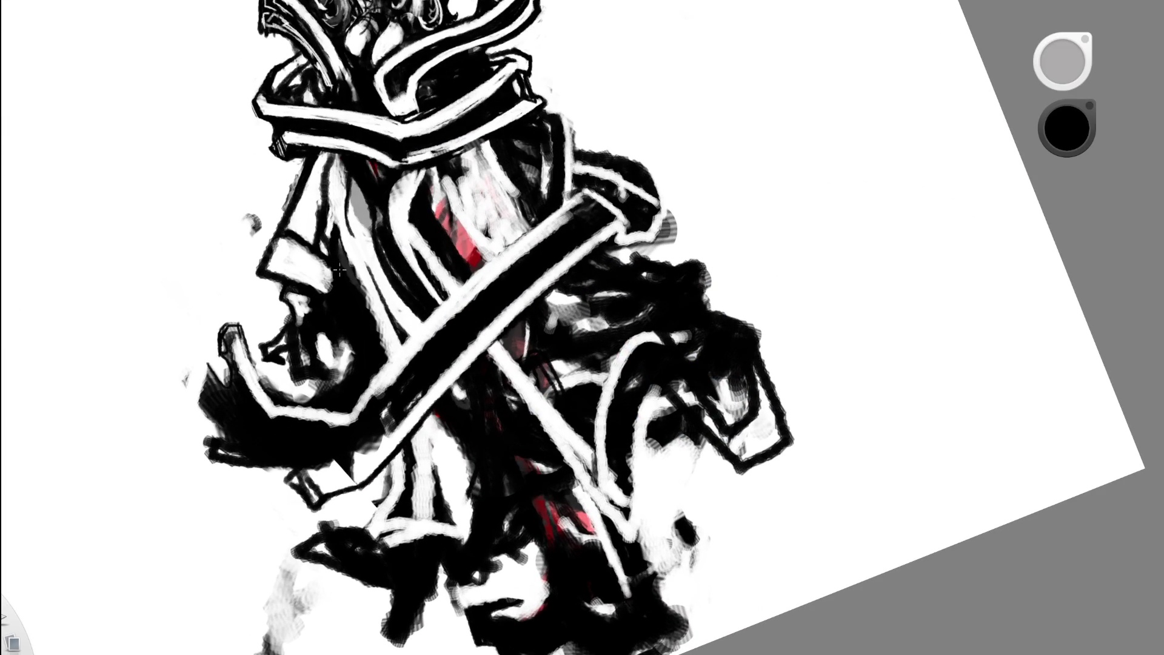
left_click_drag(354, 394, 419, 318)
left_click_drag(385, 357, 421, 315)
mouse_move(368, 386)
left_mouse_down()
mouse_move(464, 280)
mouse_move(426, 313)
mouse_move(537, 216)
left_mouse_up()
left_click_drag(427, 321, 541, 222)
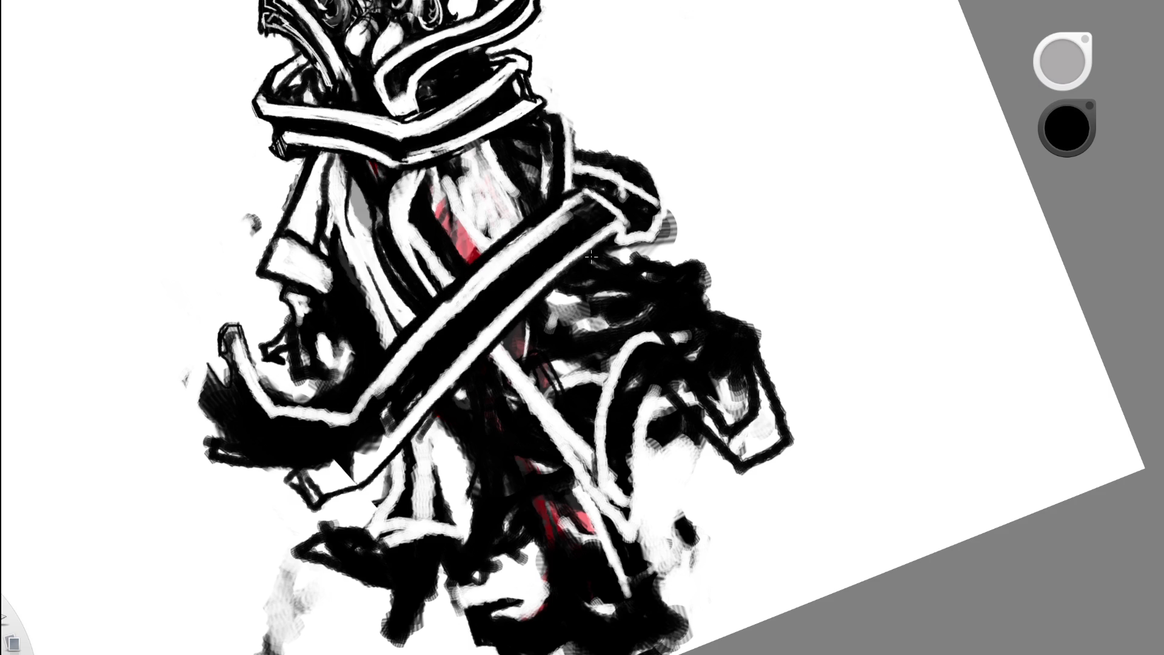
- Add a short dark stroke to the coat near the right shoulder
key("e")
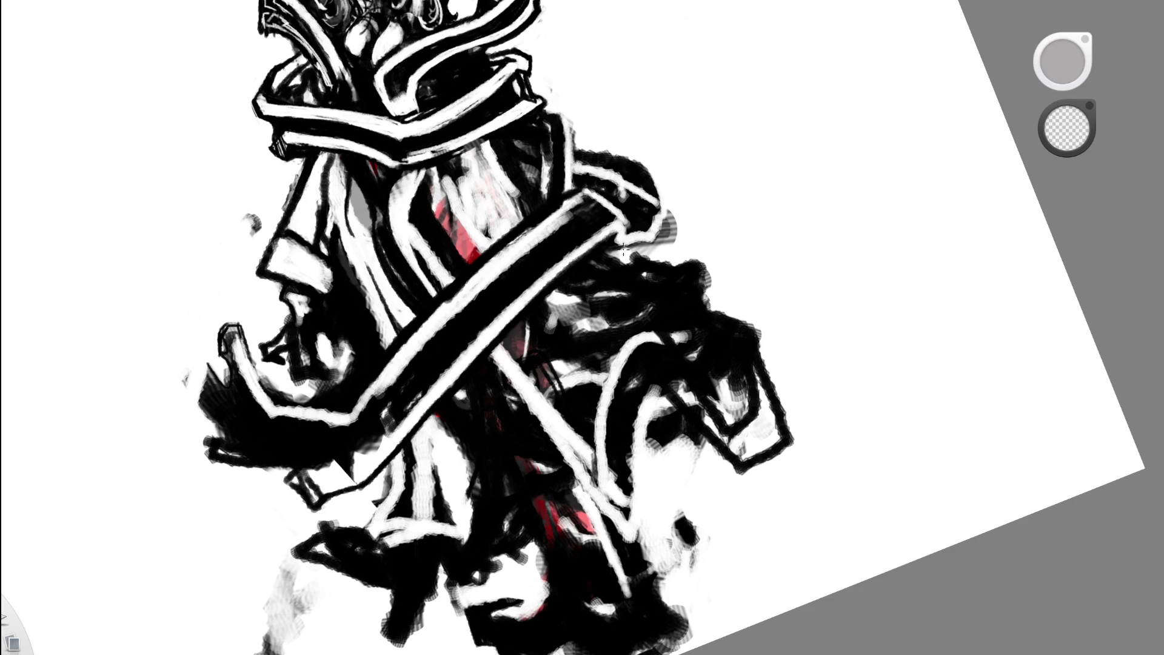
left_click_drag(622, 325, 583, 343)
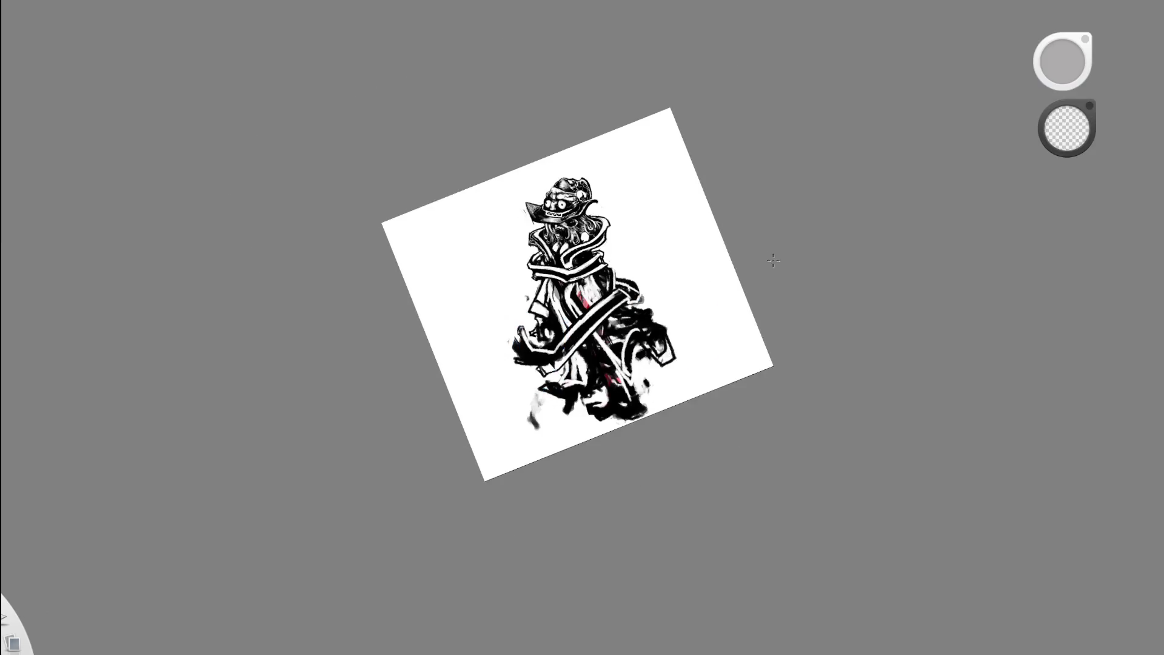
left_click_drag(711, 391, 709, 384)
scroll(550, 392, "up", 5)
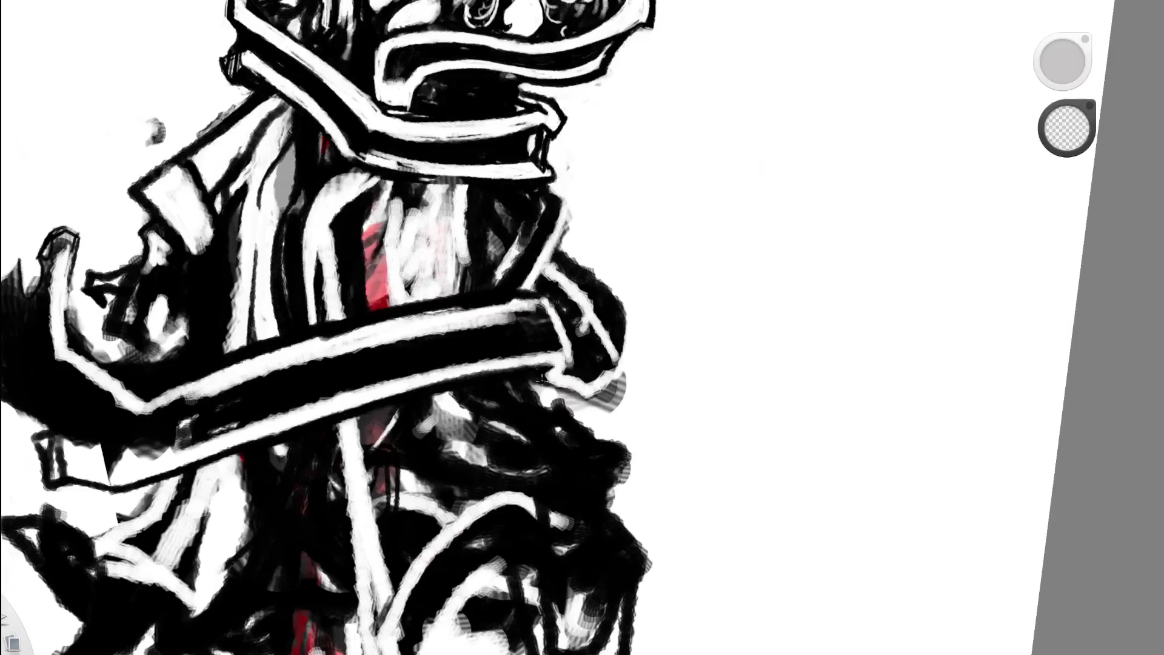
key("e")
mouse_move(544, 388)
left_mouse_down()
mouse_move(591, 415)
mouse_move(631, 361)
mouse_move(585, 406)
mouse_move(635, 360)
left_mouse_up()
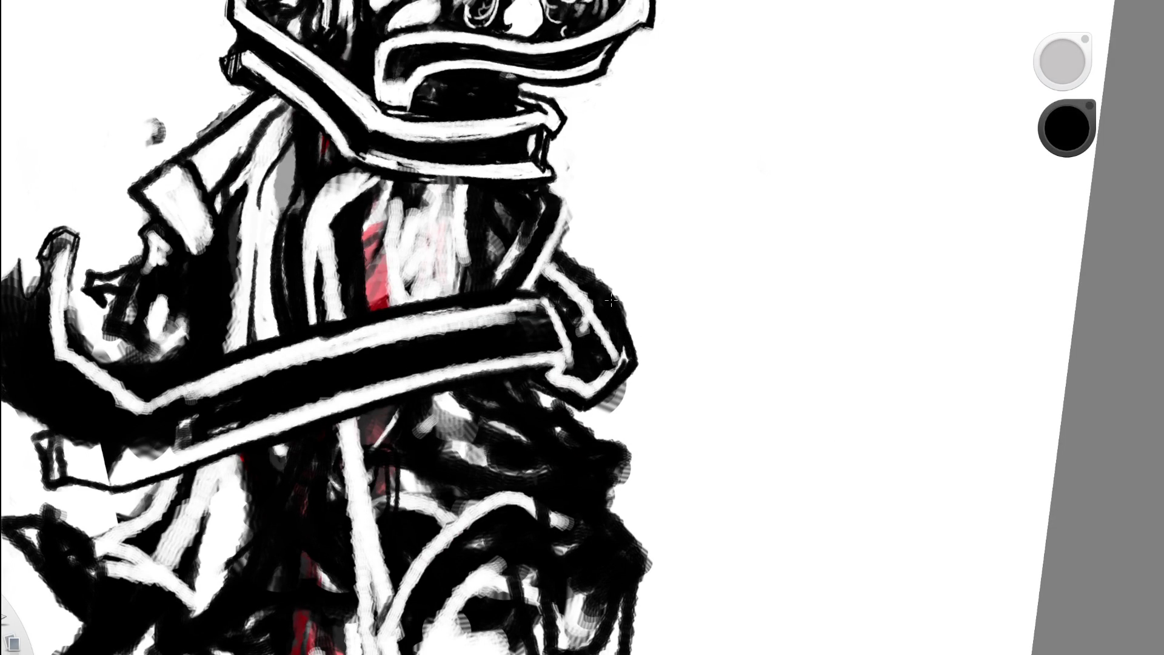
- Try a white stroke along the black coat edge, then undo it
key("e")
left_click(631, 303, "alt")
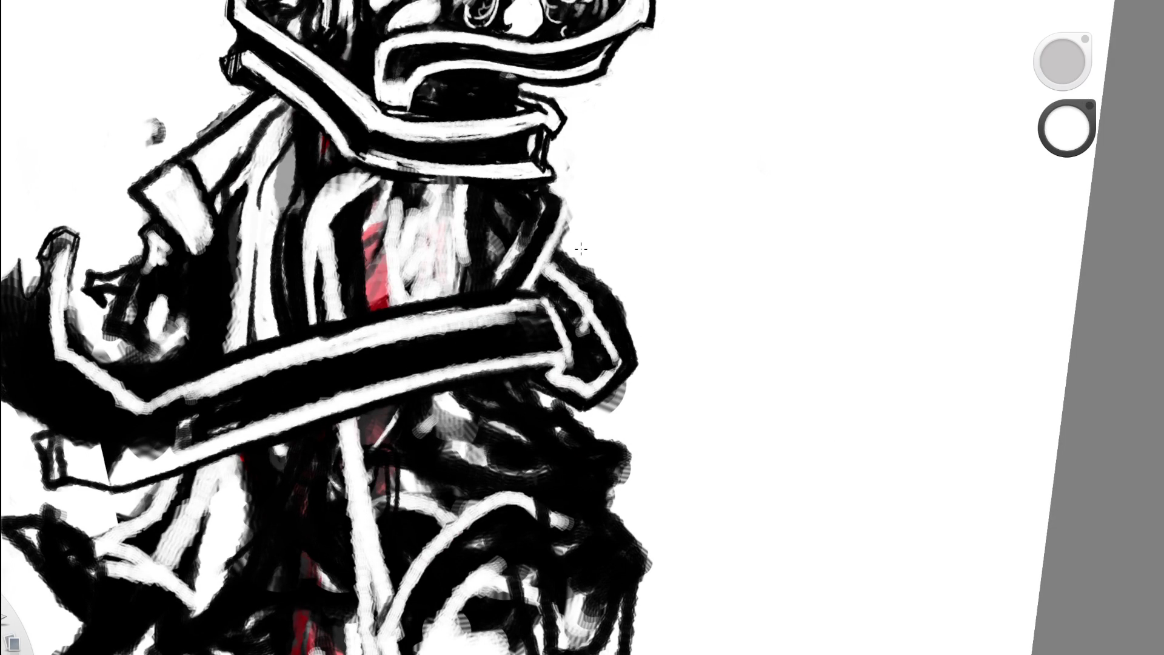
left_click_drag(582, 265, 626, 324)
key("ctrl+z")
left_click_drag(615, 261, 416, 377)
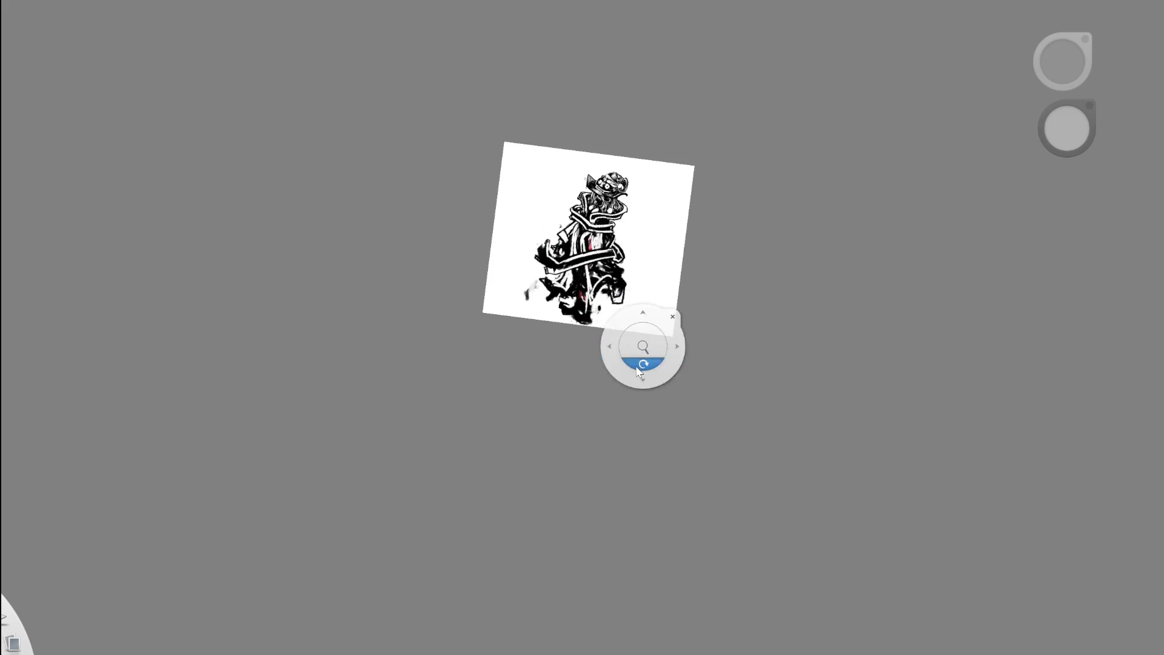
- Swap colours and sample a light grey from the canvas
left_click_drag(645, 351, 638, 362)
scroll(428, 252, "up", 5)
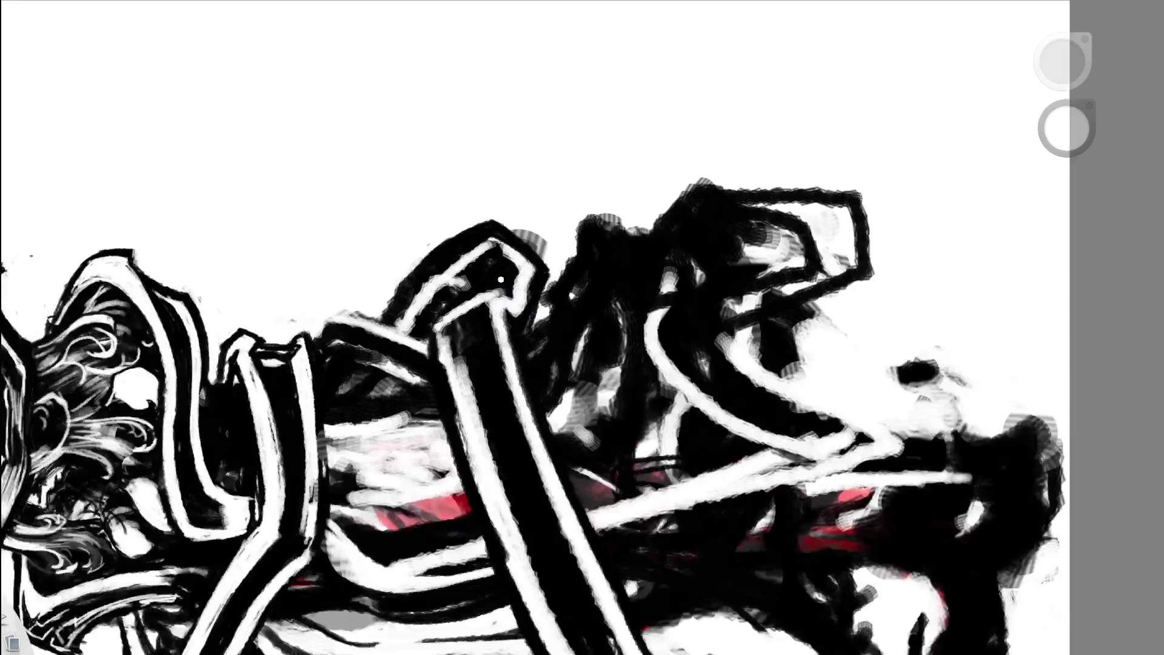
key("x")
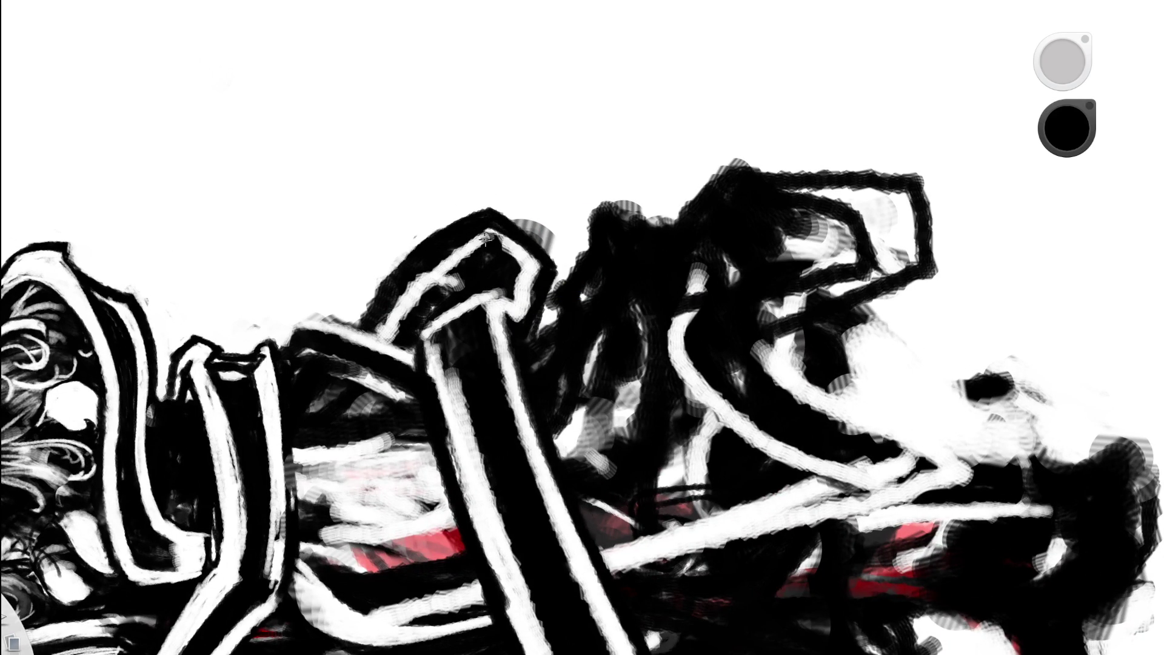
left_click(426, 211, "alt")
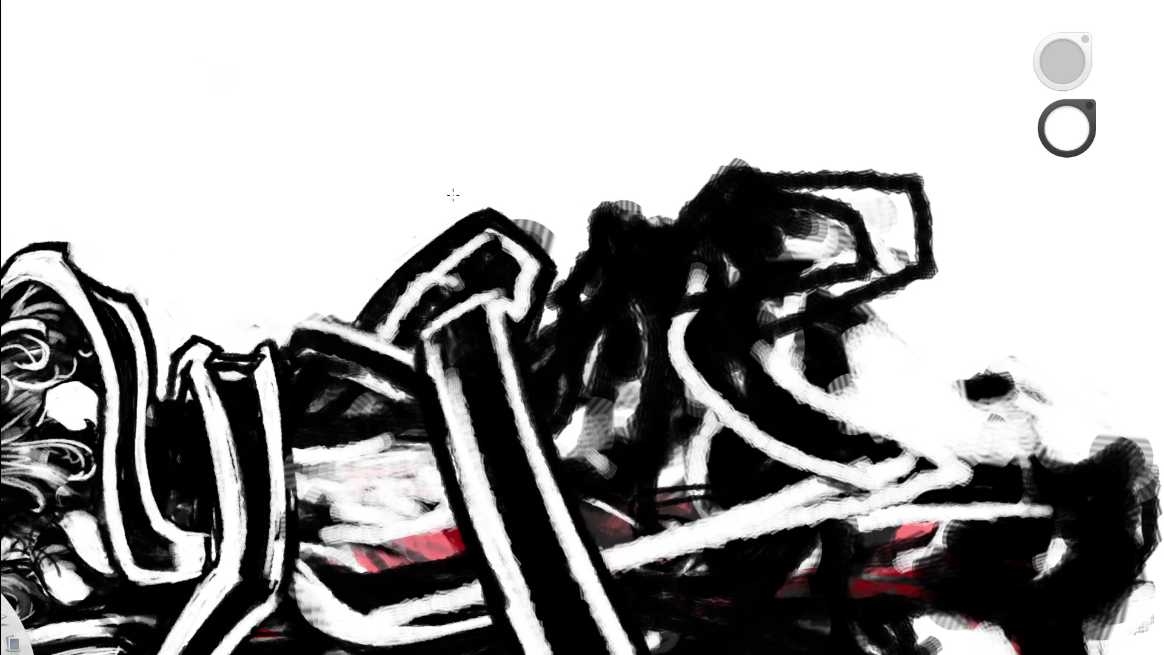
mouse_move(576, 252)
left_mouse_down()
mouse_move(657, 295)
mouse_move(602, 442)
mouse_move(701, 267)
left_mouse_up()
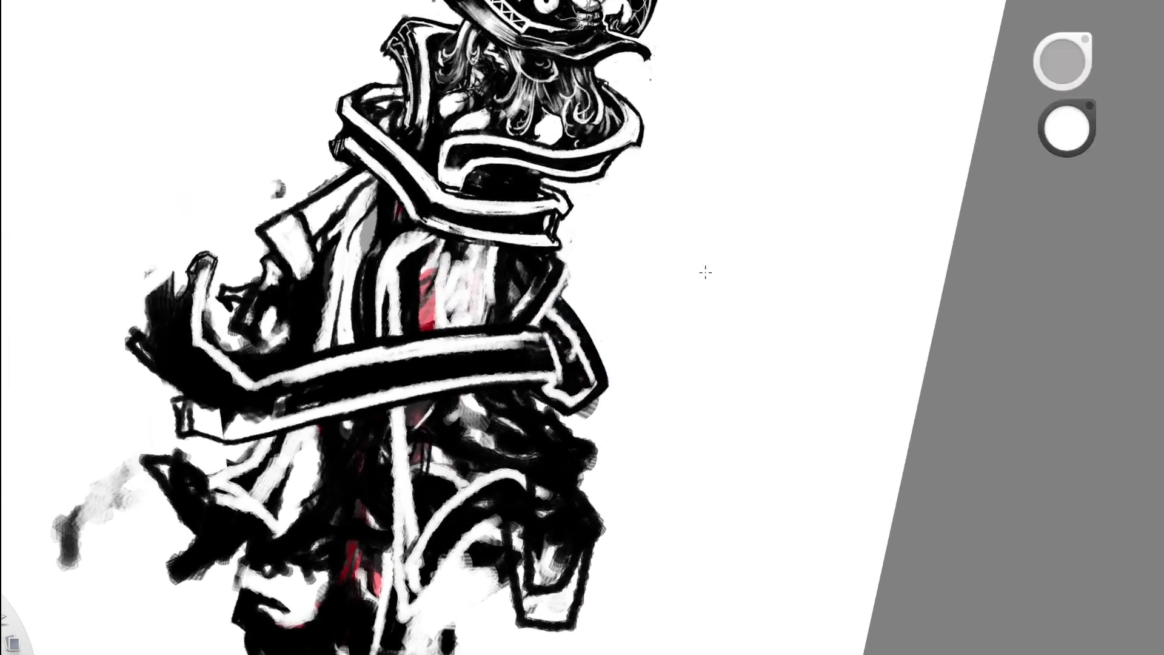
mouse_move(668, 401)
left_mouse_down()
mouse_move(648, 364)
mouse_move(808, 322)
mouse_move(664, 350)
left_mouse_up()
scroll(664, 350, "up", 6)
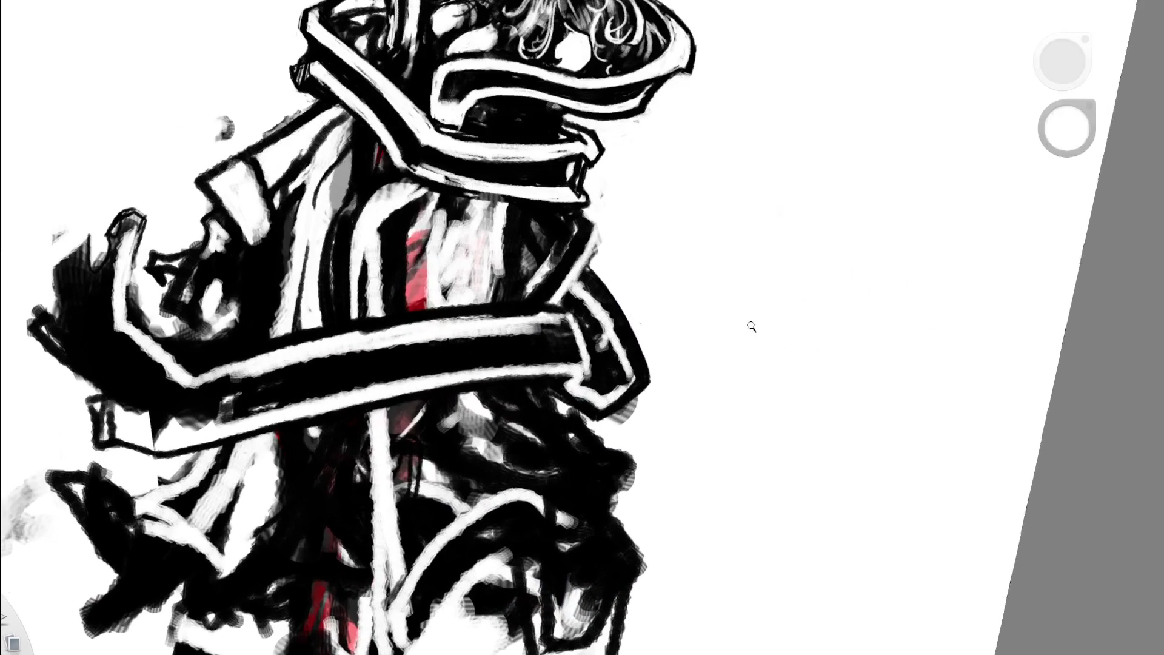
- Pick black from the colour puck and darken the left blob's edge
left_click_drag(1067, 118, 1067, 158)
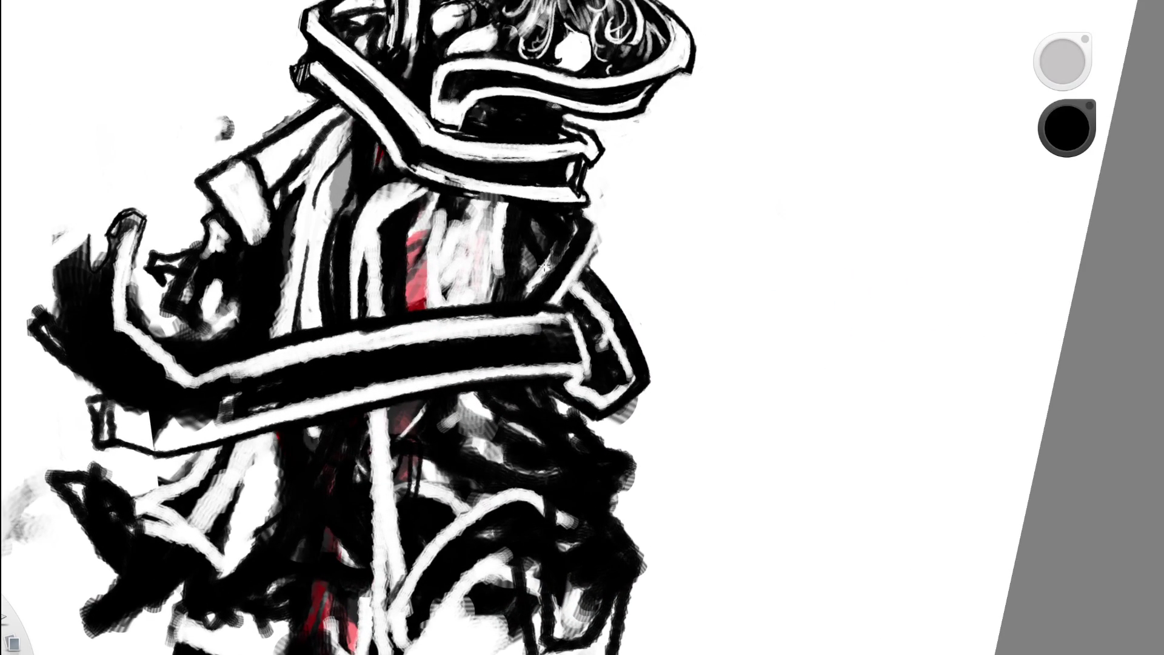
left_click_drag(591, 314, 613, 359)
key("space")
left_click_drag(605, 266, 444, 277)
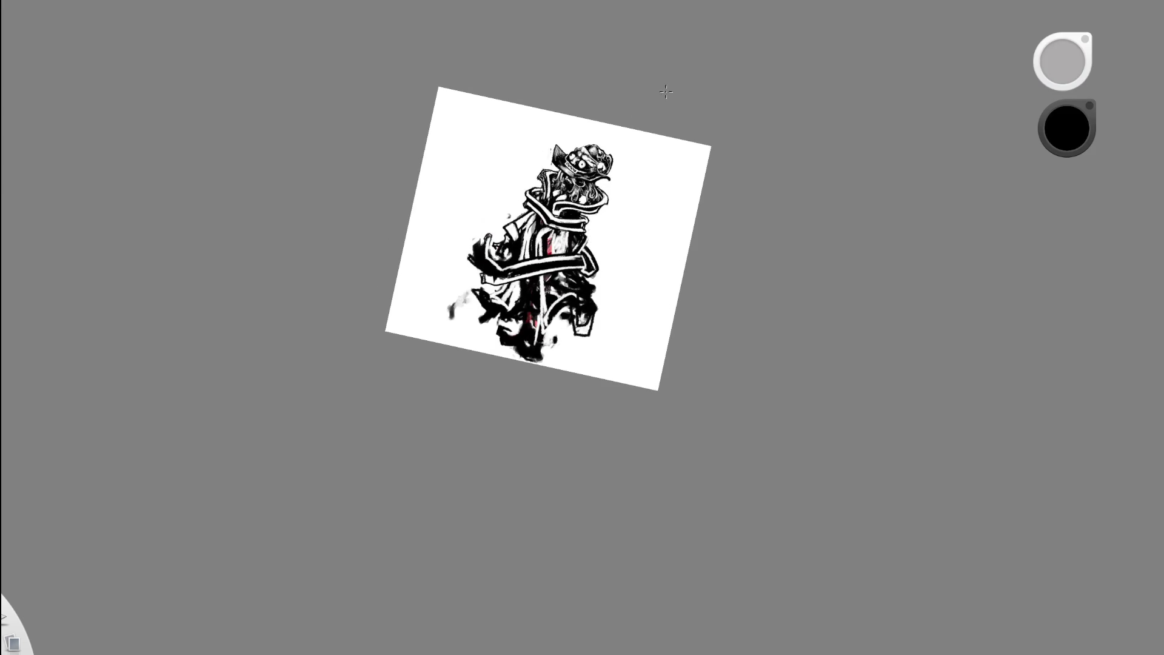
mouse_move(571, 243)
left_mouse_down()
mouse_move(539, 206)
mouse_move(467, 290)
left_mouse_up()
scroll(465, 287, "up", 3)
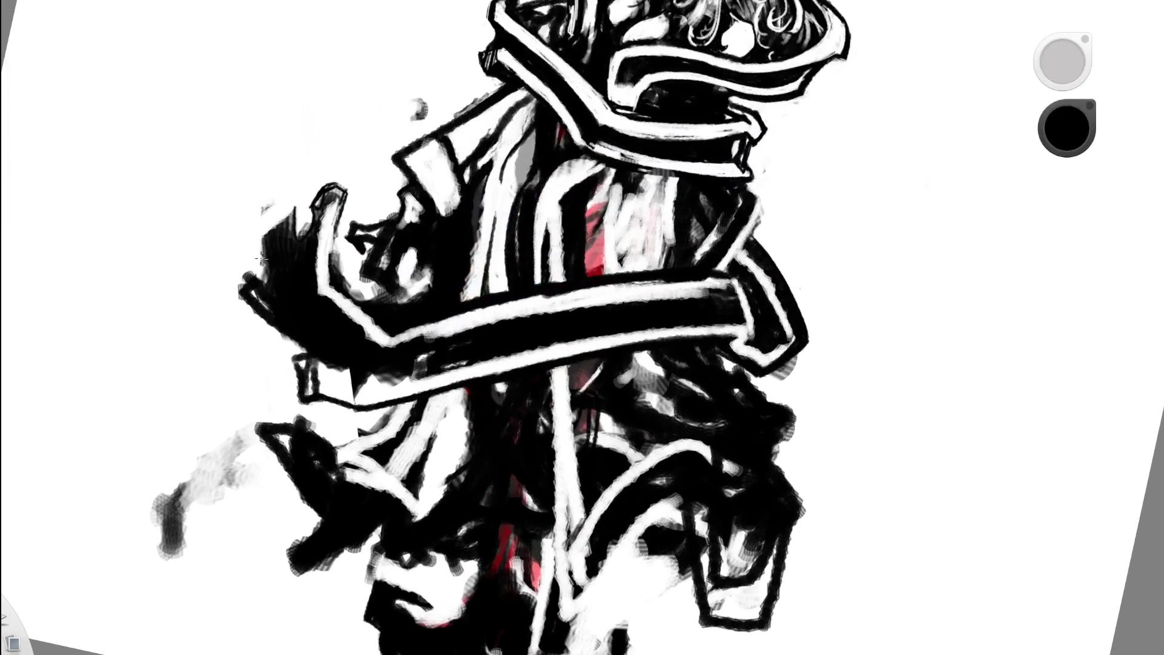
left_click_drag(253, 288, 275, 317)
- Sample white and streak it along the blob's left and upper-left edges
left_click(250, 297, "alt")
left_click_drag(247, 293, 287, 327)
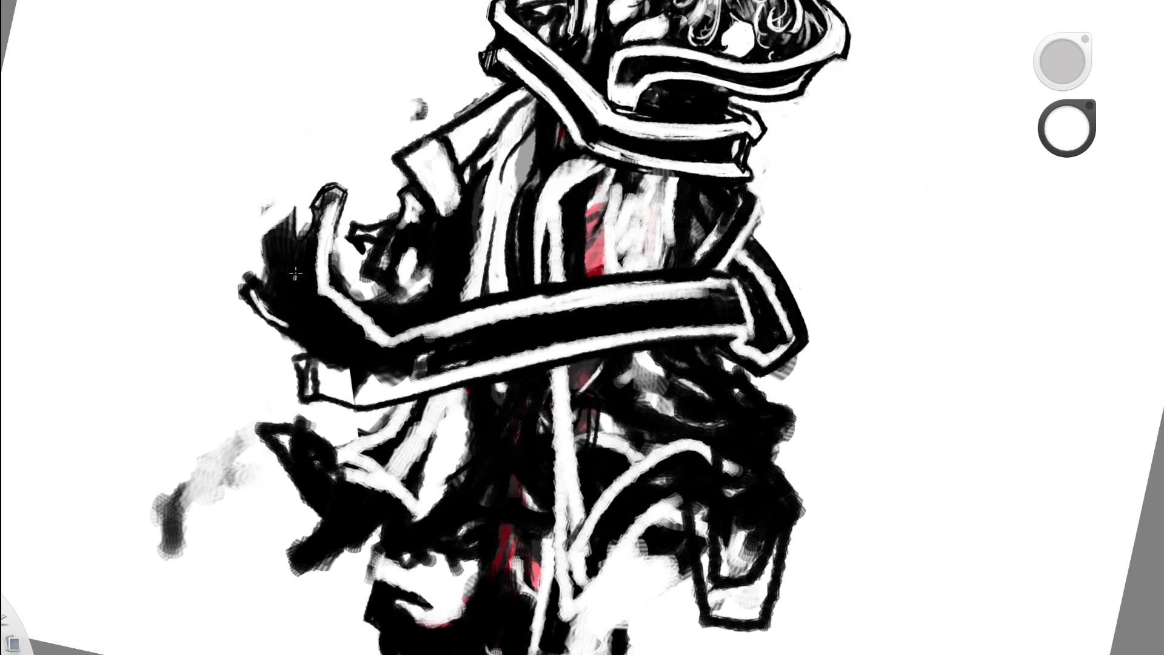
mouse_move(274, 249)
left_mouse_down()
mouse_move(271, 267)
mouse_move(270, 234)
mouse_move(284, 229)
mouse_move(282, 261)
mouse_move(294, 209)
mouse_move(293, 273)
left_mouse_up()
mouse_move(290, 215)
left_mouse_down()
mouse_move(286, 254)
mouse_move(289, 225)
left_mouse_up()
scroll(290, 224, "down", 3)
scroll(217, 297, "down", 3)
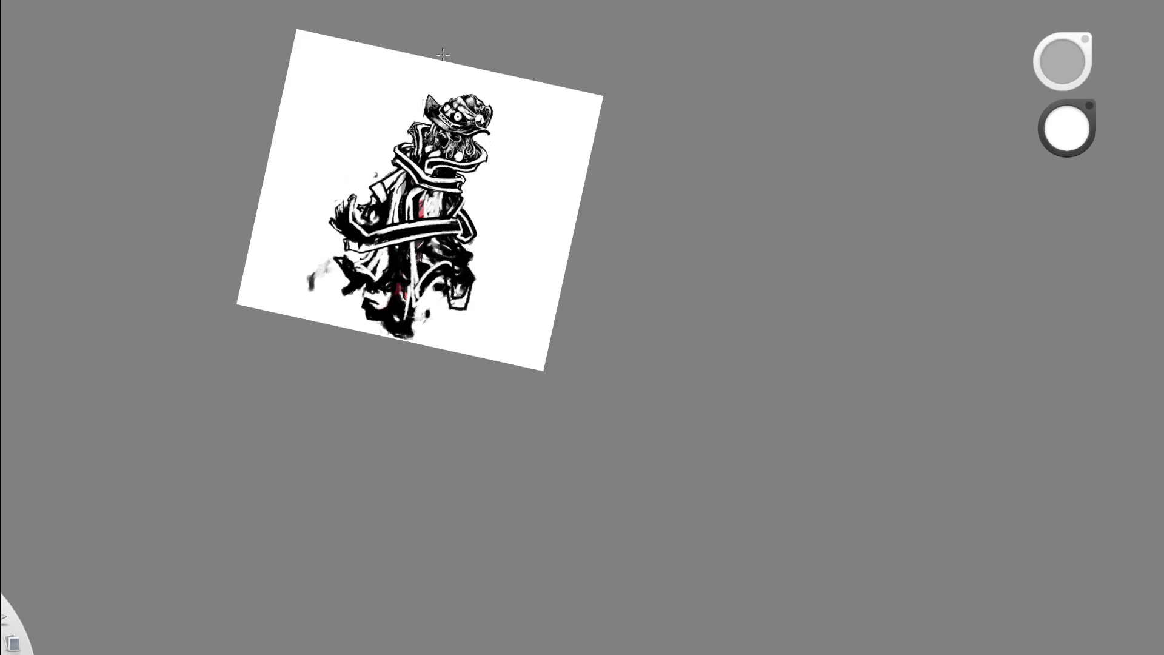
scroll(403, 195, "up", 5)
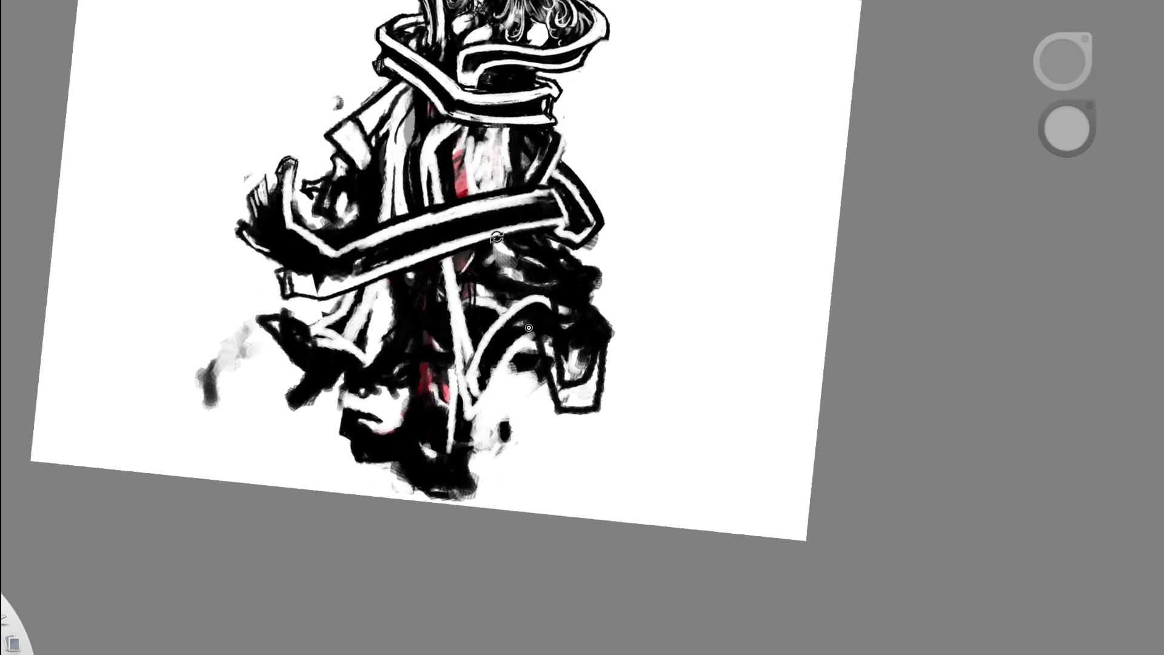
- Sample a grey and soften the figure's edge with a grey stroke
left_click_drag(495, 236, 424, 273)
scroll(312, 343, "up", 5)
left_click(348, 209)
mouse_move(274, 292)
left_mouse_down()
mouse_move(311, 346)
mouse_move(297, 326)
mouse_move(313, 339)
mouse_move(373, 335)
left_mouse_up()
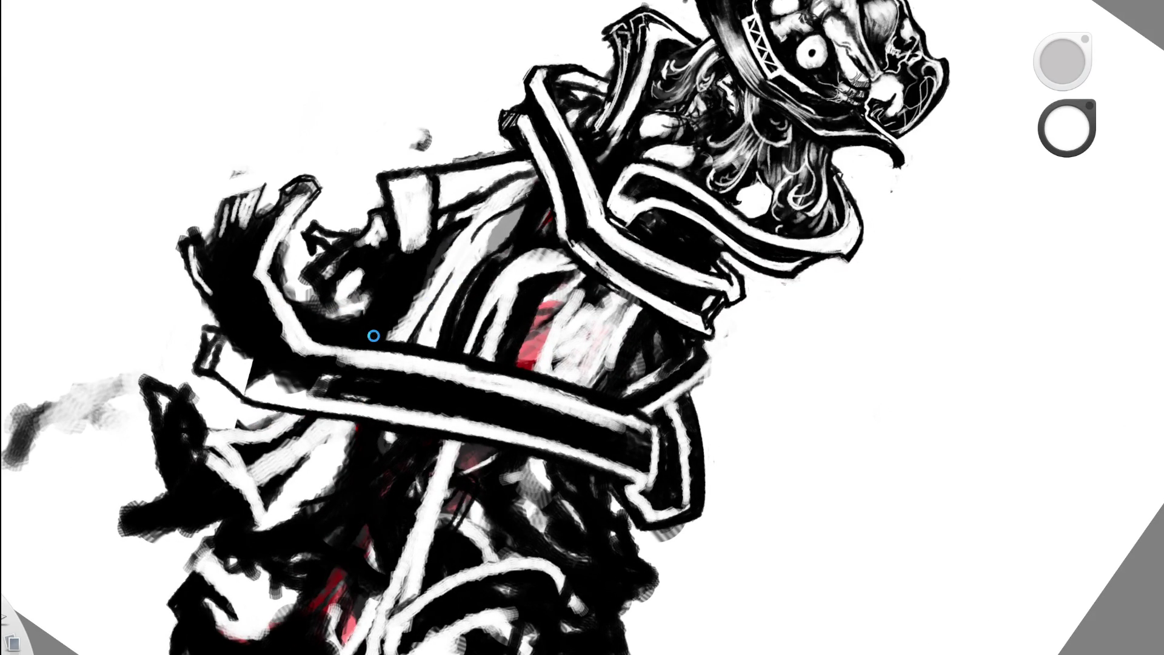
- Undo a stray light stroke brightening the lower robe's white edge
scroll(371, 335, "down", 10)
mouse_move(528, 328)
left_mouse_down()
mouse_move(613, 317)
mouse_move(600, 402)
mouse_move(515, 324)
left_mouse_up()
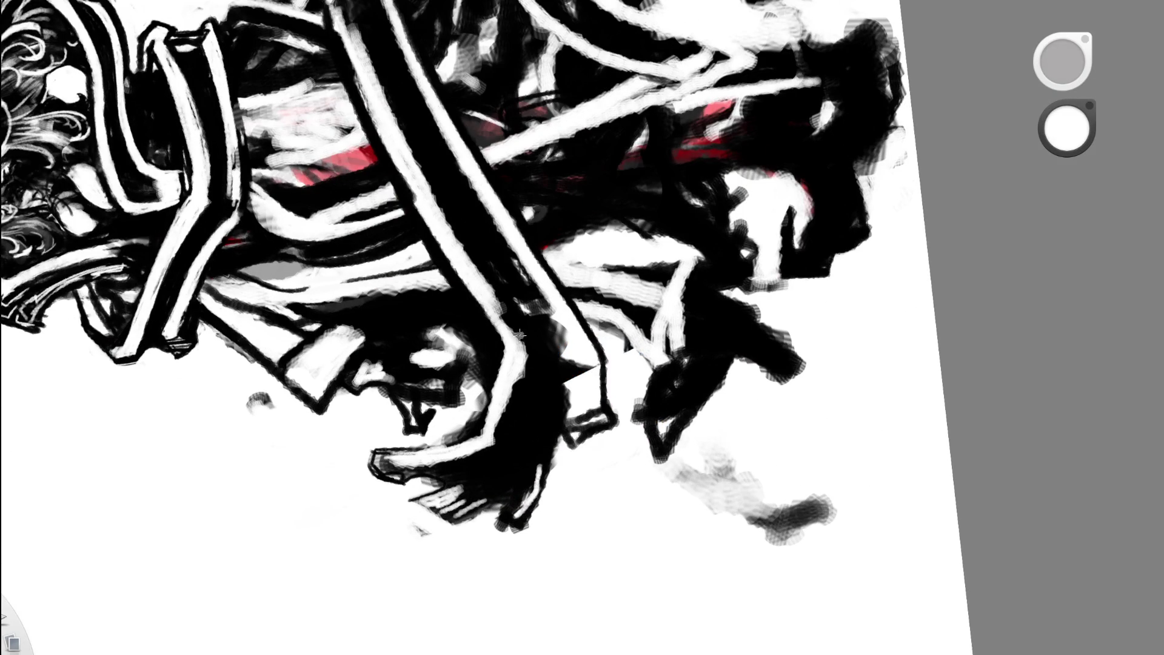
left_click_drag(504, 415, 522, 326)
key("ctrl+z")
left_click_drag(514, 177, 368, 291)
mouse_move(530, 332)
left_mouse_down()
mouse_move(551, 270)
mouse_move(508, 441)
mouse_move(582, 327)
left_mouse_up()
- Brush three white strokes to widen and smooth the band's left edge
left_click(502, 210, "alt")
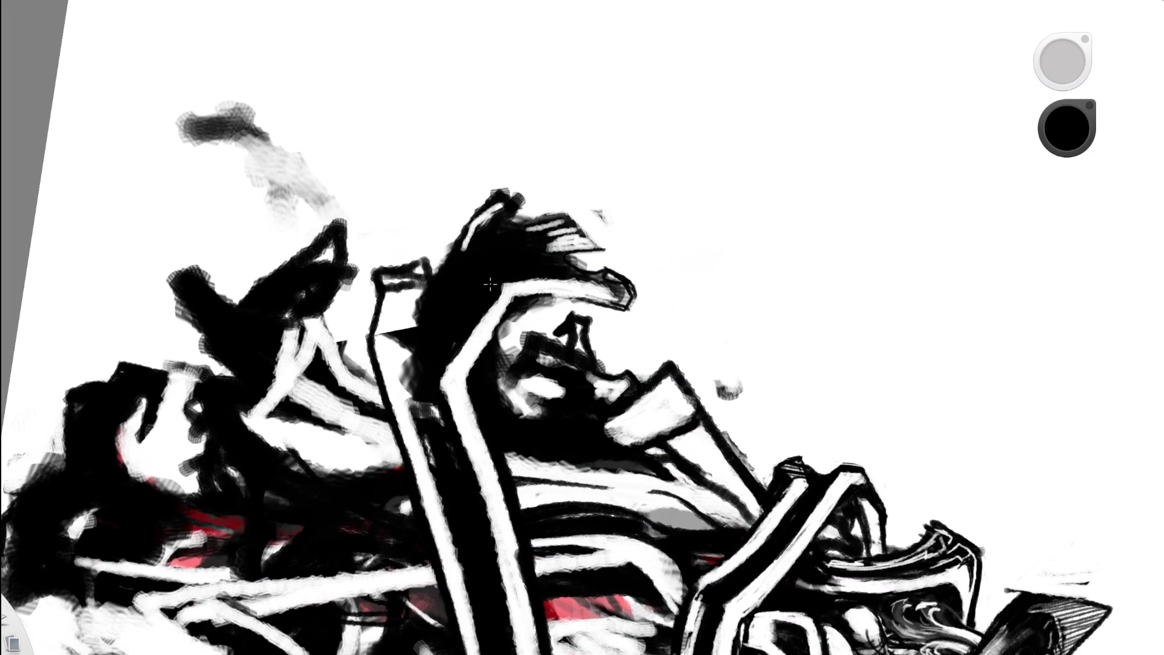
mouse_move(529, 306)
left_mouse_down()
mouse_move(533, 345)
mouse_move(571, 345)
mouse_move(529, 327)
mouse_move(590, 241)
mouse_move(438, 311)
left_mouse_up()
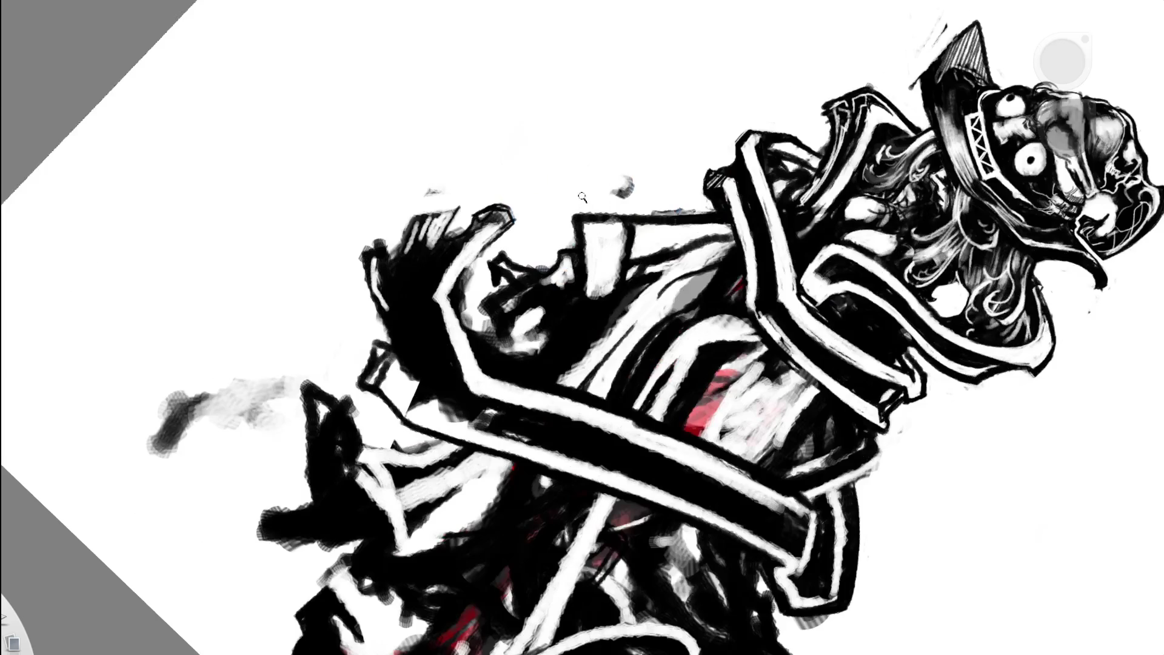
left_click_drag(436, 298, 452, 360)
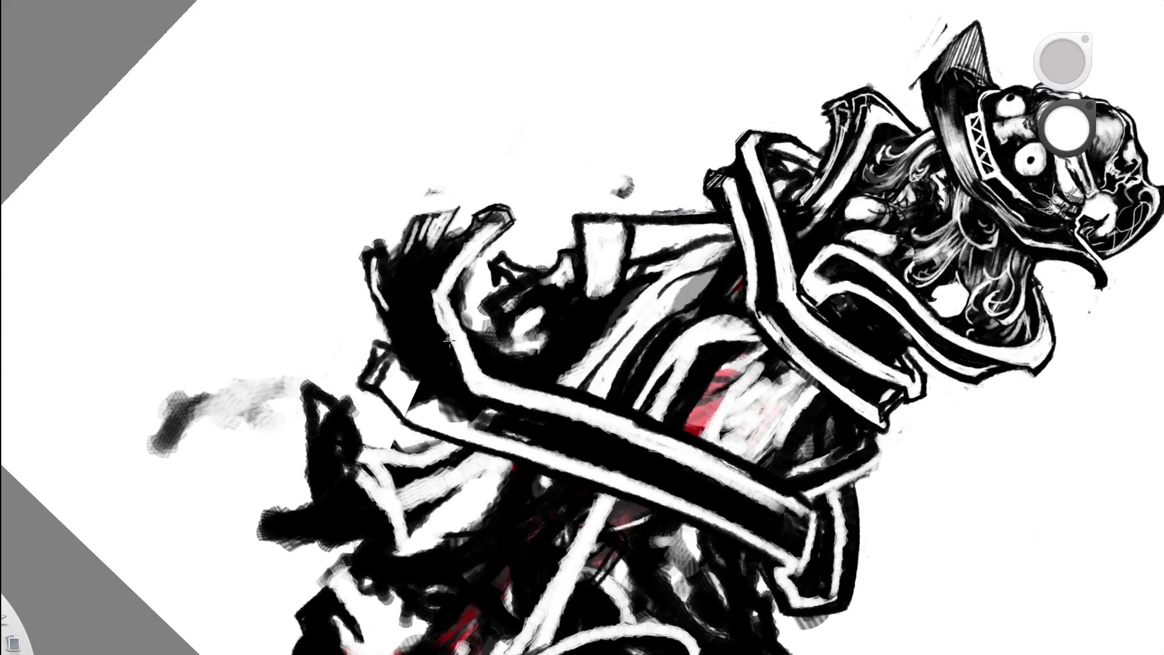
mouse_move(445, 279)
left_mouse_down()
mouse_move(434, 300)
mouse_move(461, 373)
left_mouse_up()
left_click_drag(434, 297, 462, 368)
scroll(507, 248, "down", 10)
mouse_move(597, 351)
left_mouse_down()
mouse_move(633, 251)
mouse_move(577, 260)
mouse_move(593, 273)
left_mouse_up()
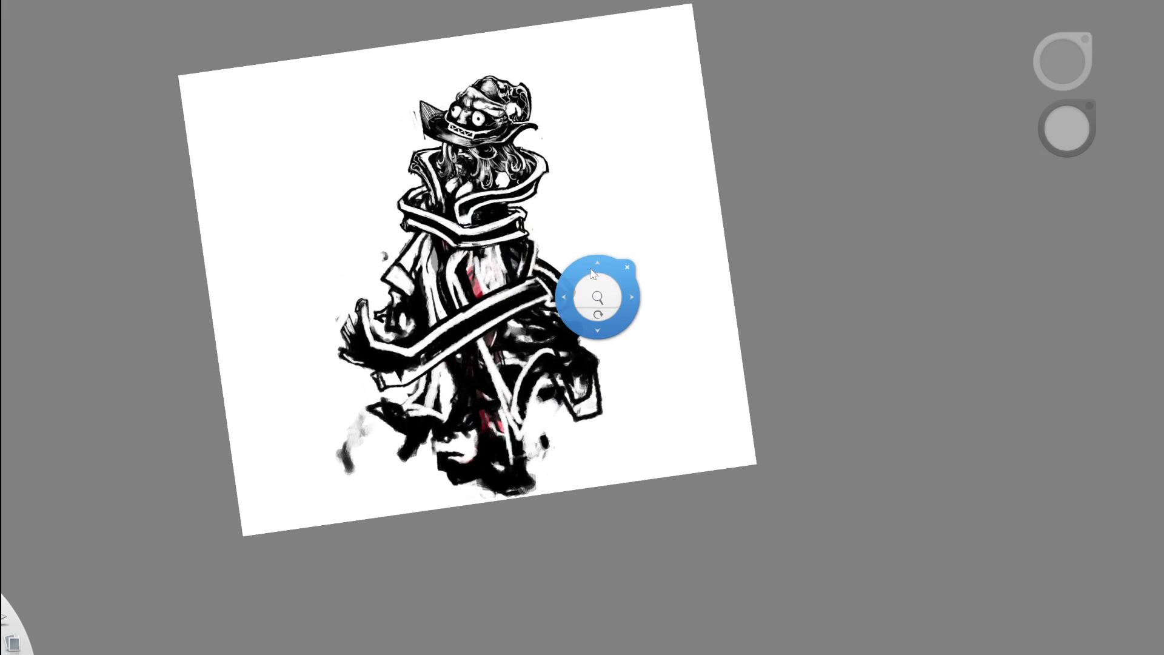
- Navigate to the lower robe, briefly undoing the diagonal band to compare the drawing
scroll(495, 381, "up", 3)
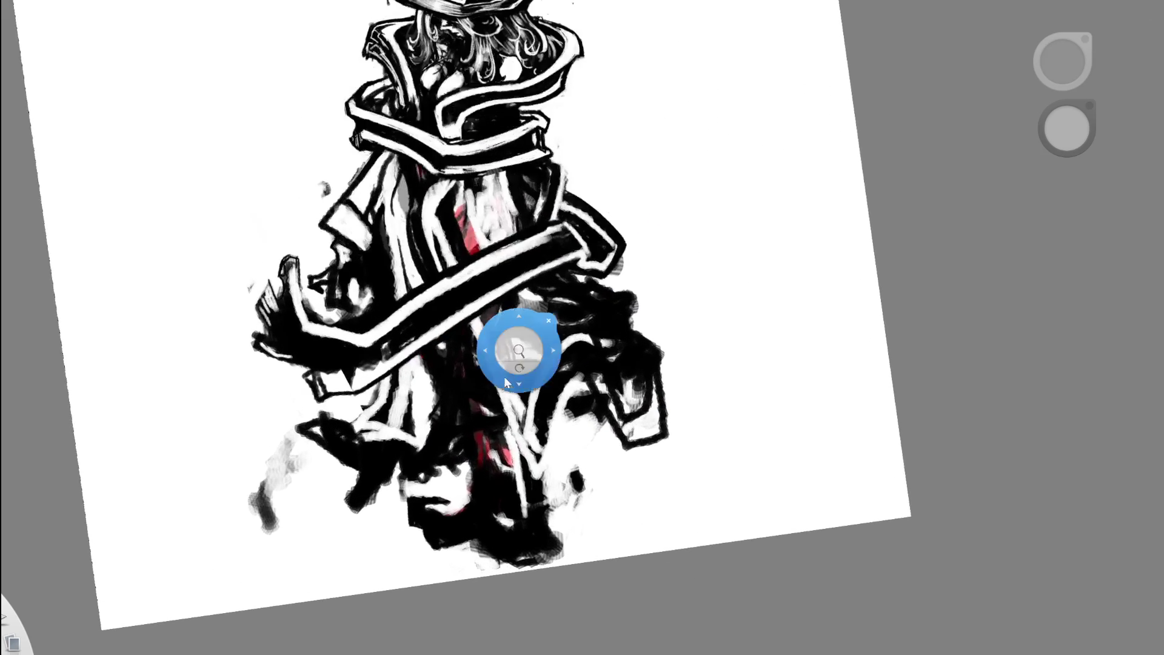
left_click_drag(494, 491, 480, 452)
left_click_drag(486, 382, 518, 479)
key("ctrl+z")
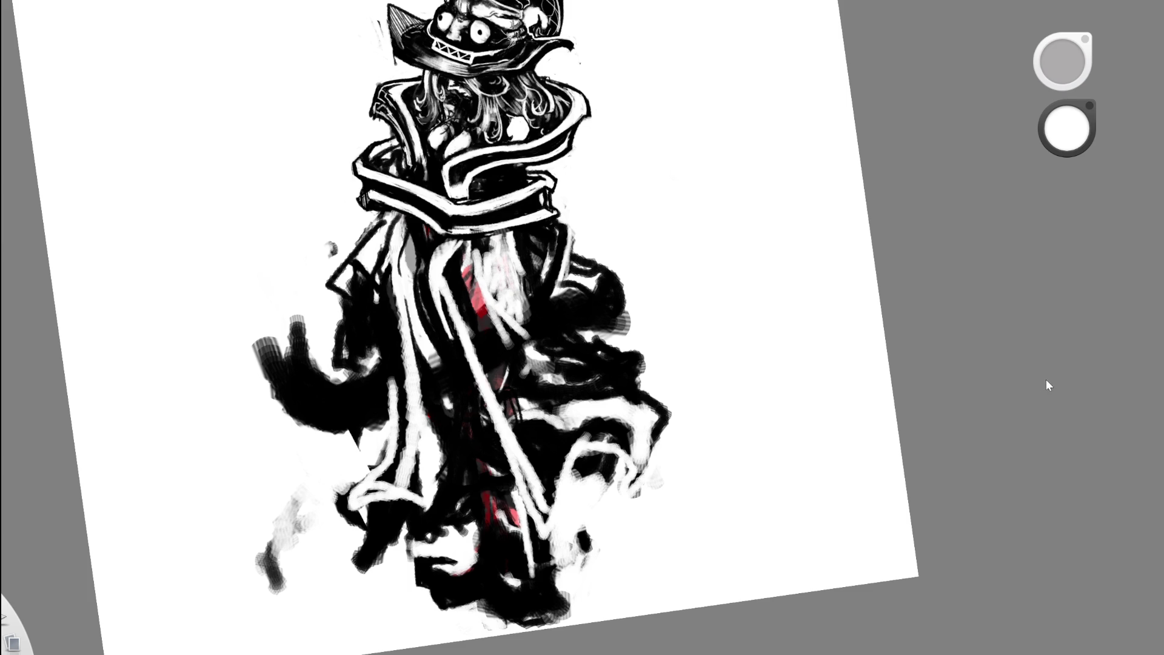
scroll(1039, 373, "down", 3)
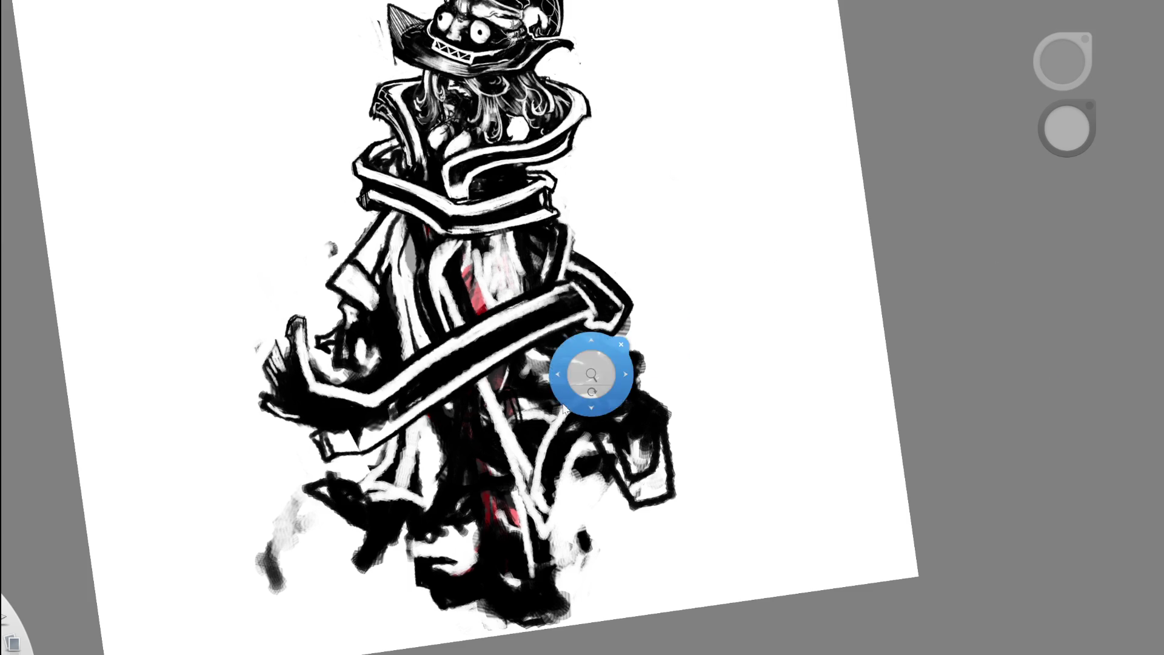
left_click_drag(592, 376, 515, 402)
scroll(609, 380, "up", 5)
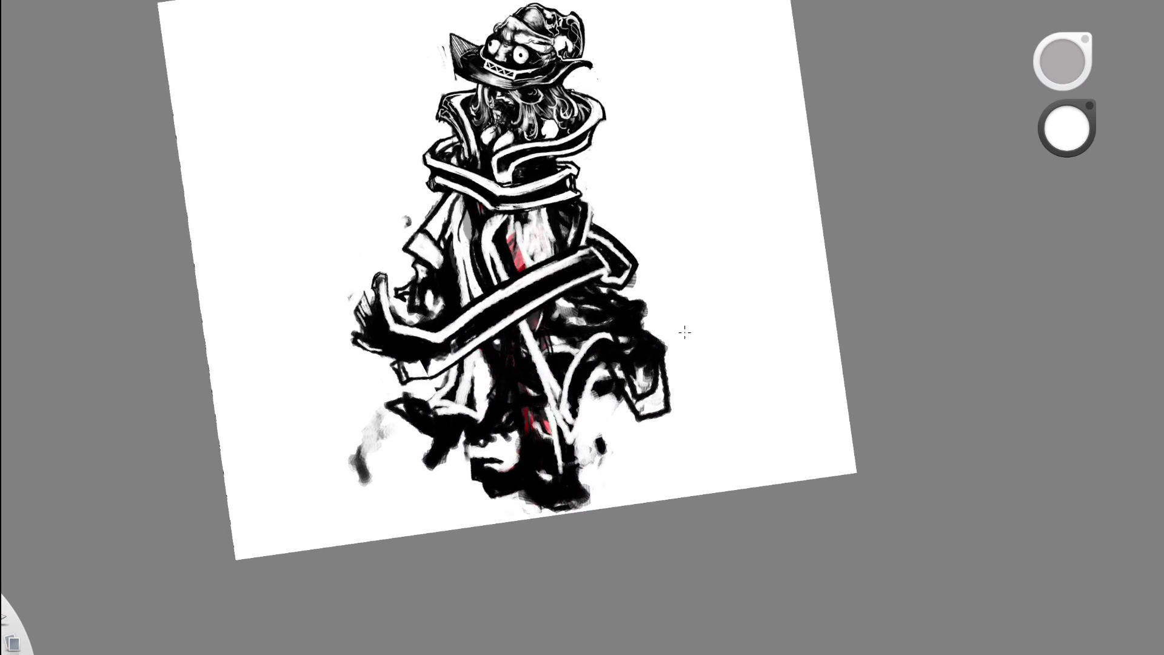
left_click_drag(696, 395, 699, 405)
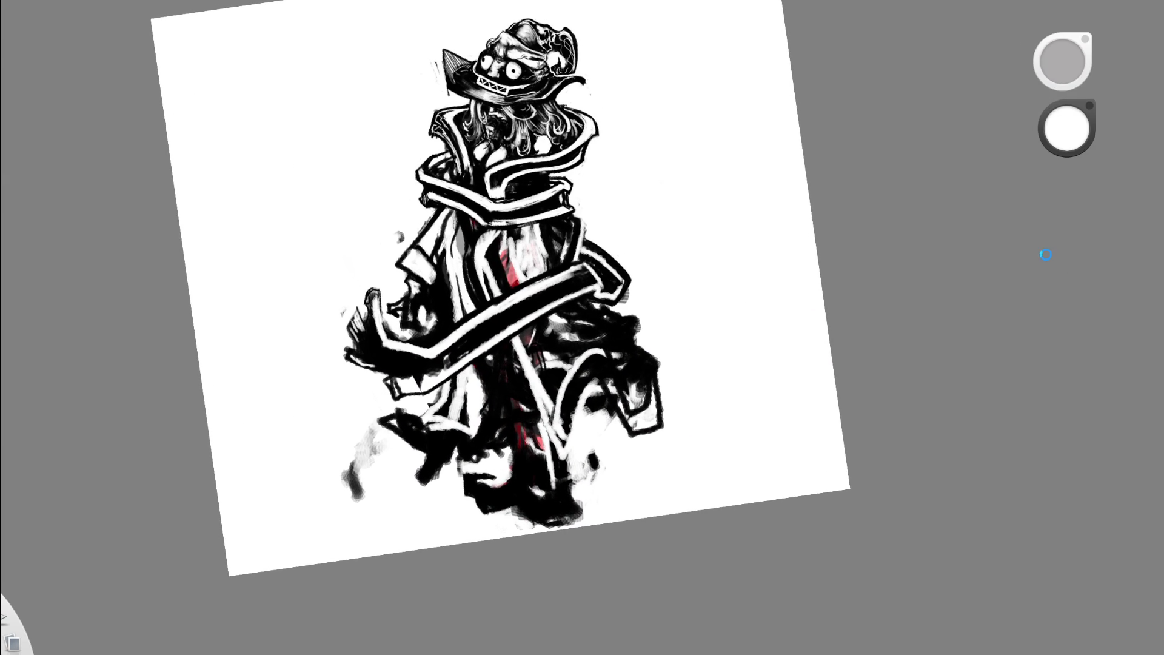
scroll(623, 358, "up", 2)
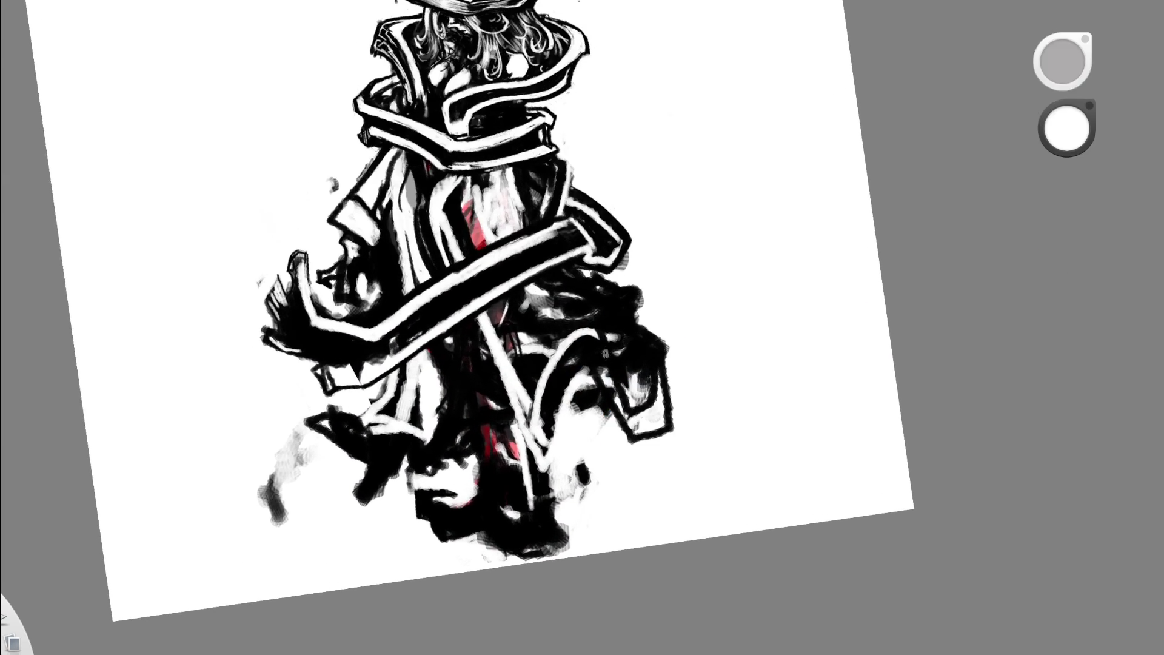
scroll(667, 388, "down", 2)
scroll(668, 388, "up", 3)
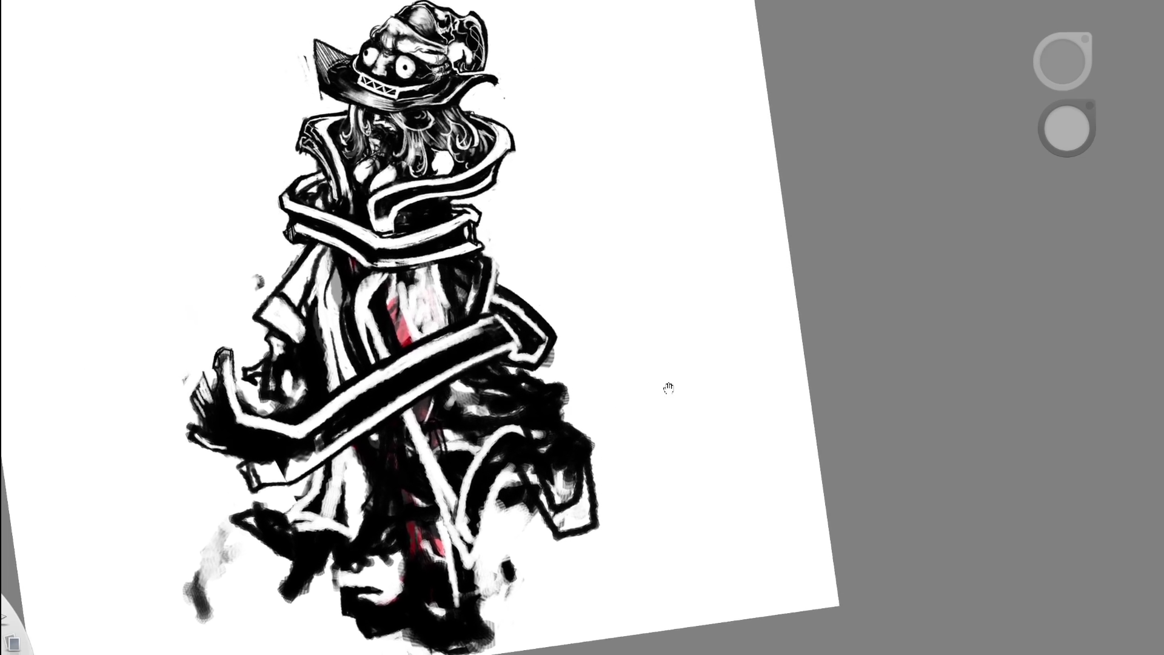
scroll(553, 379, "down", 2)
scroll(564, 388, "up", 2)
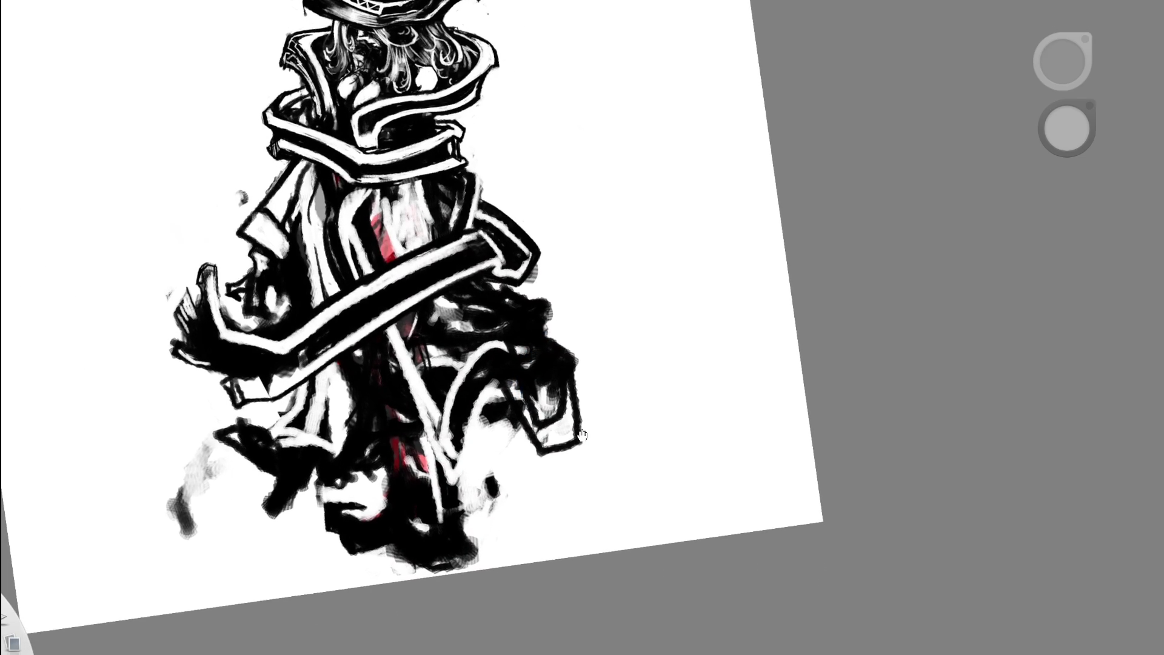
scroll(564, 515, "up", 2)
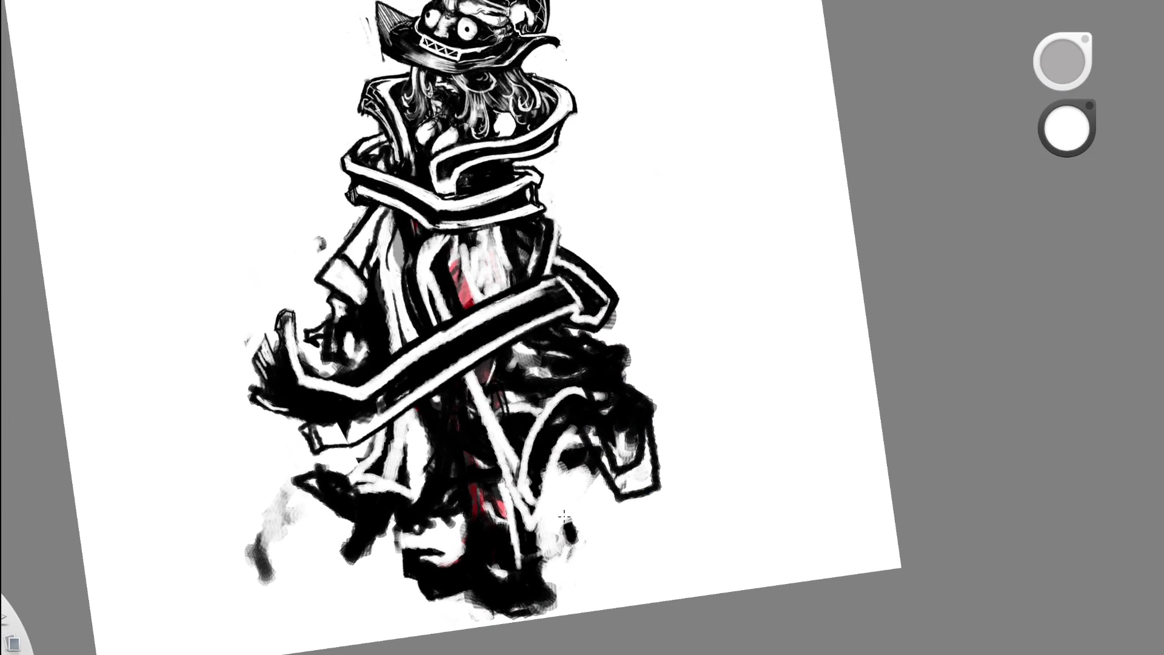
scroll(564, 515, "down", 2)
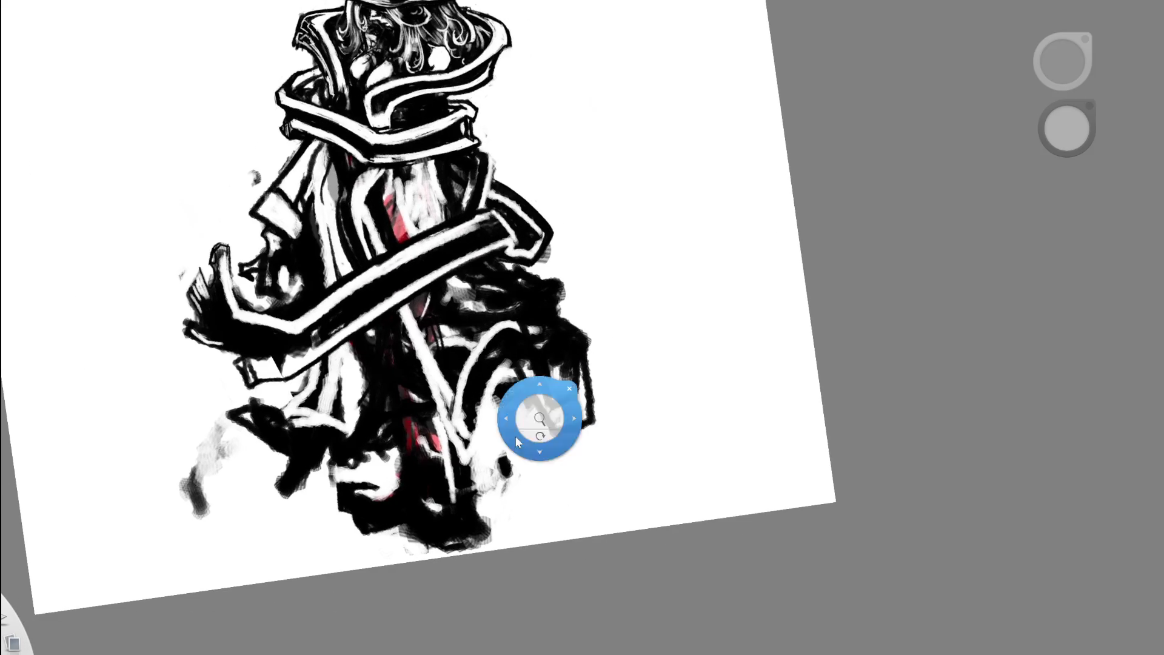
scroll(597, 520, "up", 2)
- Sample black, cover the red lower-robe patch and redraw the dark stroke across the V
left_click(446, 314, "alt")
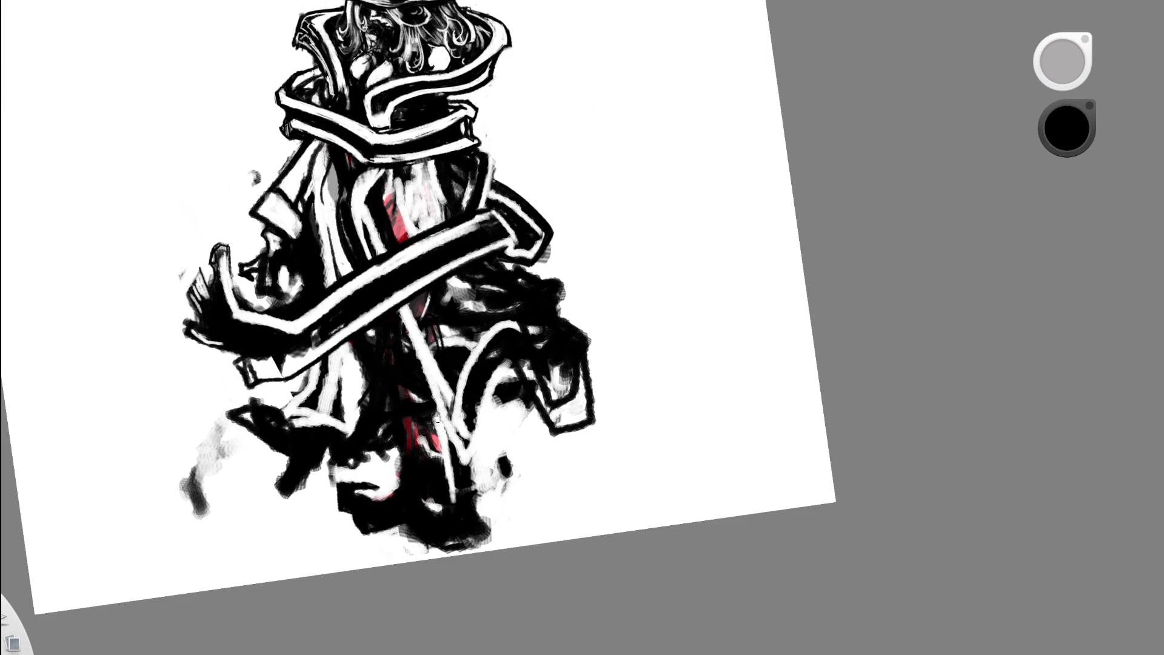
mouse_move(424, 403)
left_mouse_down()
mouse_move(446, 436)
mouse_move(440, 469)
mouse_move(444, 415)
left_mouse_up()
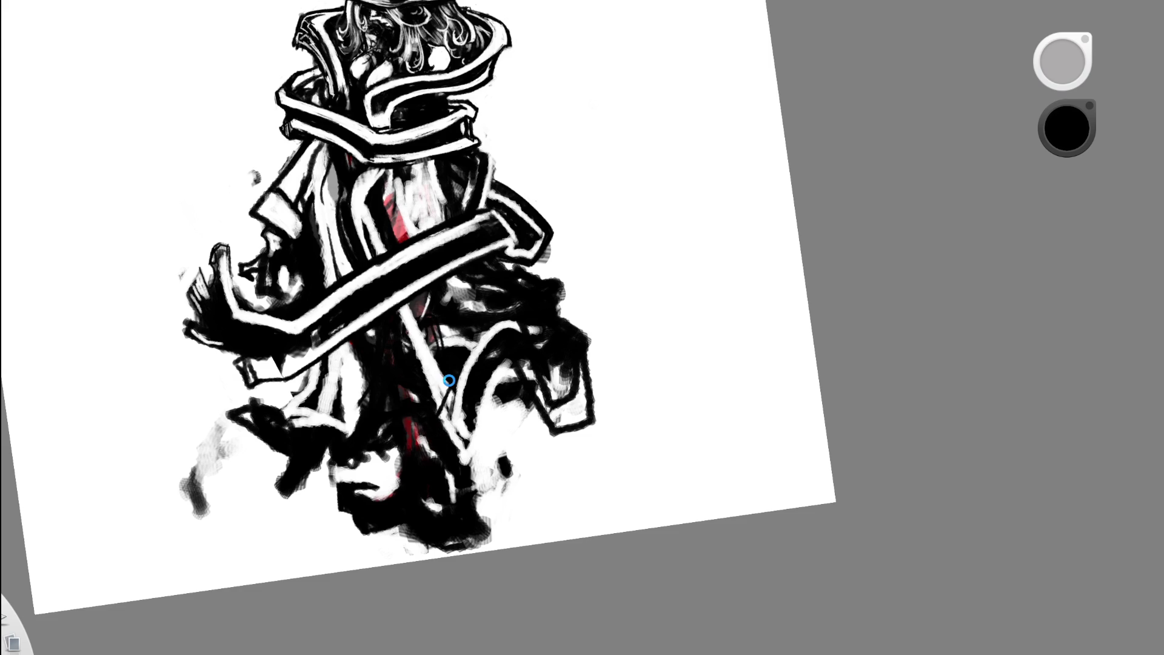
key("ctrl+z")
left_click_drag(464, 471, 504, 396)
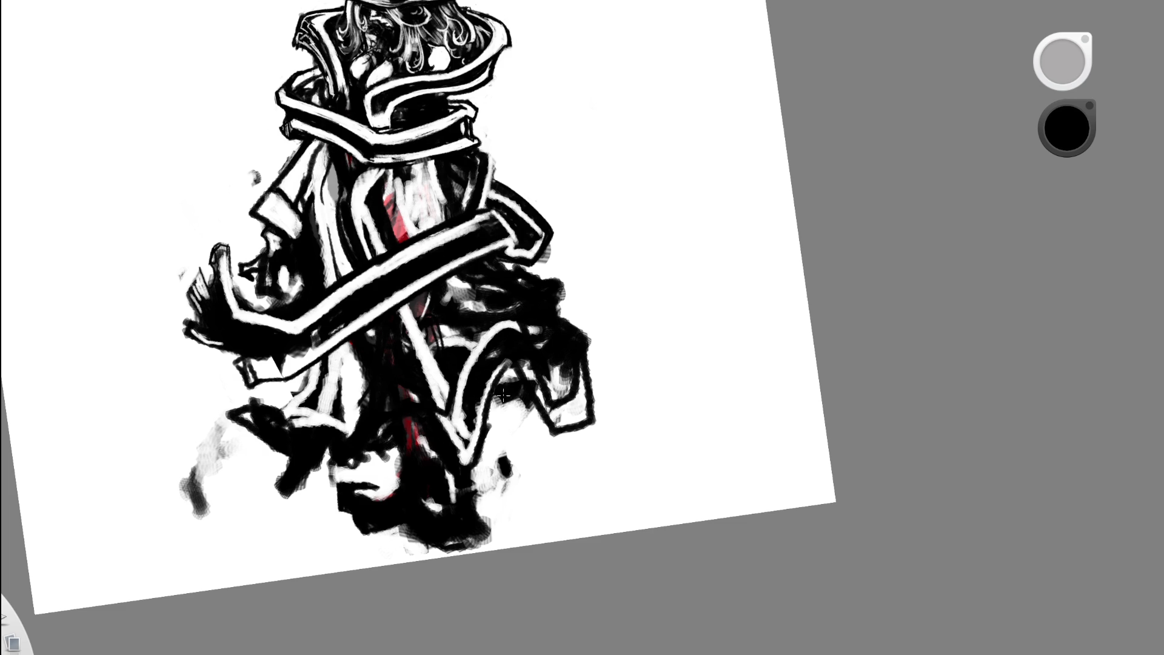
key("ctrl+z")
mouse_move(482, 445)
left_mouse_down()
mouse_move(516, 367)
mouse_move(546, 419)
left_mouse_up()
scroll(569, 309, "down", 5)
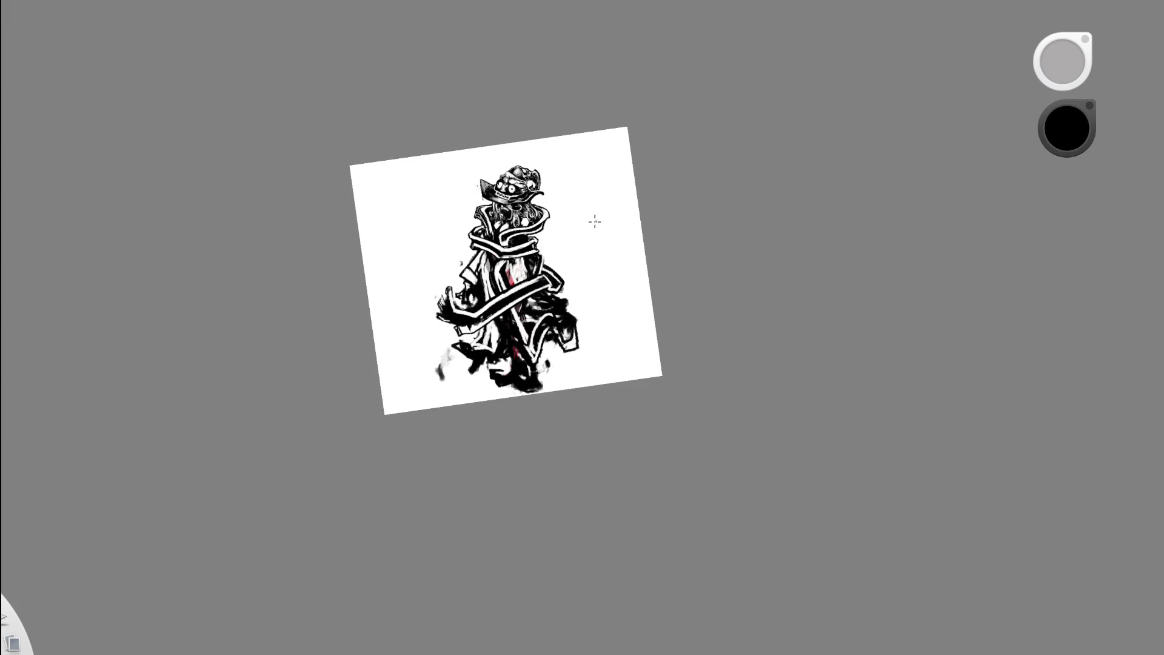
key("space")
mouse_move(533, 299)
left_mouse_down()
mouse_move(564, 284)
mouse_move(596, 303)
mouse_move(471, 443)
mouse_move(494, 401)
mouse_move(443, 358)
left_mouse_up()
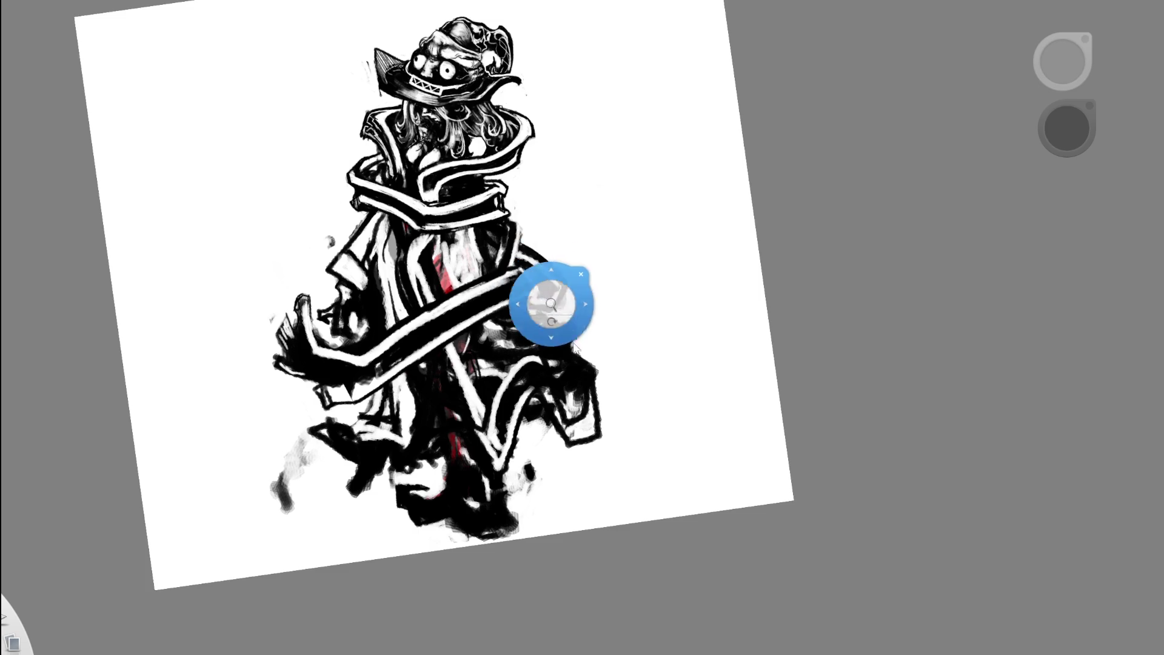
- Widen the white inverted-V line on the robe
left_click_drag(545, 299, 477, 277)
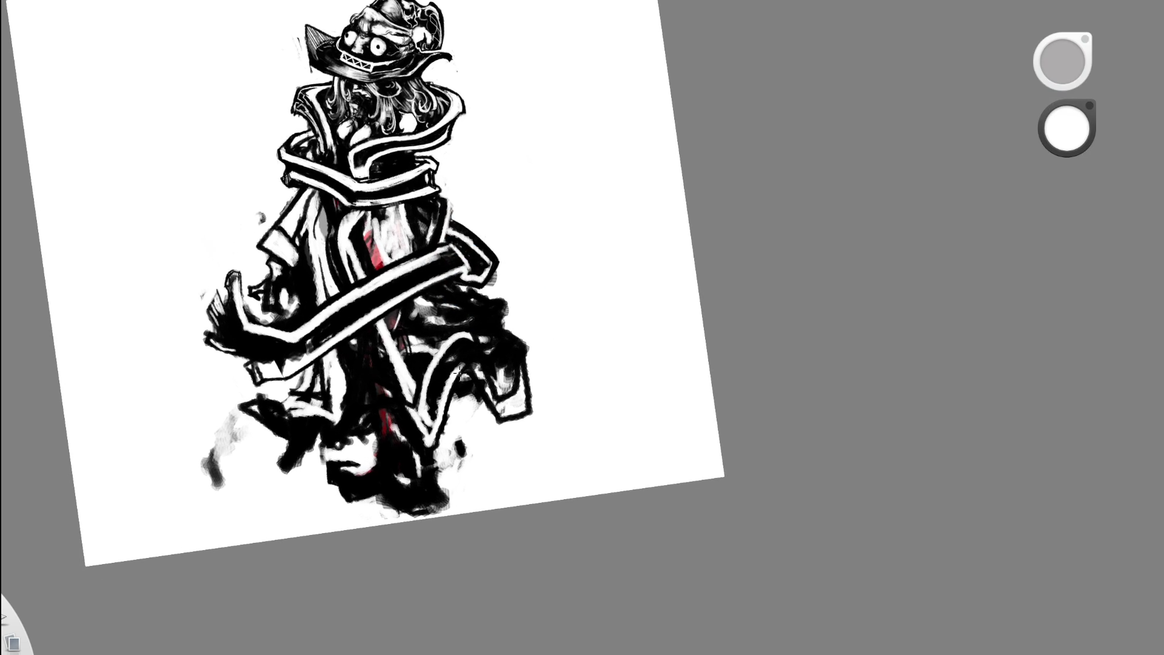
mouse_move(472, 361)
left_mouse_down()
mouse_move(492, 401)
mouse_move(488, 367)
mouse_move(488, 380)
left_mouse_up()
scroll(514, 270, "down", 10)
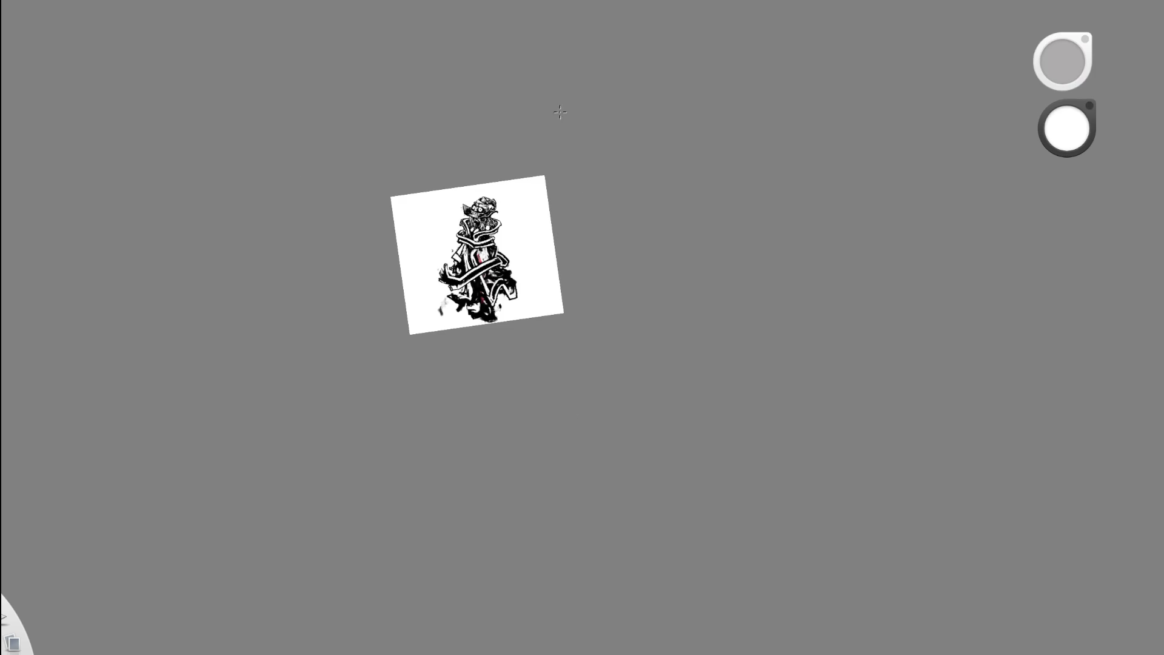
scroll(514, 271, "up", 2)
scroll(515, 270, "up", 4)
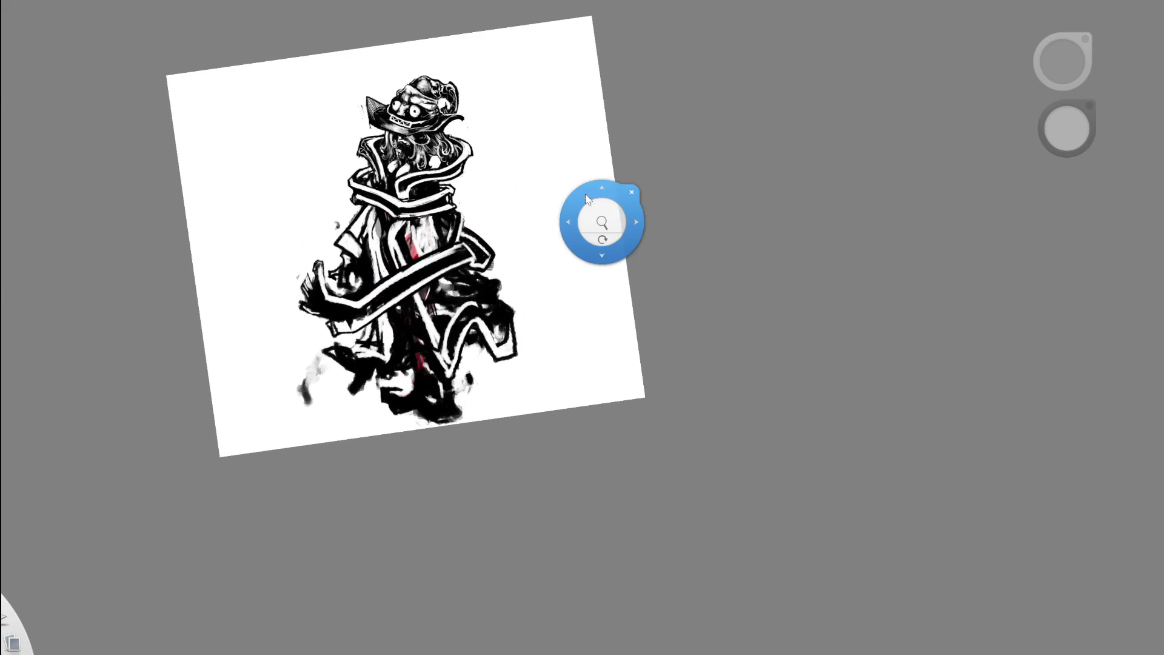
scroll(489, 276, "up", 3)
scroll(490, 276, "up", 1)
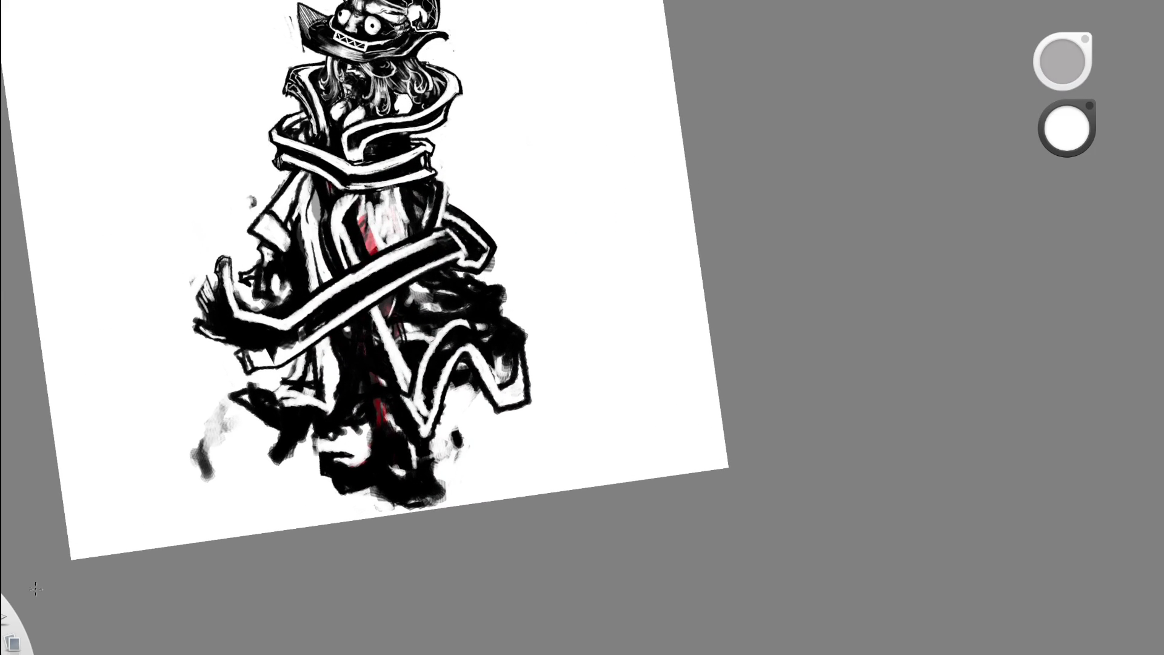
- Sample black from the drawing and fill the zigzag area with black ink
left_click(462, 304, "alt")
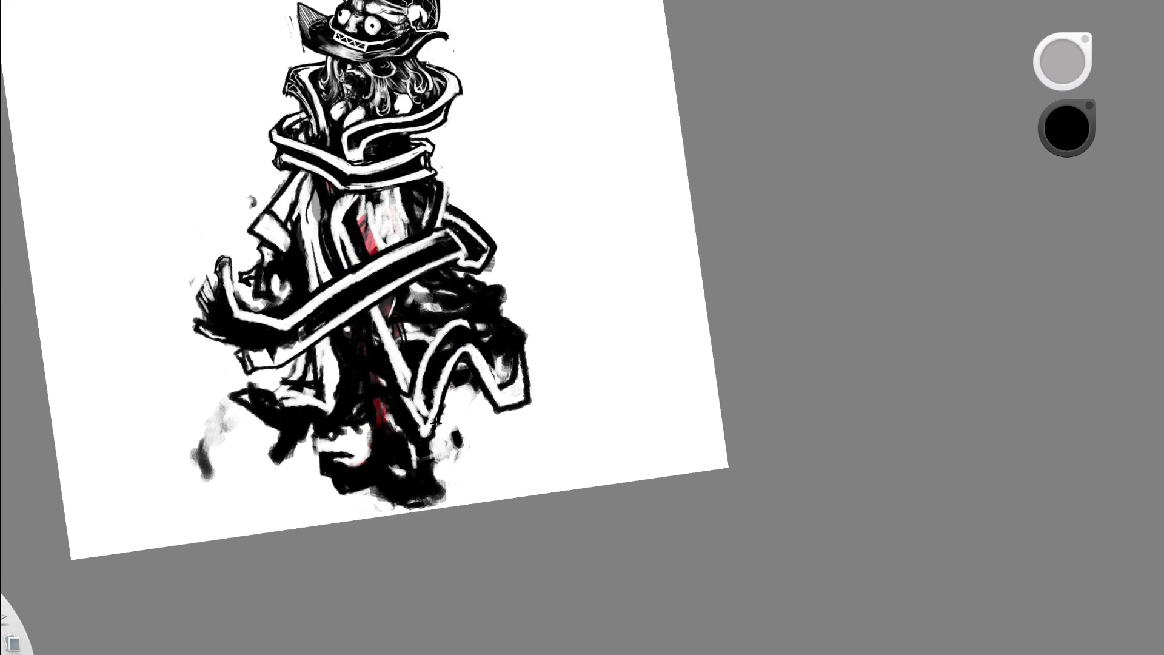
left_click_drag(439, 421, 521, 394)
scroll(532, 350, "up", 1)
- In white, try and undo an edge line, then draw a white strap line down the robe
left_click(532, 350, "alt")
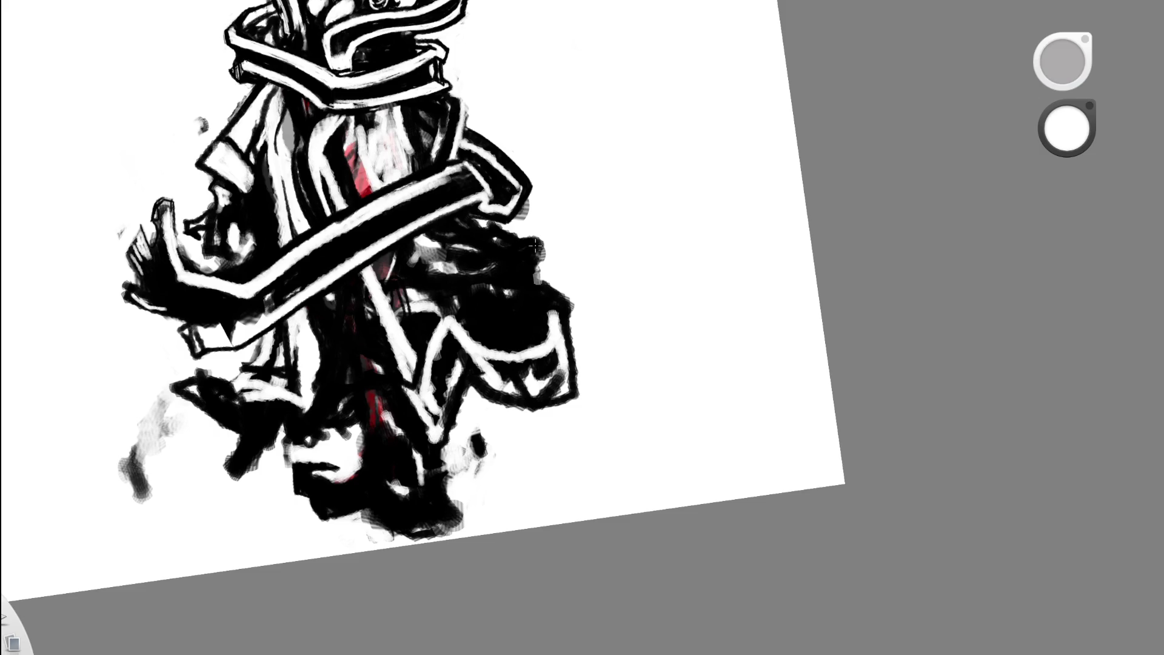
scroll(545, 261, "down", 5)
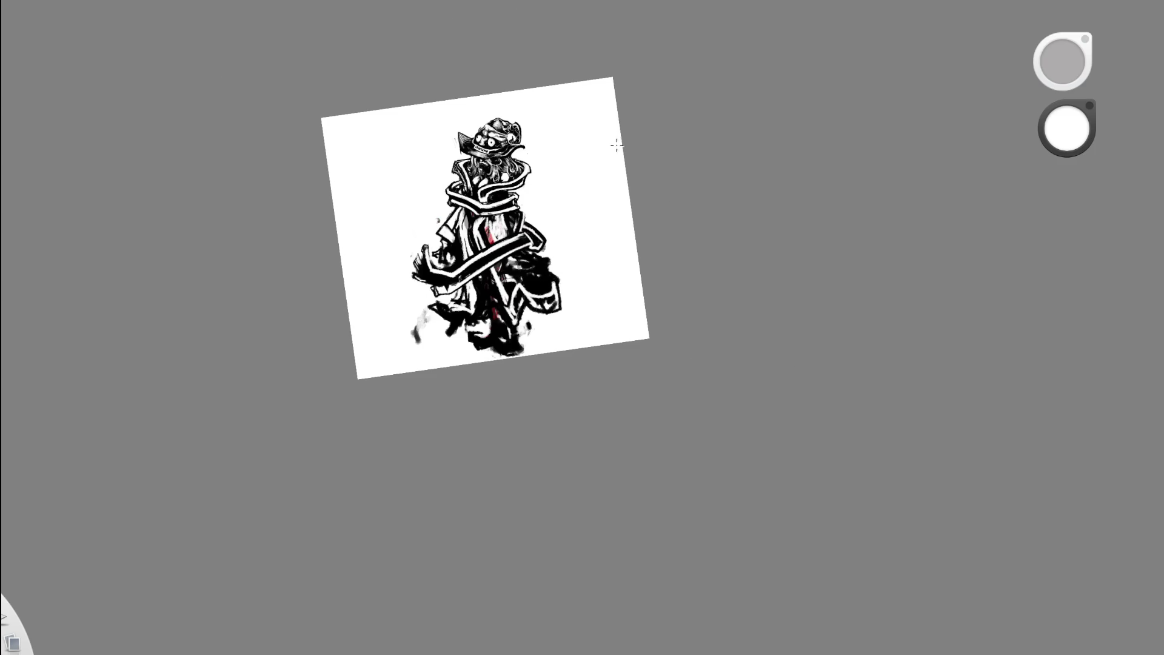
scroll(542, 233, "up", 4)
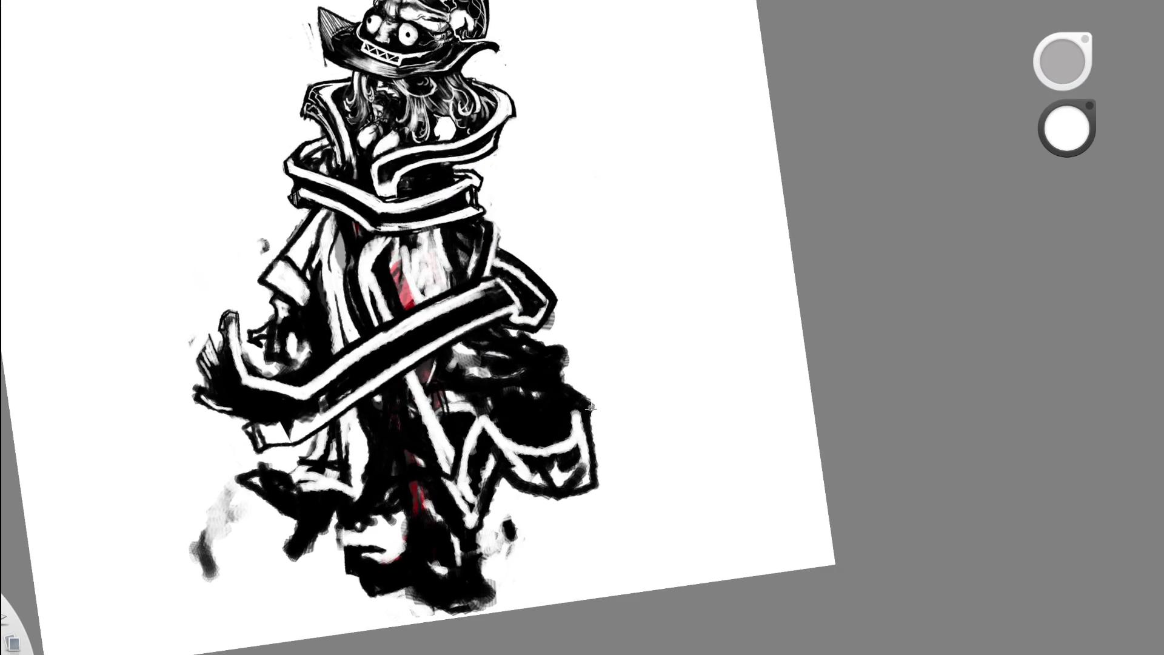
left_click_drag(576, 406, 536, 383)
key("ctrl+z")
scroll(511, 242, "down", 1)
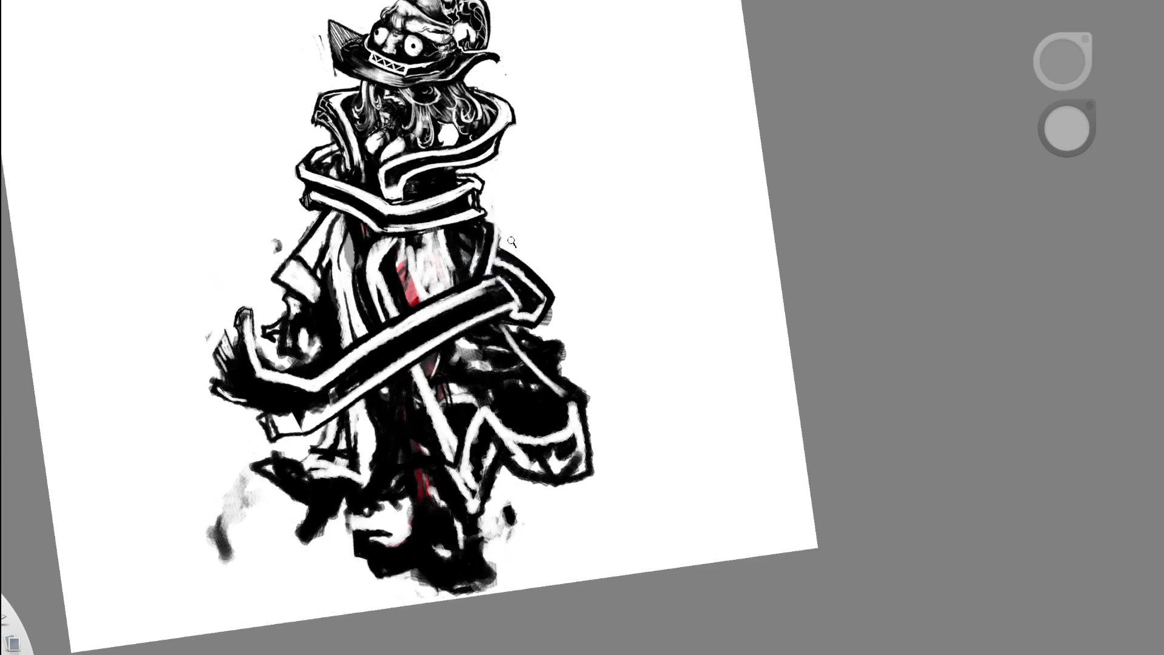
scroll(512, 242, "down", 3)
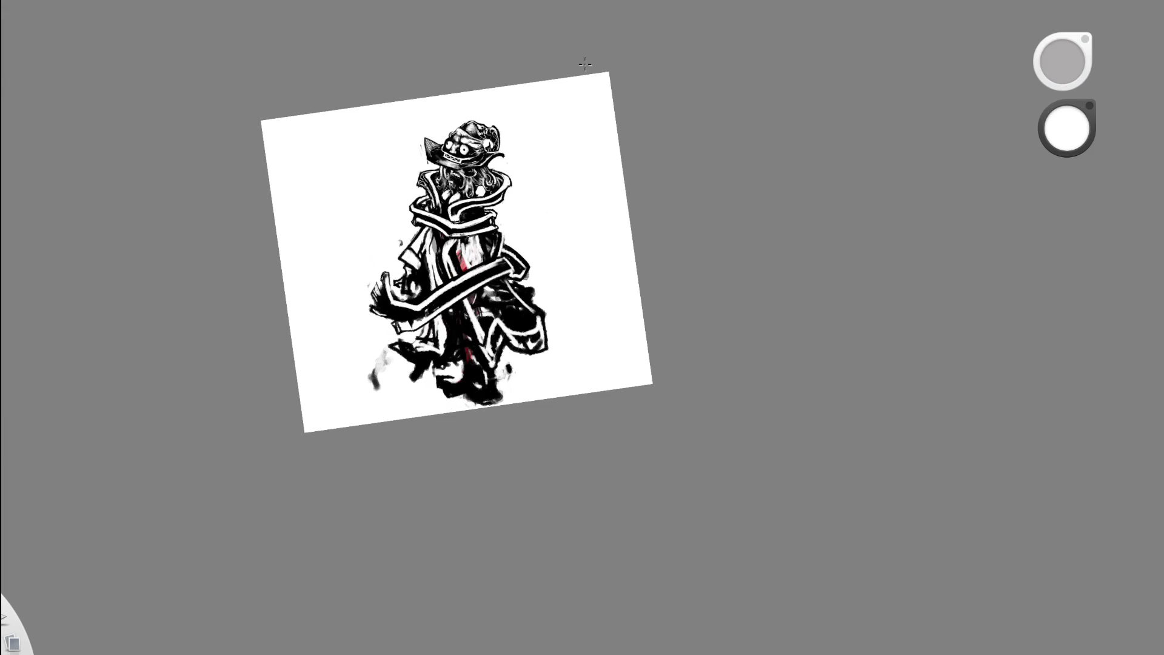
scroll(510, 236, "up", 4)
mouse_move(459, 178)
left_mouse_down()
mouse_move(462, 300)
mouse_move(534, 397)
left_mouse_up()
- Draw a second white strap line down the robe, comparing with undo and redo
mouse_move(459, 267)
left_mouse_down()
mouse_move(467, 297)
mouse_move(546, 392)
left_mouse_up()
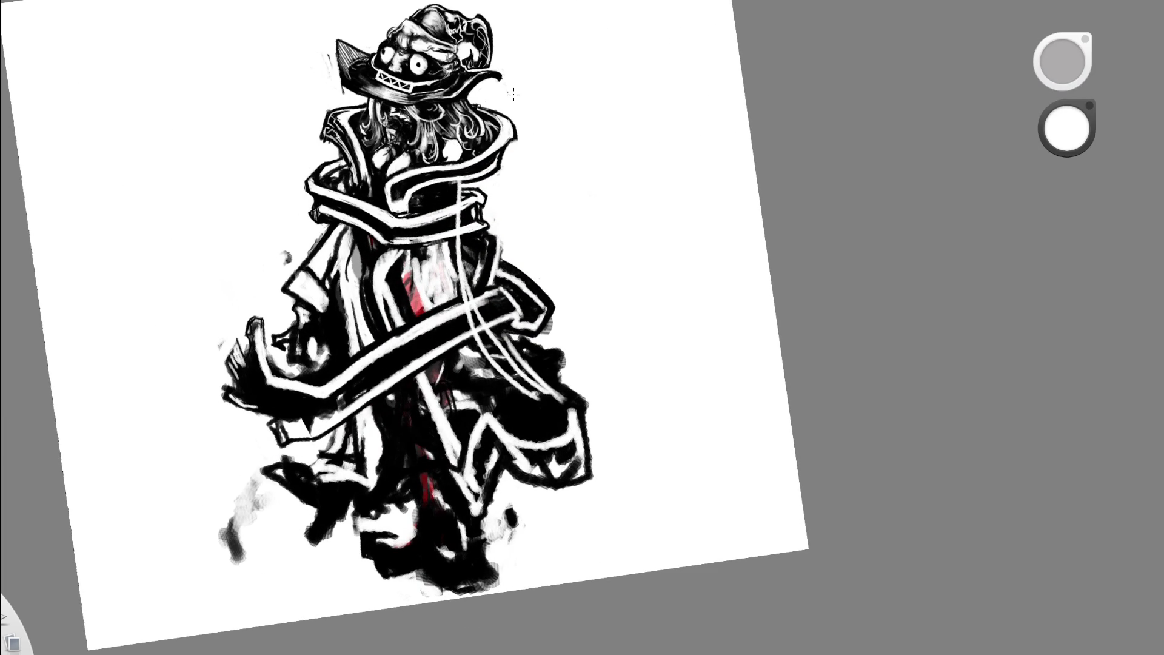
scroll(524, 248, "down", 3)
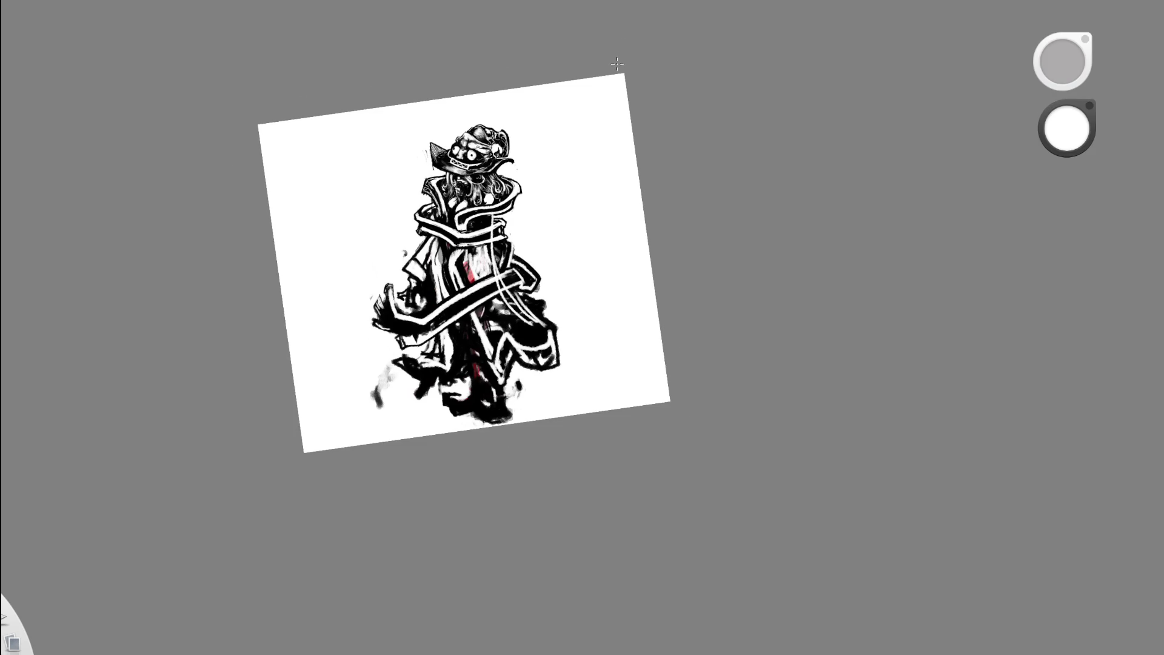
scroll(543, 236, "up", 4)
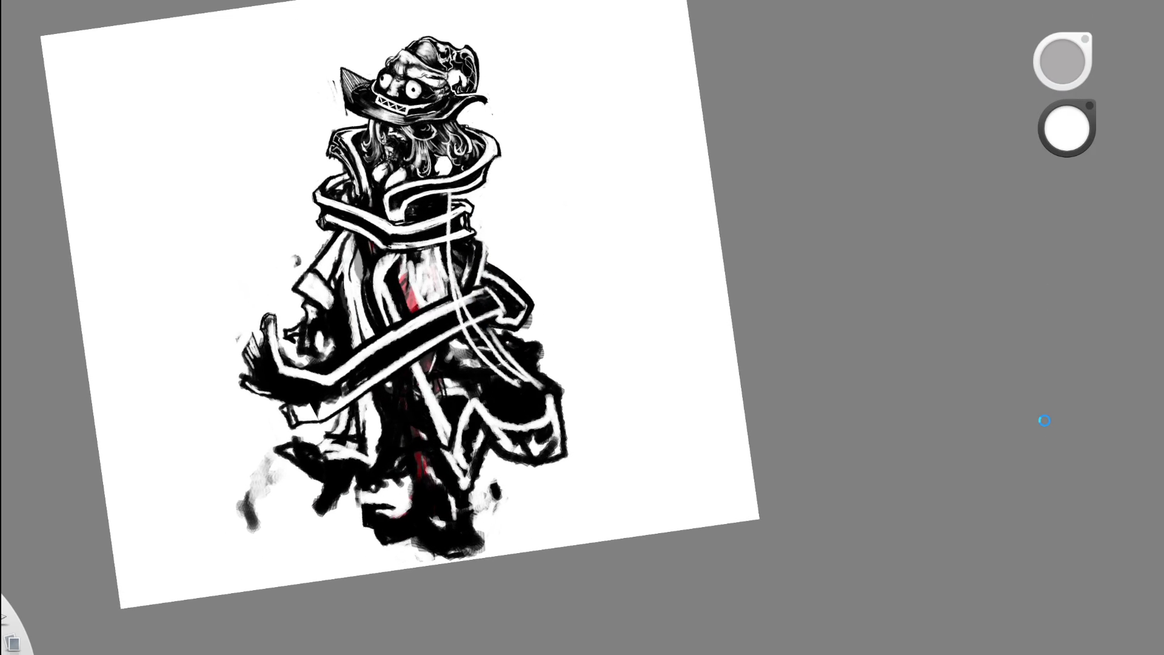
key("ctrl+z")
key("ctrl+y")
- Erase the lower parts of the strap lines and the white stroke below the collar
key("e")
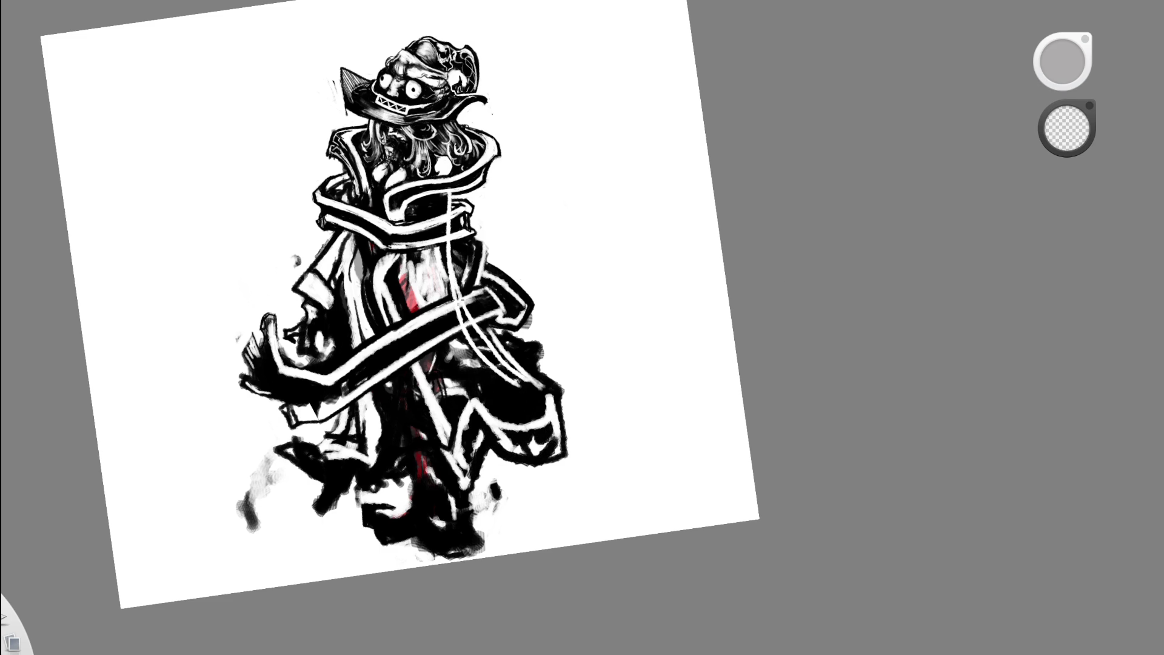
key("e")
key("e")
key("ctrl+z")
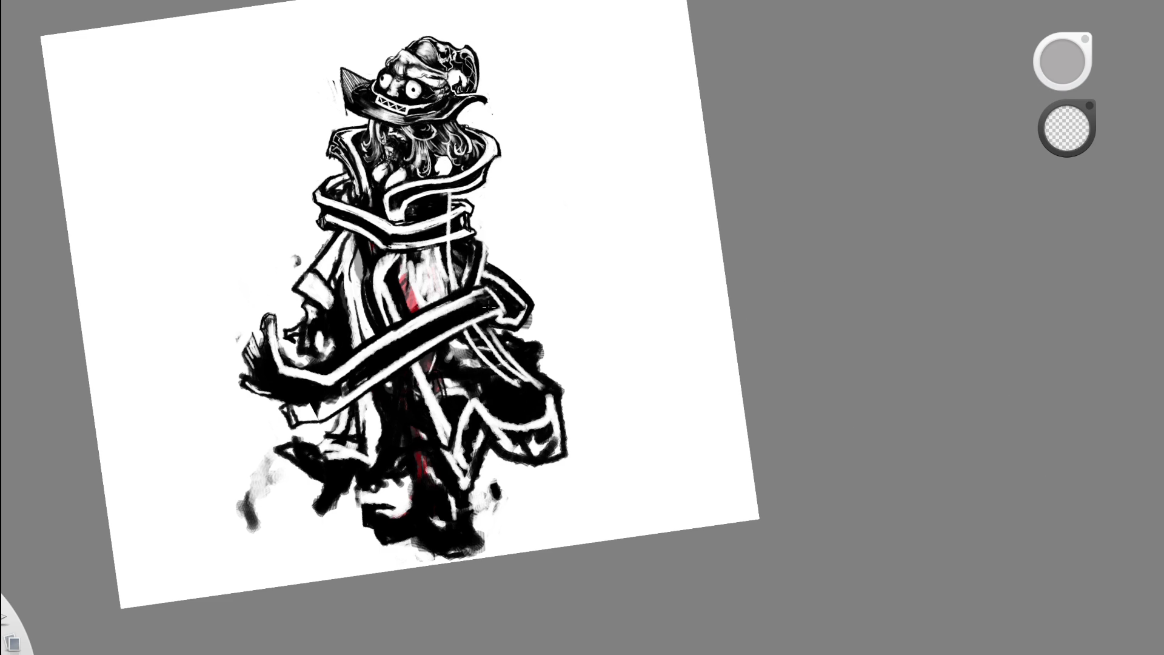
left_click_drag(449, 192, 449, 210)
key("ctrl+z")
scroll(454, 194, "up", 3)
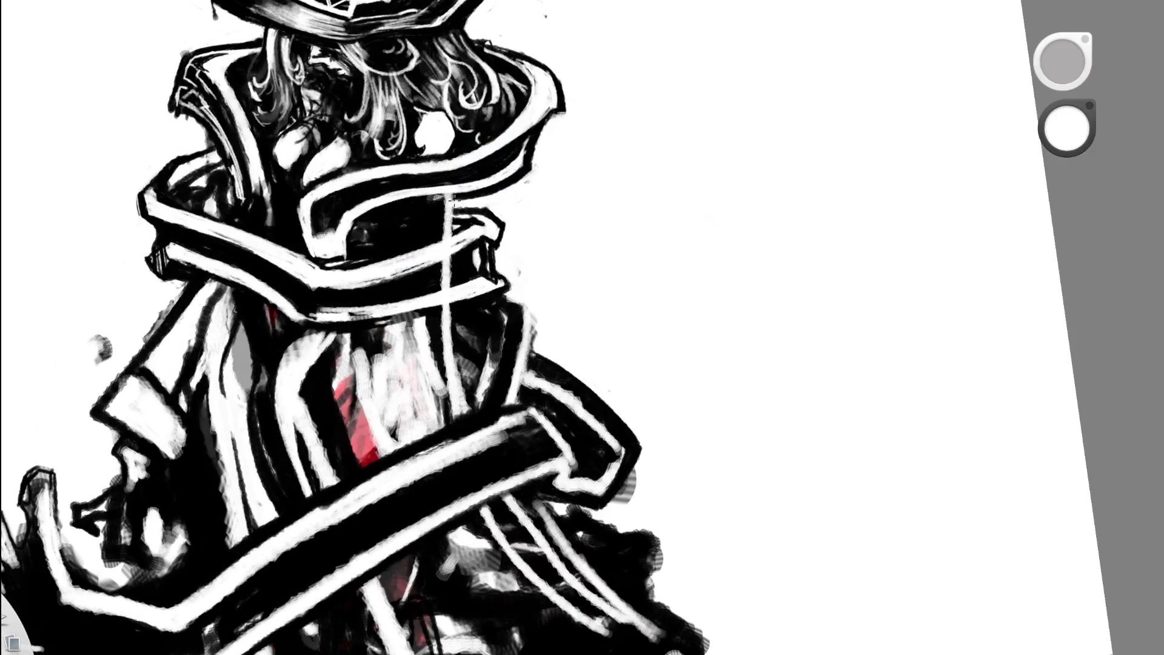
left_click_drag(453, 194, 447, 239)
- Darken the thin lines along the collar with black ink
key("e")
key("b")
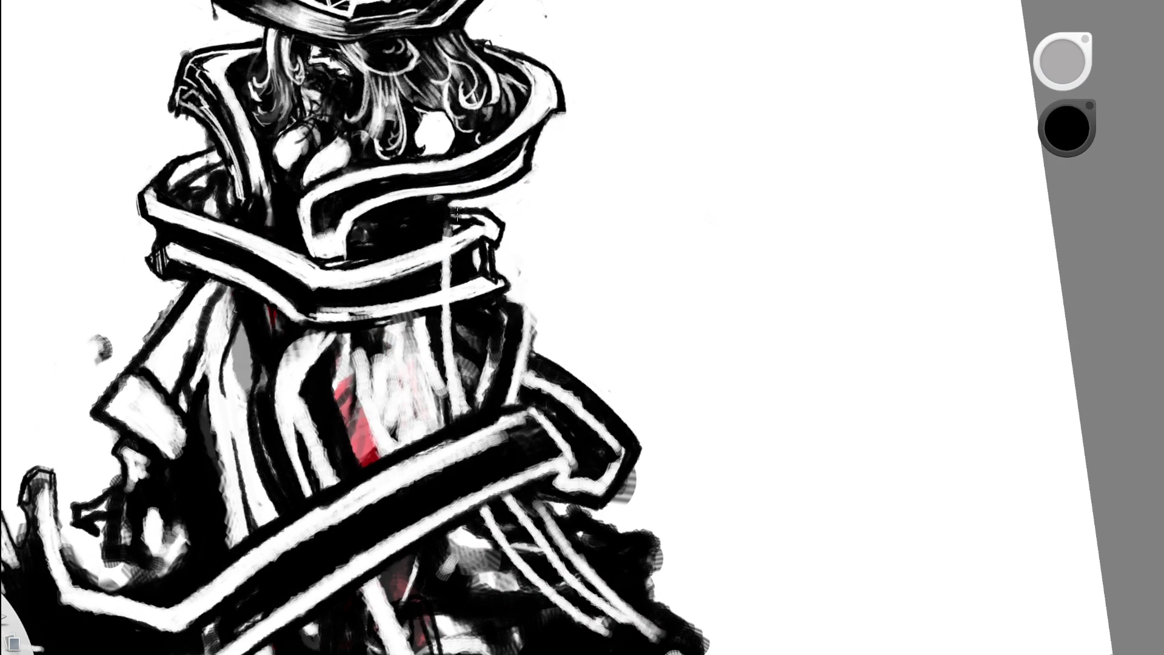
mouse_move(454, 235)
left_mouse_down()
mouse_move(455, 205)
mouse_move(449, 241)
left_mouse_up()
mouse_move(456, 200)
left_mouse_down()
mouse_move(449, 239)
mouse_move(461, 186)
left_mouse_up()
- Erase part of the white strap line lower down, then return to painting white
key("e")
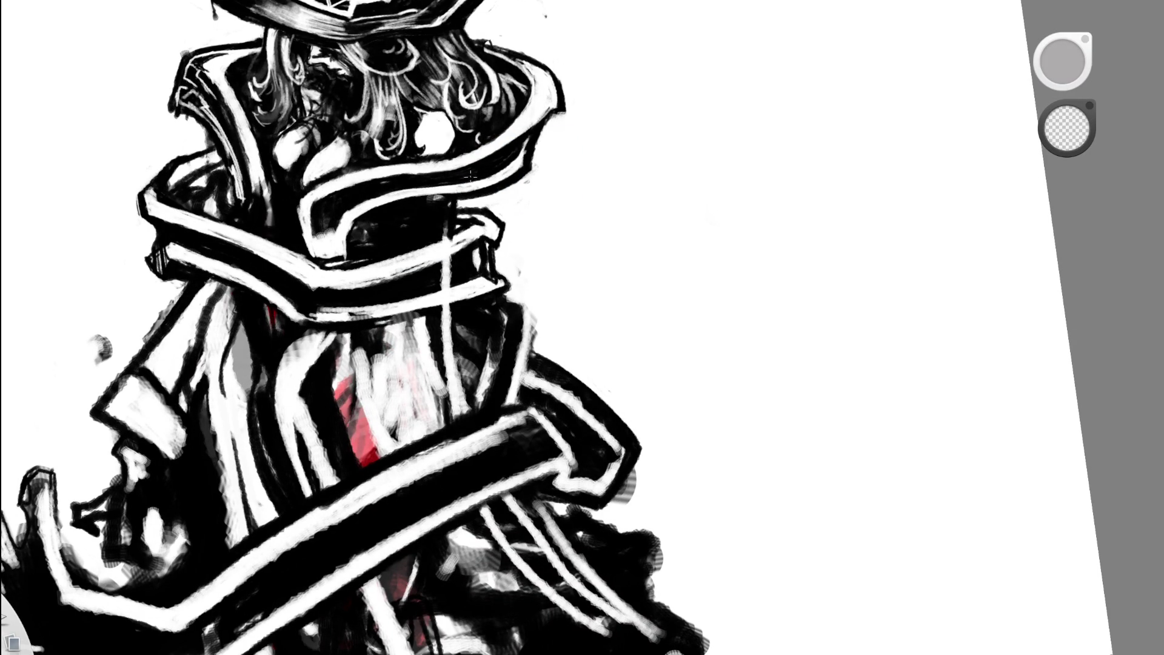
scroll(506, 221, "down", 5)
scroll(489, 247, "up", 5)
key("e")
key("e")
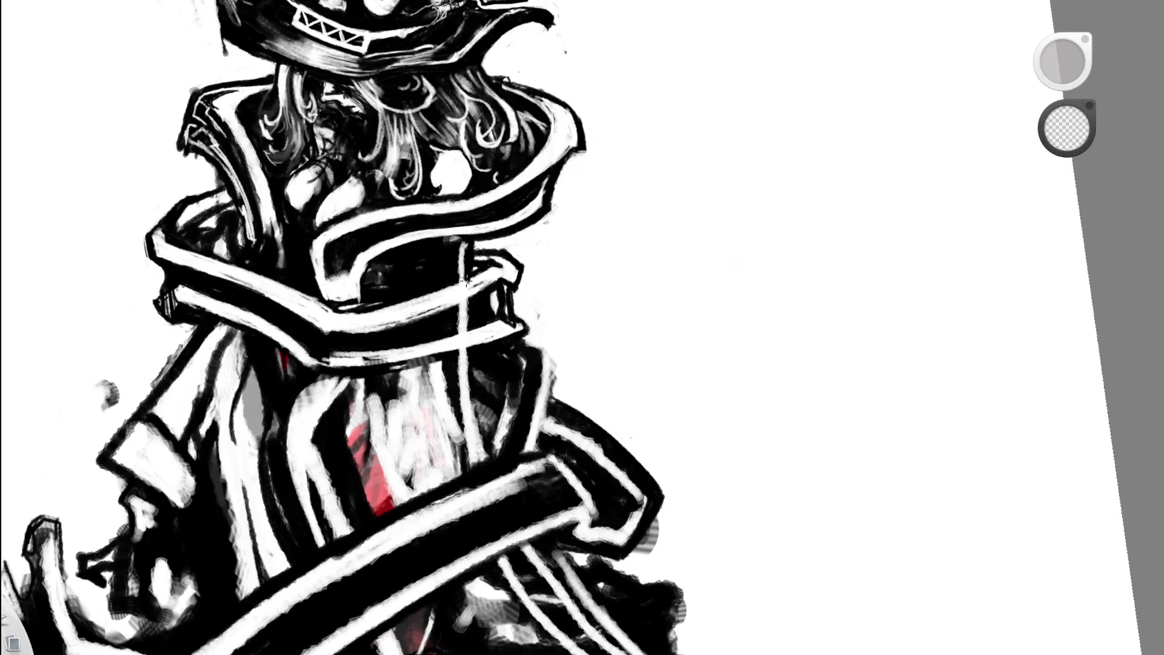
left_click_drag(463, 287, 464, 334)
scroll(515, 169, "down", 5)
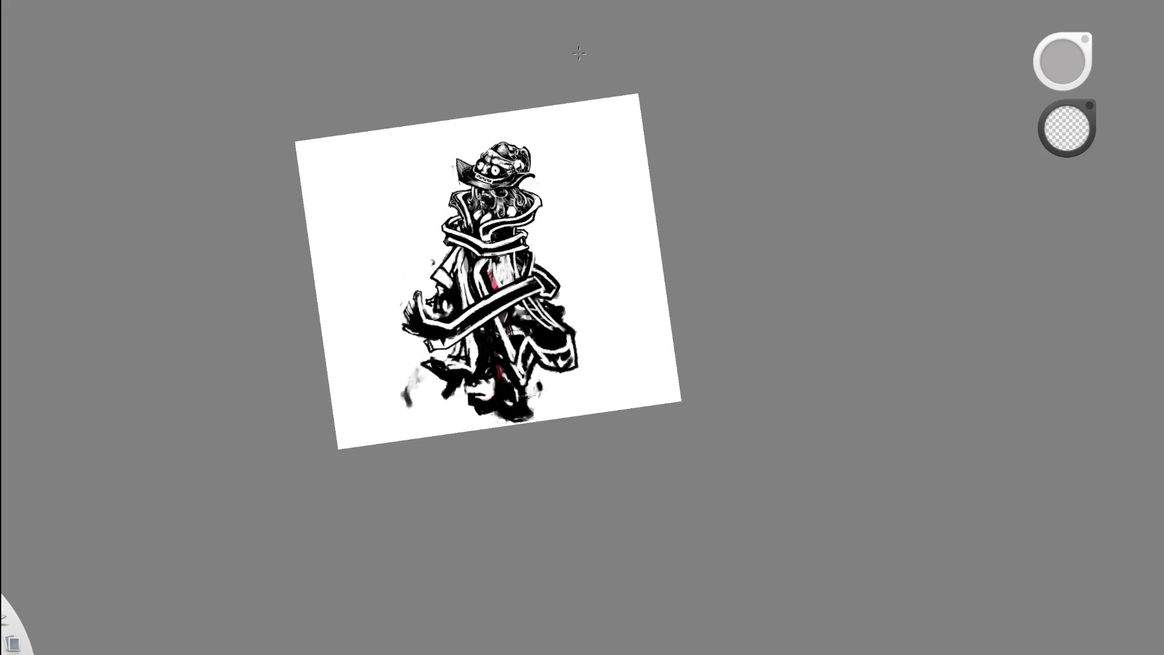
scroll(512, 230, "up", 5)
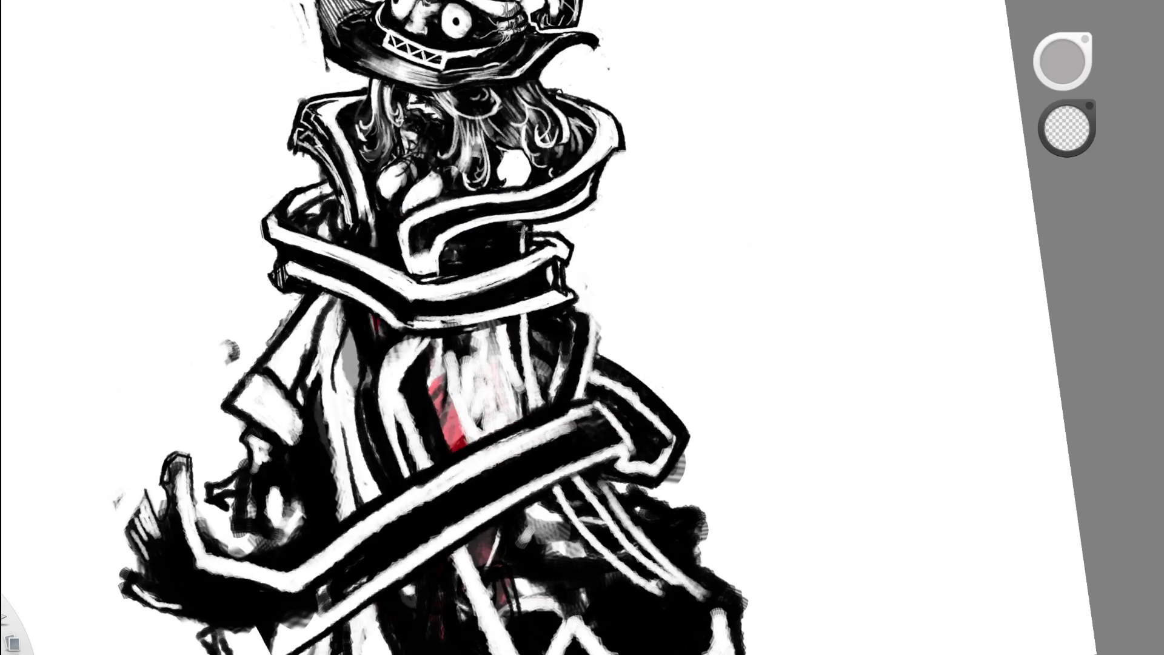
key("e")
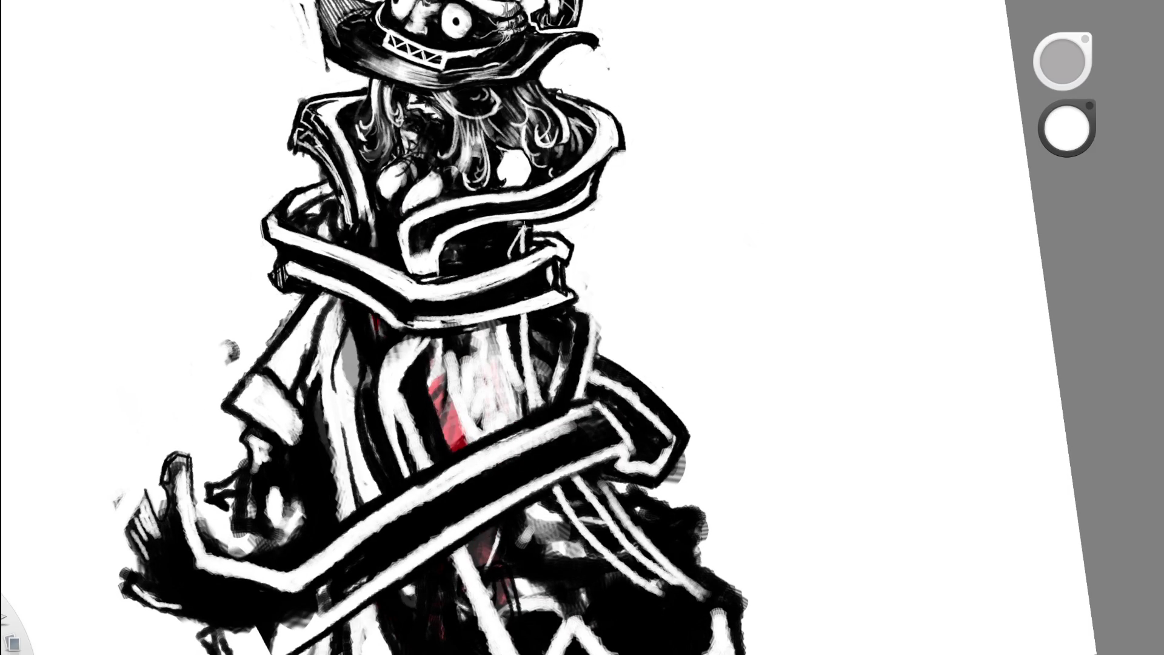
scroll(413, 311, "down", 5)
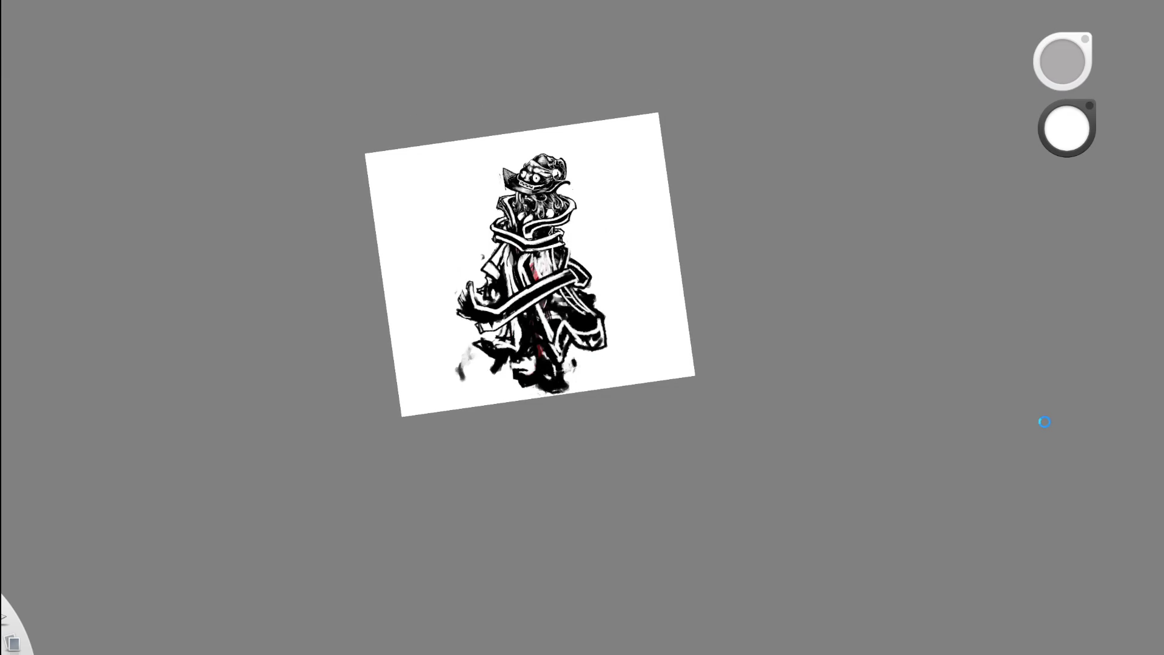
- Toggle the lower-right black fill on and off to compare, keeping it in place
key("ctrl+z")
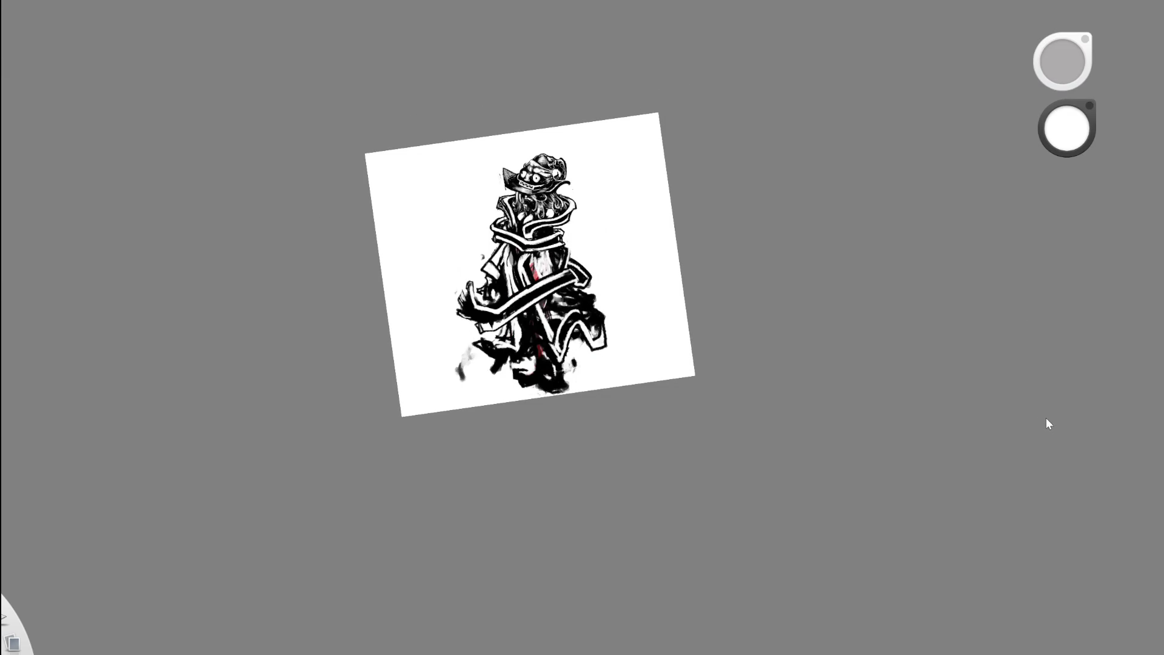
key("ctrl+y")
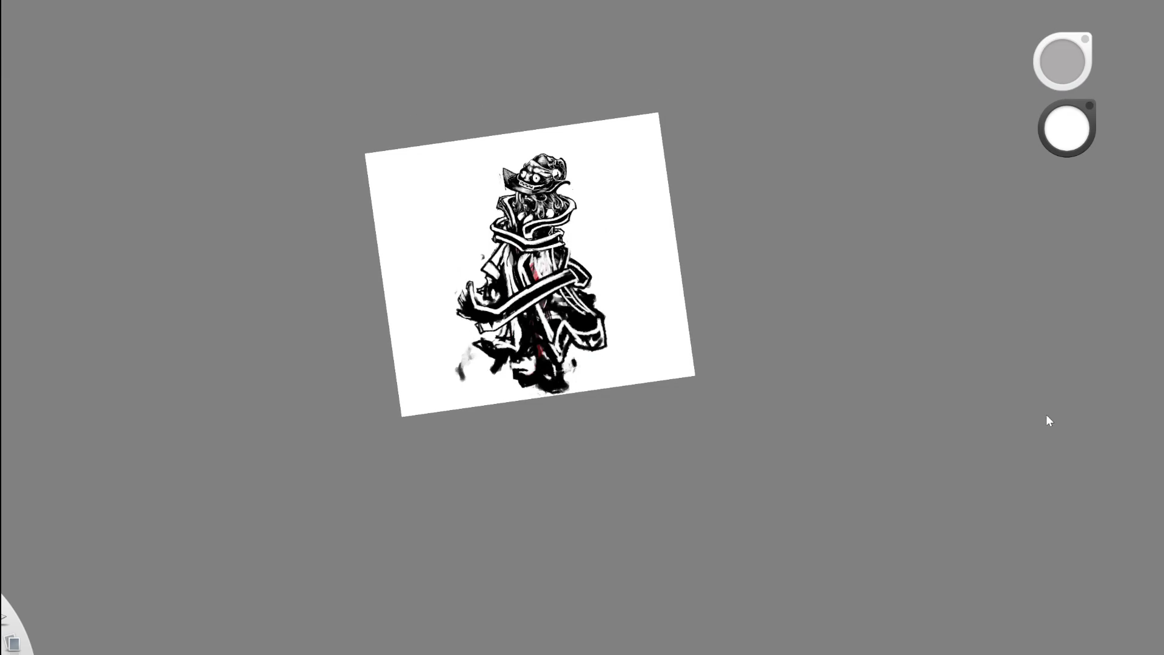
key("ctrl+z")
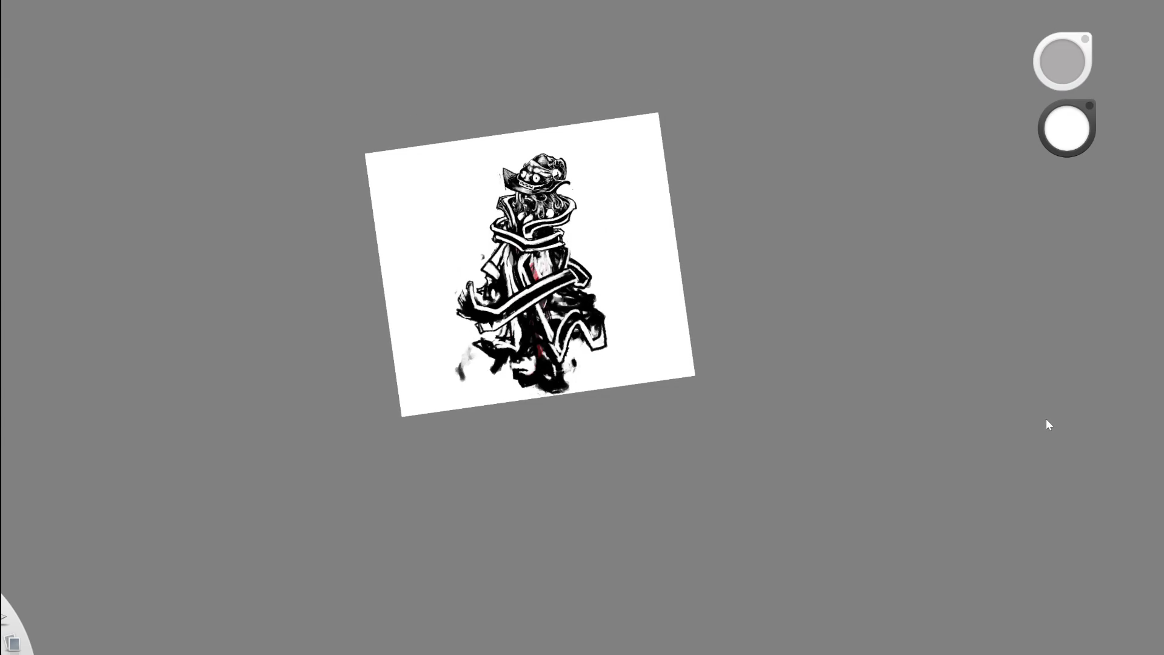
key("ctrl+y")
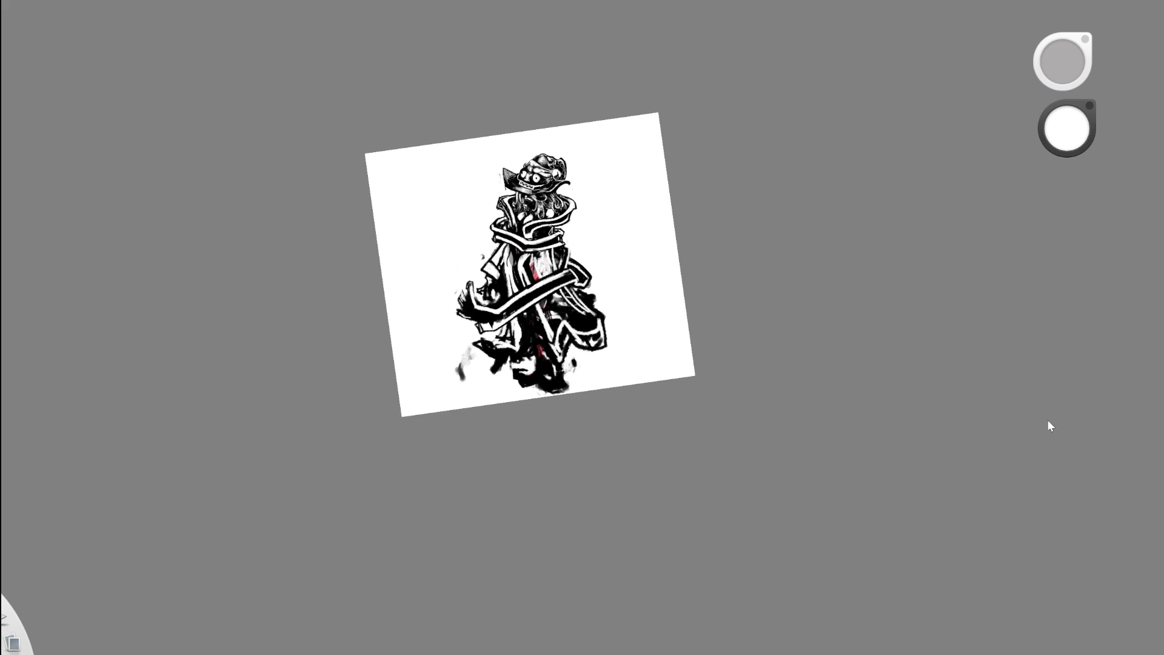
key("ctrl+z")
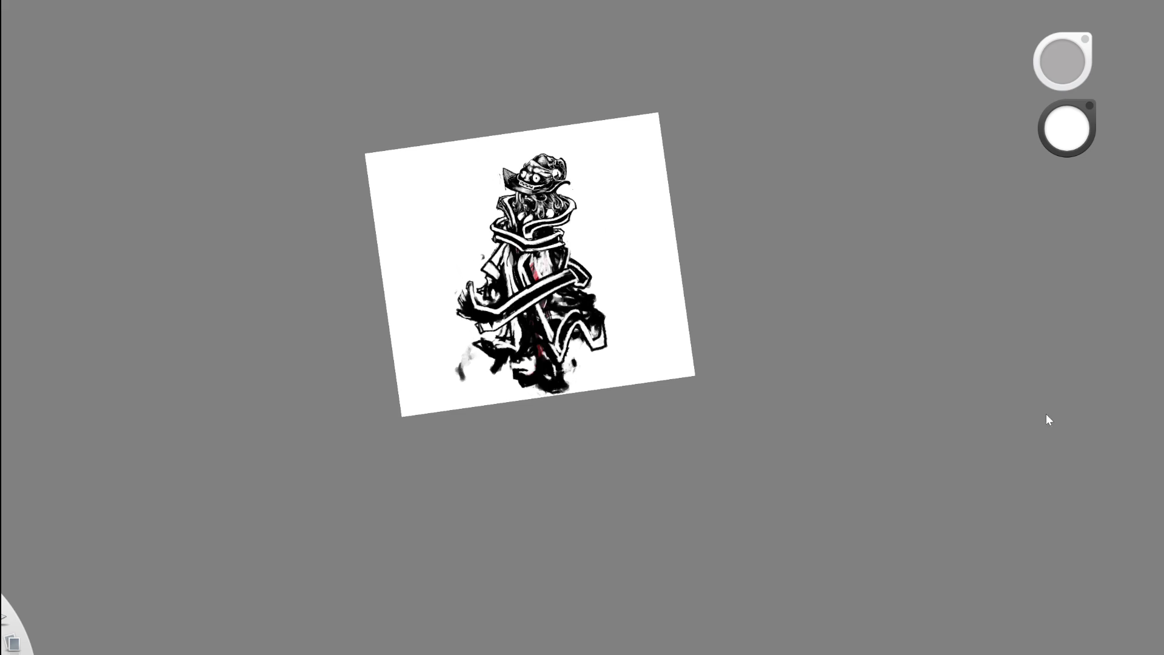
scroll(590, 297, "up", 5)
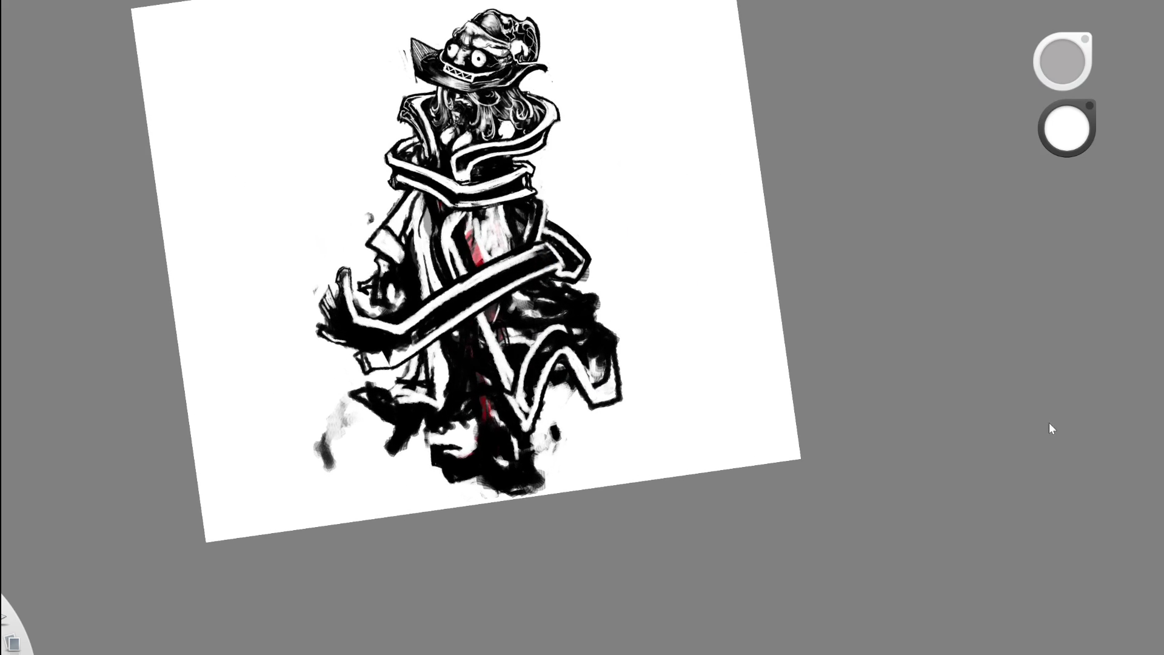
key("ctrl+y")
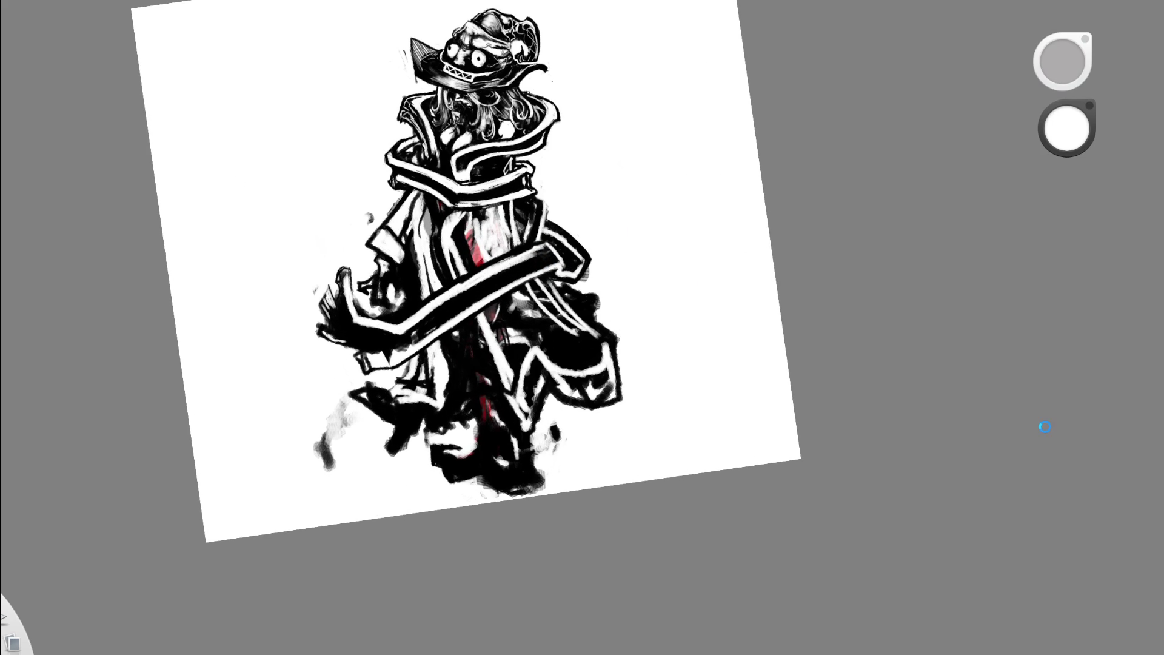
key("ctrl+z")
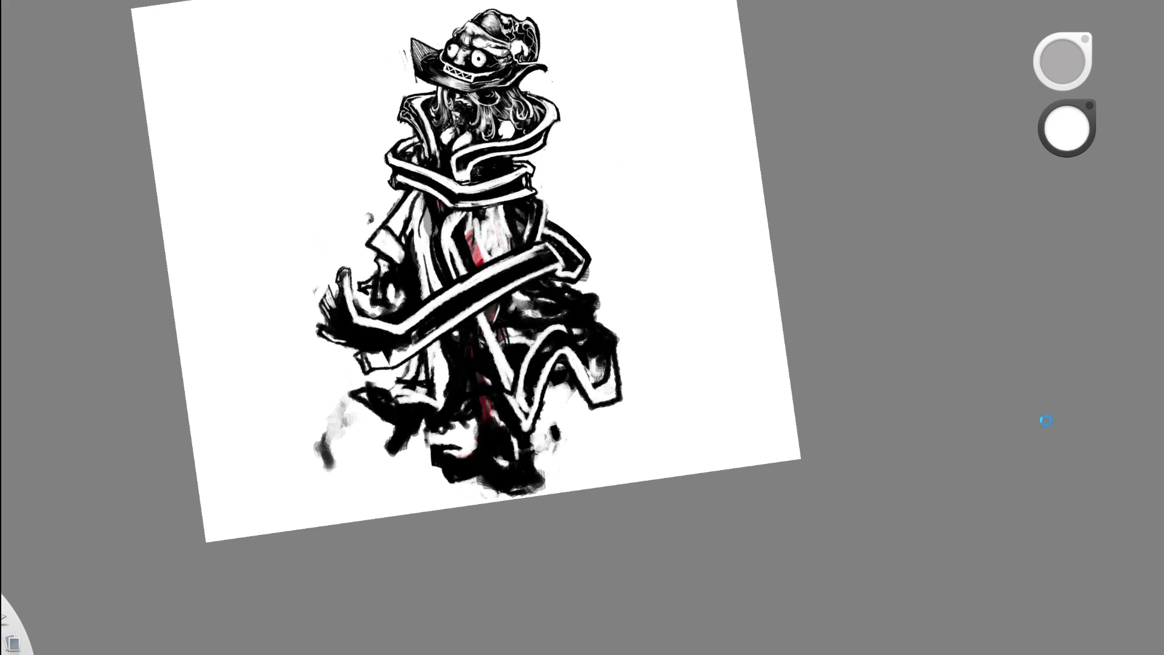
key("ctrl+y")
key("ctrl+z")
key("ctrl+y")
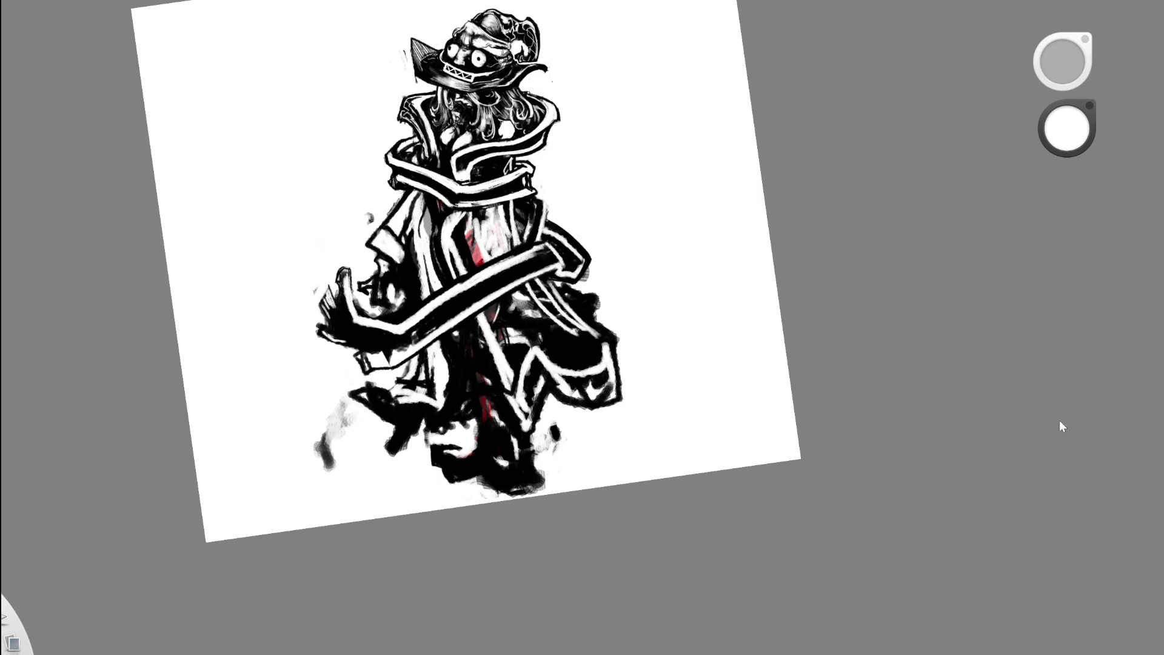
key("ctrl+z")
key("ctrl+y")
- Erase a white zigzag into the black lower-right area and tidy its edge
key("e")
mouse_move(532, 348)
left_mouse_down()
mouse_move(566, 356)
mouse_move(600, 399)
mouse_move(611, 345)
left_mouse_up()
left_click_drag(534, 344, 564, 309)
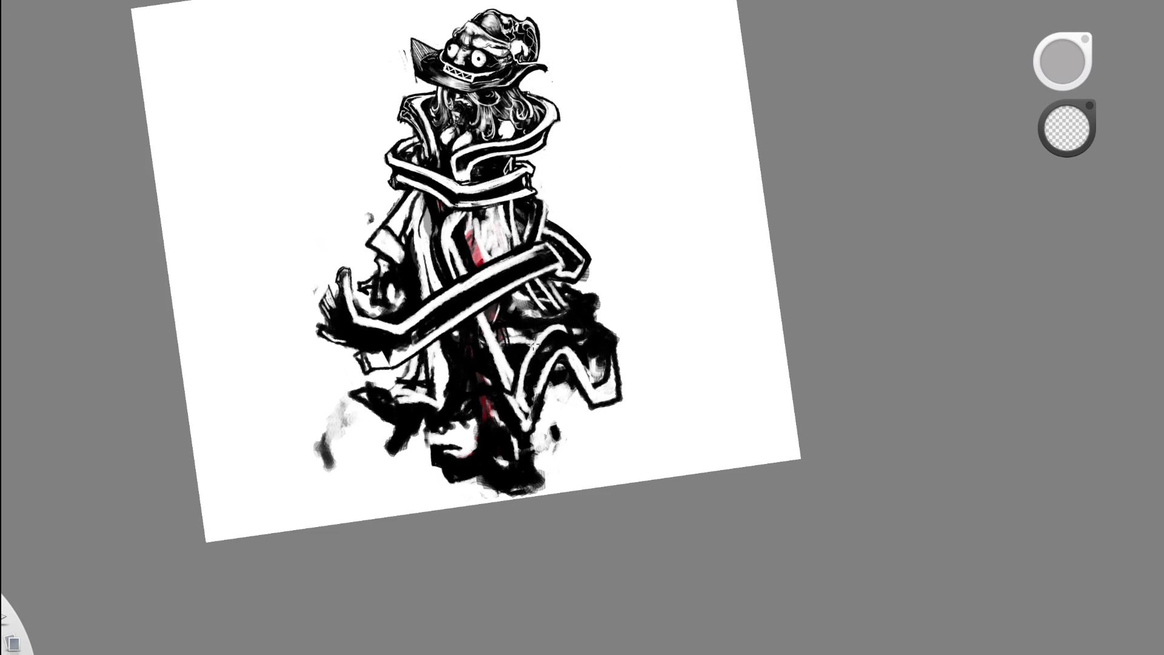
mouse_move(719, 258)
left_mouse_down()
mouse_move(594, 364)
mouse_move(635, 307)
left_mouse_up()
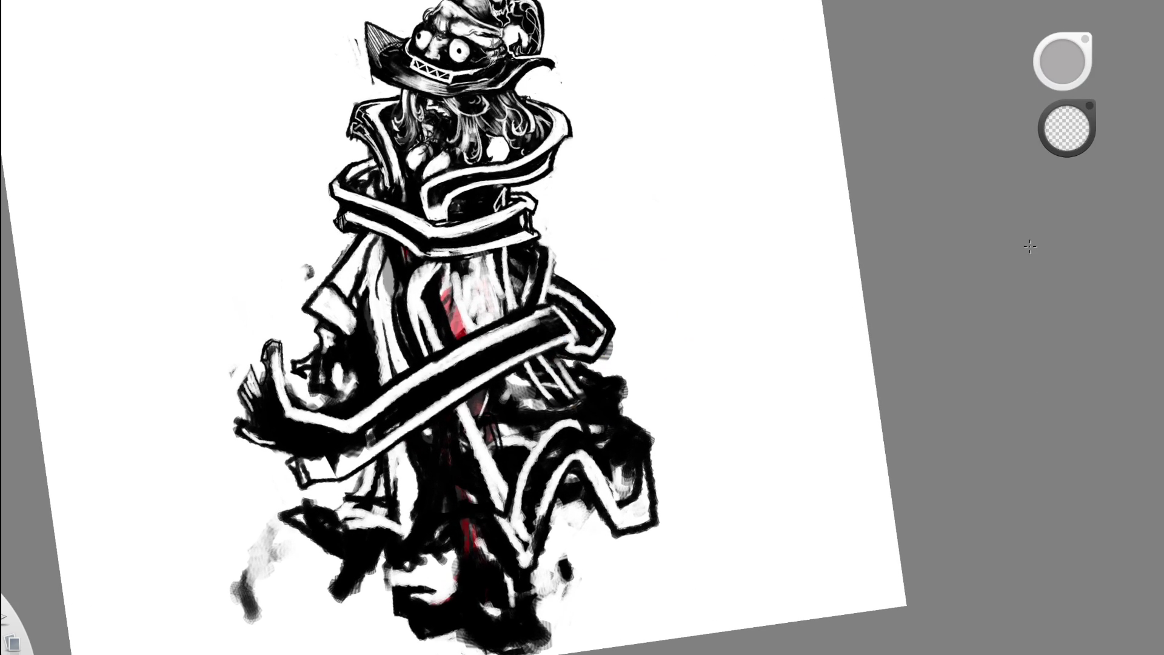
- In red, draw a strap line from the collar down the coat ending in a buckle shape
left_click(1066, 128)
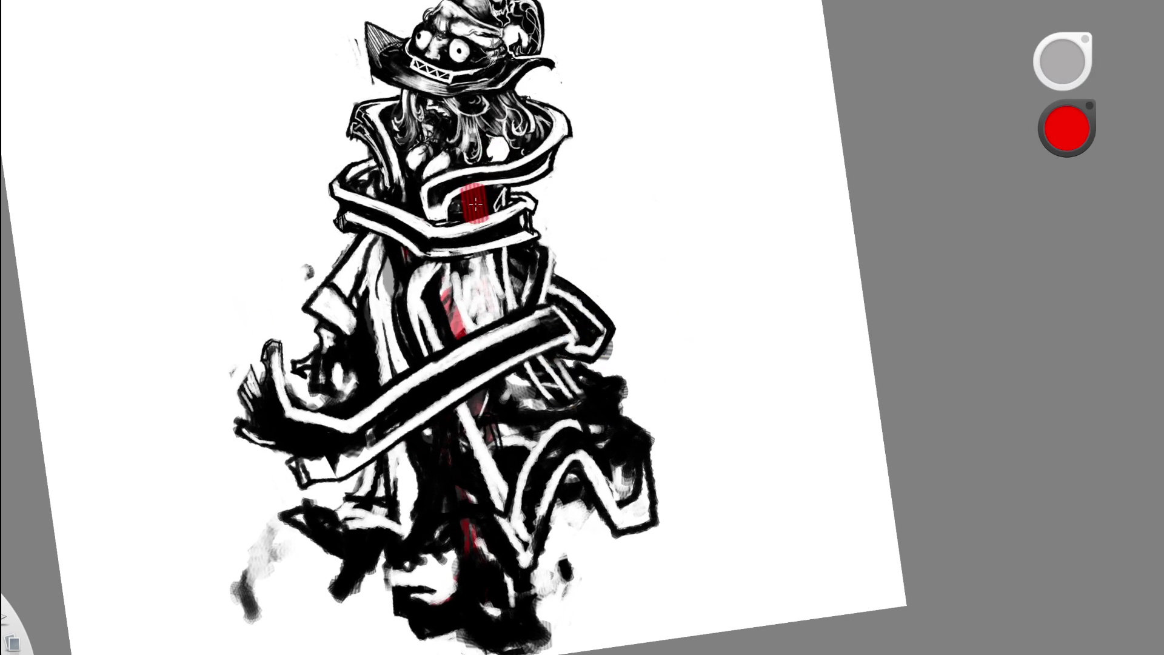
left_click_drag(500, 186, 463, 274)
mouse_move(468, 214)
left_mouse_down()
mouse_move(516, 429)
mouse_move(533, 424)
mouse_move(522, 405)
mouse_move(593, 397)
left_mouse_up()
key("ctrl+z")
mouse_move(514, 399)
left_mouse_down()
mouse_move(558, 382)
mouse_move(588, 391)
left_mouse_up()
mouse_move(528, 423)
left_mouse_down()
mouse_move(597, 403)
mouse_move(600, 416)
mouse_move(538, 373)
mouse_move(456, 386)
mouse_move(631, 366)
mouse_move(476, 397)
mouse_move(481, 386)
mouse_move(566, 379)
mouse_move(514, 395)
mouse_move(424, 322)
left_mouse_up()
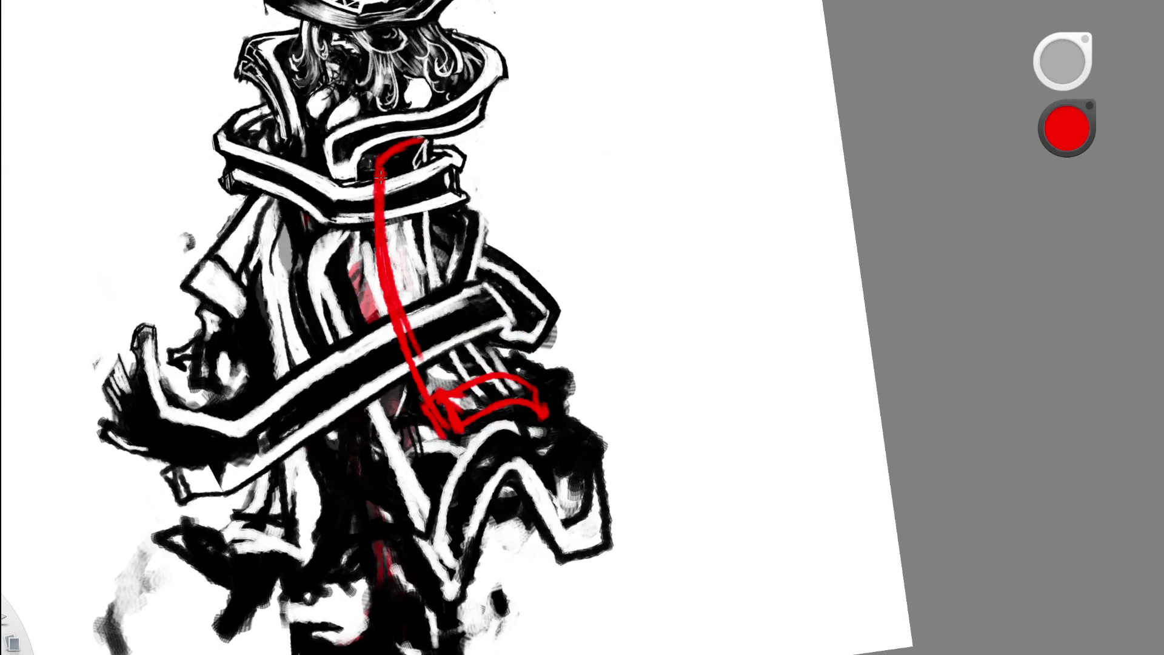
- Erase the doubled red line, add the strap's second edge and buckle top, and trim the buckle
key("e")
mouse_move(404, 218)
left_mouse_down()
mouse_move(412, 339)
mouse_move(405, 259)
left_mouse_up()
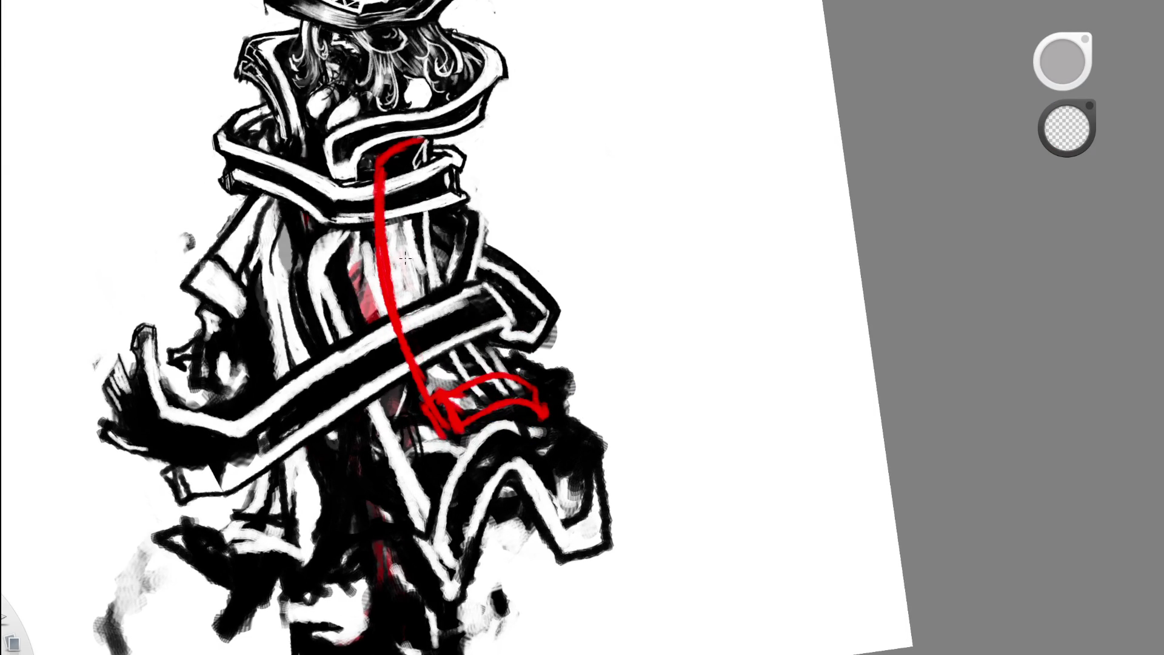
key("e")
mouse_move(427, 136)
left_mouse_down()
mouse_move(432, 273)
mouse_move(462, 331)
mouse_move(510, 381)
left_mouse_up()
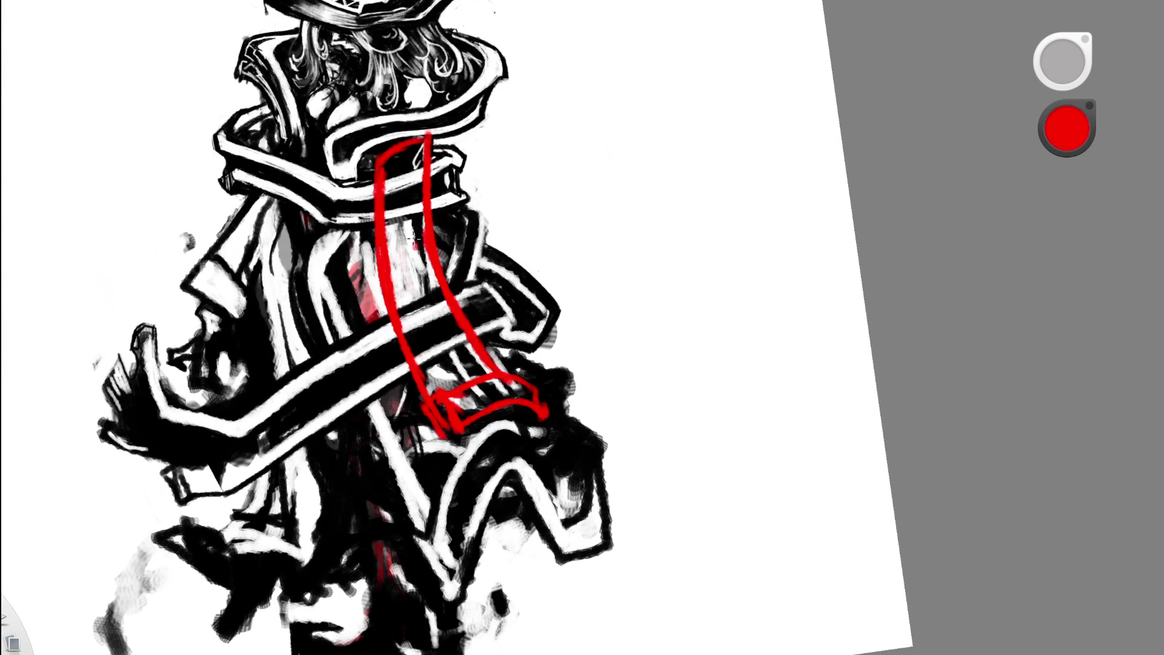
mouse_move(452, 404)
left_mouse_down()
mouse_move(519, 393)
mouse_move(492, 405)
left_mouse_up()
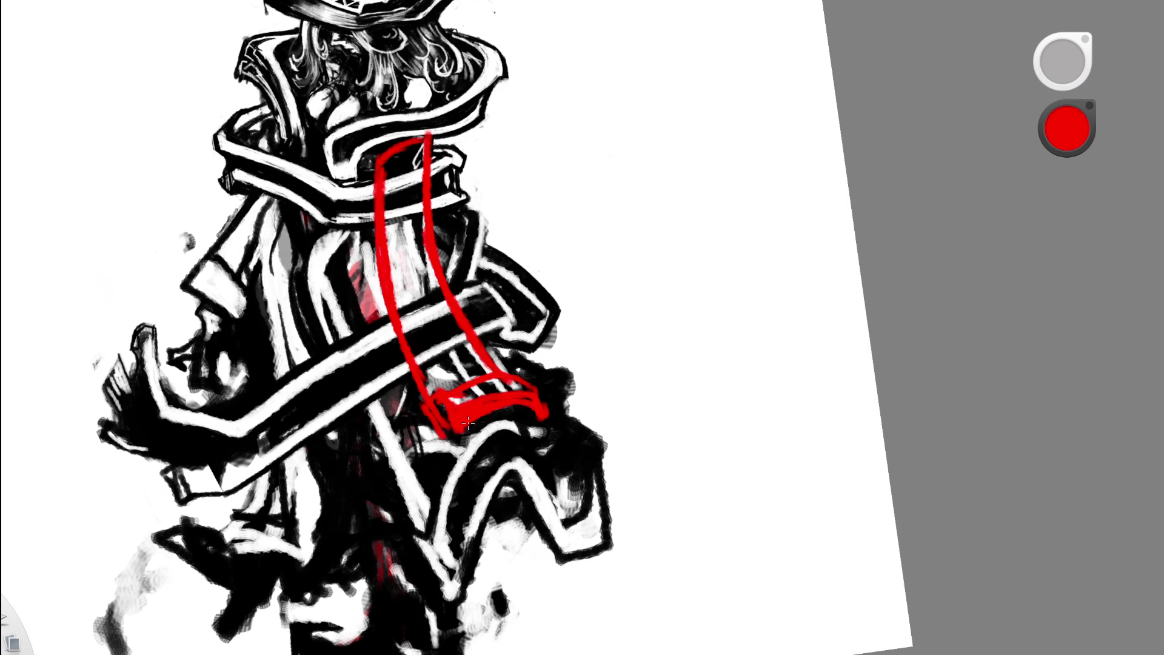
key("e")
left_click_drag(519, 418, 491, 424)
scroll(564, 368, "down", 10)
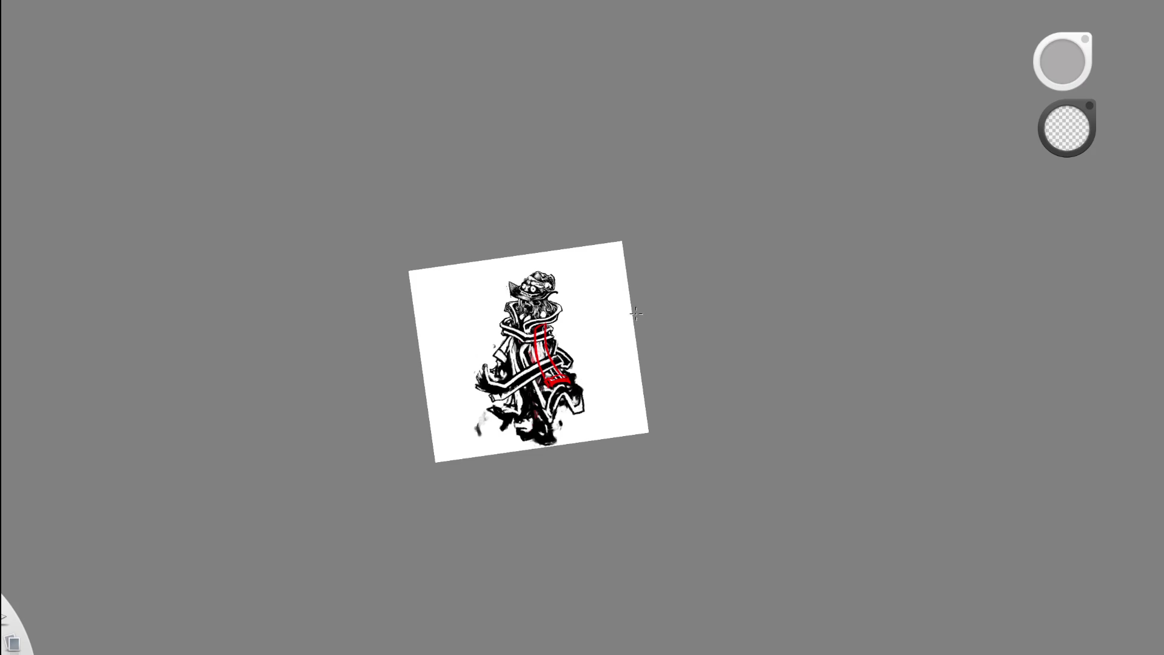
- Preview the drawing with the red guide greyed out and zoom back in on the coat
scroll(646, 359, "up", 10)
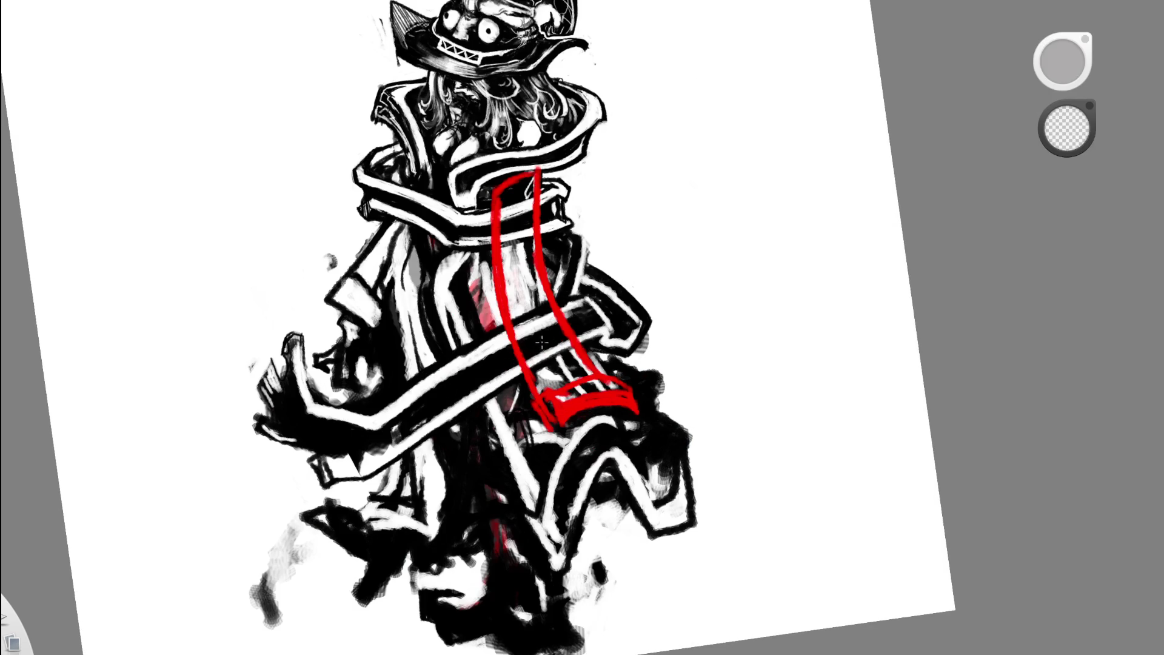
left_click_drag(646, 326, 536, 399)
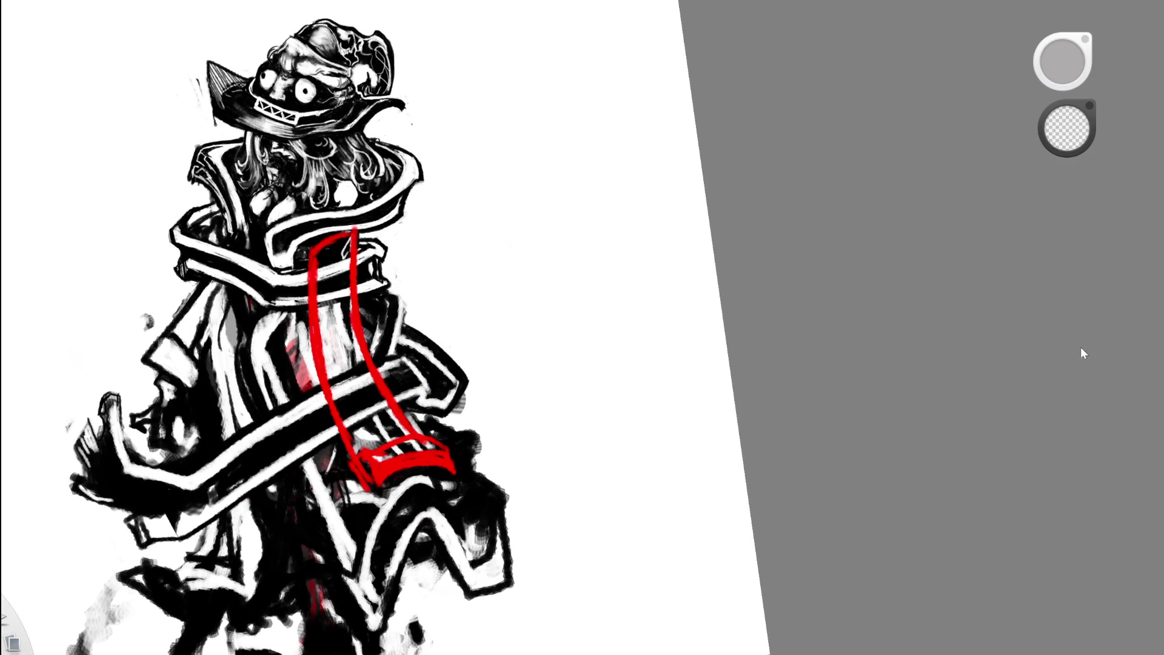
left_click(1086, 517)
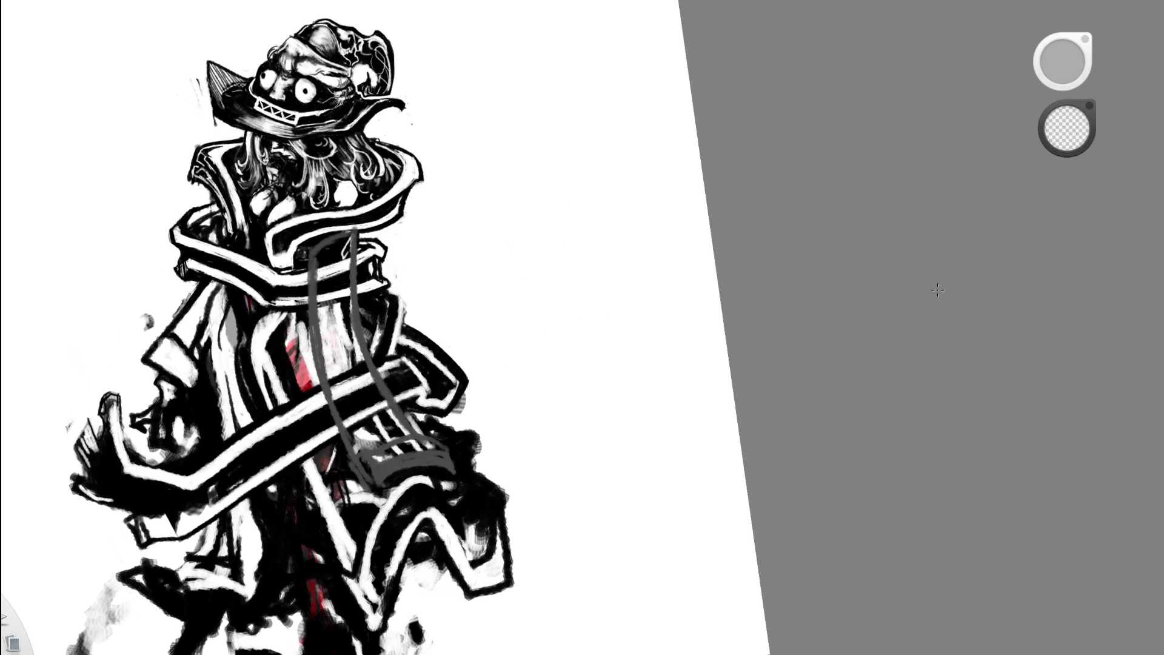
mouse_move(489, 403)
left_mouse_down()
mouse_move(483, 419)
mouse_move(519, 429)
left_mouse_up()
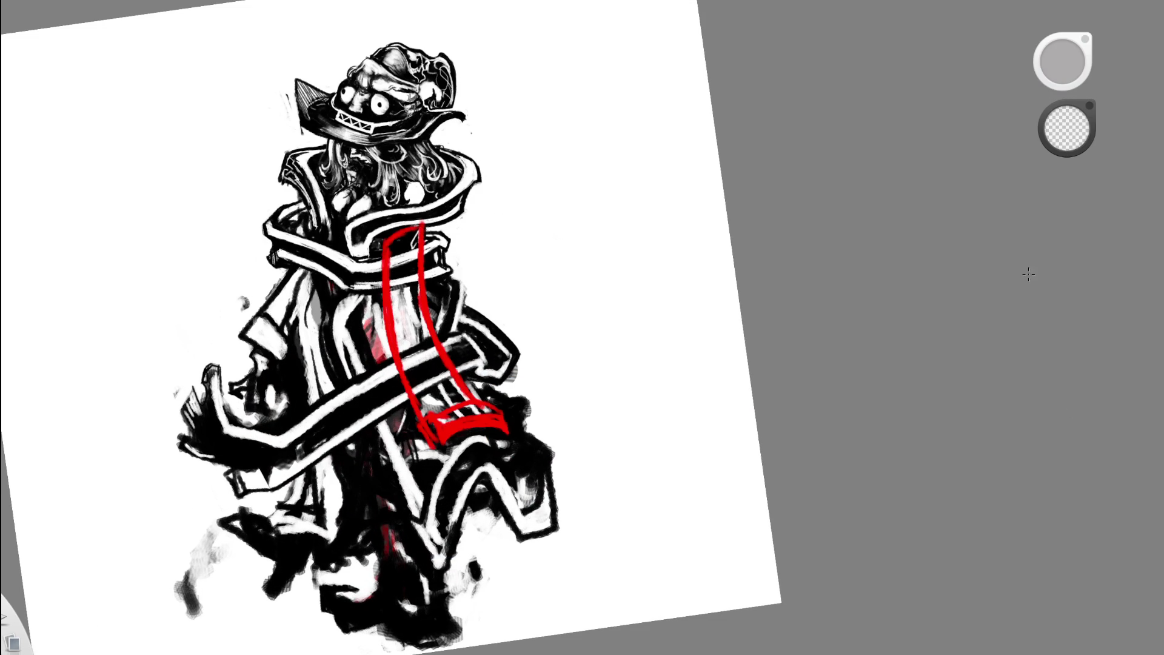
left_click_drag(517, 415, 548, 418)
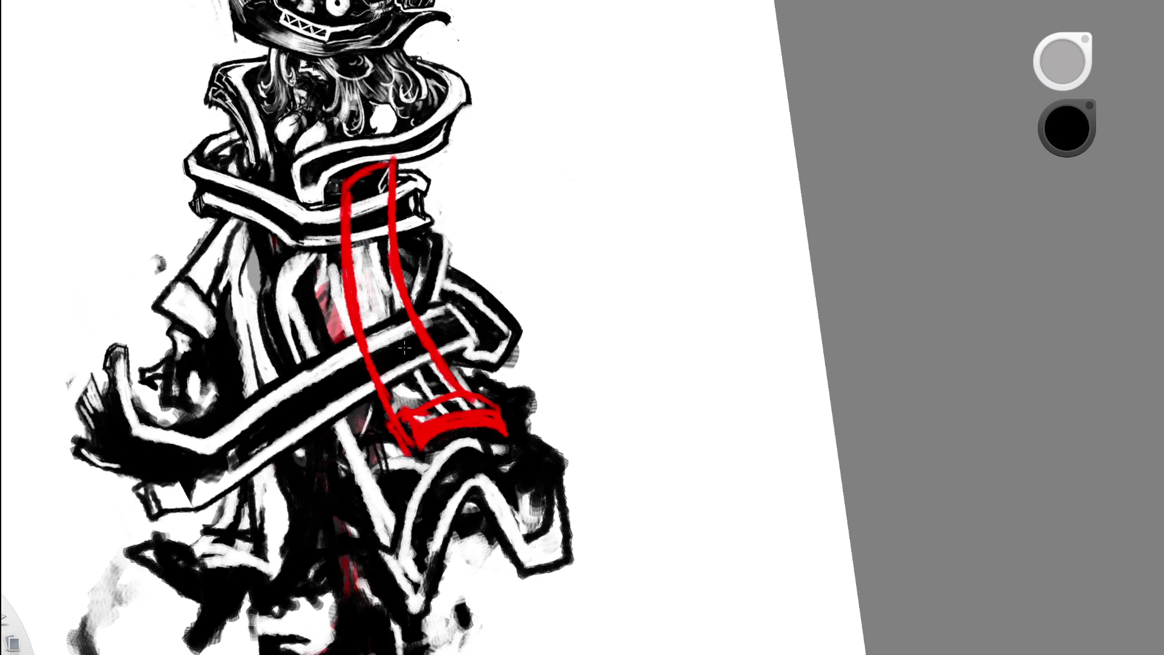
- Paint dark ink strokes down the robe and erase parts of them
mouse_move(318, 331)
left_mouse_down()
mouse_move(367, 476)
mouse_move(375, 467)
left_mouse_up()
left_click_drag(331, 357, 363, 424)
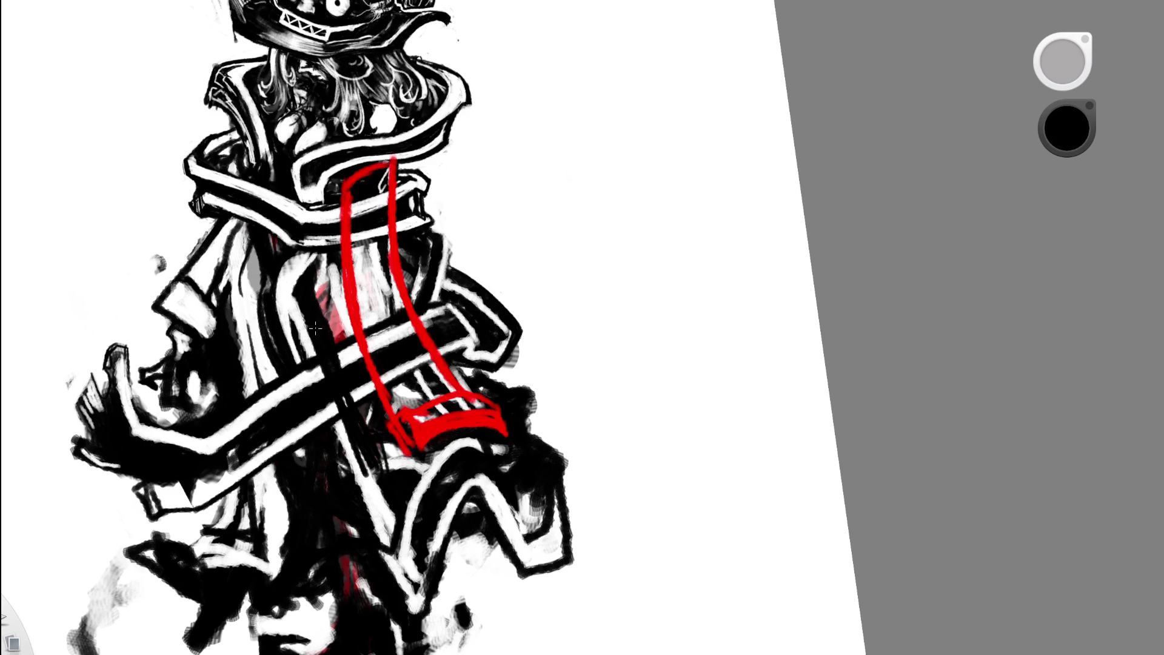
key("e")
mouse_move(314, 364)
left_mouse_down()
mouse_move(321, 375)
mouse_move(331, 364)
mouse_move(311, 378)
mouse_move(348, 411)
left_mouse_up()
mouse_move(358, 467)
left_mouse_down()
mouse_move(355, 427)
mouse_move(358, 449)
left_mouse_up()
- Refine the robe strokes with more black and erasing, ending in black, then view the whole page
key("e")
left_click_drag(361, 409, 346, 403)
key("e")
left_click_drag(346, 403, 337, 401)
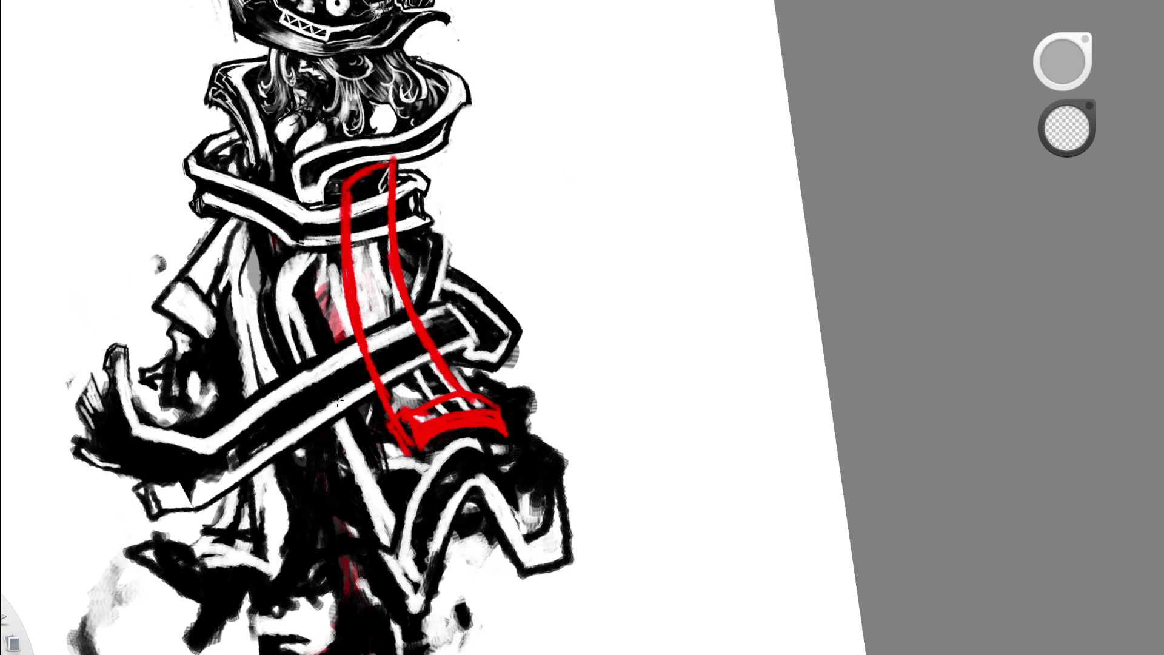
key("e")
mouse_move(373, 452)
left_mouse_down()
mouse_move(379, 479)
mouse_move(370, 445)
left_mouse_up()
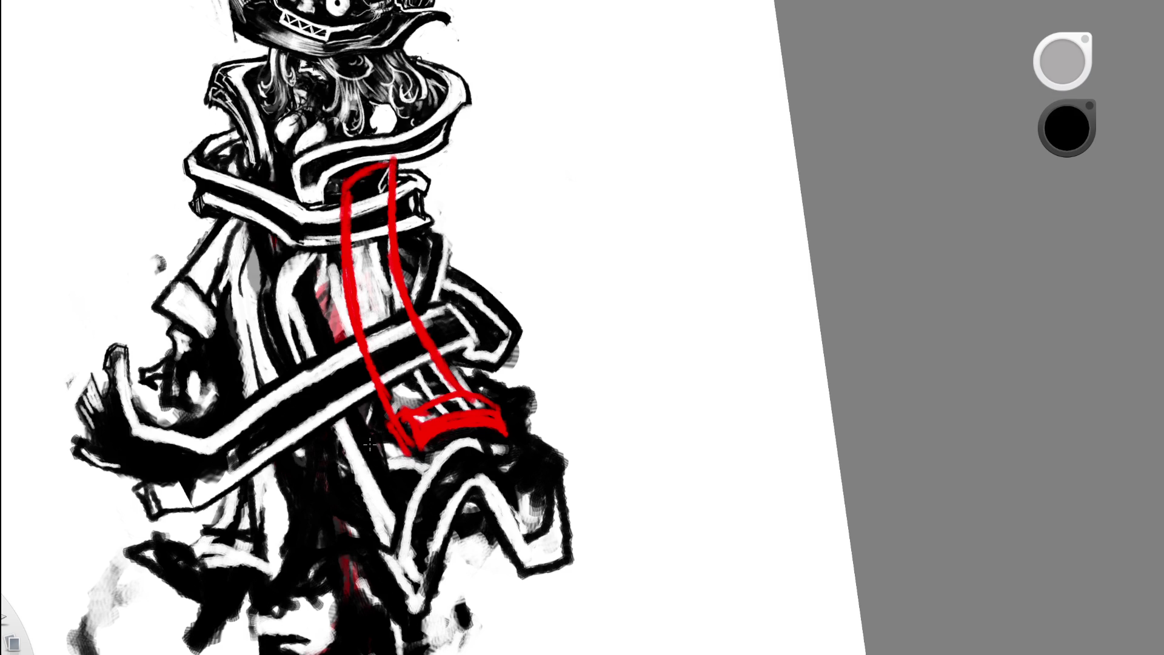
key("space")
left_click_drag(442, 285, 272, 393)
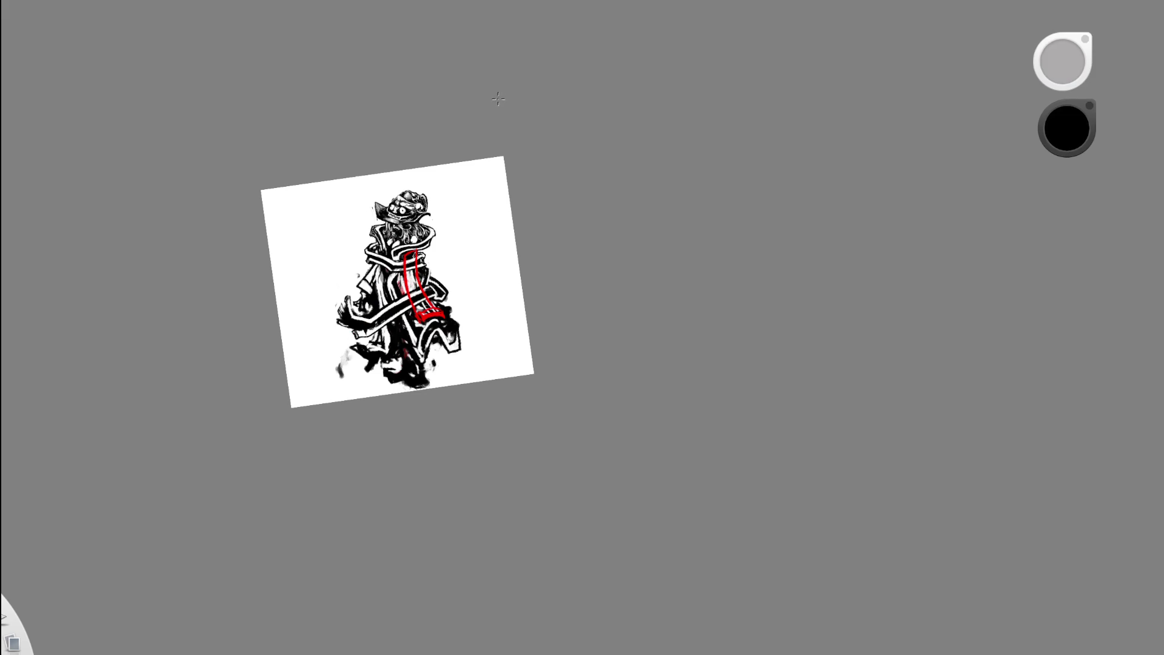
- Paint over the stray red patch on the robe with white
key("space")
mouse_move(527, 325)
left_mouse_down()
mouse_move(473, 195)
mouse_move(406, 231)
left_mouse_up()
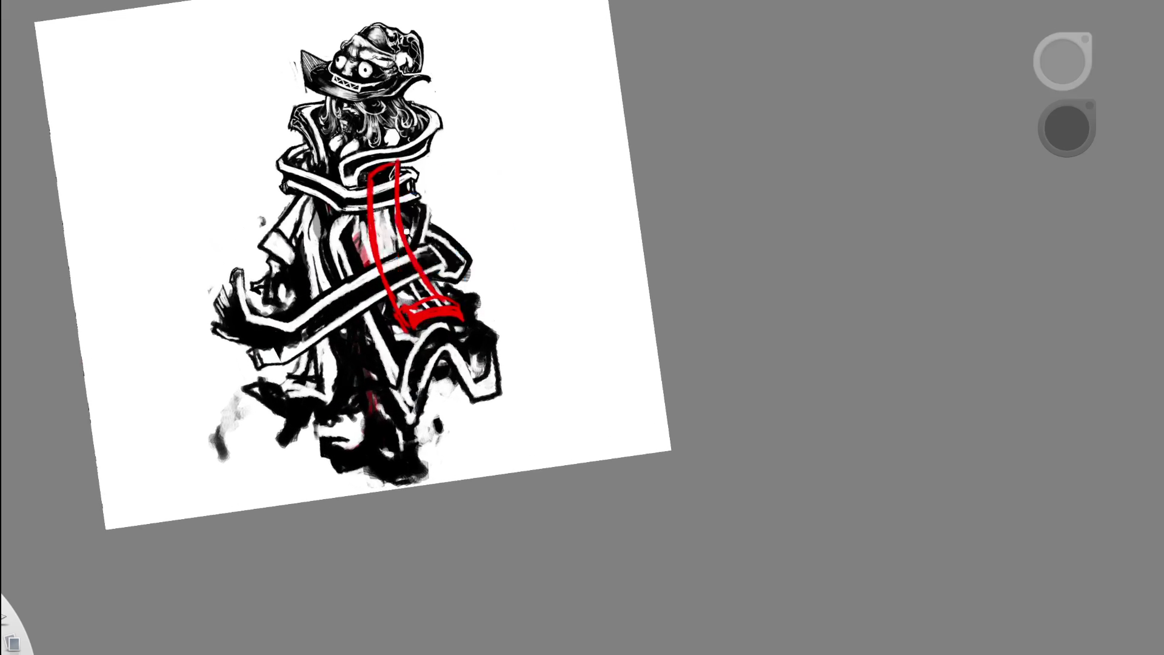
left_click(327, 214, "alt")
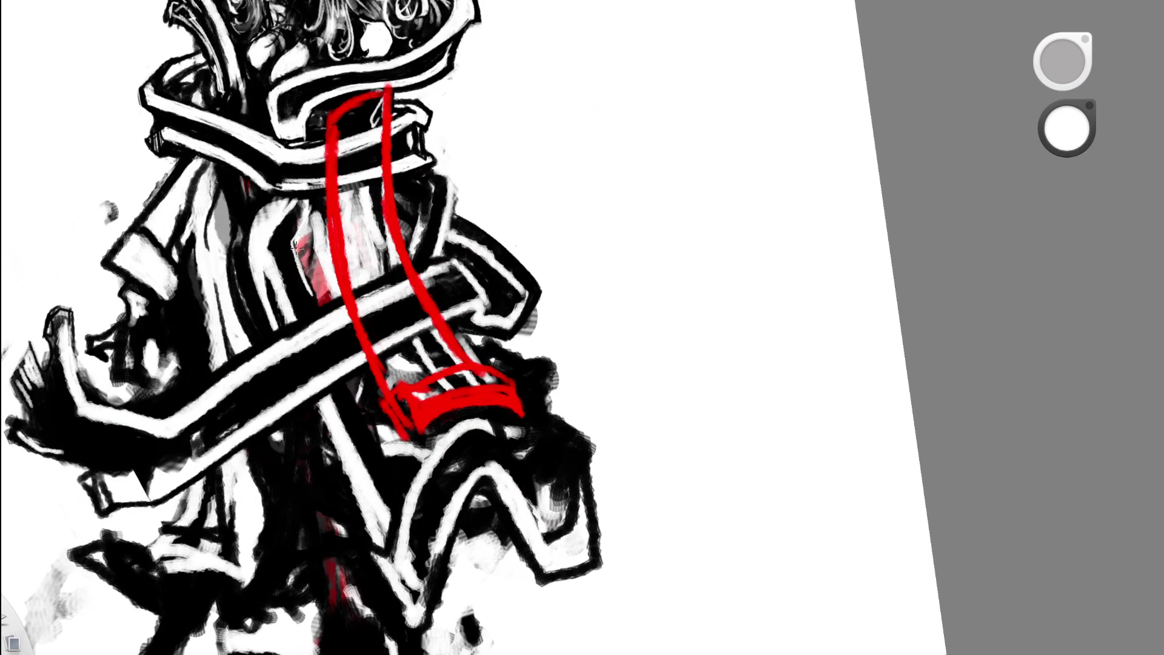
mouse_move(305, 238)
left_mouse_down()
mouse_move(318, 297)
mouse_move(300, 230)
mouse_move(318, 206)
mouse_move(323, 220)
left_mouse_up()
- Erase the red strap lines where they cross the collar band
key("space")
left_click_drag(400, 216, 409, 102)
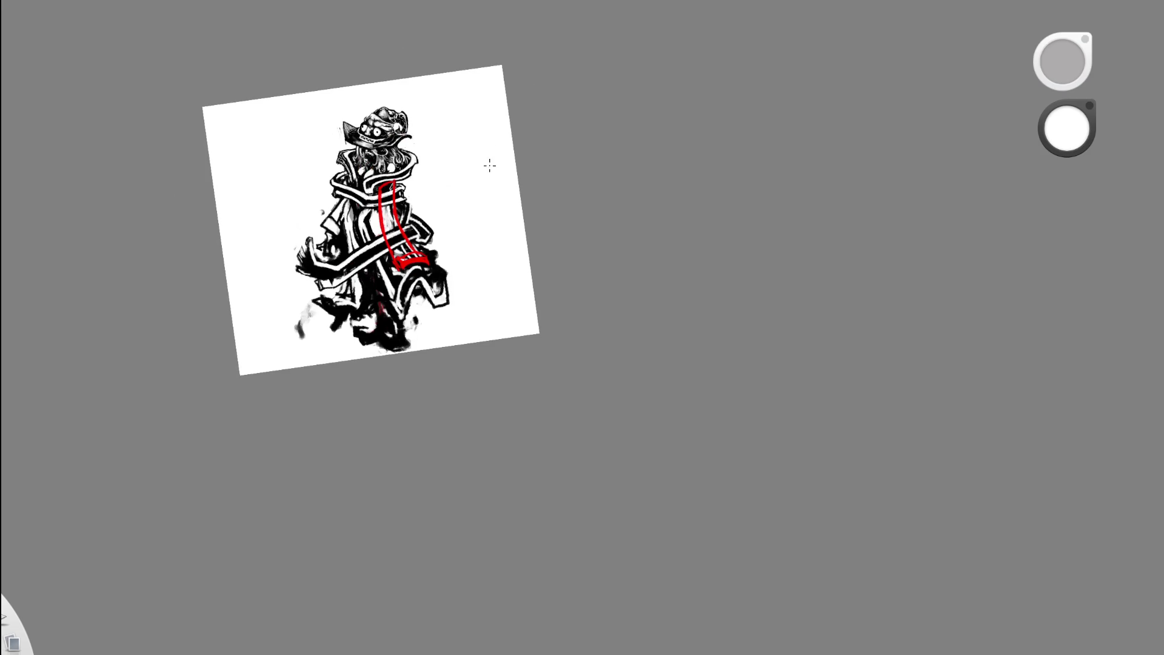
key("space")
mouse_move(395, 238)
left_mouse_down()
mouse_move(398, 192)
mouse_move(377, 143)
left_mouse_up()
key("space")
key("e")
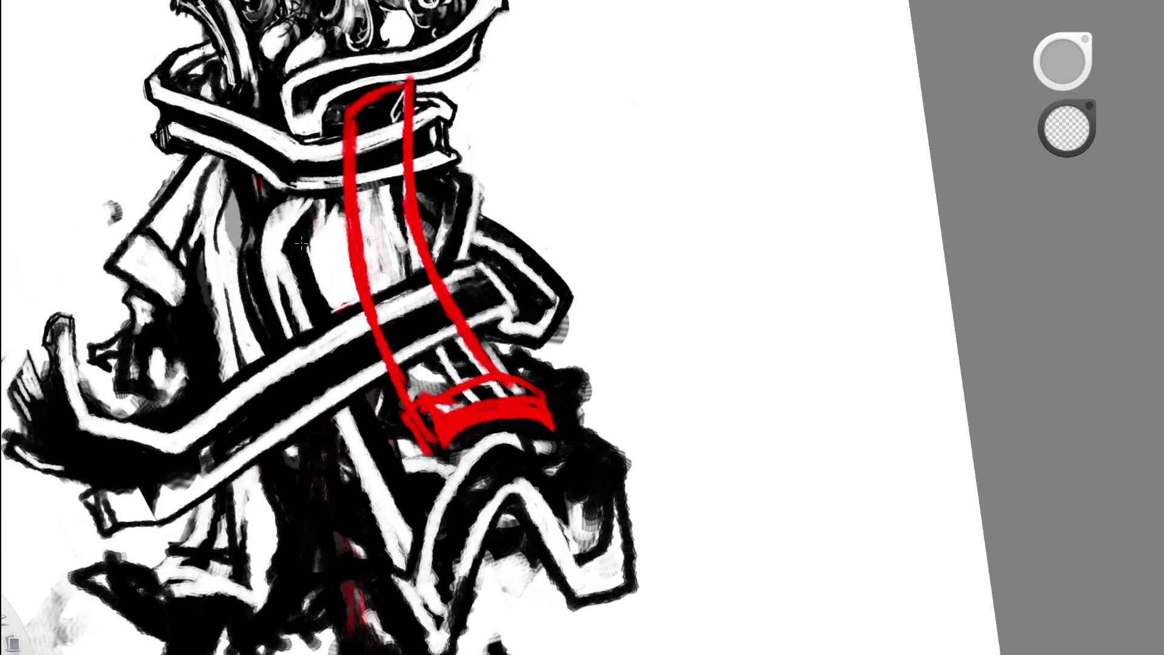
key("e")
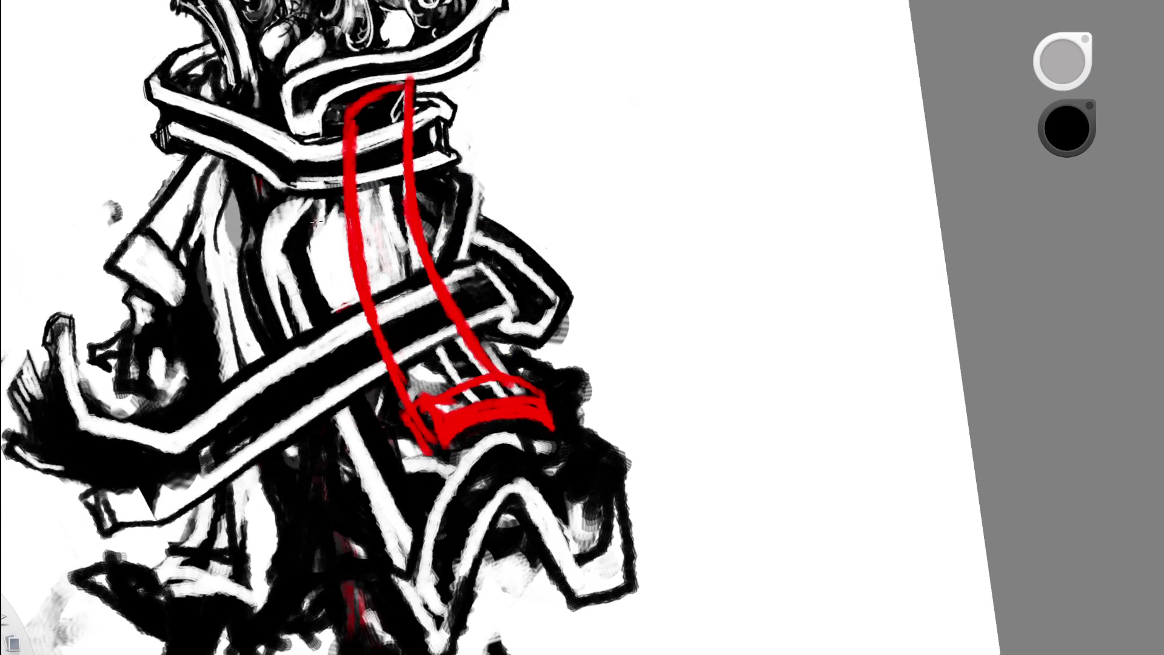
key("space")
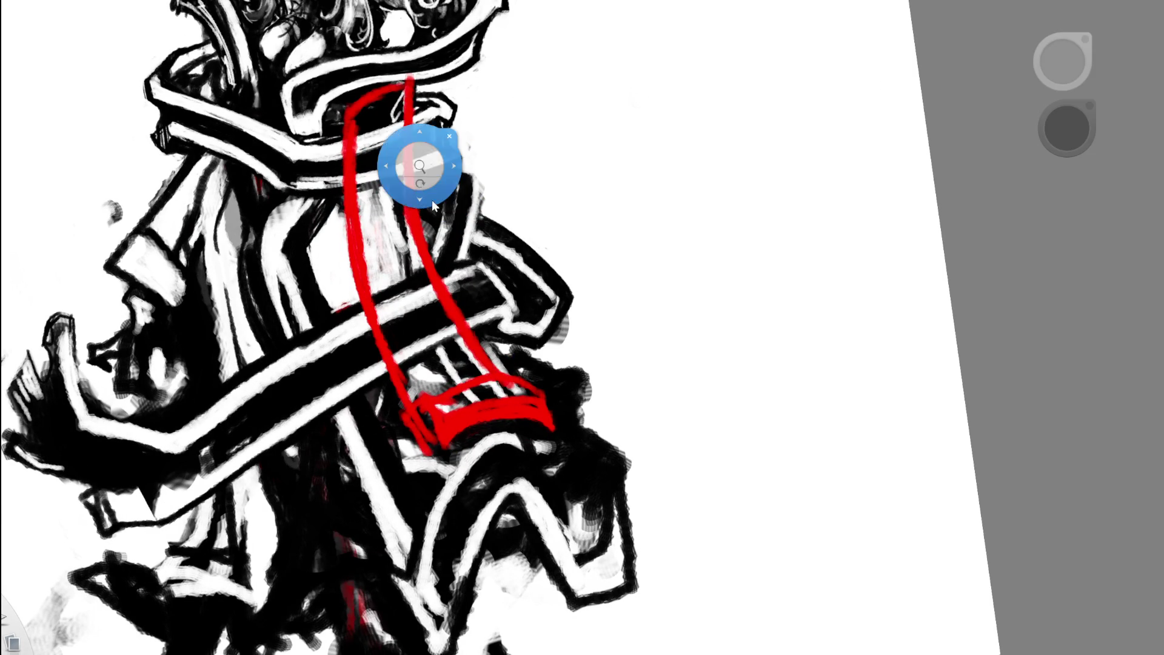
left_click_drag(417, 163, 267, 262)
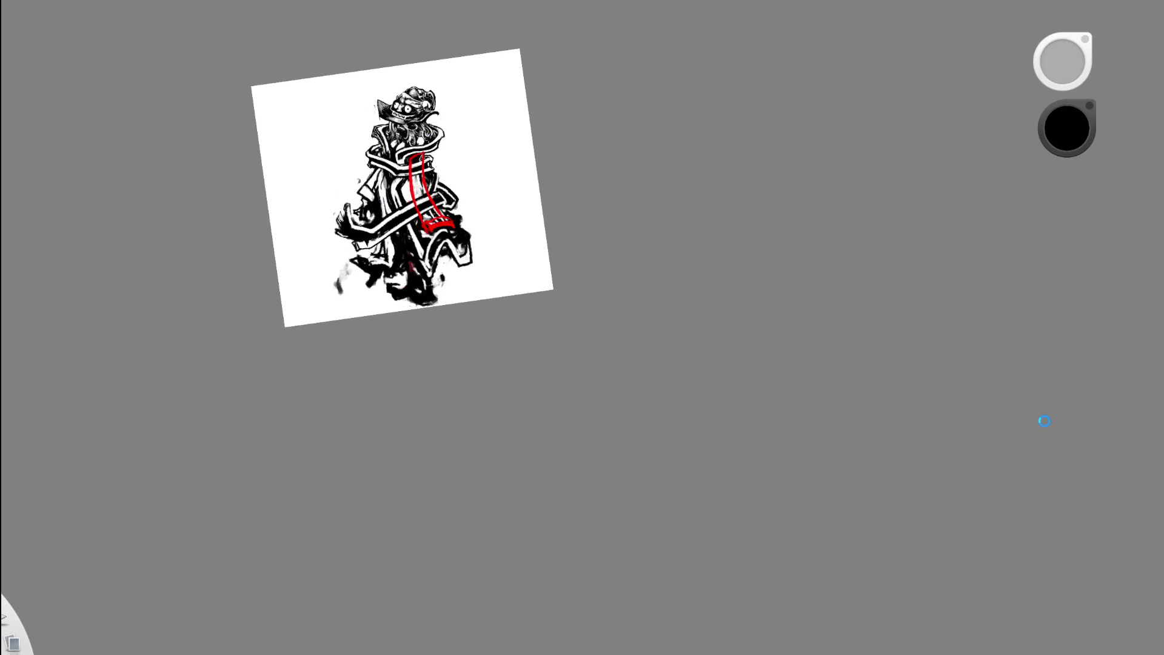
scroll(485, 90, "up", 5)
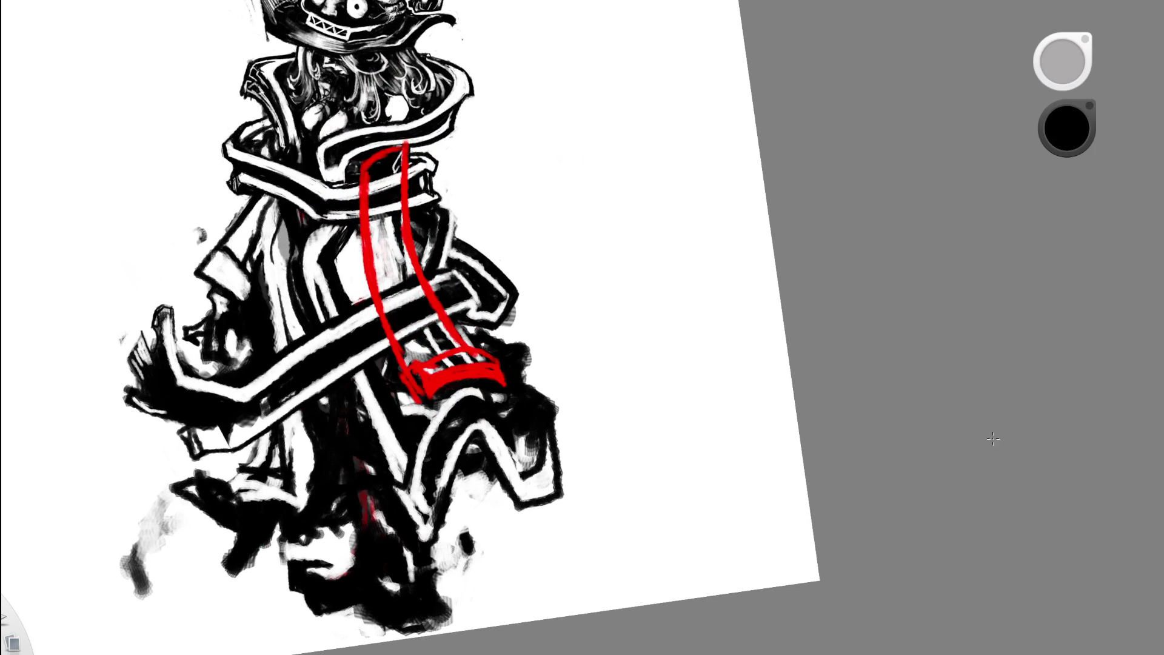
key("e")
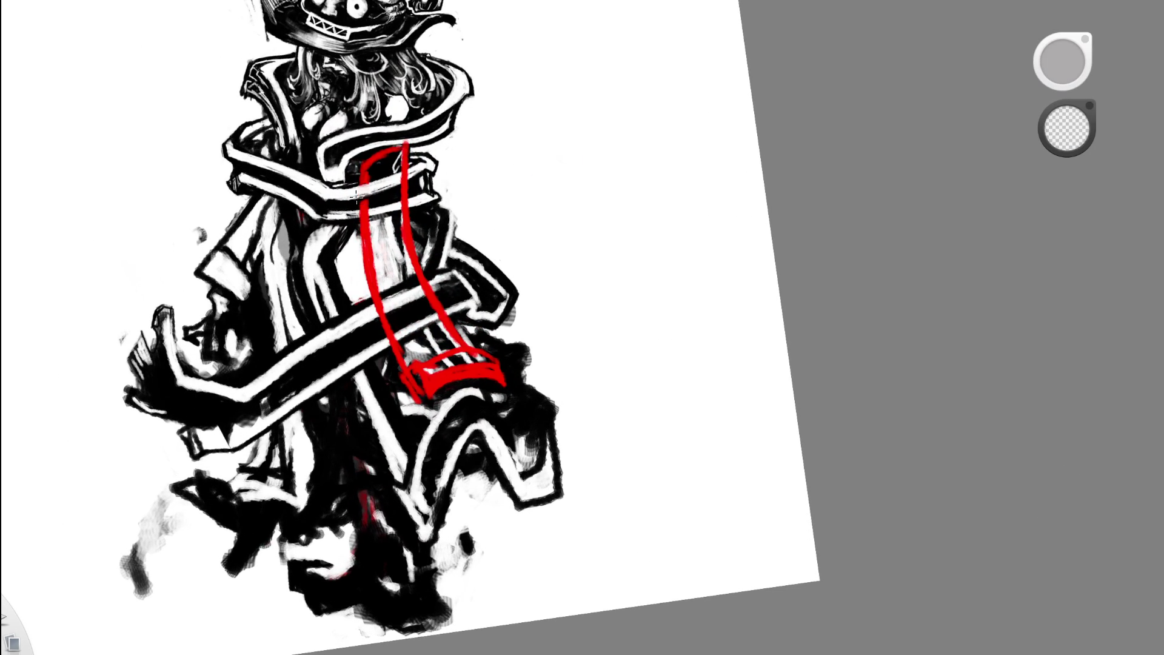
left_click_drag(356, 195, 356, 195)
- Try a thin black line across the red strap, then erase it again
key("space")
mouse_move(515, 268)
left_mouse_down()
mouse_move(555, 188)
mouse_move(561, 310)
mouse_move(582, 339)
mouse_move(655, 382)
mouse_move(618, 389)
mouse_move(612, 270)
left_mouse_up()
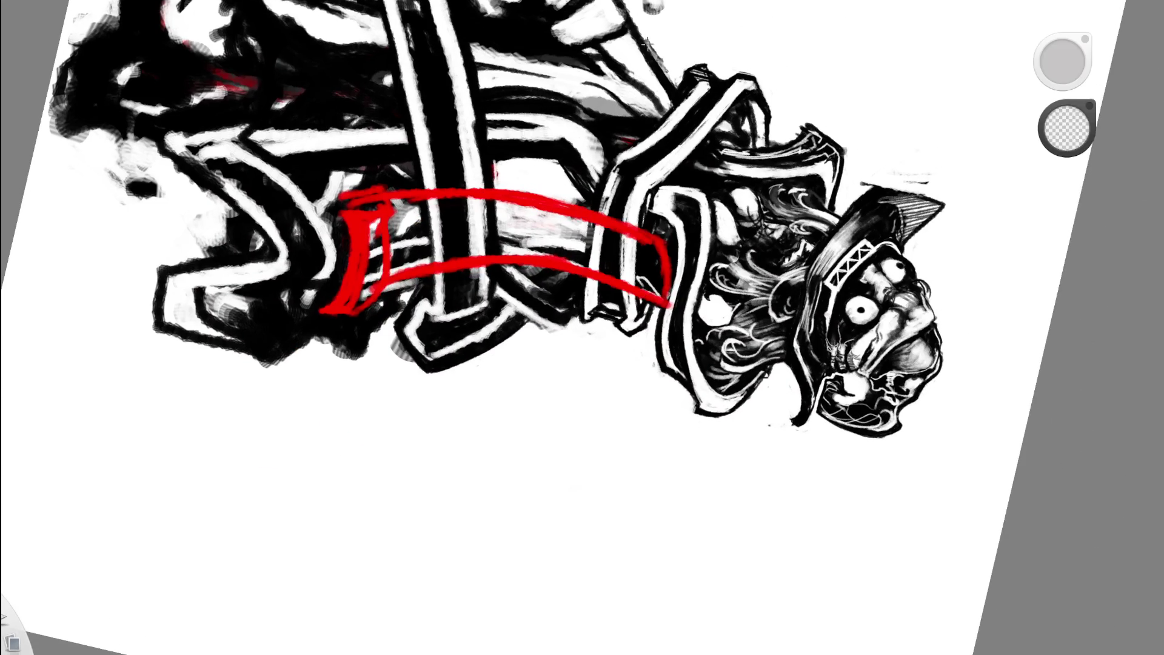
scroll(647, 175, "up", 2)
scroll(647, 175, "up", 2)
key("e")
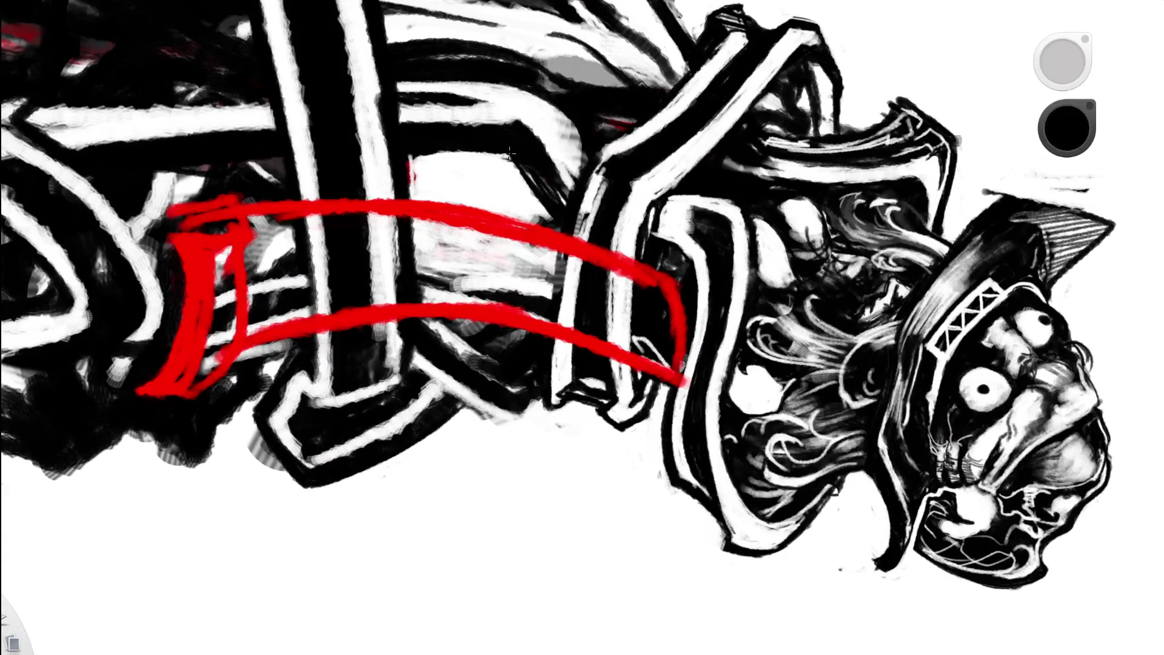
left_click_drag(570, 209, 549, 382)
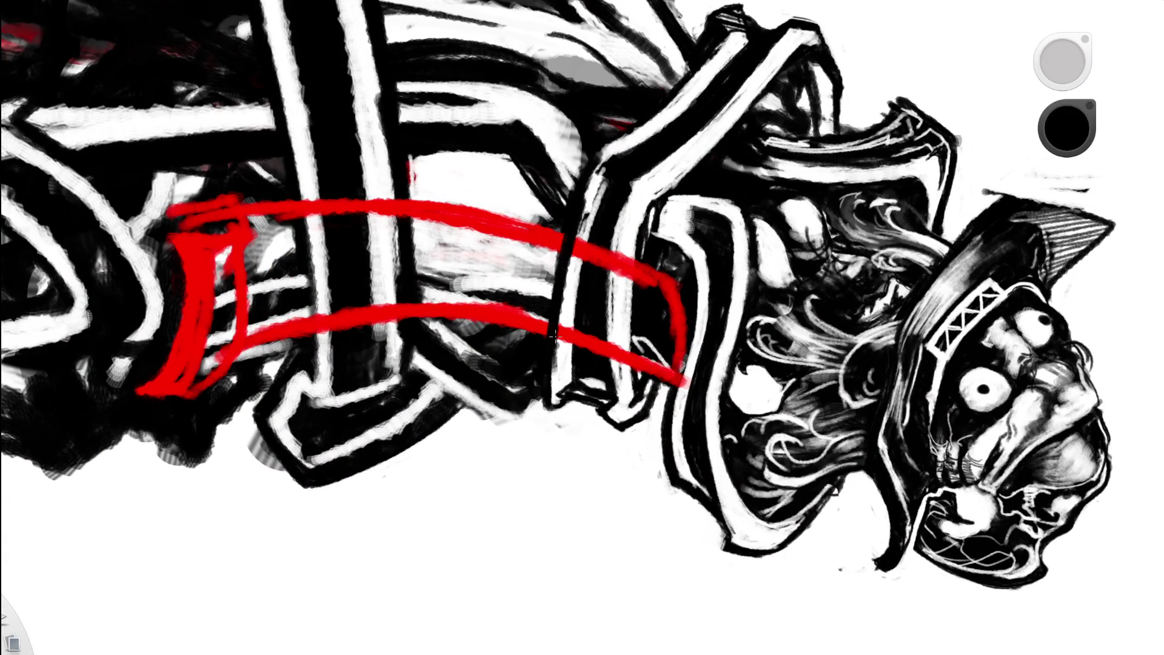
key("e")
left_click_drag(555, 359, 592, 195)
- Erase the red strap lines where they cross the white band and its edge
left_click_drag(657, 252, 498, 303)
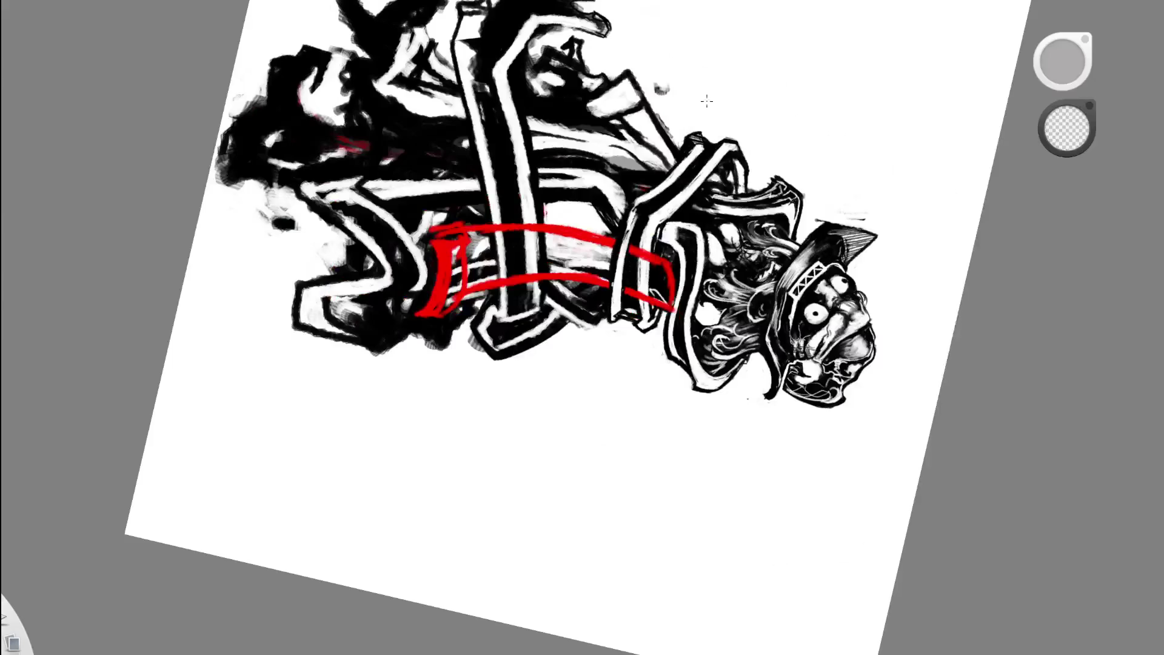
left_click_drag(663, 243, 663, 231)
mouse_move(634, 277)
left_mouse_down()
mouse_move(624, 364)
mouse_move(638, 237)
mouse_move(597, 357)
left_mouse_up()
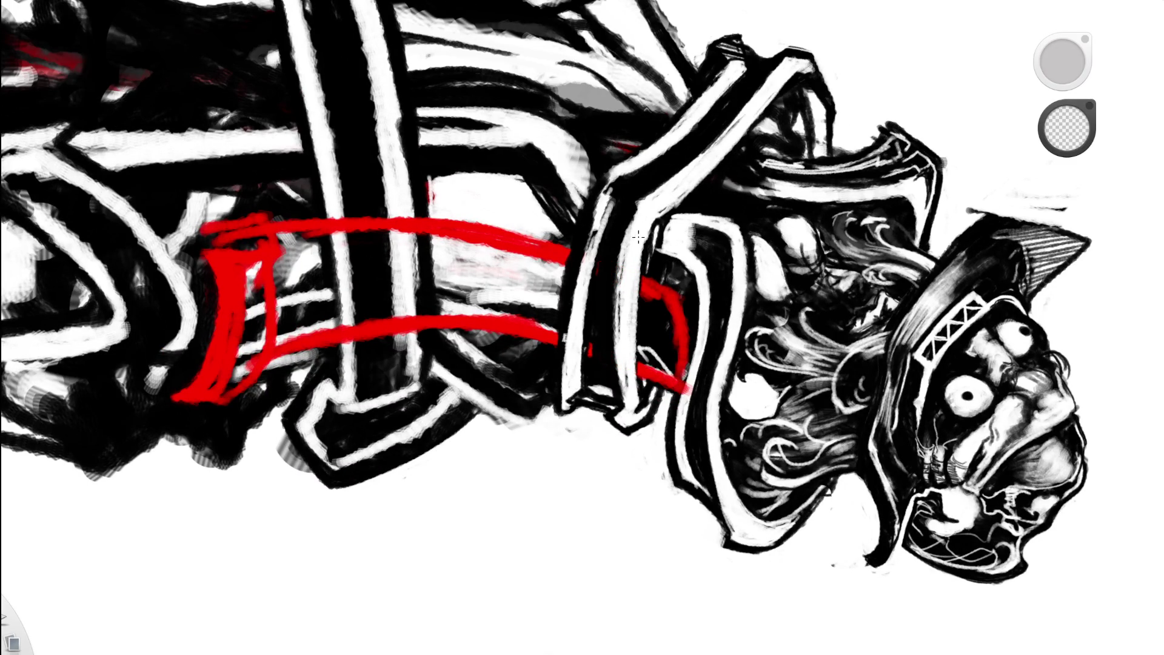
left_click_drag(589, 223, 584, 258)
mouse_move(643, 279)
left_mouse_down()
mouse_move(640, 369)
mouse_move(646, 285)
left_mouse_up()
key("e")
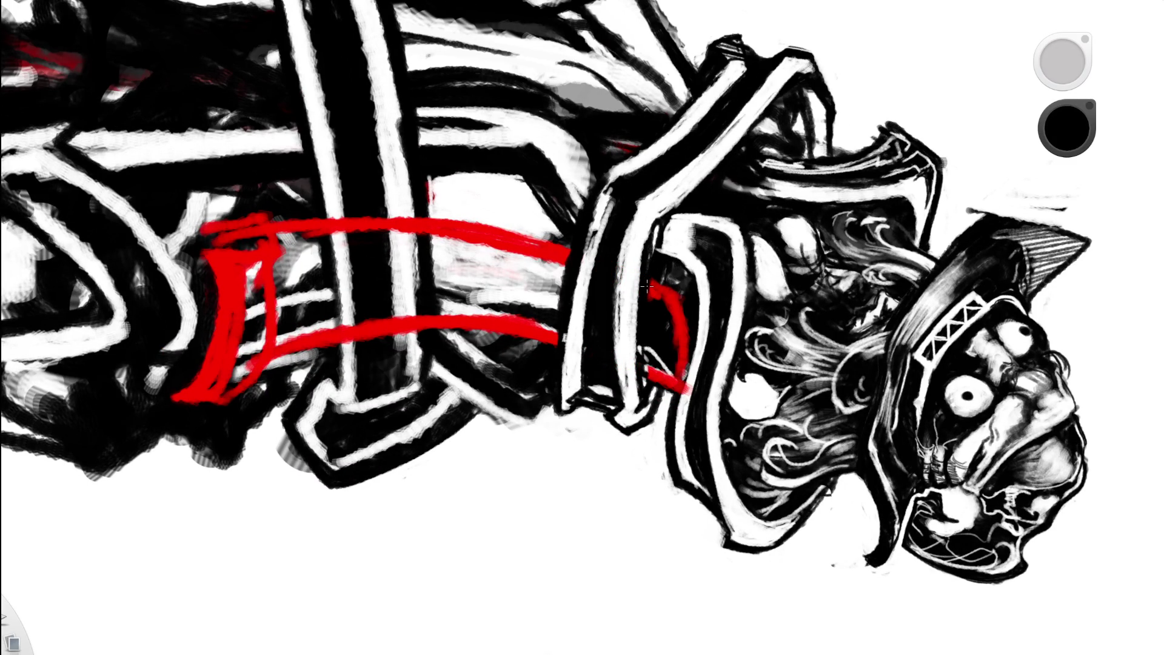
- Rotate the canvas and eyedrop the strap's red colour from the chest
key("space")
left_click_drag(645, 245, 641, 395)
key("space")
left_click_drag(616, 144, 633, 149)
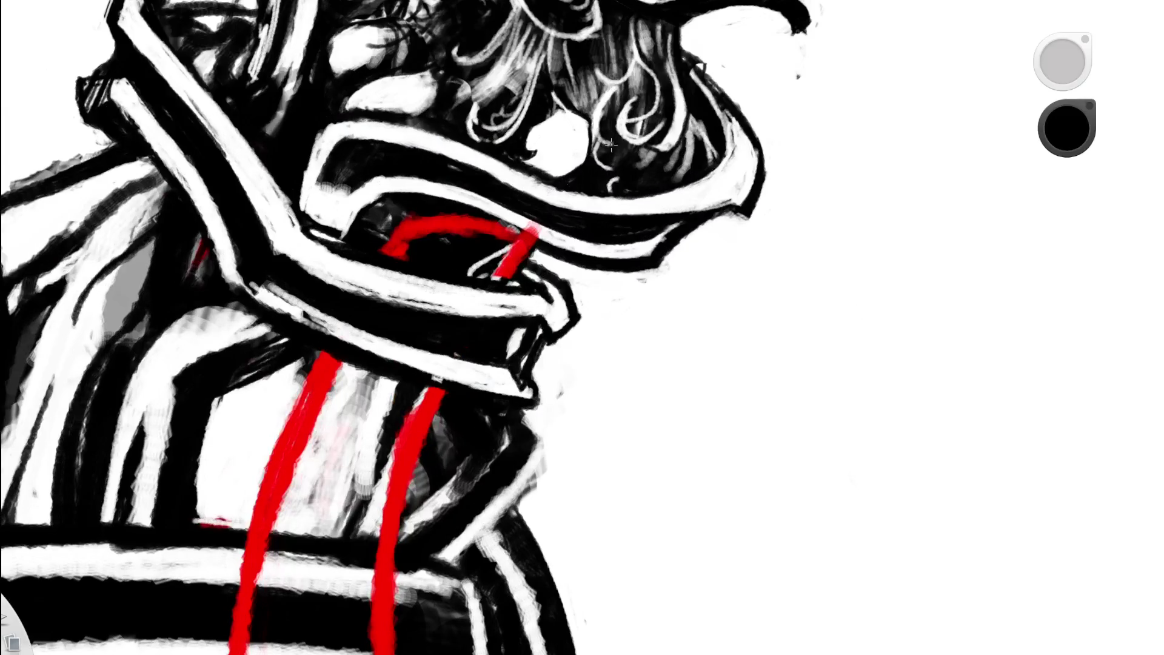
left_click(507, 266, "alt")
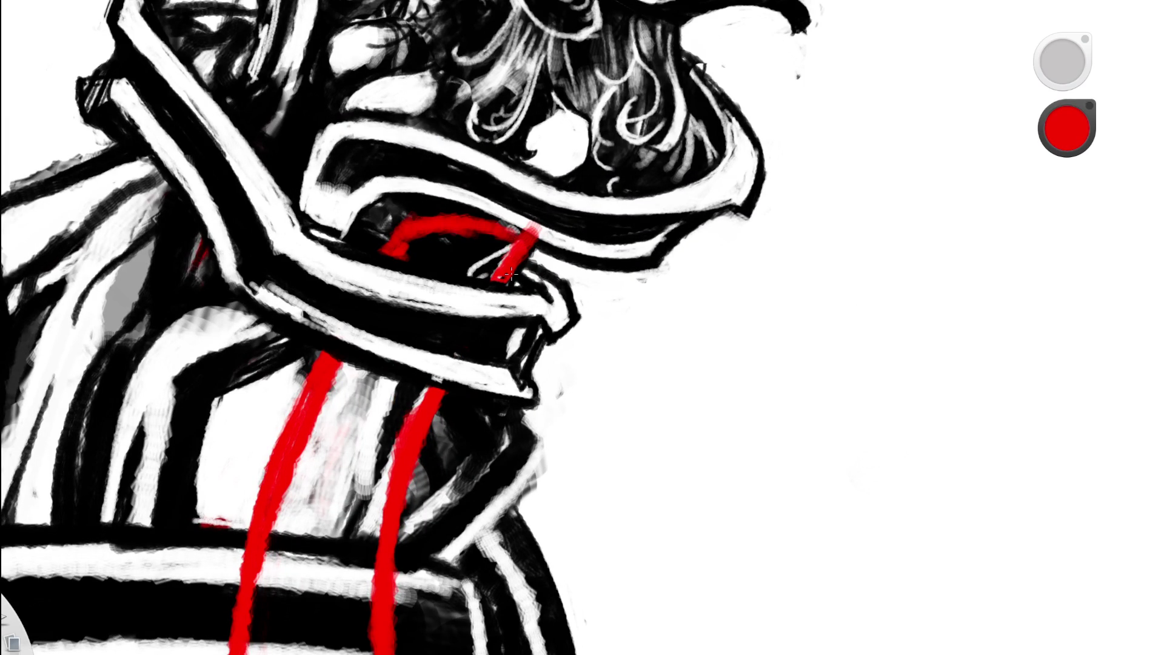
key("space")
left_click_drag(541, 218, 376, 319)
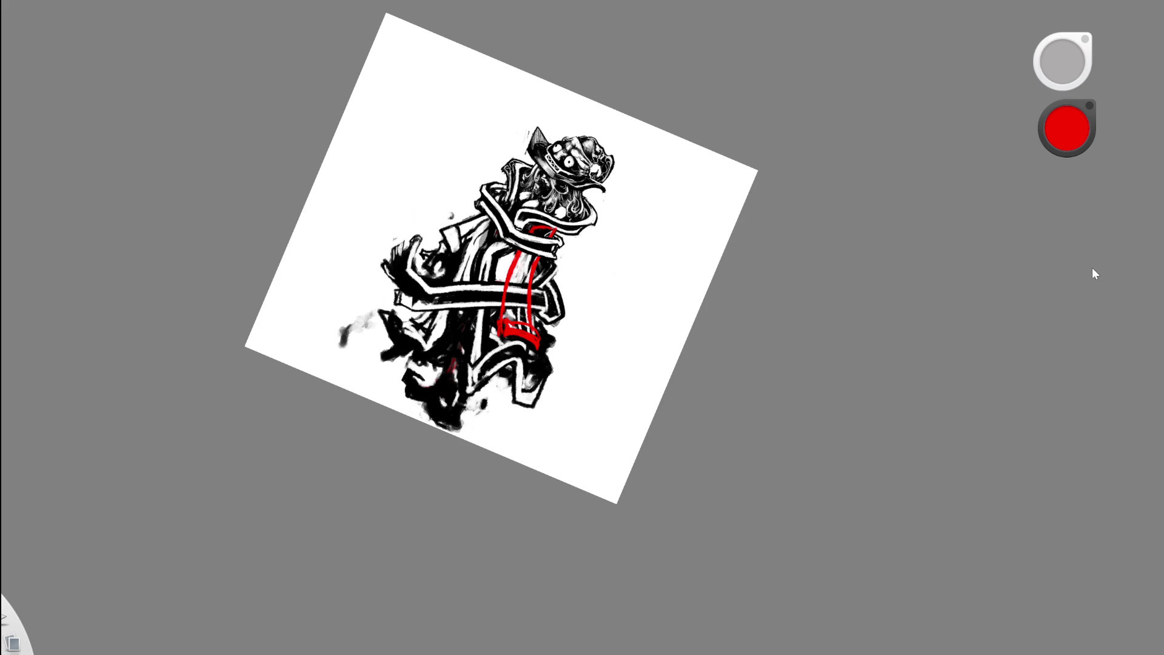
key("space")
- Rotate the canvas back upright and zoom into the figure's midsection
mouse_move(553, 300)
left_mouse_down()
mouse_move(606, 285)
mouse_move(587, 315)
left_mouse_up()
key("space")
mouse_move(461, 425)
left_mouse_down()
mouse_move(473, 461)
mouse_move(527, 327)
mouse_move(493, 486)
mouse_move(478, 471)
mouse_move(528, 327)
mouse_move(458, 438)
left_mouse_up()
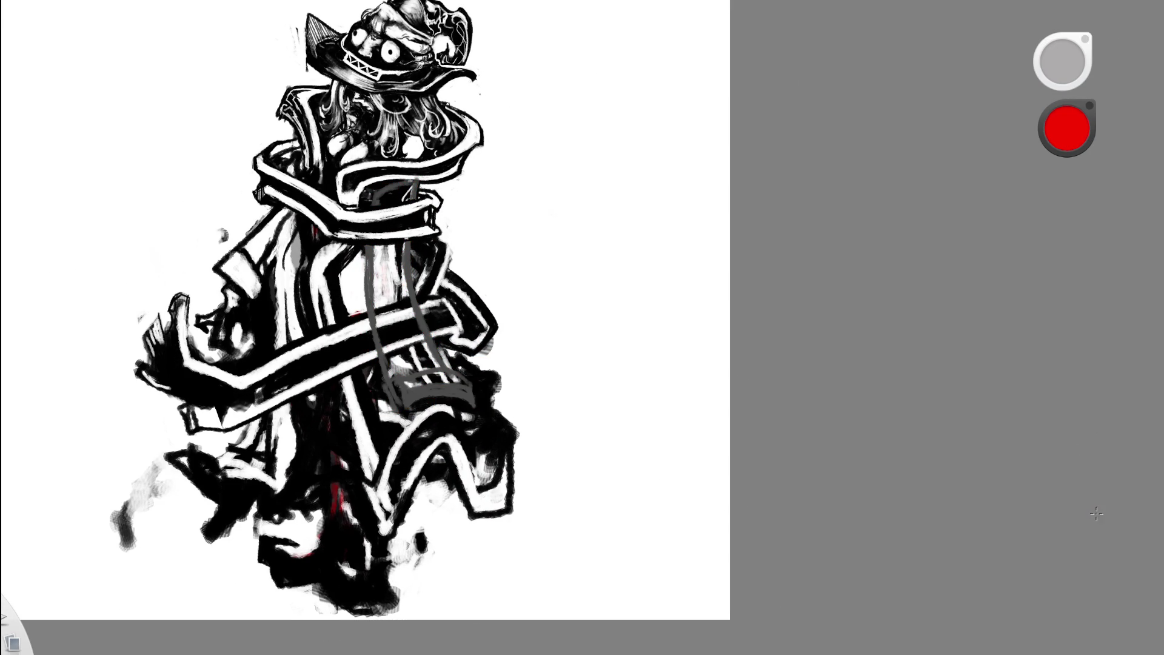
left_click_drag(533, 377, 526, 387)
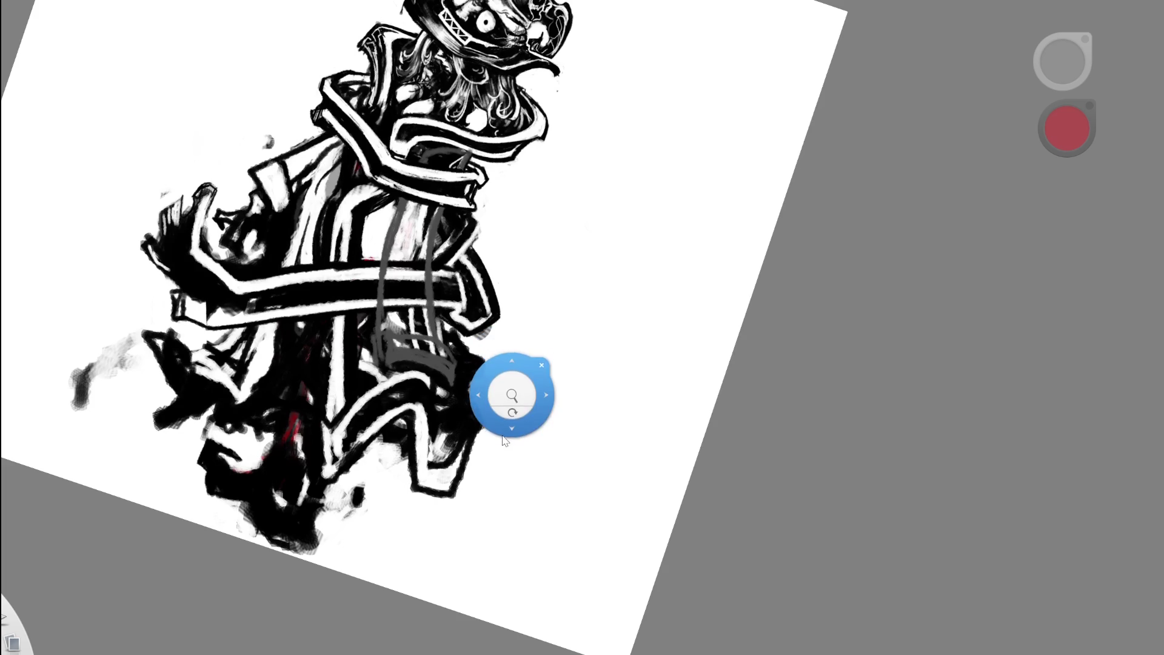
mouse_move(509, 441)
left_mouse_down()
mouse_move(522, 495)
mouse_move(508, 502)
mouse_move(535, 438)
mouse_move(478, 366)
mouse_move(549, 342)
left_mouse_up()
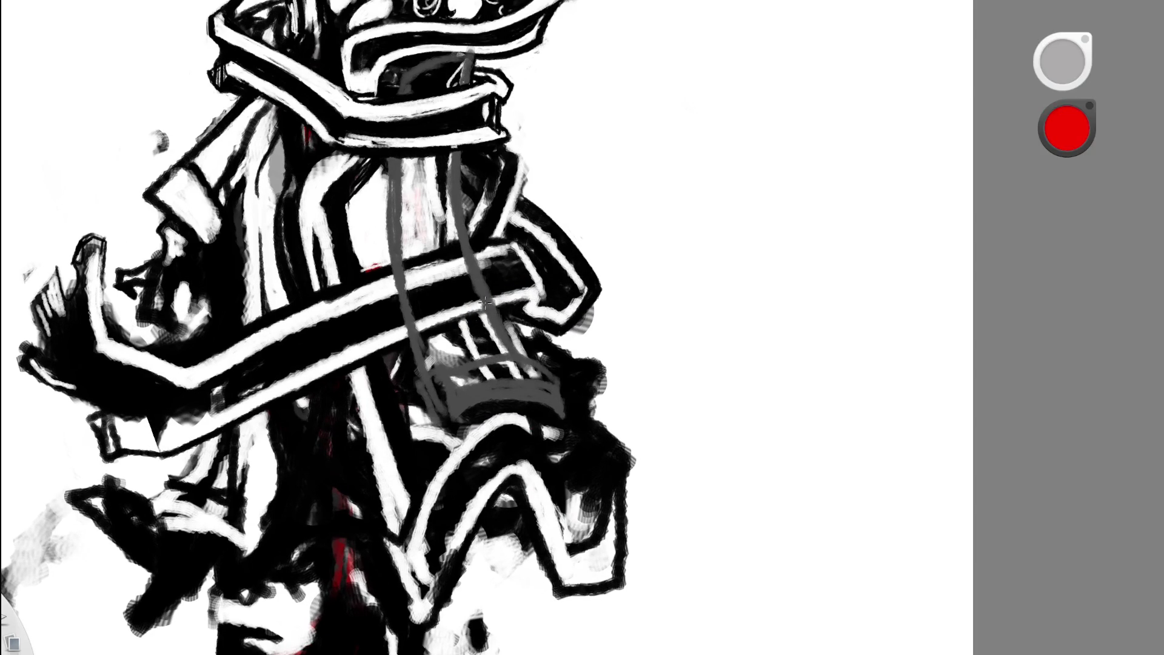
left_click_drag(524, 218, 521, 272)
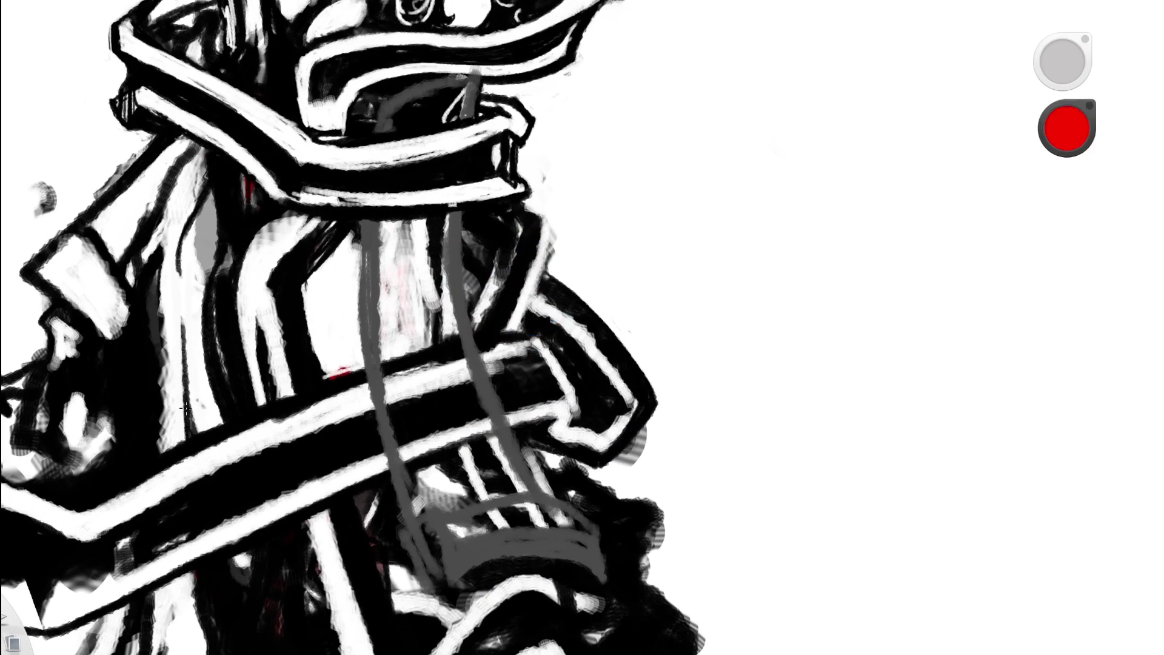
- Paint white over the dark band and remaining black patch between the straps
key("e")
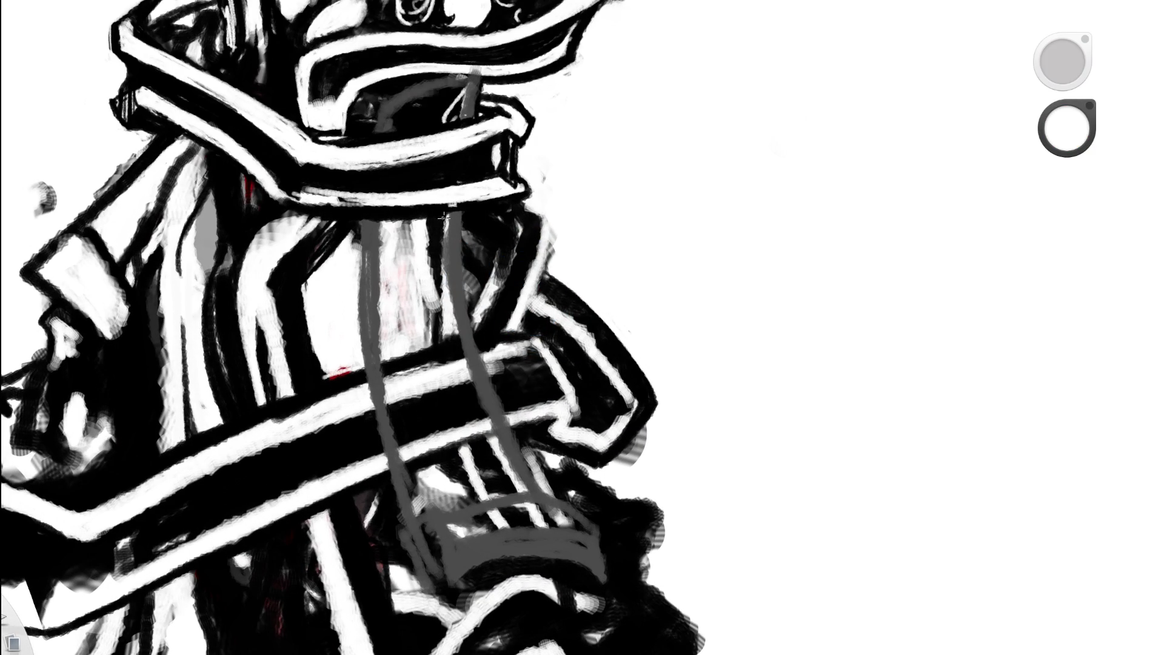
left_click_drag(455, 294, 441, 333)
left_click_drag(371, 307, 400, 285)
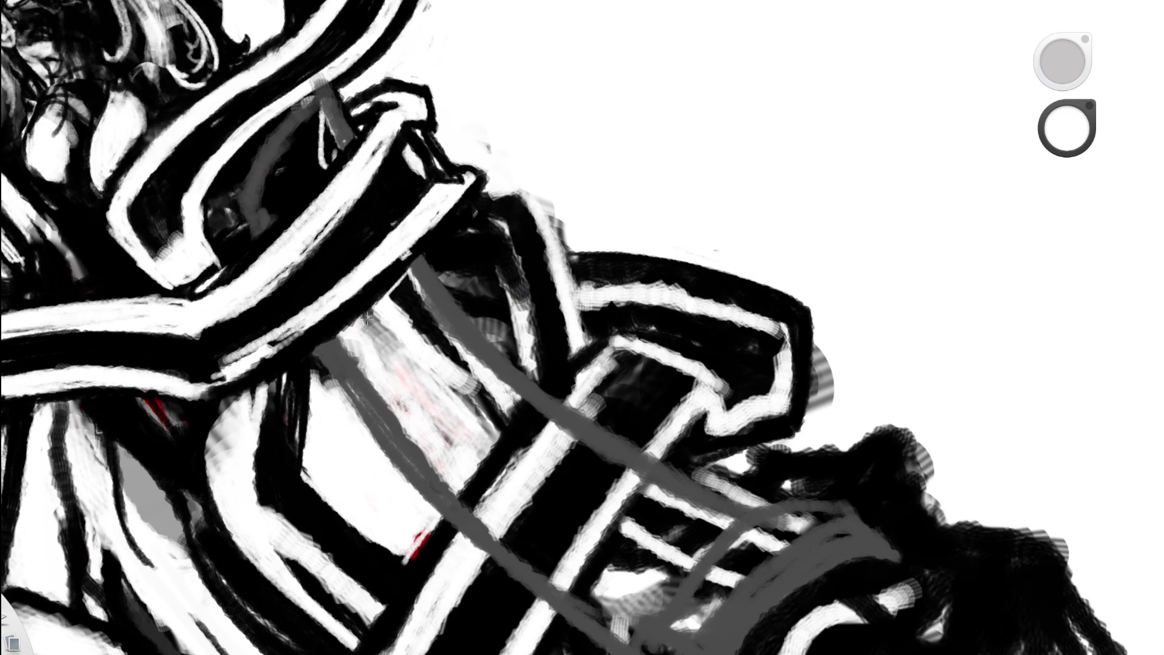
key("space")
left_click_drag(504, 284, 505, 232)
mouse_move(493, 351)
left_mouse_down()
mouse_move(537, 394)
mouse_move(526, 400)
mouse_move(497, 231)
left_mouse_up()
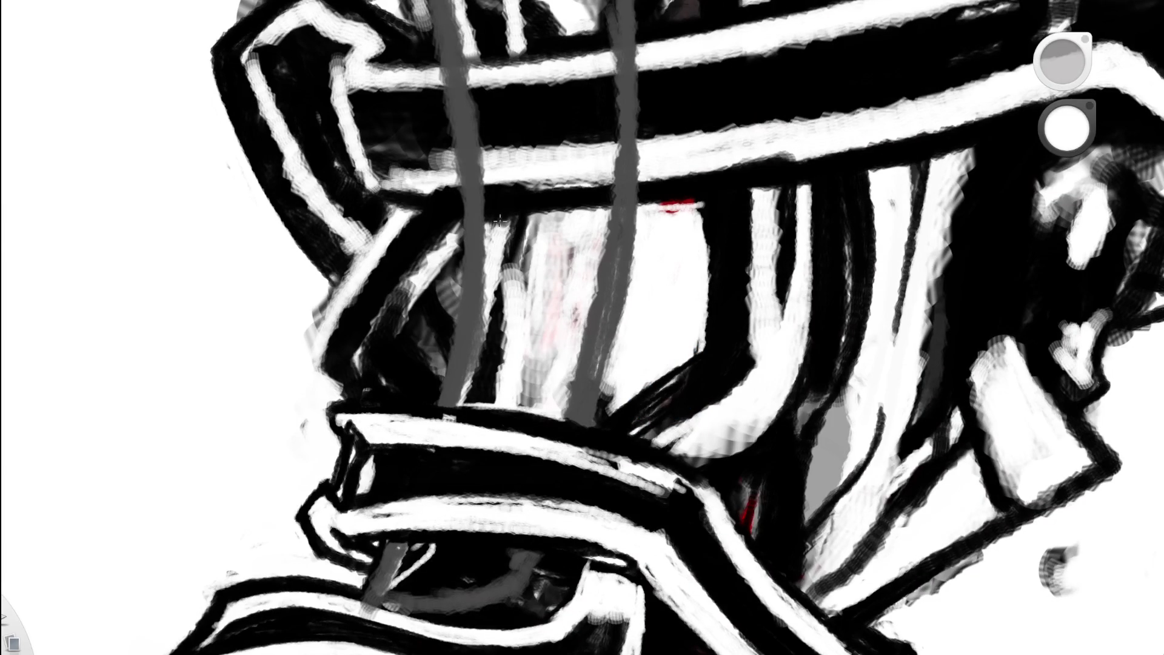
mouse_move(515, 305)
left_mouse_down()
mouse_move(505, 261)
mouse_move(491, 352)
mouse_move(505, 246)
mouse_move(517, 243)
mouse_move(479, 397)
mouse_move(499, 364)
left_mouse_up()
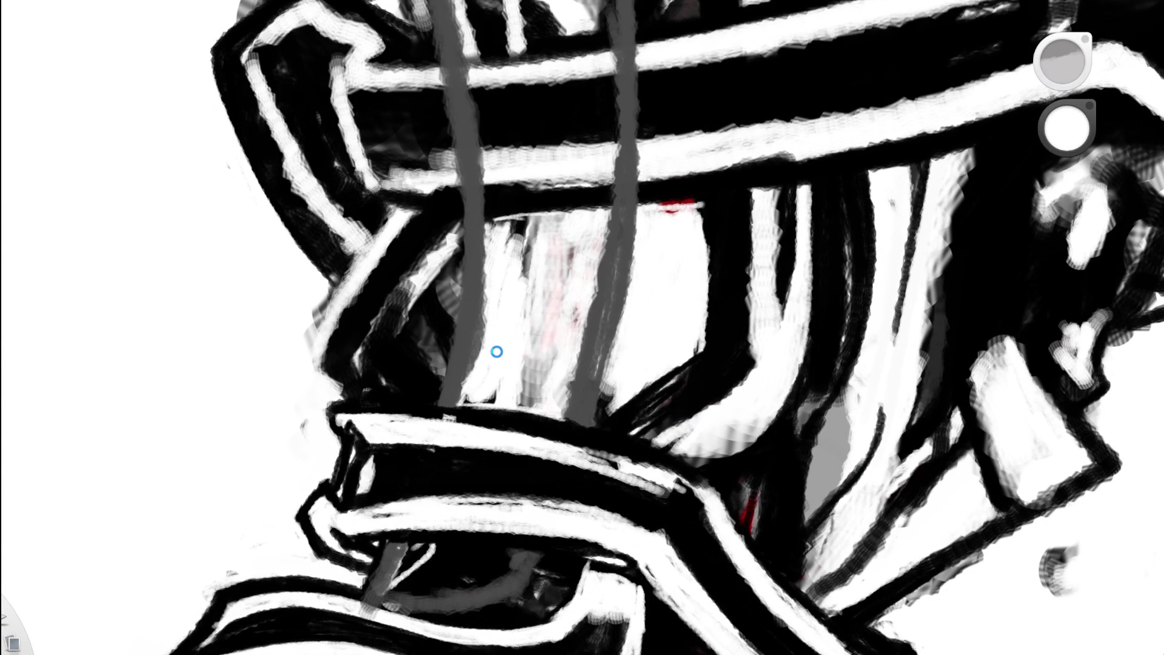
key("ctrl+z")
key("ctrl+z")
key("ctrl+z")
key("ctrl+y")
key("ctrl+y")
mouse_move(476, 383)
left_mouse_down()
mouse_move(470, 397)
mouse_move(485, 351)
mouse_move(468, 391)
mouse_move(494, 369)
mouse_move(467, 403)
mouse_move(491, 391)
mouse_move(469, 398)
left_mouse_up()
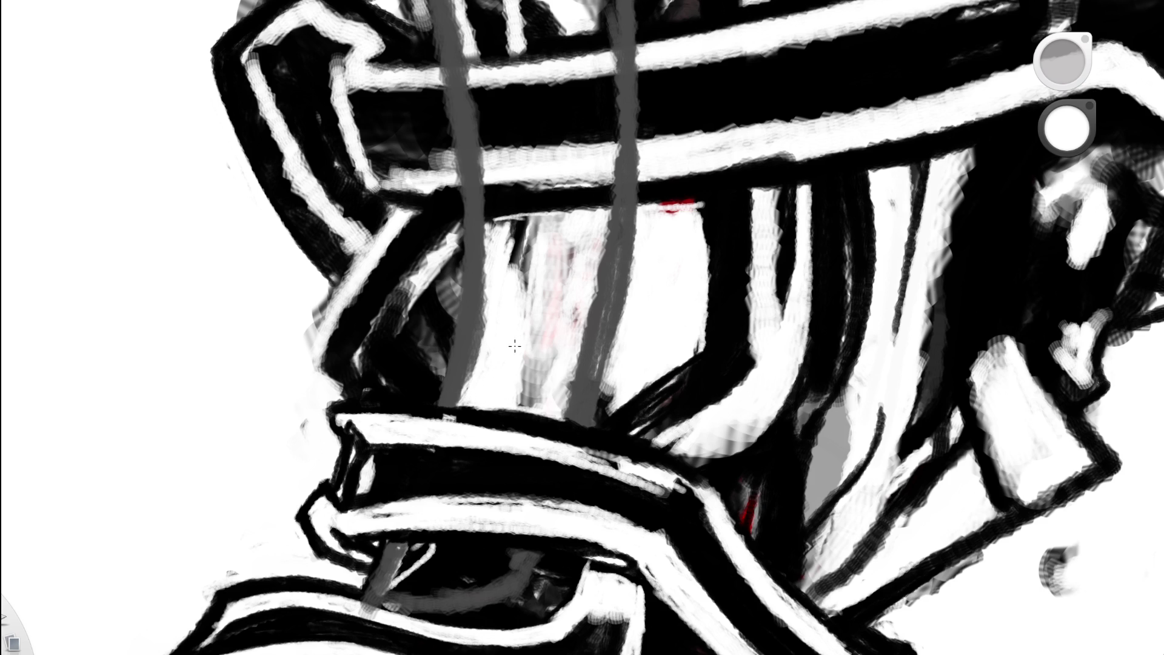
- Reposition the view and pick black from the drawing
key("space")
mouse_move(540, 339)
left_mouse_down()
mouse_move(631, 251)
mouse_move(569, 347)
mouse_move(600, 200)
mouse_move(597, 336)
mouse_move(639, 210)
mouse_move(511, 328)
left_mouse_up()
scroll(511, 328, "up", 5)
left_click(363, 159, "alt")
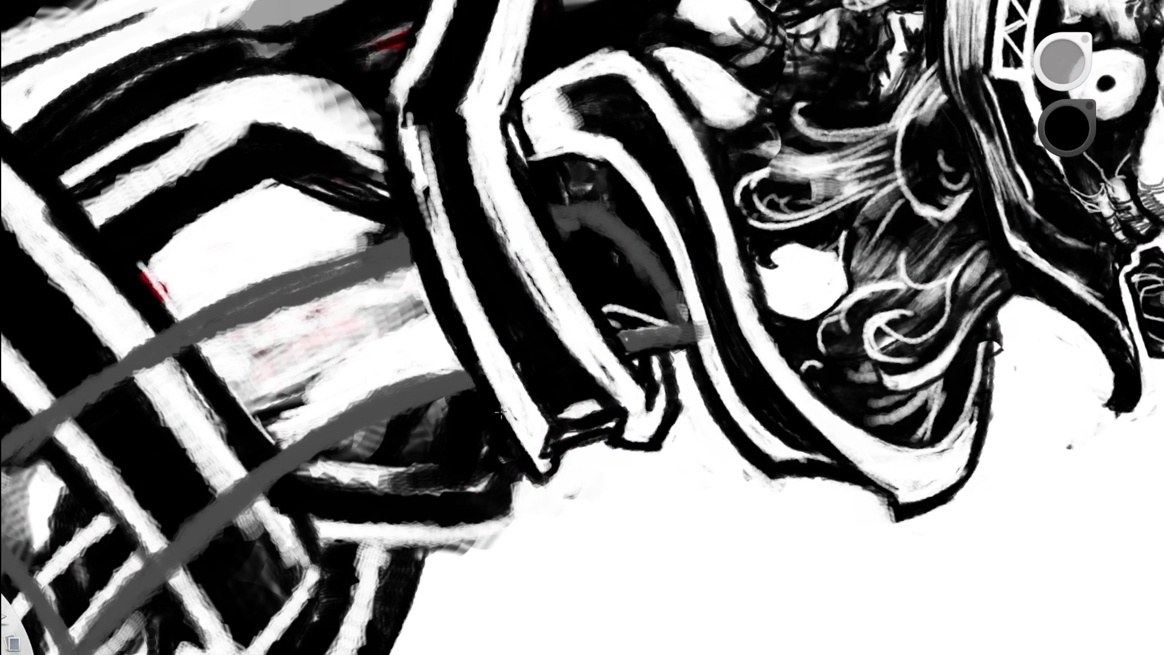
key("space")
- Pick white from the canvas and paint thin white highlight lines across the grey strap and buckle
mouse_move(494, 275)
left_mouse_down()
mouse_move(521, 288)
mouse_move(533, 229)
mouse_move(523, 191)
left_mouse_up()
left_click(460, 351)
left_click_drag(459, 352, 498, 177)
left_click(650, 202, "alt")
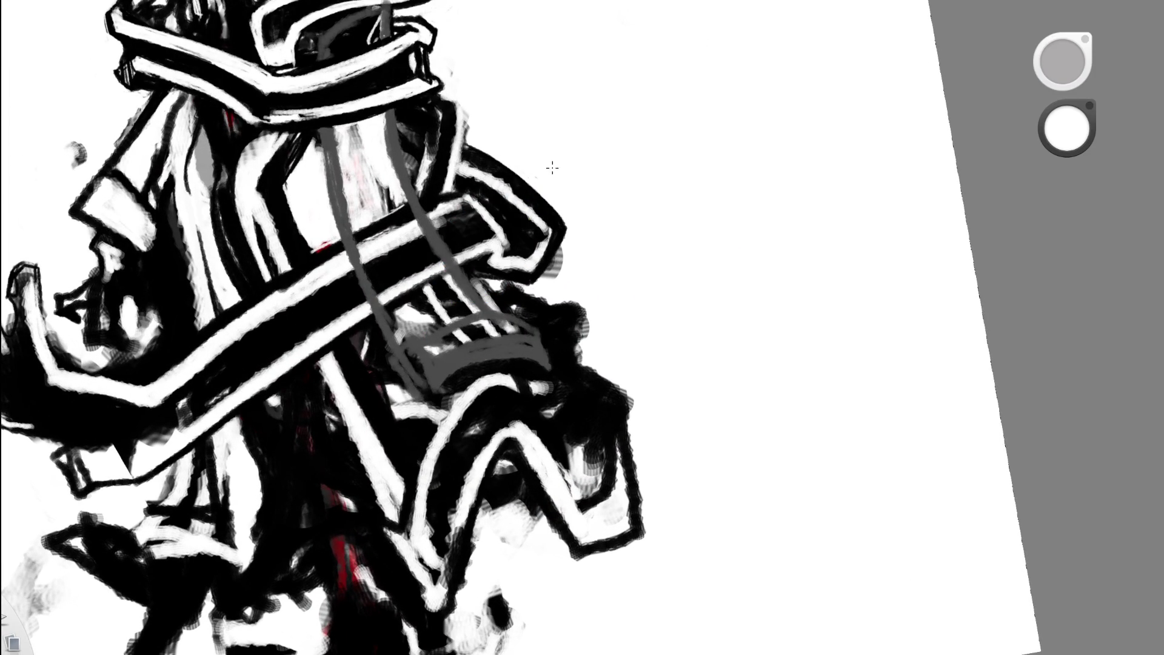
mouse_move(404, 341)
left_mouse_down()
mouse_move(470, 306)
mouse_move(436, 326)
left_mouse_up()
left_click_drag(384, 323, 451, 285)
mouse_move(400, 318)
left_mouse_down()
mouse_move(445, 291)
mouse_move(461, 306)
left_mouse_up()
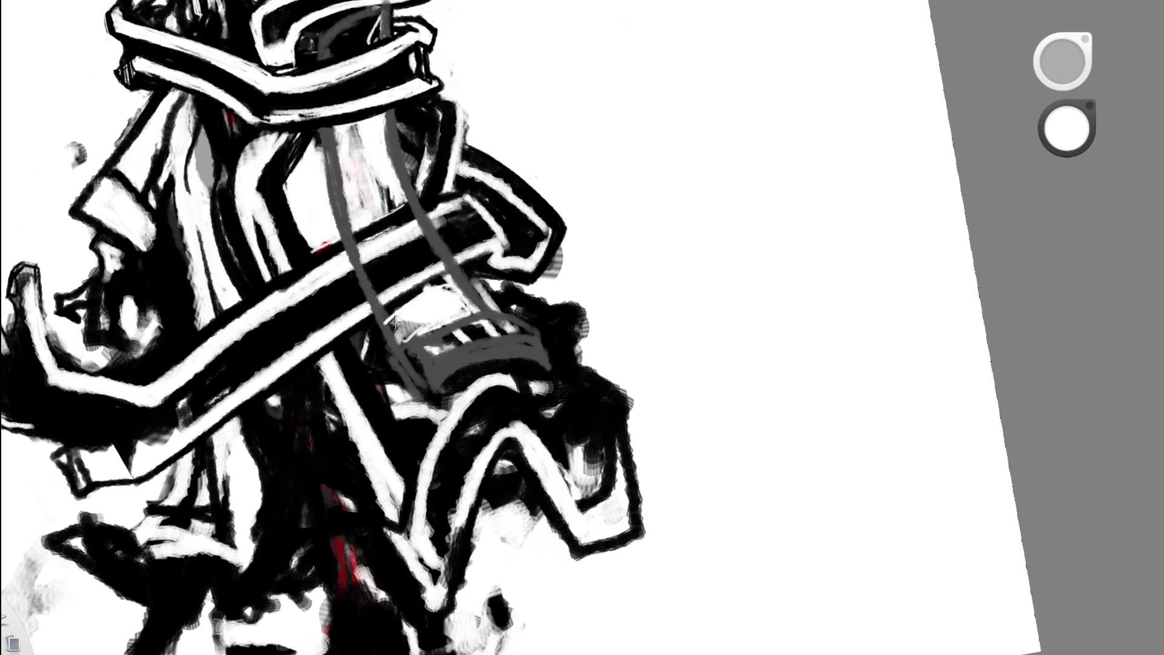
left_click_drag(395, 323, 429, 330)
- Undo the last stroke, switch to erasing, and brighten the dark patch below the band
key("space")
mouse_move(501, 325)
left_mouse_down()
mouse_move(485, 340)
mouse_move(537, 304)
mouse_move(603, 313)
mouse_move(554, 361)
mouse_move(340, 455)
mouse_move(394, 467)
mouse_move(470, 479)
mouse_move(364, 364)
mouse_move(267, 286)
left_mouse_up()
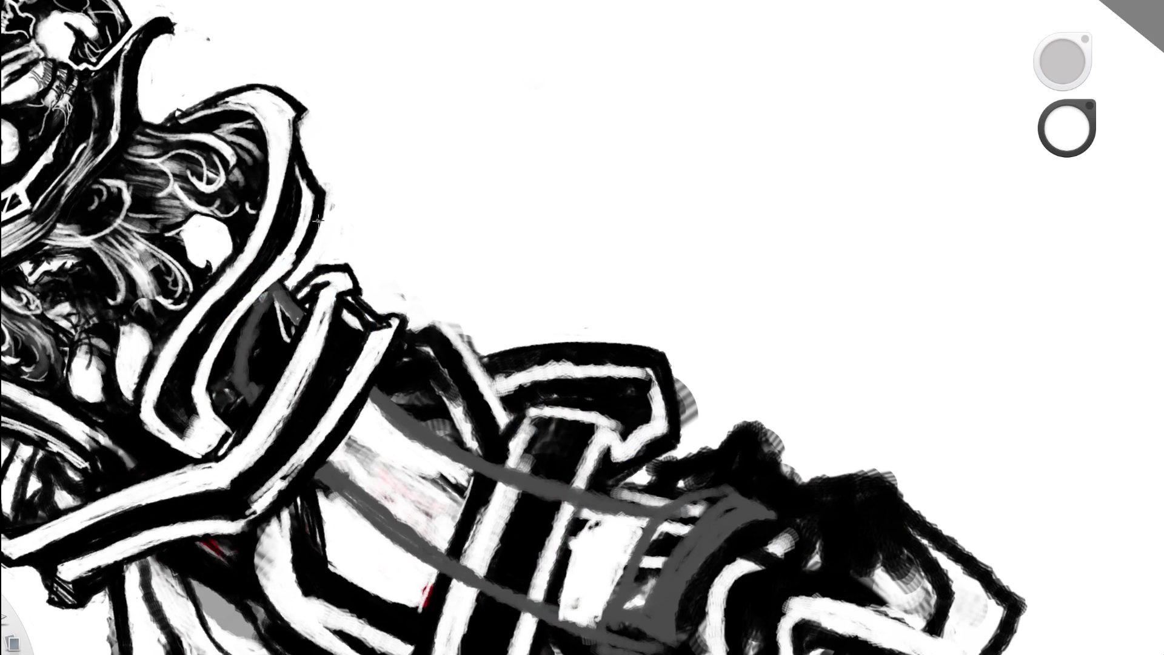
key("ctrl+z")
key("e")
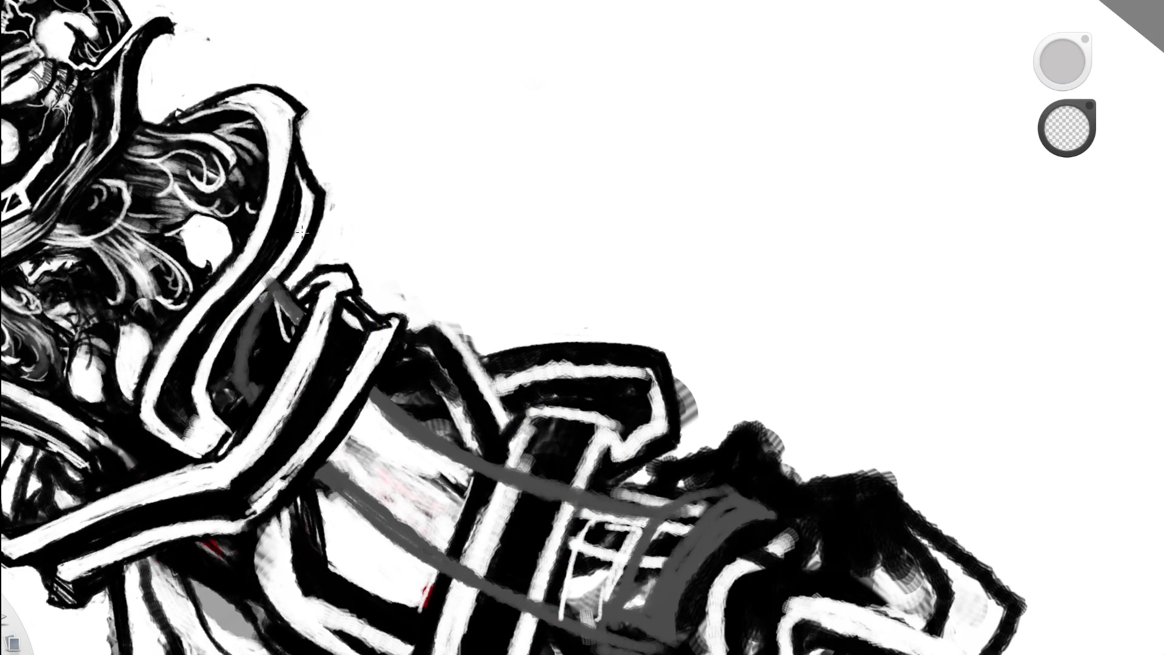
mouse_move(368, 213)
left_mouse_down()
mouse_move(422, 286)
mouse_move(533, 364)
mouse_move(529, 327)
mouse_move(407, 405)
left_mouse_up()
left_click_drag(545, 325, 412, 245)
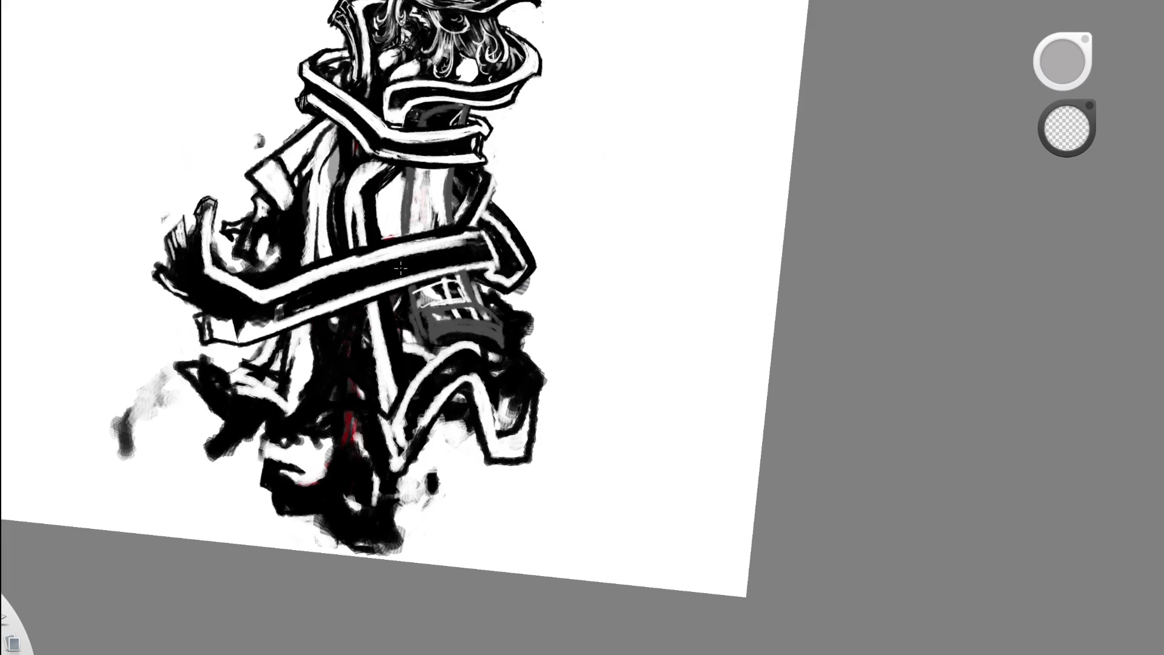
mouse_move(508, 327)
left_mouse_down()
mouse_move(501, 321)
mouse_move(632, 272)
left_mouse_up()
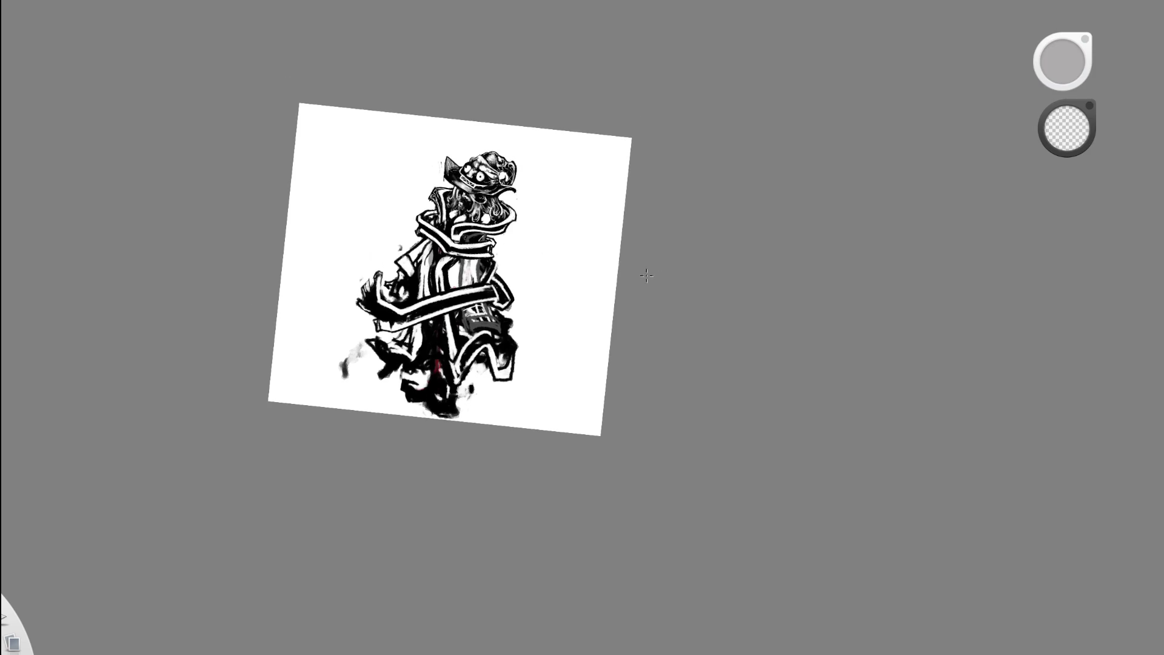
left_click_drag(592, 314, 451, 294)
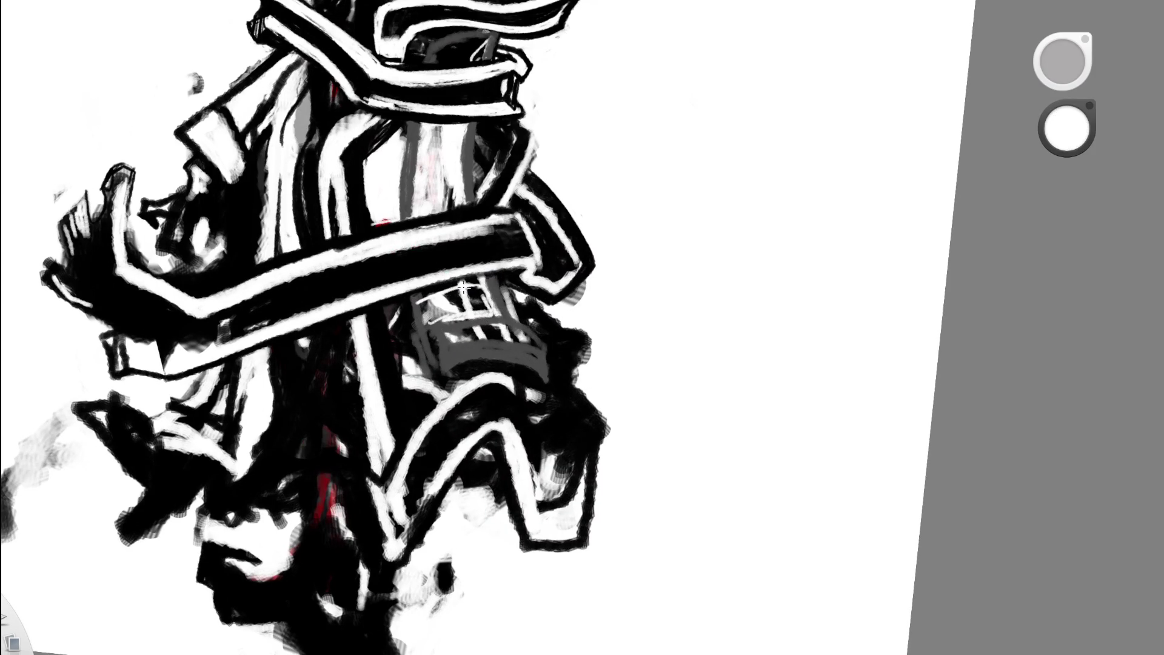
mouse_move(457, 289)
left_mouse_down()
mouse_move(464, 306)
mouse_move(482, 297)
mouse_move(485, 328)
mouse_move(452, 339)
mouse_move(364, 440)
mouse_move(367, 427)
left_mouse_up()
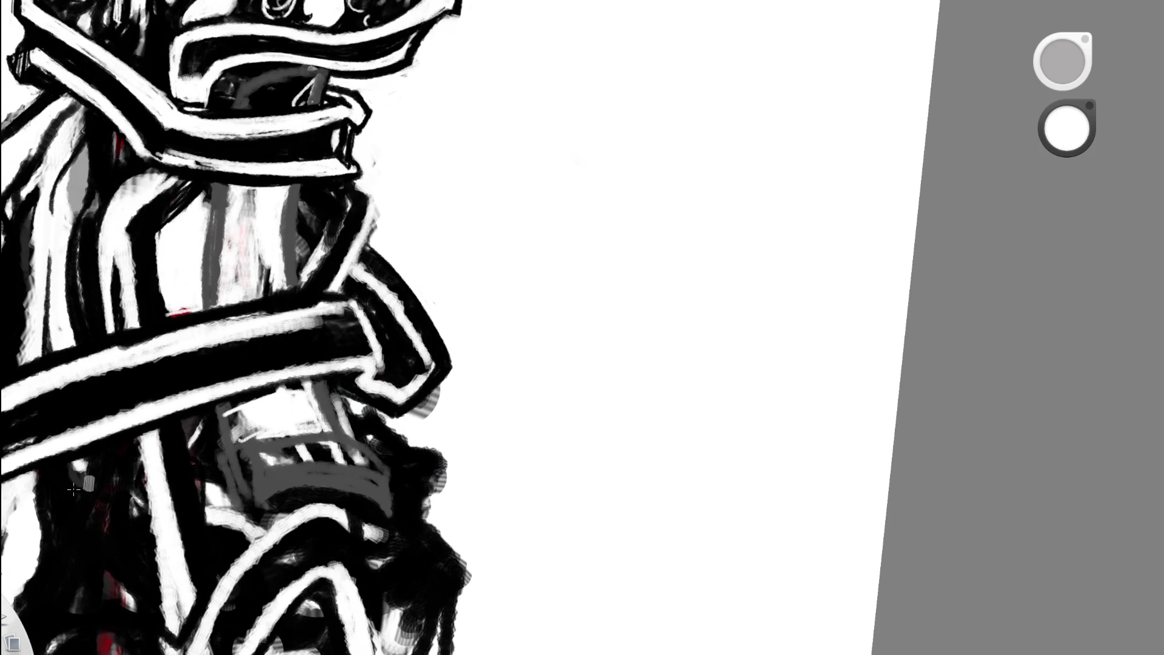
- Add a dark grey stroke down the strap and cover the area beside the buckle with mid grey
left_click(5, 487, "alt")
left_click(227, 206, "alt")
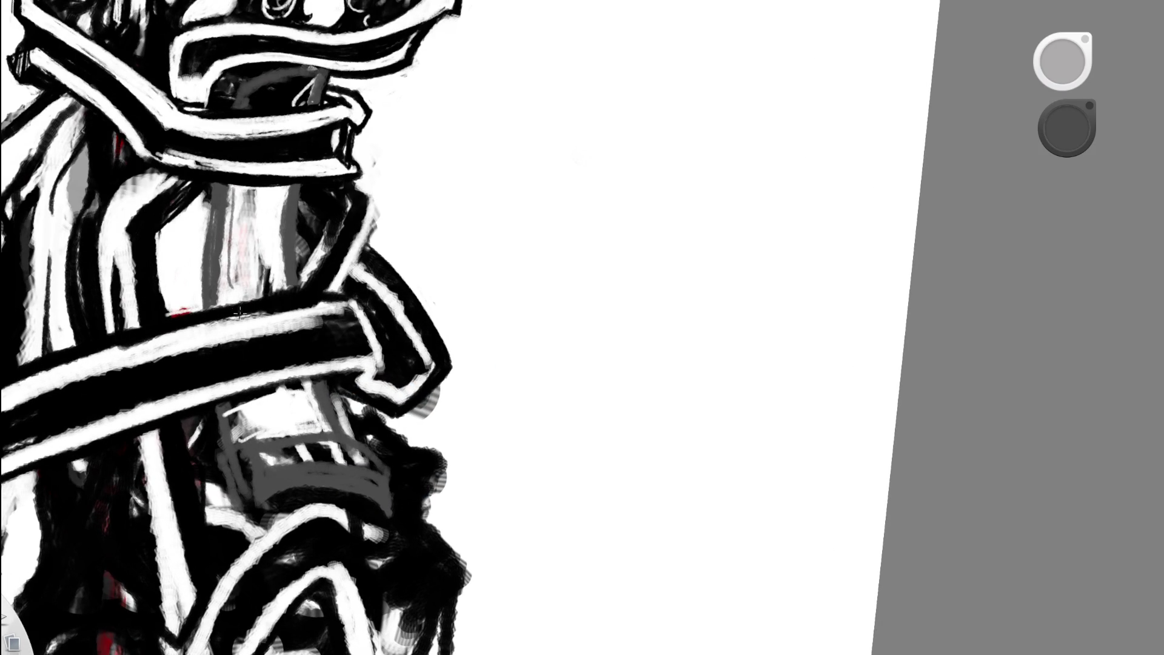
left_click_drag(233, 188, 226, 282)
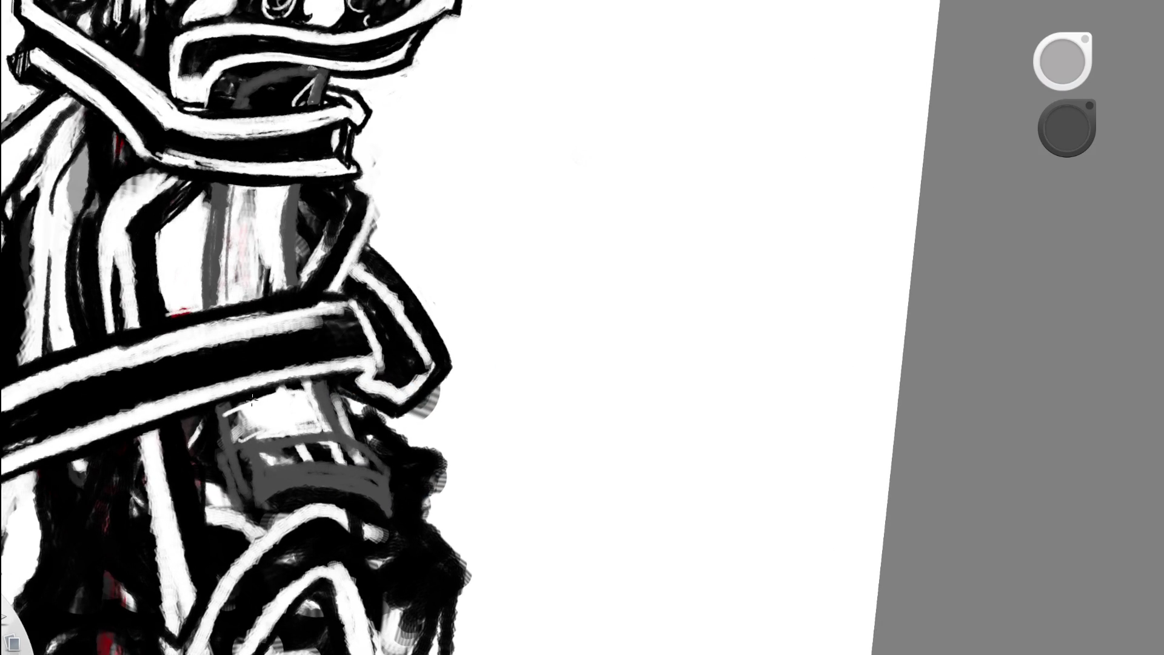
left_click(249, 419, "alt")
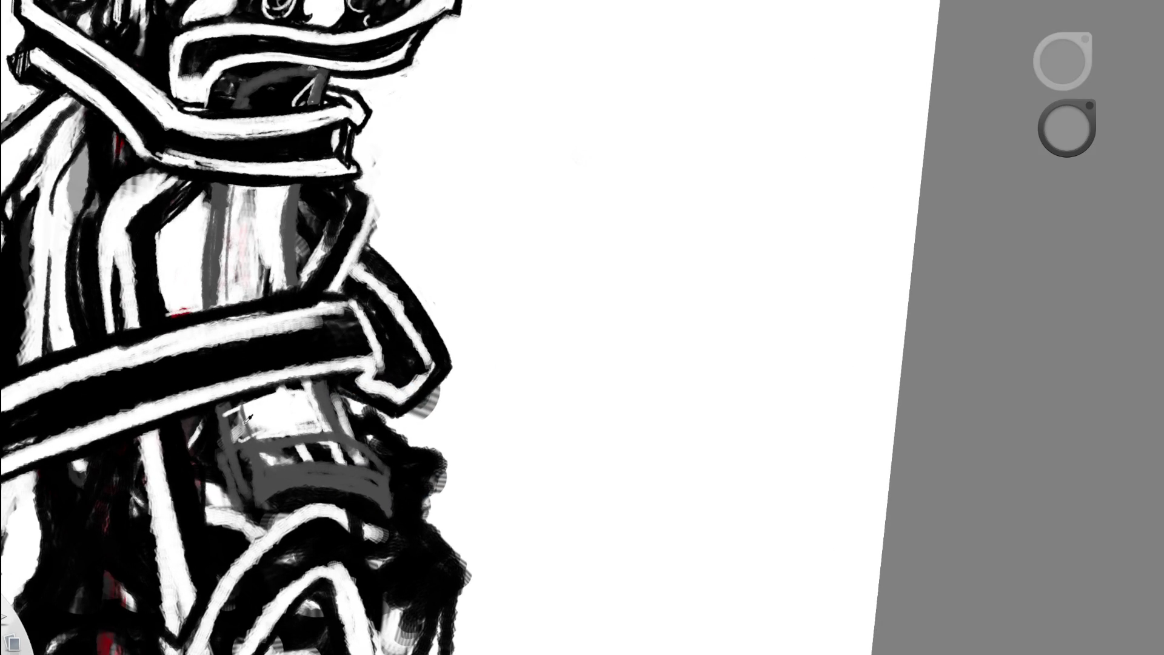
left_click_drag(237, 437, 230, 419)
- Lighten the dark torso stripe to grey with vertical strokes
scroll(291, 104, "down", 5)
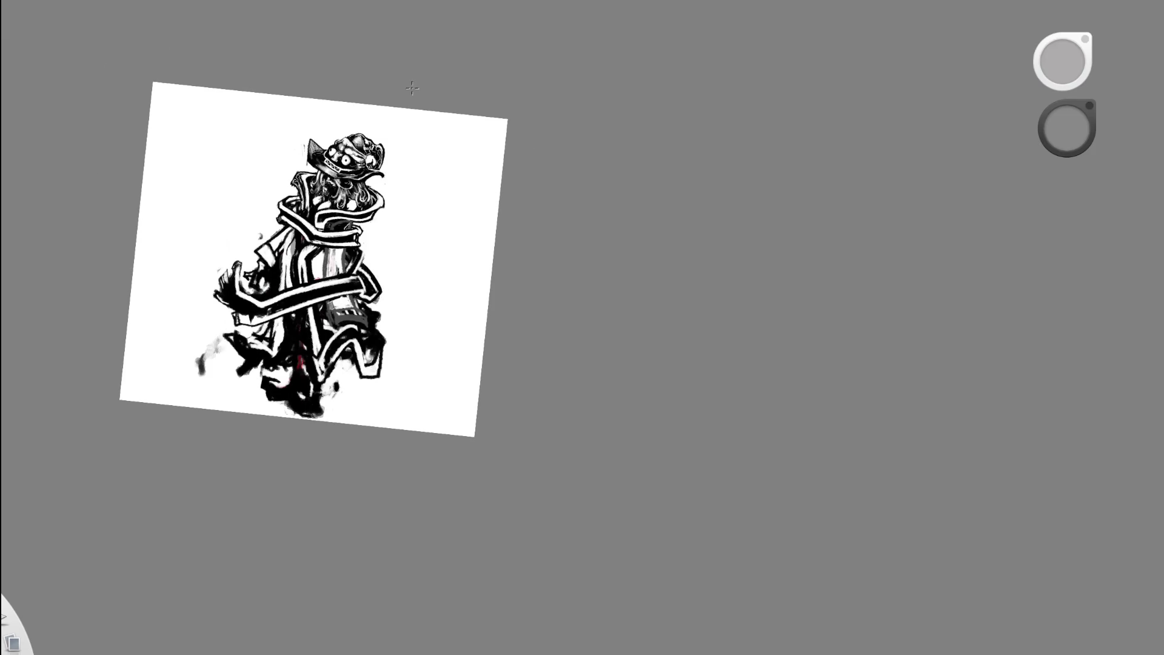
scroll(304, 237, "up", 5)
left_click_drag(320, 289, 320, 227)
mouse_move(319, 178)
left_mouse_down()
mouse_move(315, 285)
mouse_move(322, 261)
left_mouse_up()
scroll(413, 56, "down", 5)
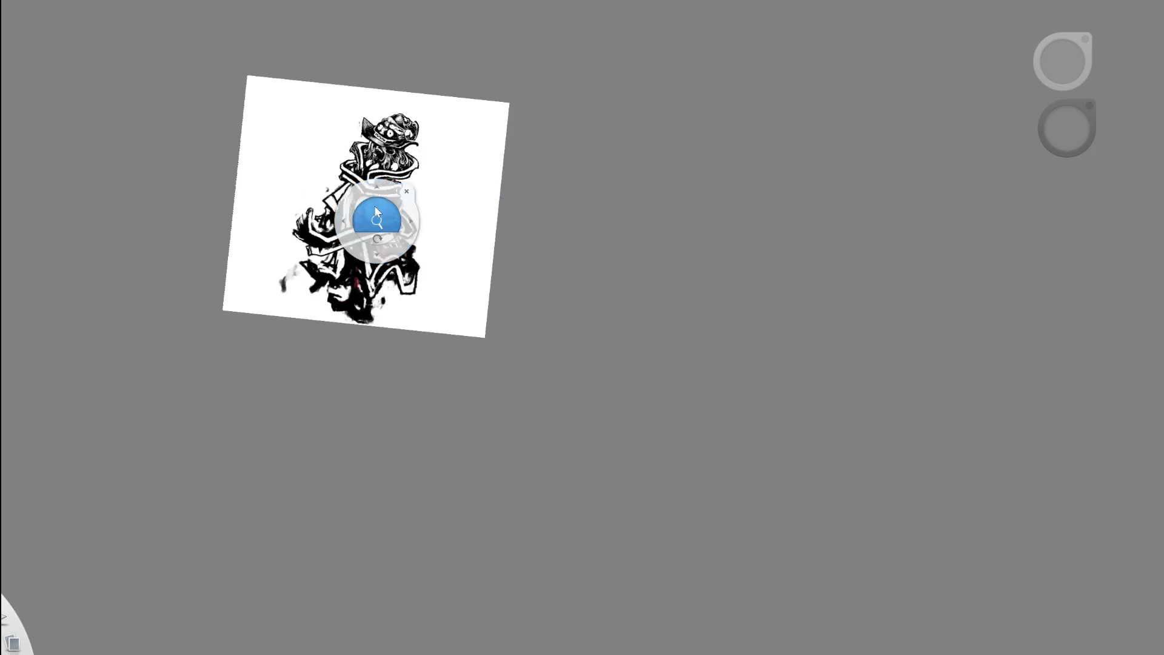
scroll(376, 220, "up", 5)
scroll(423, 177, "up", 2)
- Draw a dark line along the strap's left edge, undoing and redoing it
left_click(335, 185)
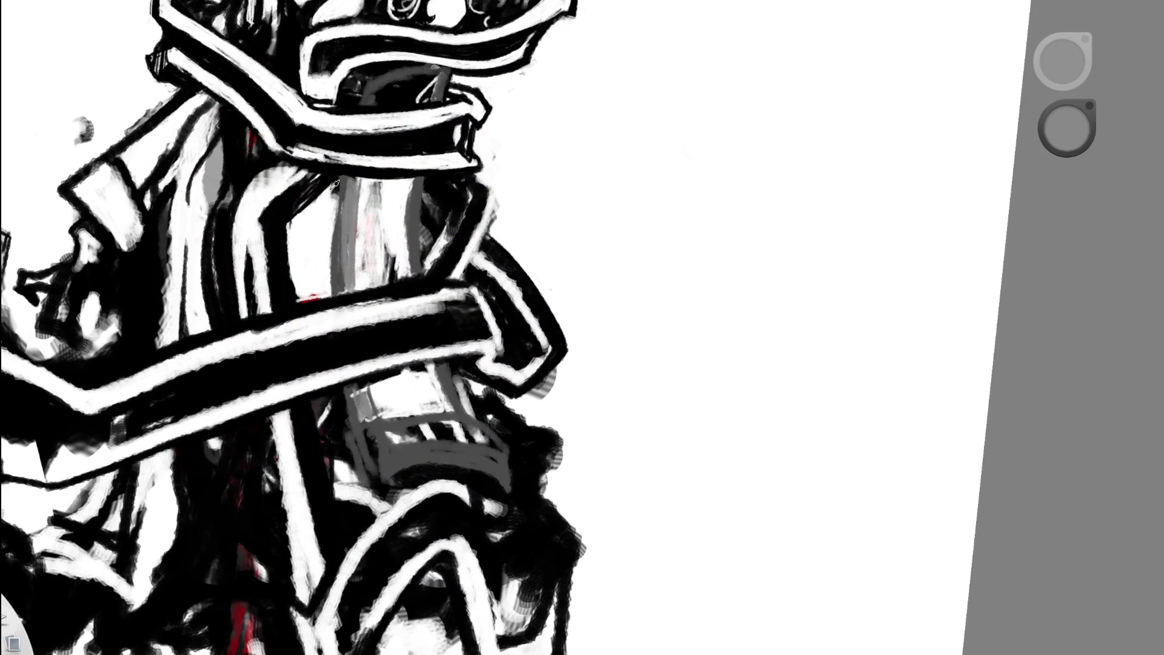
left_click_drag(334, 244, 334, 204)
key("ctrl+z")
key("ctrl+z")
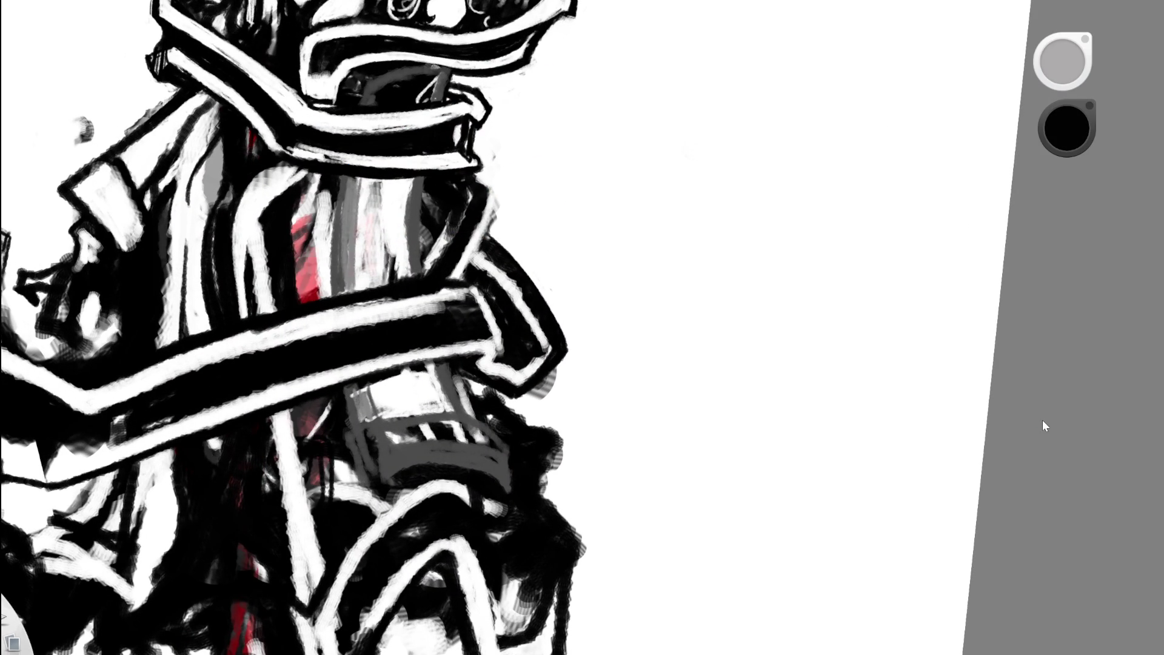
key("ctrl+shift+z")
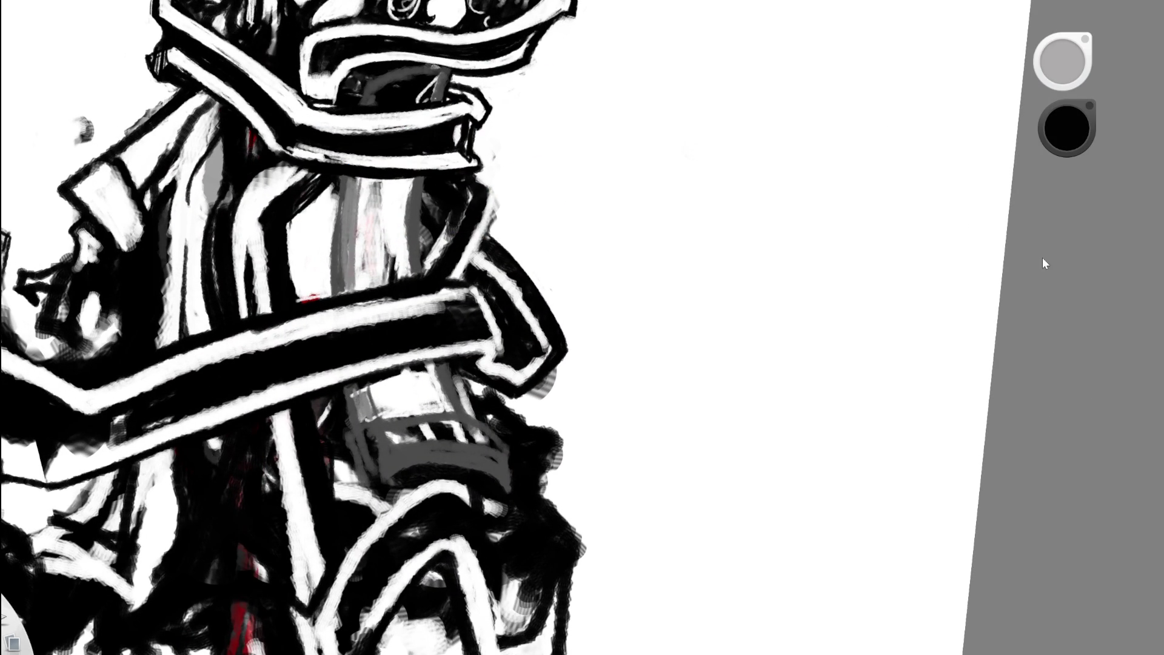
- Add dark grey vertical shading to the torso beside the strap, undoing the last stroke
left_click(336, 204, "alt")
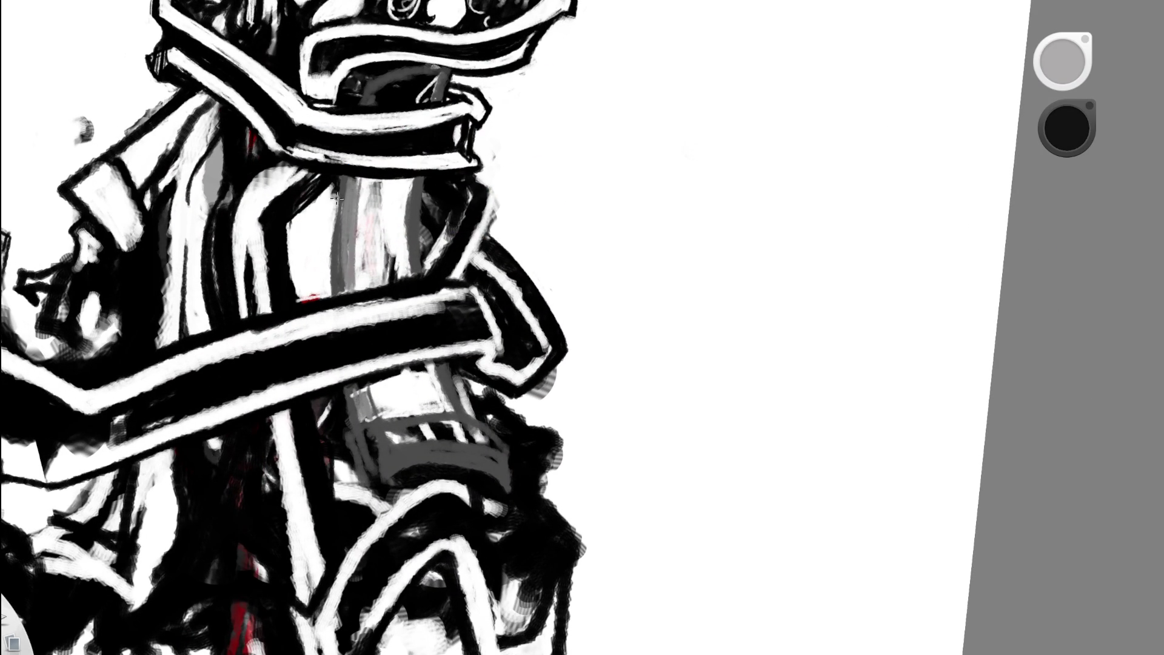
left_click_drag(330, 300, 335, 191)
left_click_drag(328, 276, 338, 176)
left_click_drag(330, 312, 337, 178)
left_click_drag(335, 236, 331, 193)
left_click_drag(328, 272, 332, 195)
key("ctrl+z")
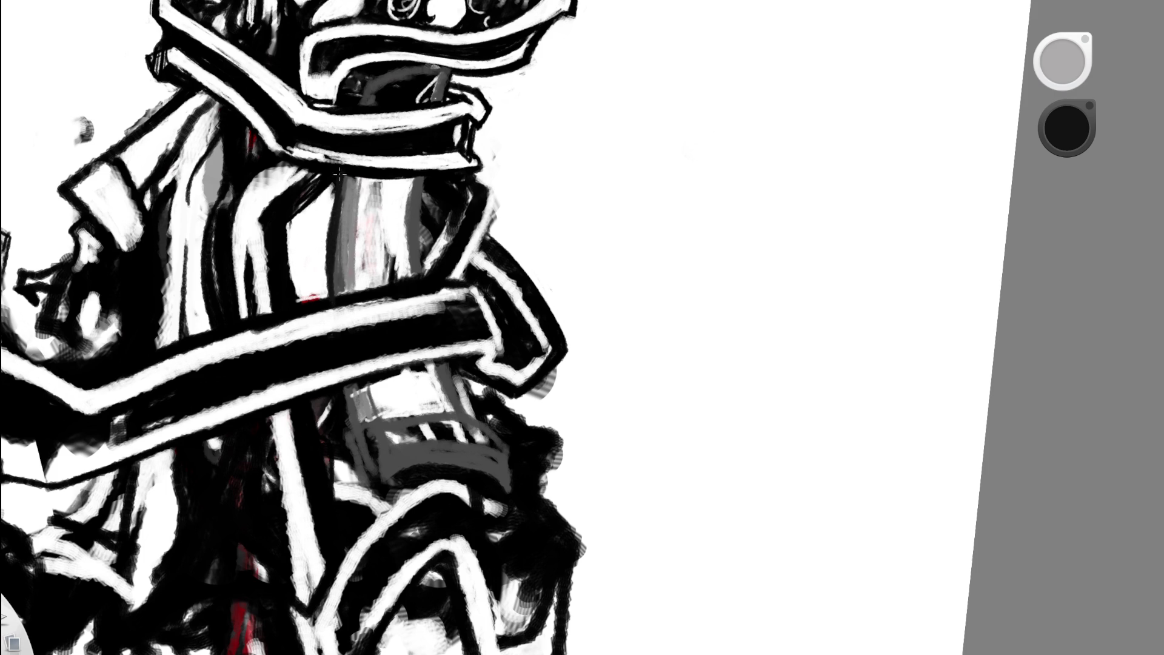
scroll(335, 282, "down", 5)
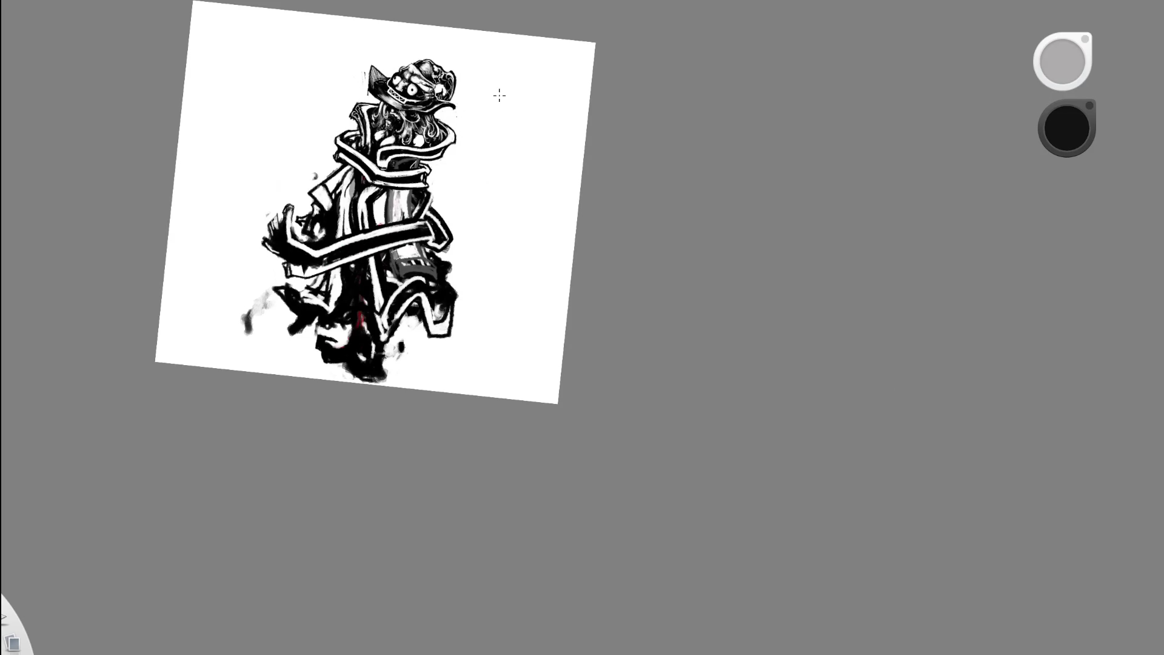
scroll(506, 195, "up", 5)
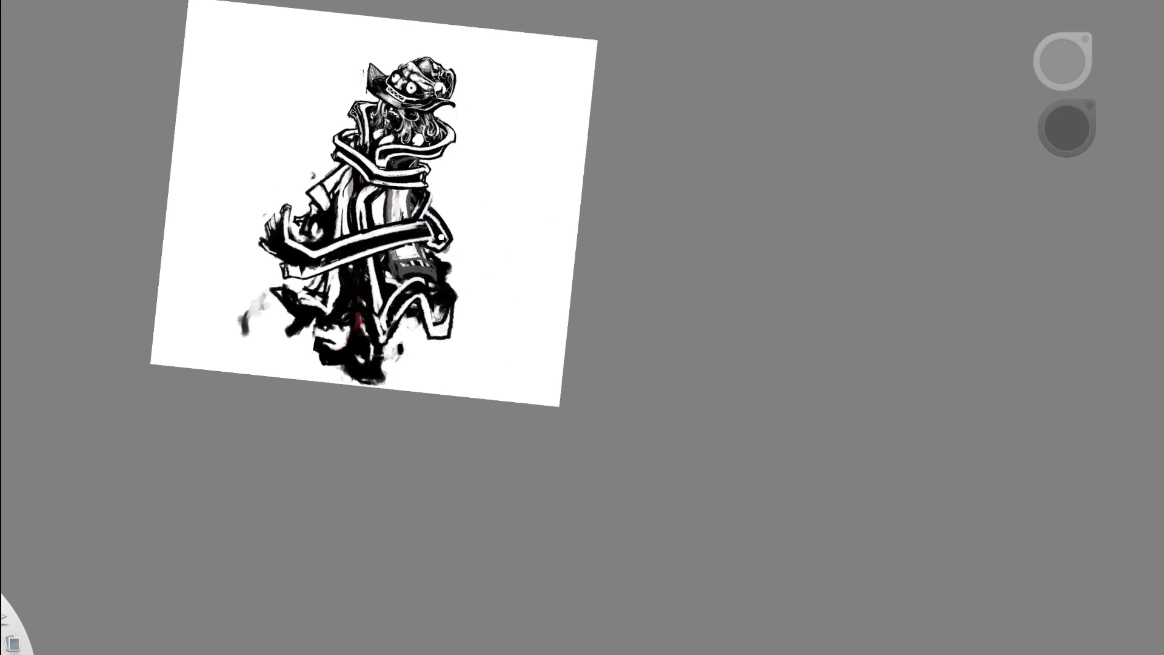
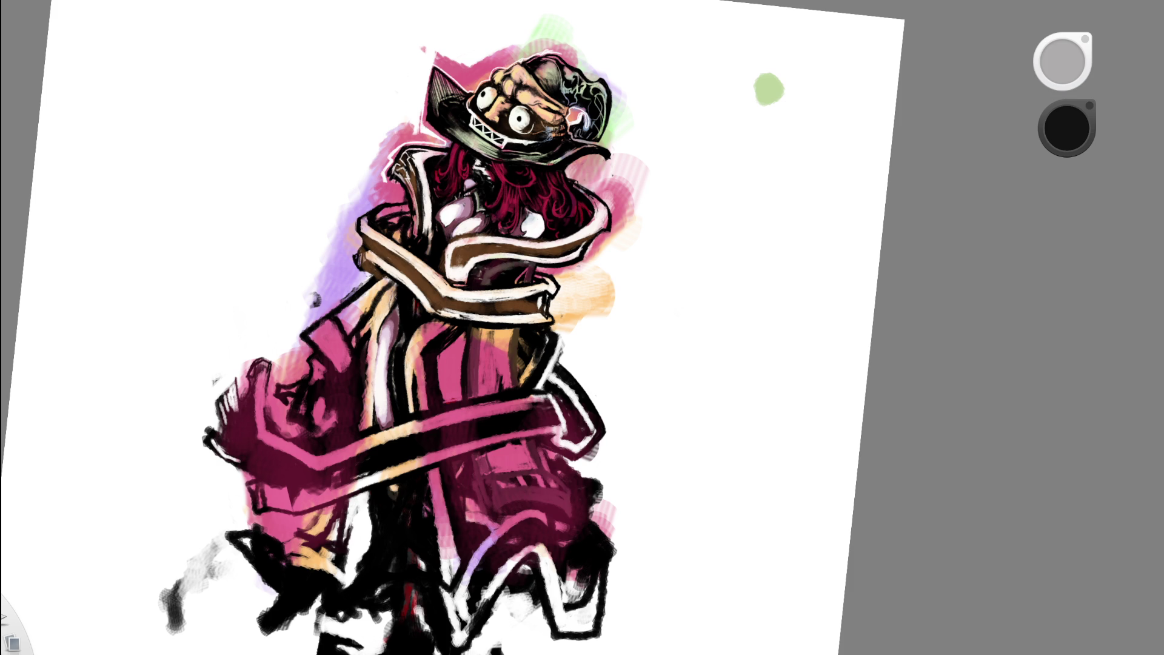
- Zoom the view out and back in on the black-and-white ink figure
scroll(512, 189, "down", 5)
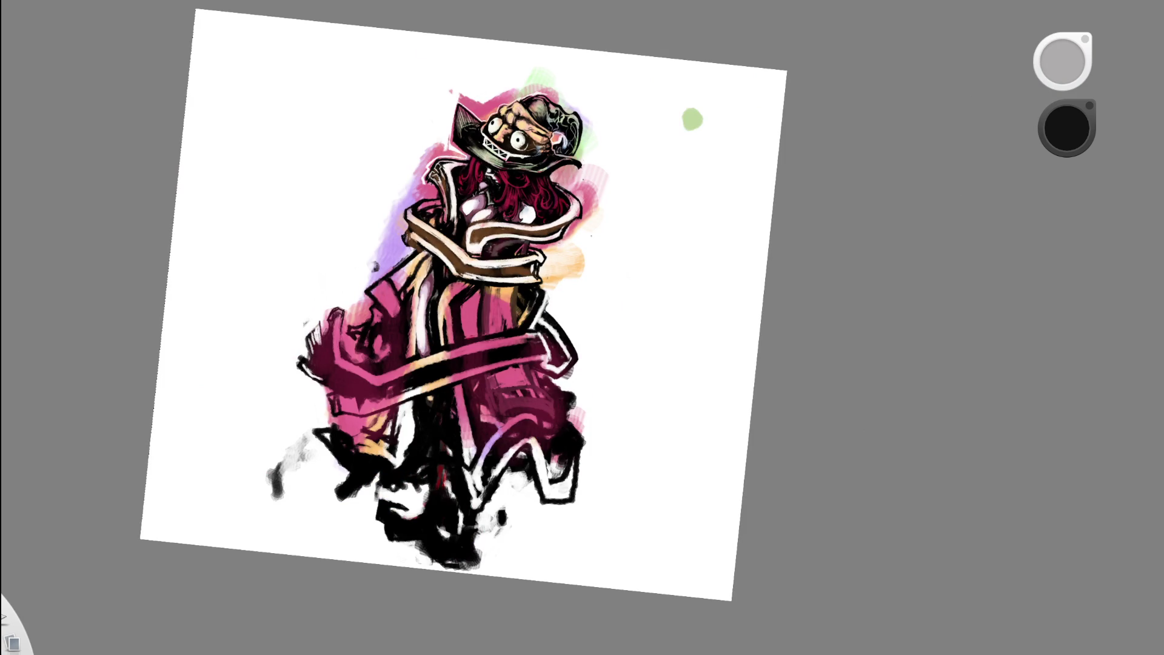
scroll(503, 224, "up", 5)
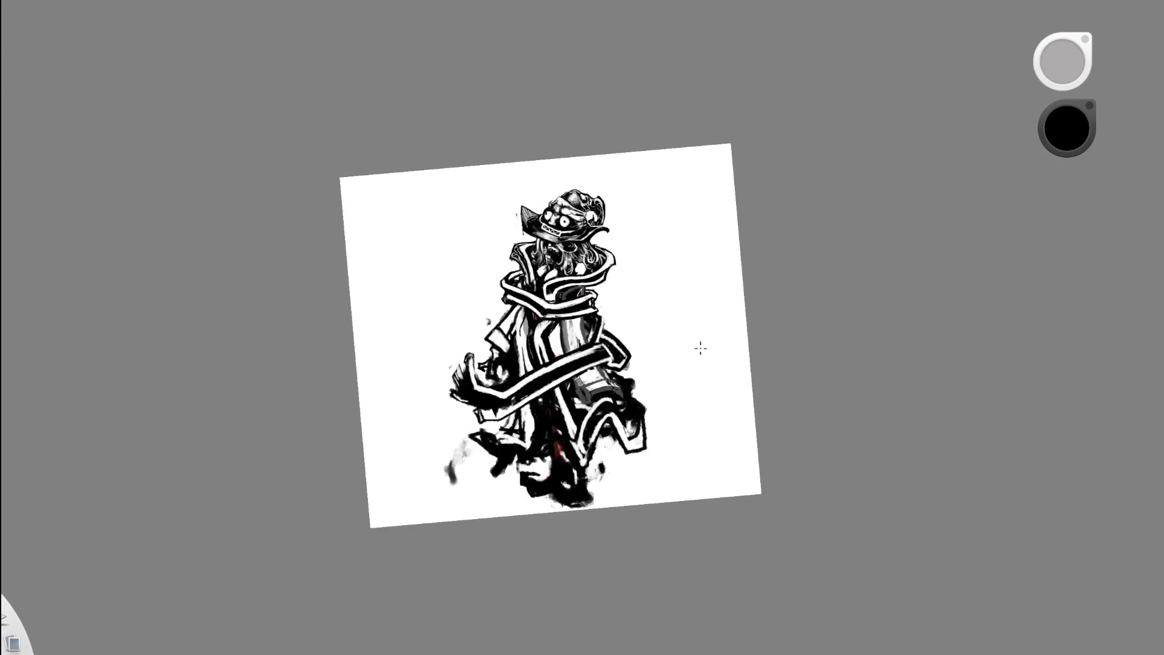
- Zoom in on the belt and pick black to ink lines across the grey block's top edge
key("space")
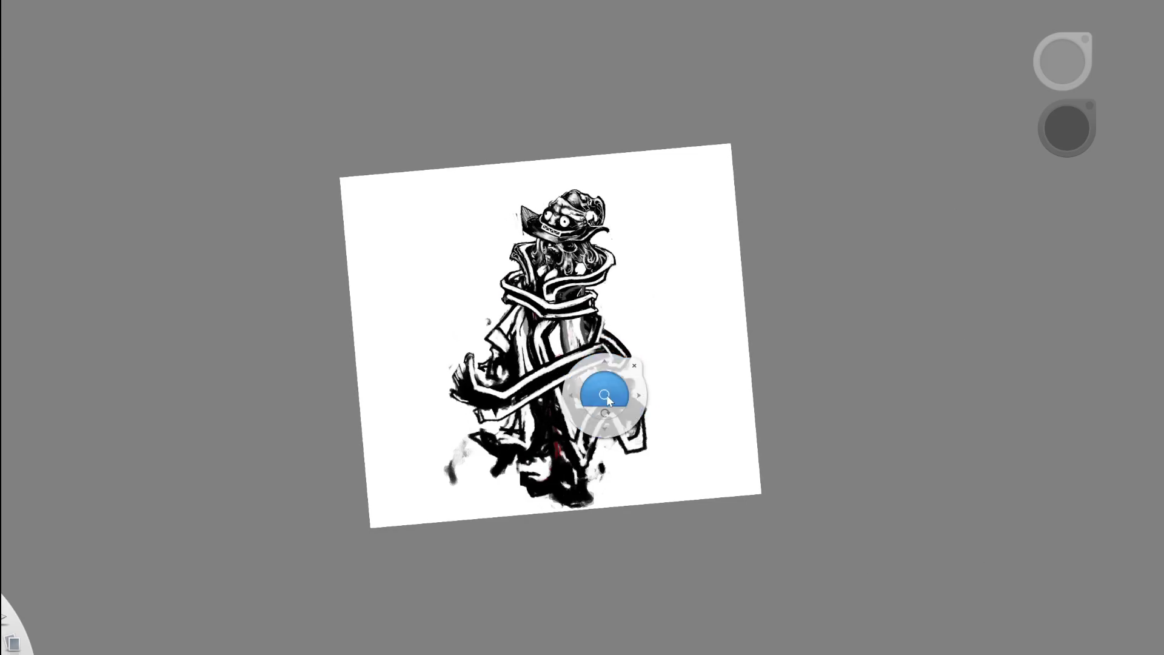
left_click_drag(606, 395, 553, 387)
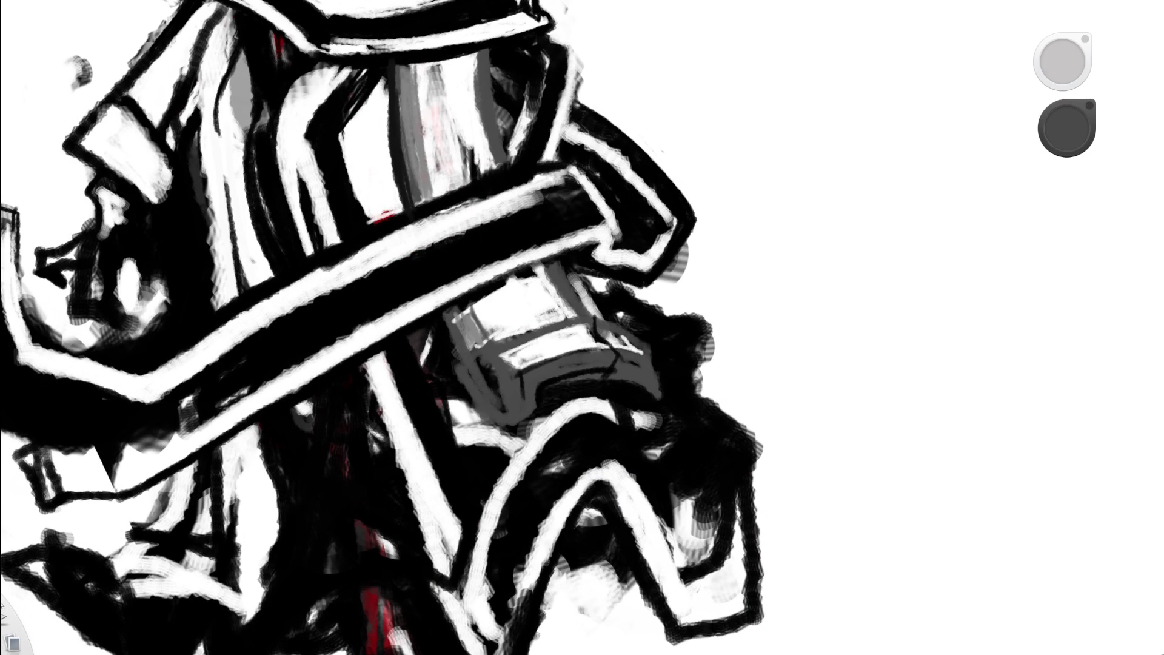
left_click(427, 346, "alt")
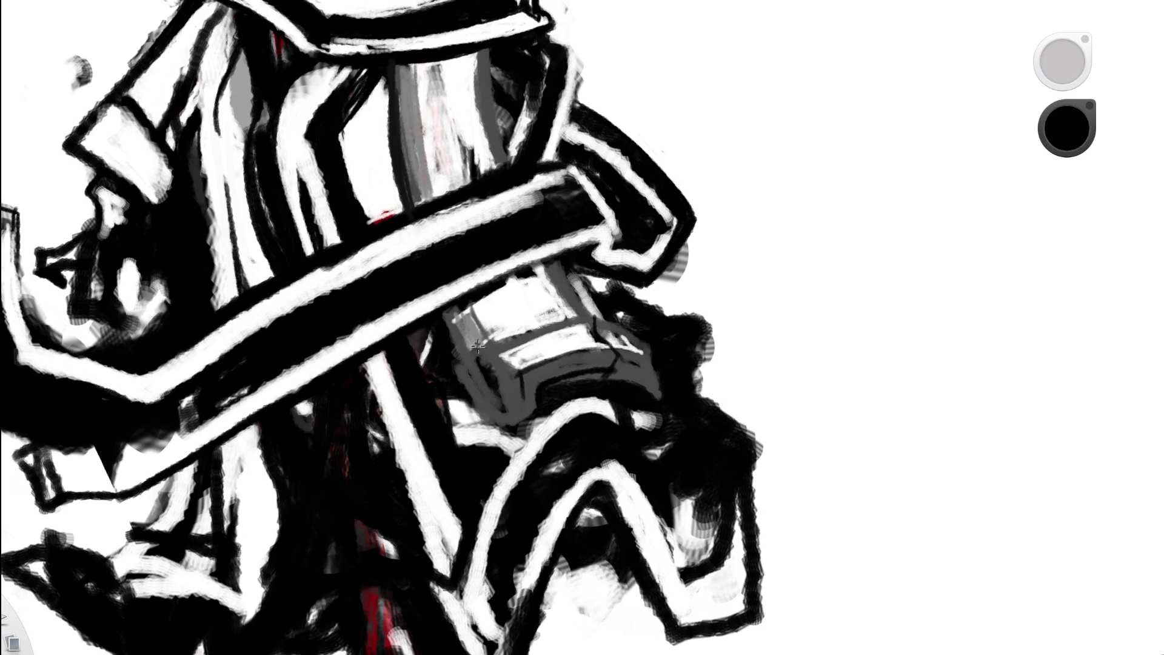
mouse_move(458, 364)
left_mouse_down()
mouse_move(497, 341)
mouse_move(526, 372)
mouse_move(519, 386)
left_mouse_up()
mouse_move(491, 344)
left_mouse_down()
mouse_move(549, 320)
mouse_move(630, 314)
mouse_move(454, 368)
left_mouse_up()
- Darken the grey area and ink dark strokes along the armour band's top and lower edges
key("space")
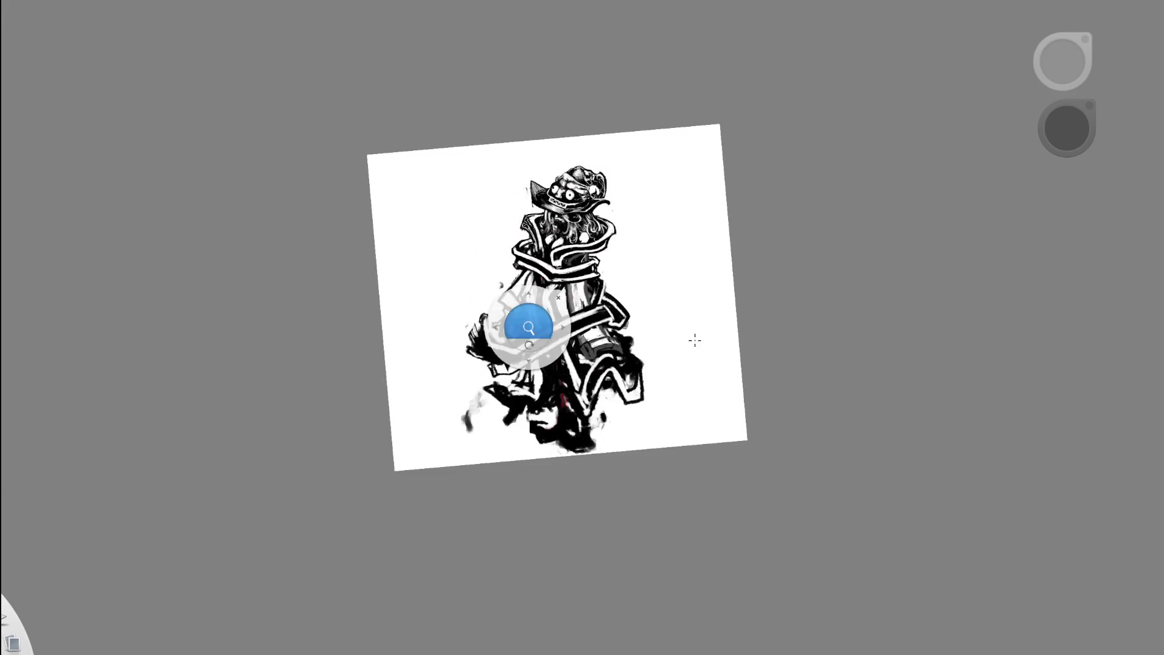
scroll(580, 313, "up", 6)
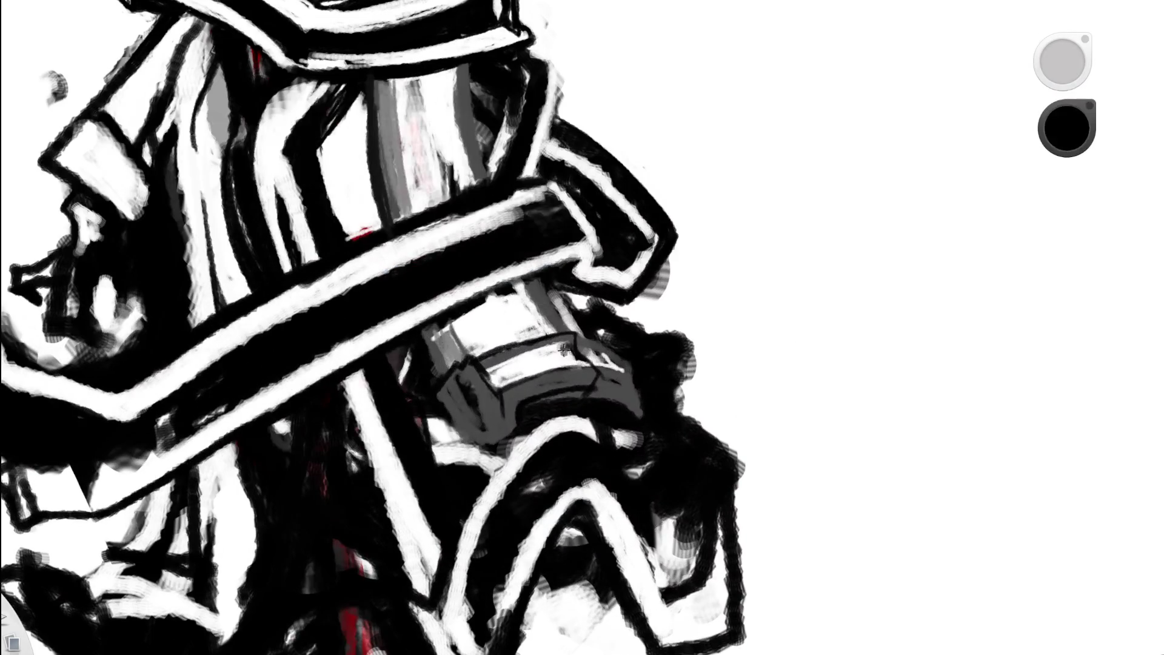
left_click(574, 350, "alt")
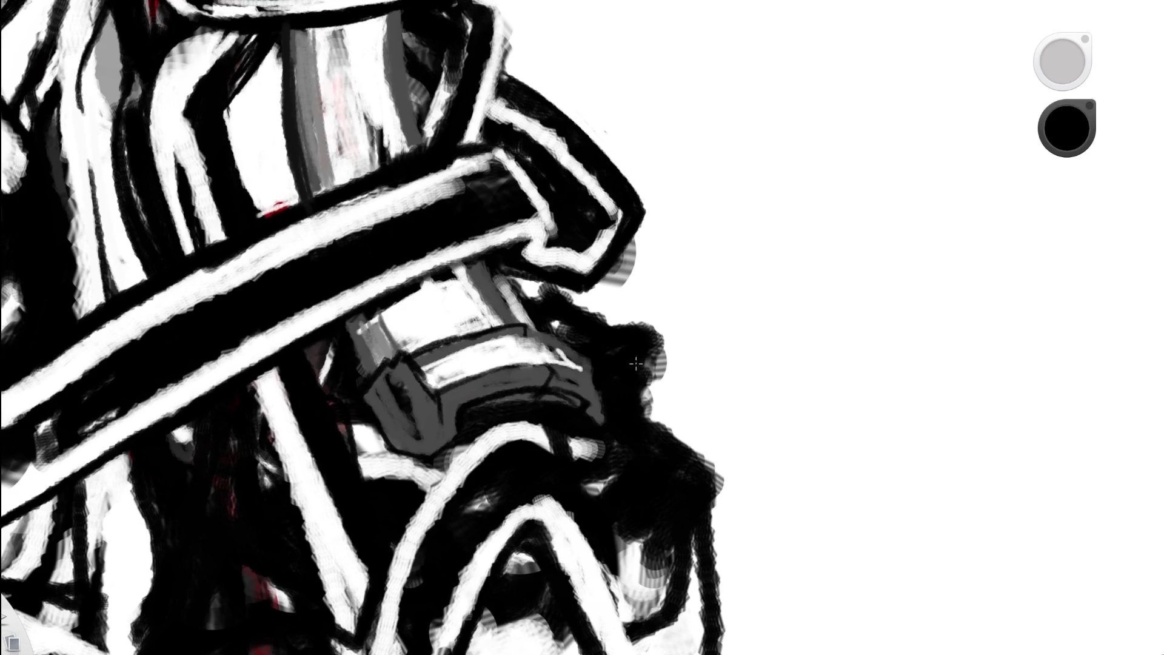
left_click_drag(603, 398, 597, 430)
left_click_drag(520, 325, 580, 362)
key("ctrl+z")
mouse_move(520, 326)
left_mouse_down()
mouse_move(571, 341)
mouse_move(599, 367)
left_mouse_up()
scroll(490, 264, "down", 5)
scroll(624, 285, "up", 4)
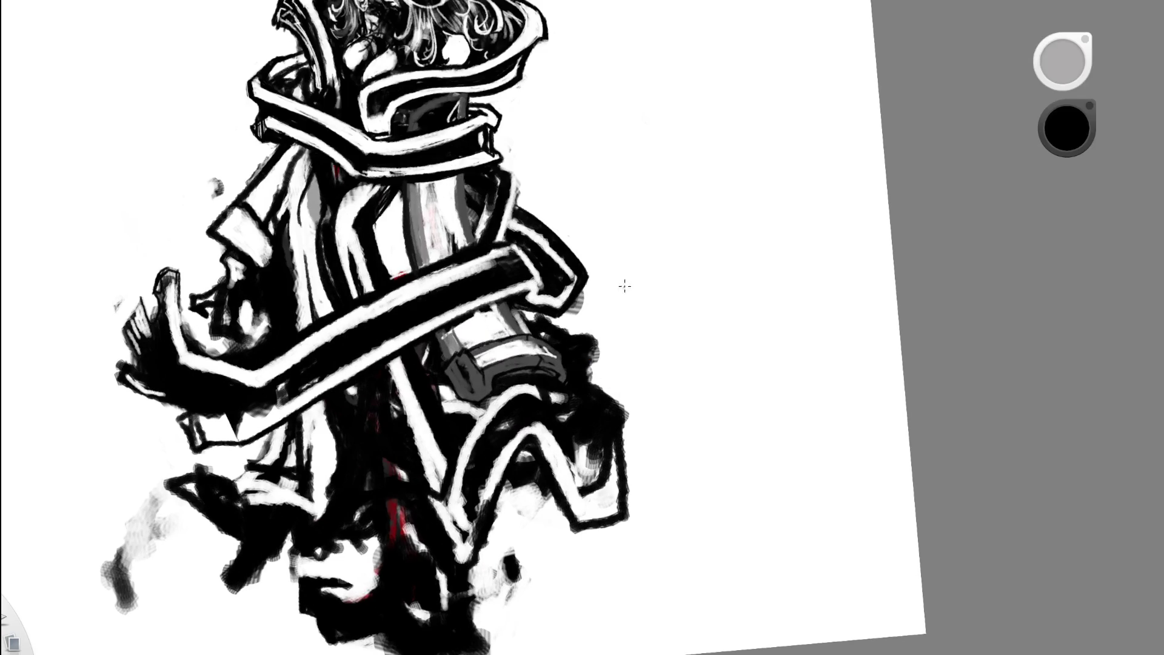
scroll(515, 330, "up", 3)
mouse_move(424, 310)
left_mouse_down()
mouse_move(497, 291)
mouse_move(485, 293)
left_mouse_up()
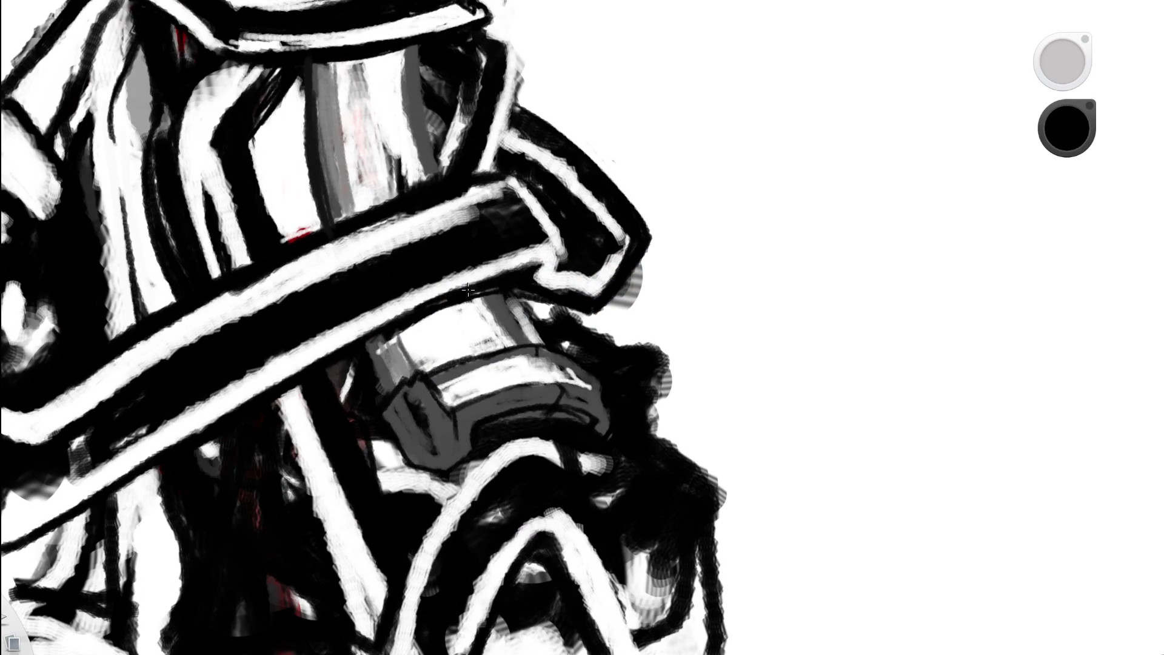
- Paint grey vertical strokes down the robe
key("space")
key("f")
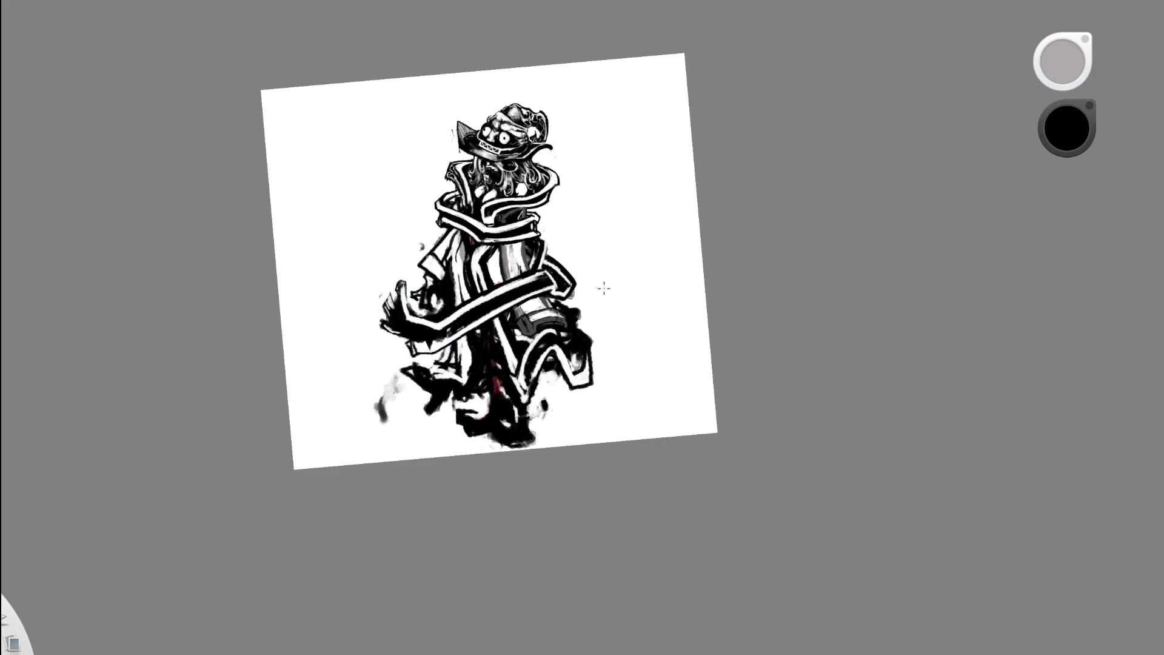
key("space")
scroll(537, 294, "up", 1)
scroll(537, 293, "up", 4)
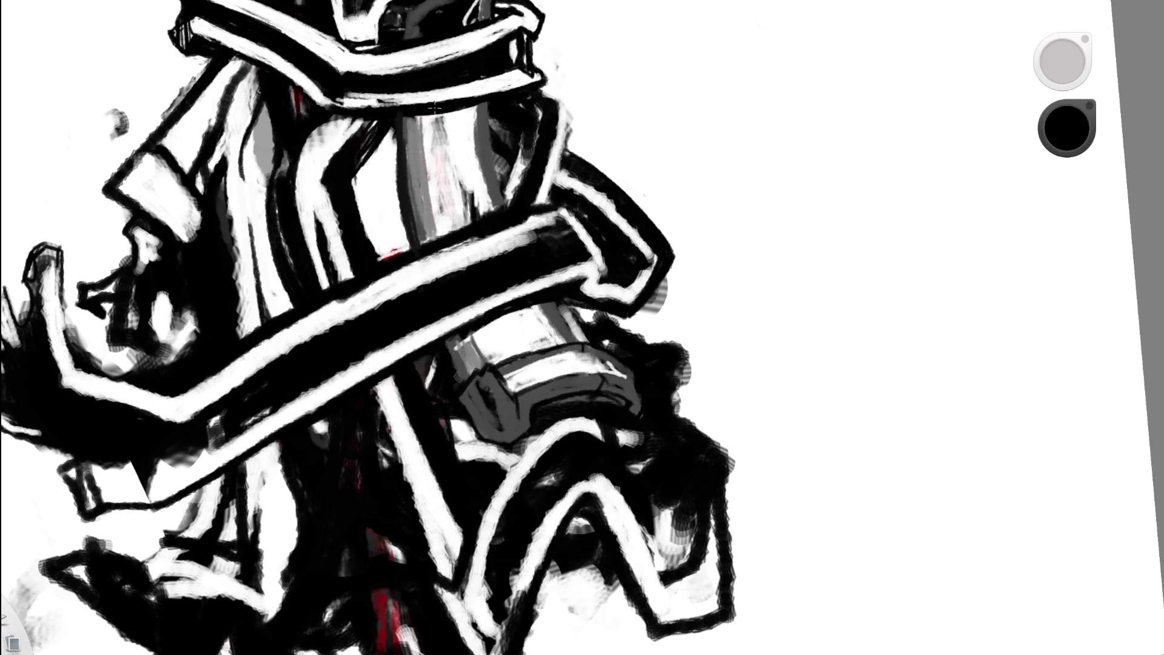
left_click_drag(421, 116, 427, 152)
left_click_drag(475, 104, 486, 158)
key("ctrl+z")
key("ctrl+z")
left_click_drag(489, 111, 498, 183)
scroll(397, 232, "down", 5)
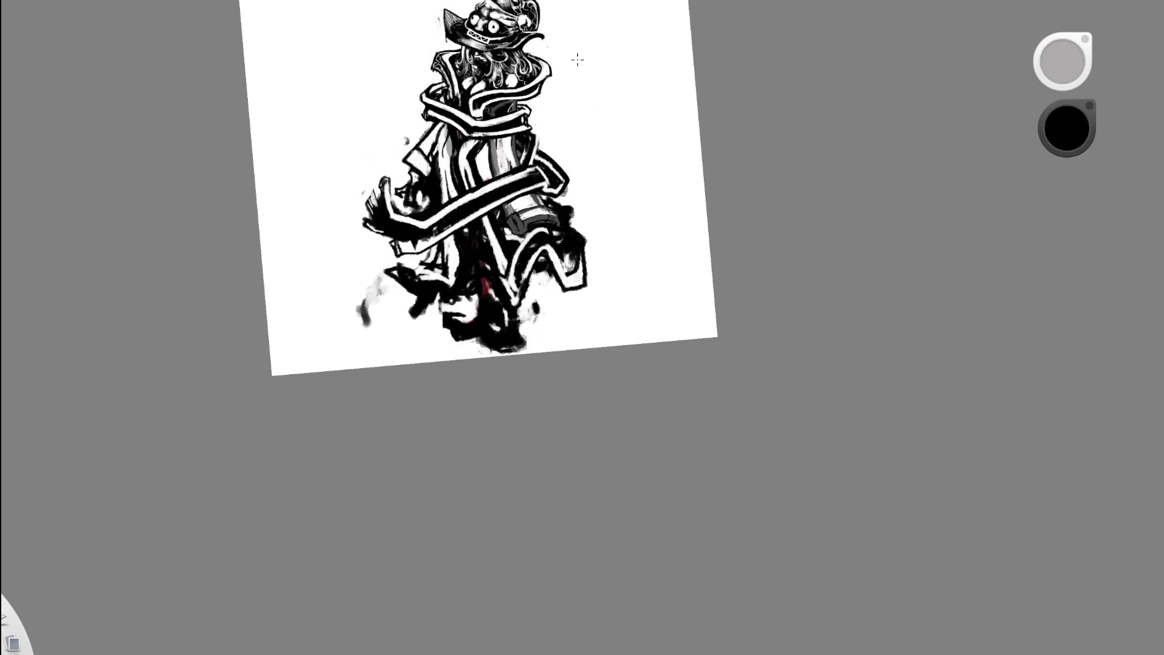
- Paint white strokes into the dark collar
scroll(525, 147, "up", 5)
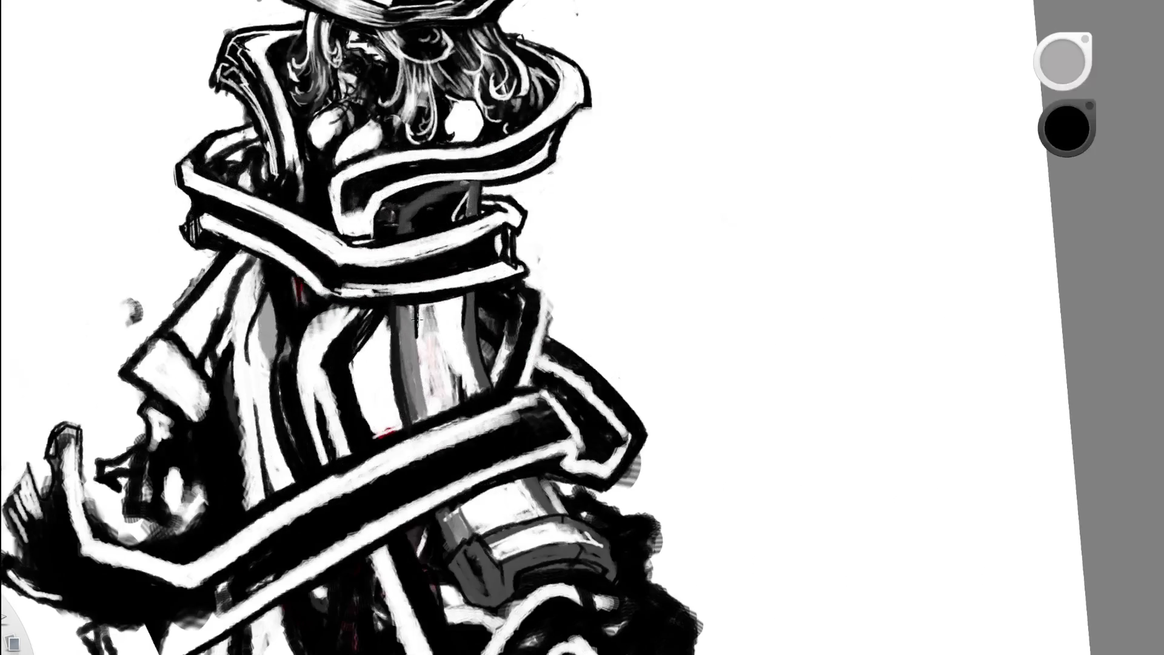
left_click(440, 296, "alt")
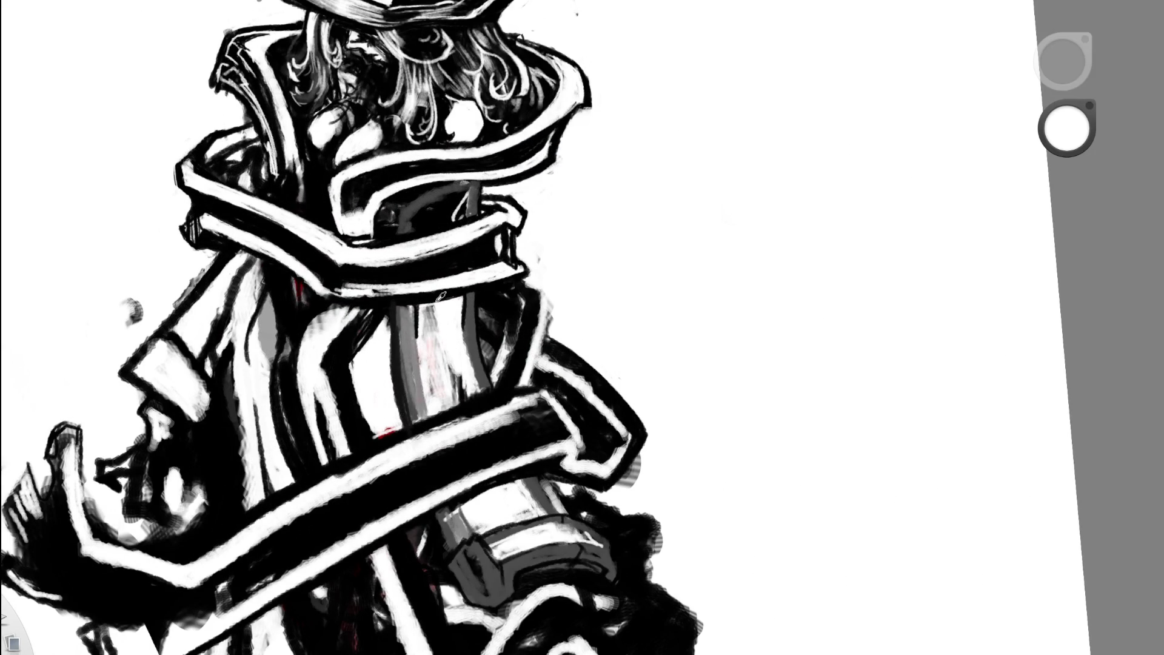
mouse_move(417, 230)
left_mouse_down()
mouse_move(432, 208)
mouse_move(430, 222)
left_mouse_up()
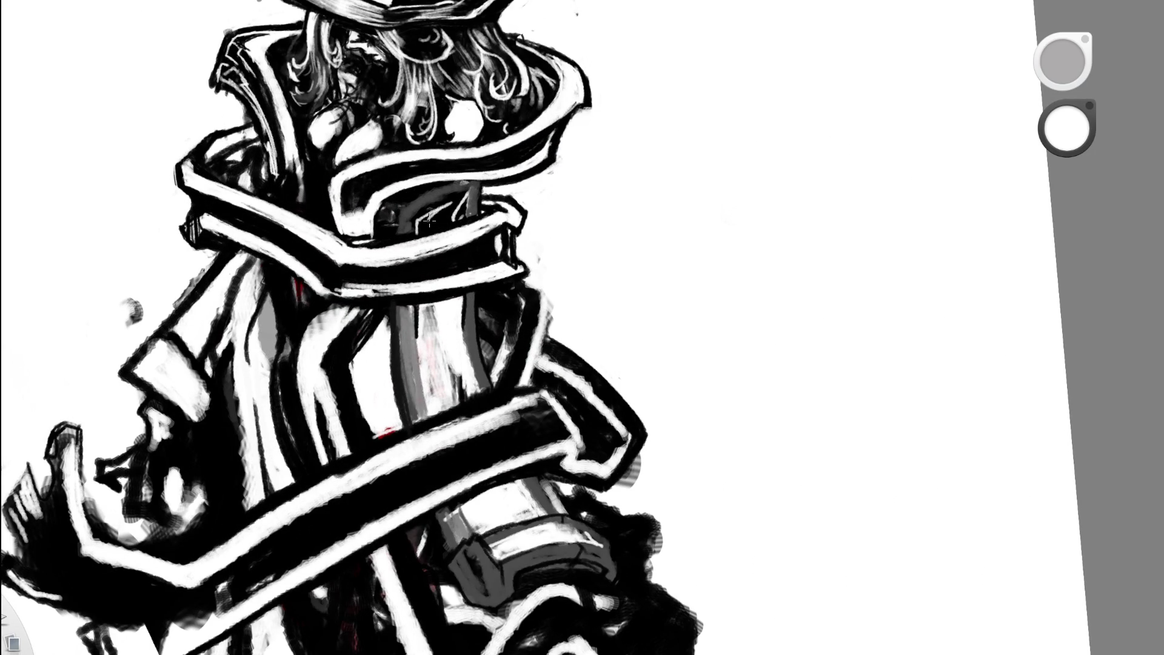
key("space")
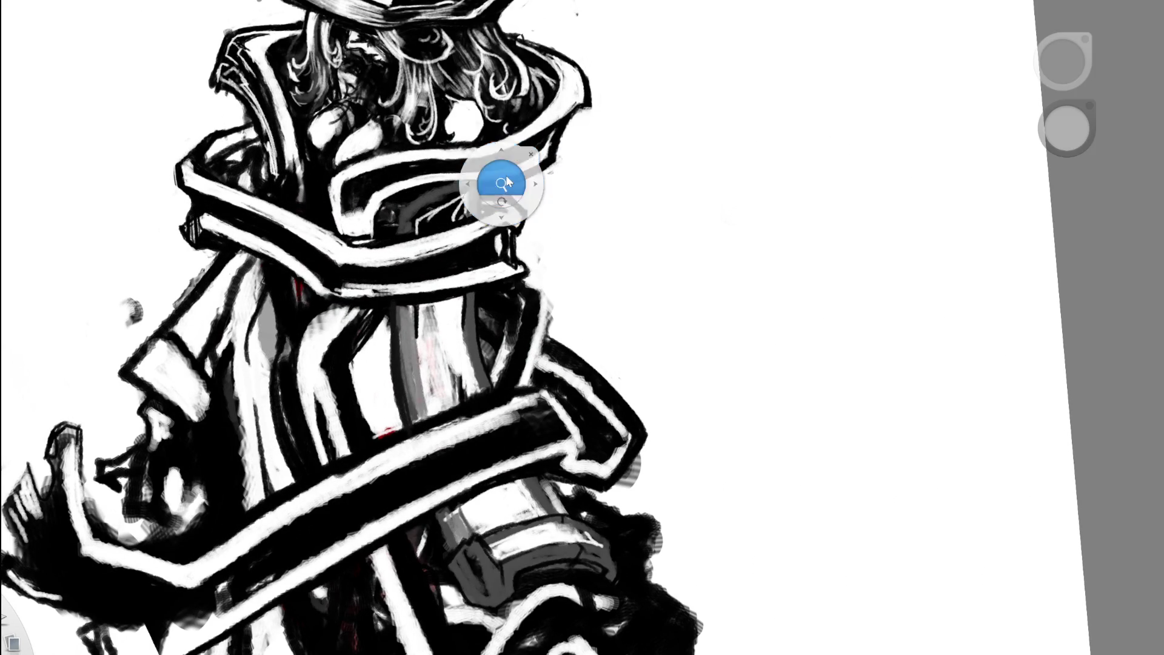
left_click_drag(505, 176, 349, 265)
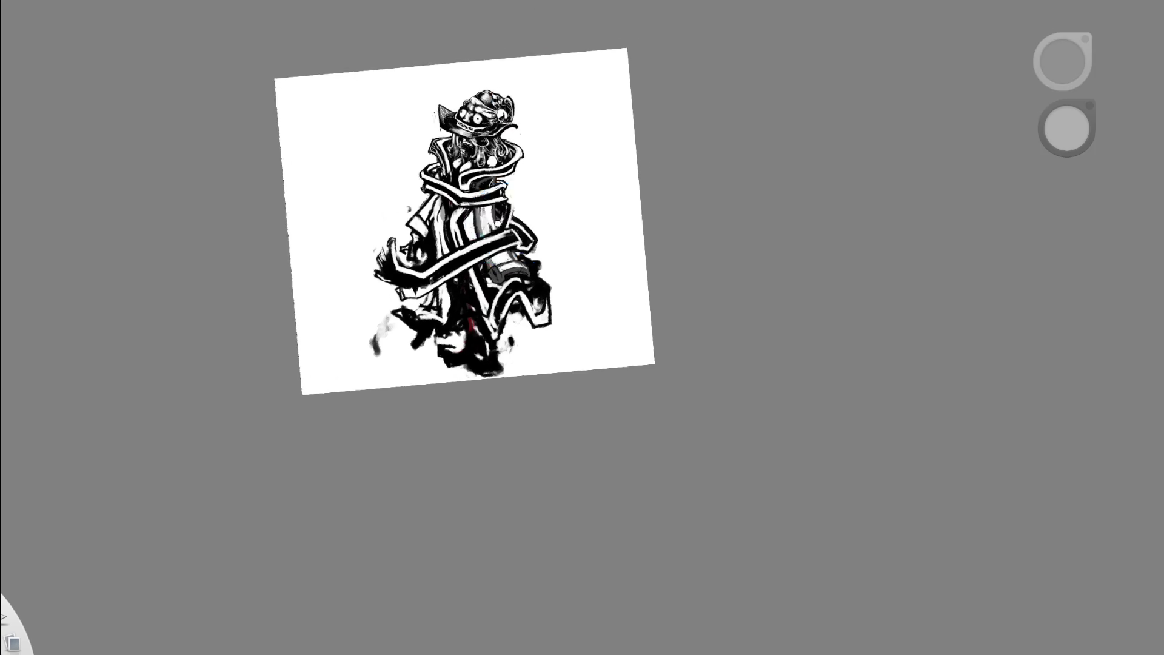
scroll(479, 202, "up", 5)
- Lighten the robe panel with several white vertical strokes
left_click(479, 202, "alt")
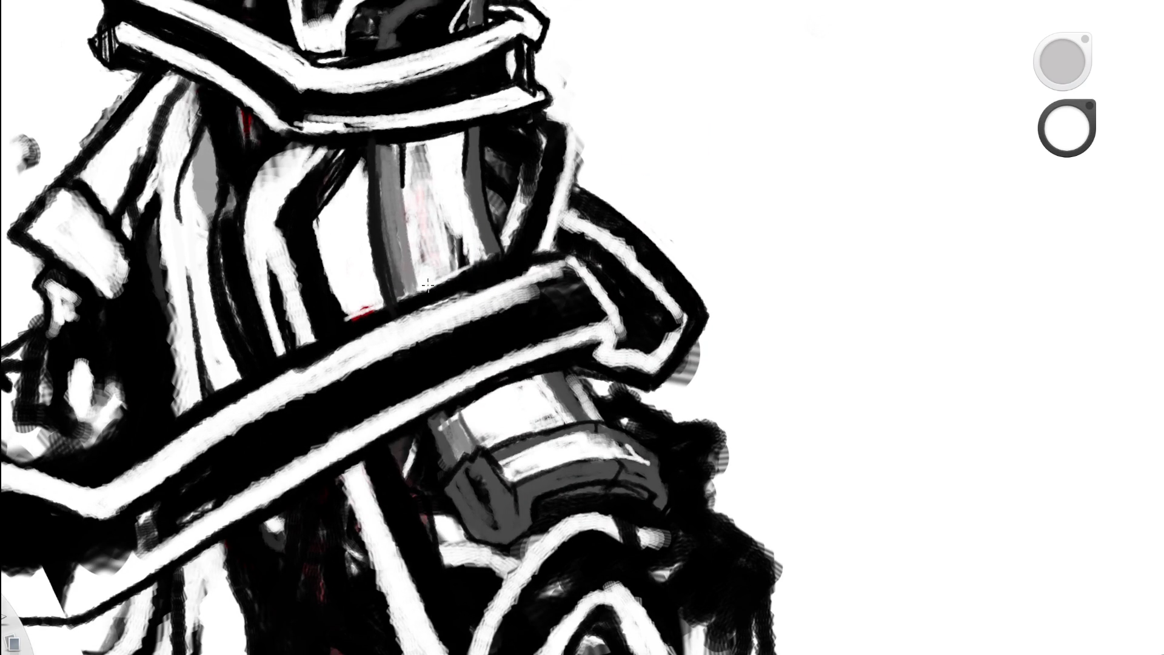
key("e")
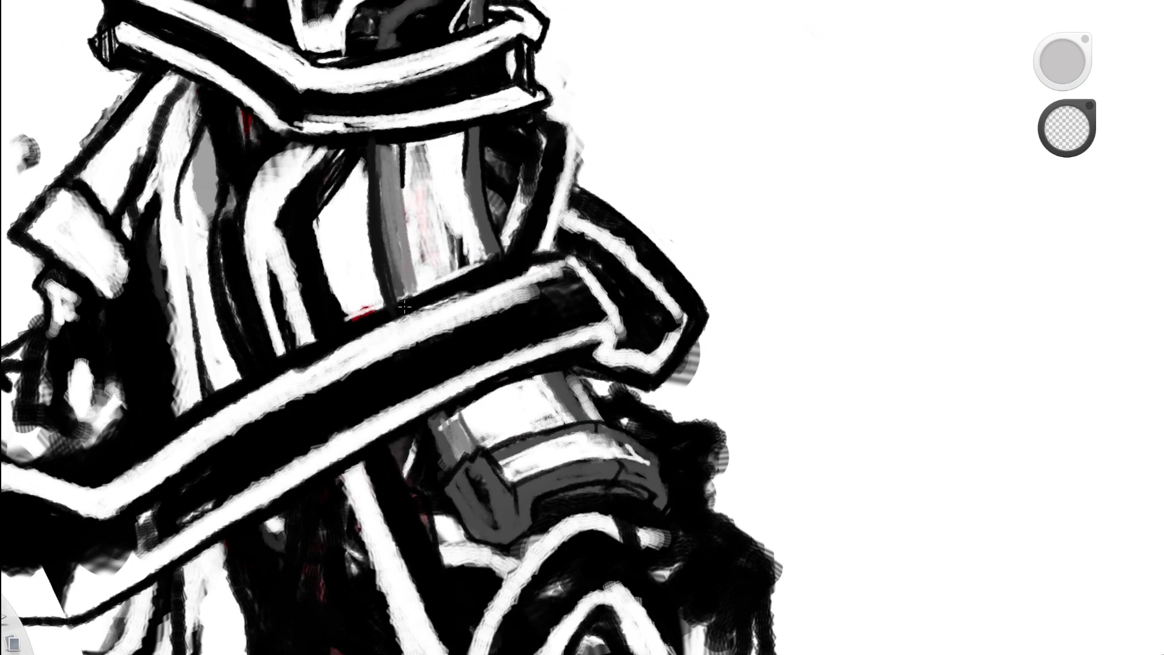
key("e")
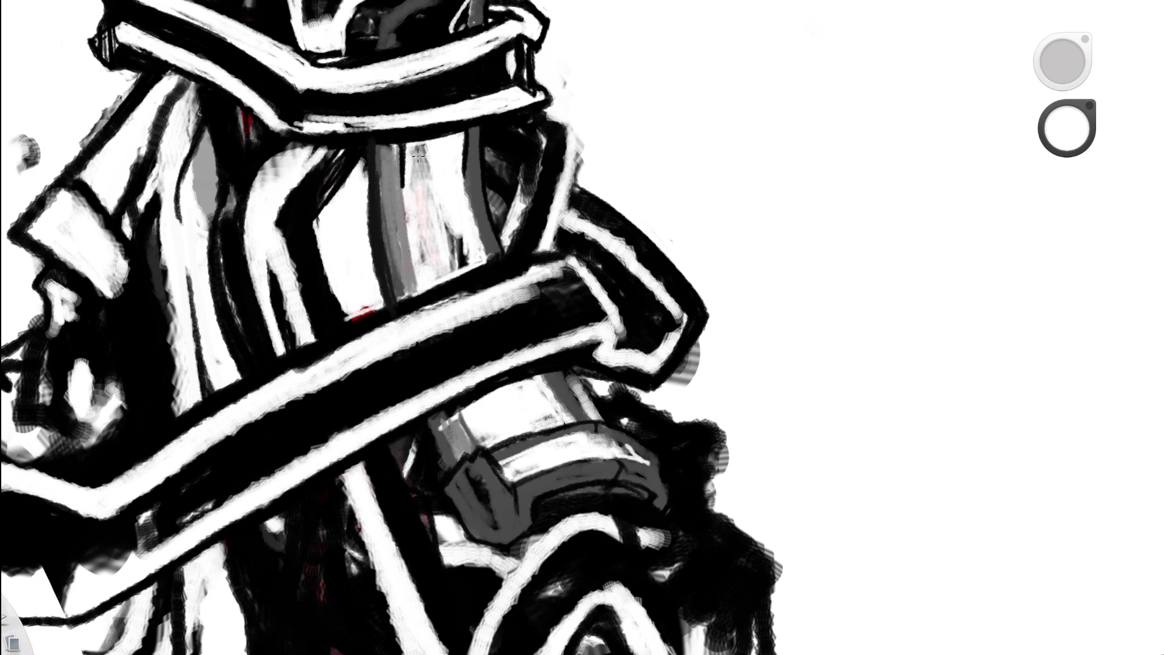
left_click_drag(409, 206, 421, 255)
left_click_drag(421, 182, 427, 267)
mouse_move(433, 206)
left_mouse_down()
mouse_move(451, 266)
mouse_move(464, 269)
mouse_move(437, 279)
left_mouse_up()
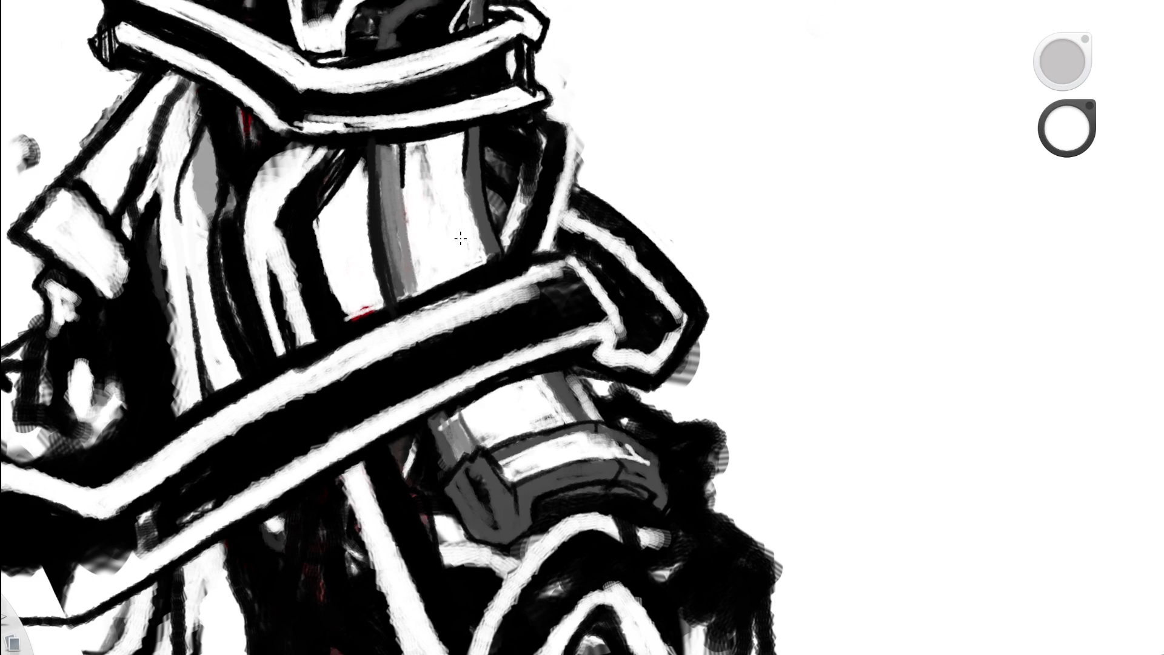
key("e")
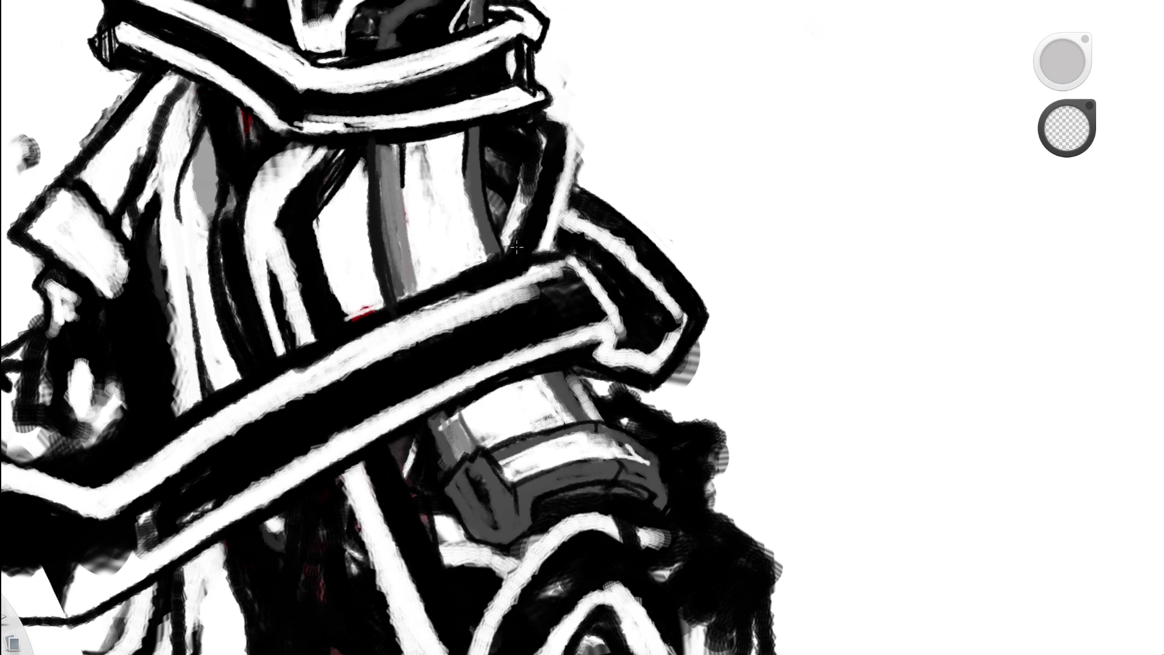
key("e")
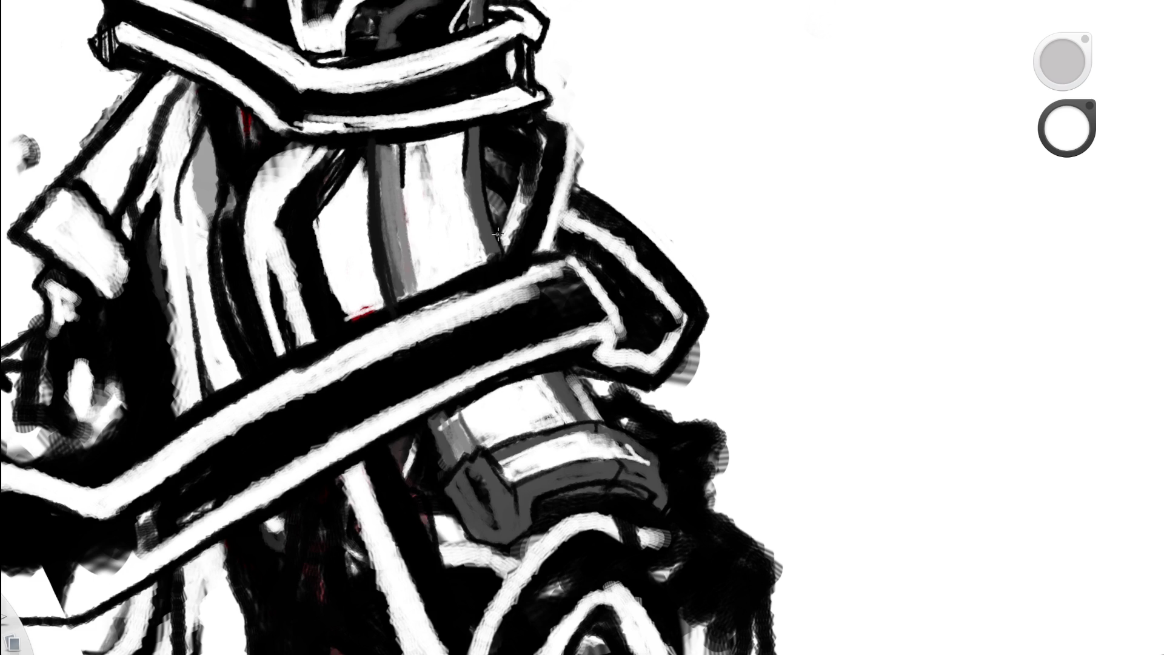
- Pick black and ink the panel's left edge and the grey block's top-left corner
left_click(519, 231, "alt")
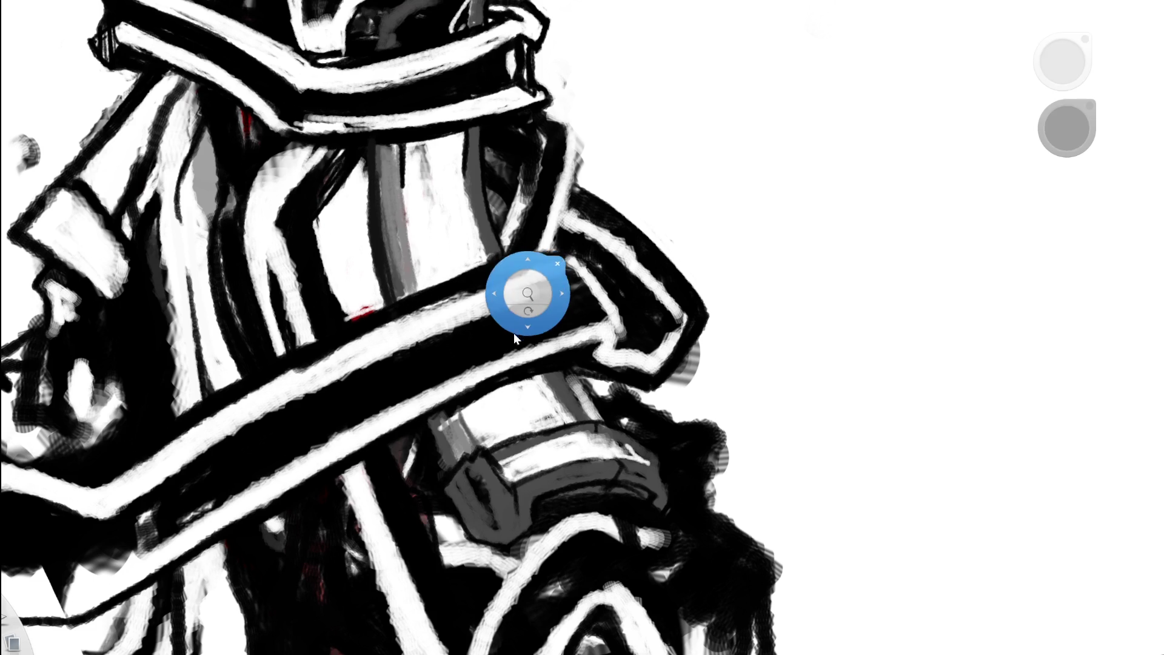
left_click_drag(533, 294, 344, 330)
left_click_drag(626, 311, 644, 267)
scroll(606, 274, "up", 5)
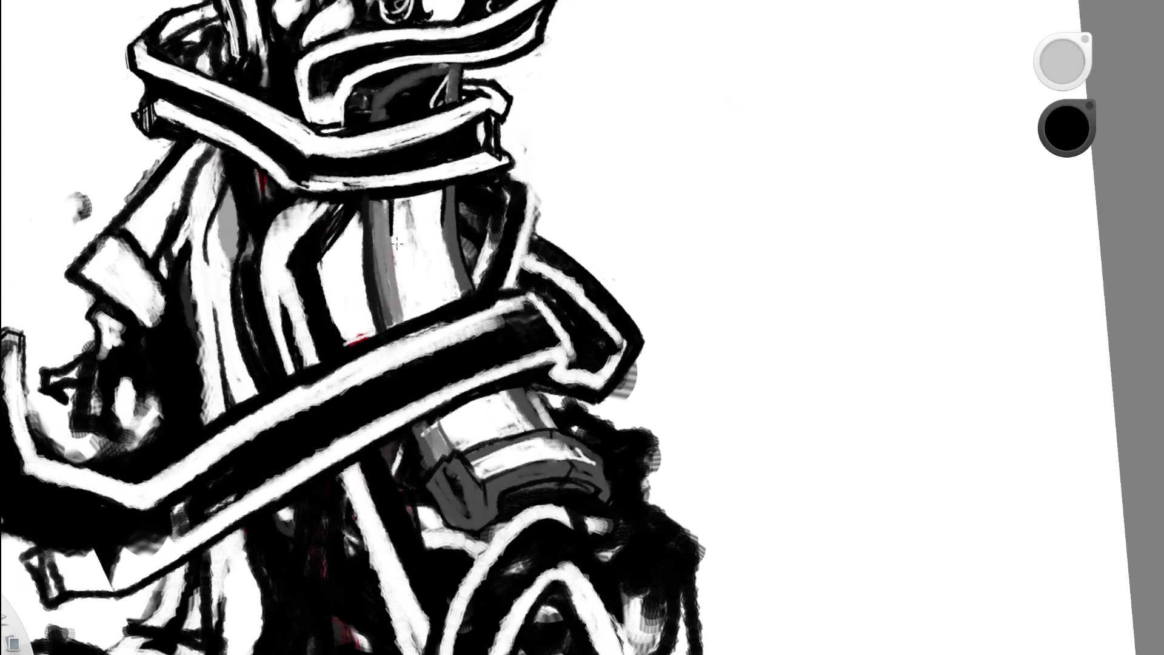
left_click_drag(391, 216, 403, 314)
mouse_move(439, 417)
left_mouse_down()
mouse_move(451, 445)
mouse_move(440, 419)
left_mouse_up()
left_click_drag(431, 424, 417, 435)
scroll(510, 311, "down", 6)
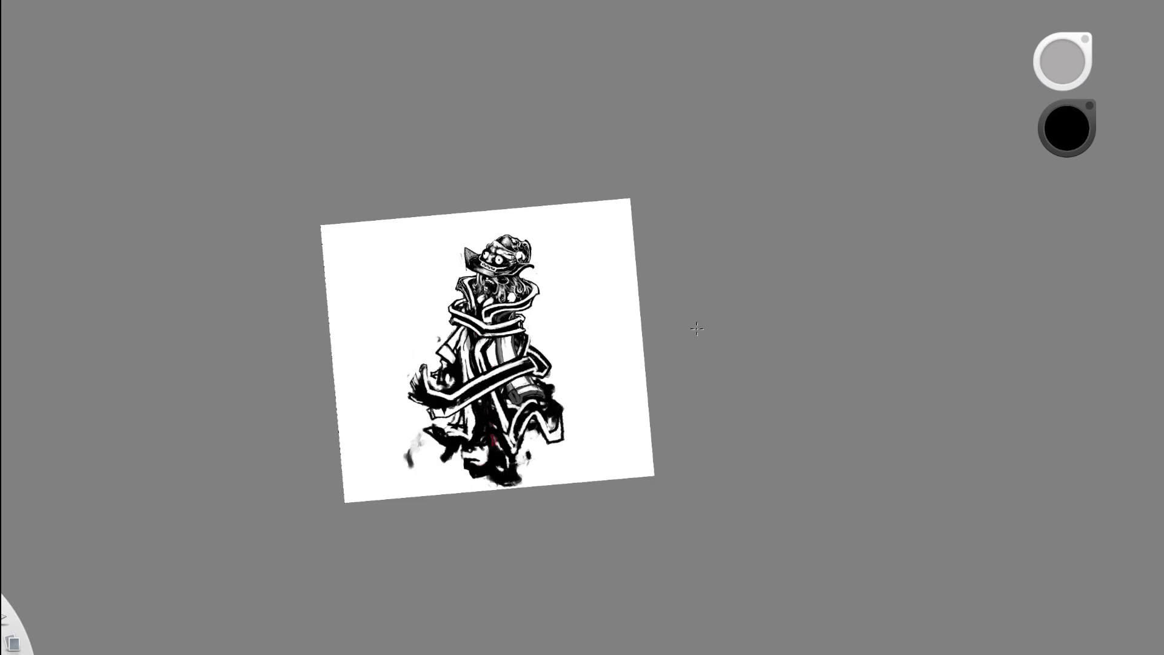
- Brush black strokes over the grey band just below the cannon's black strap
scroll(533, 391, "up", 5)
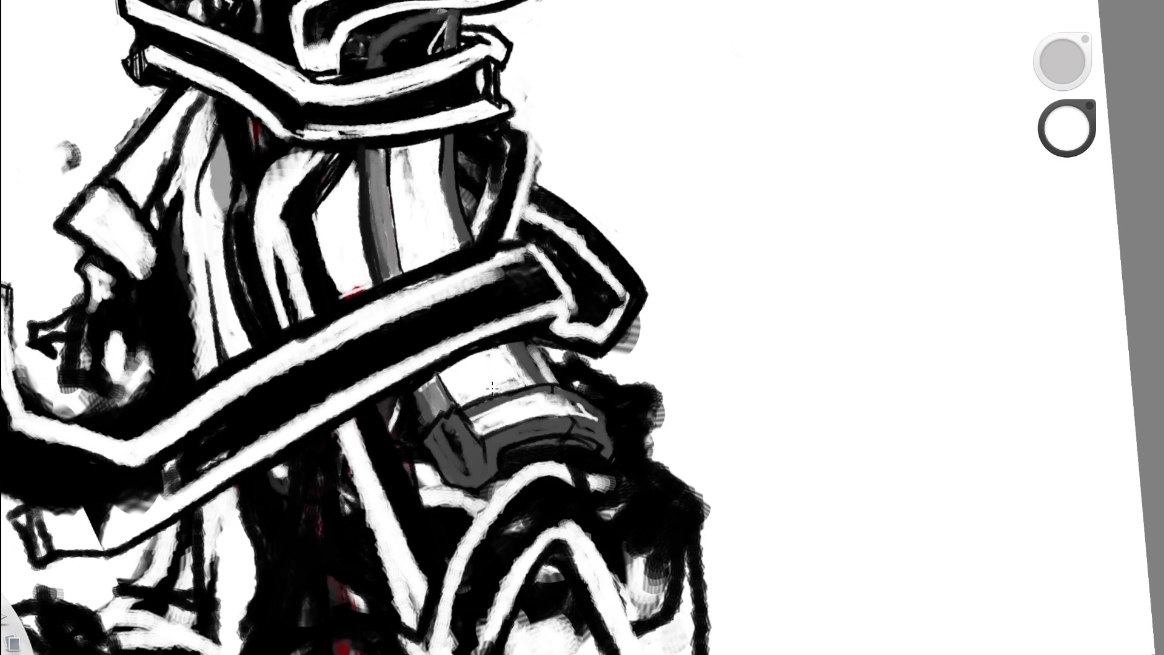
left_click_drag(634, 399, 625, 373)
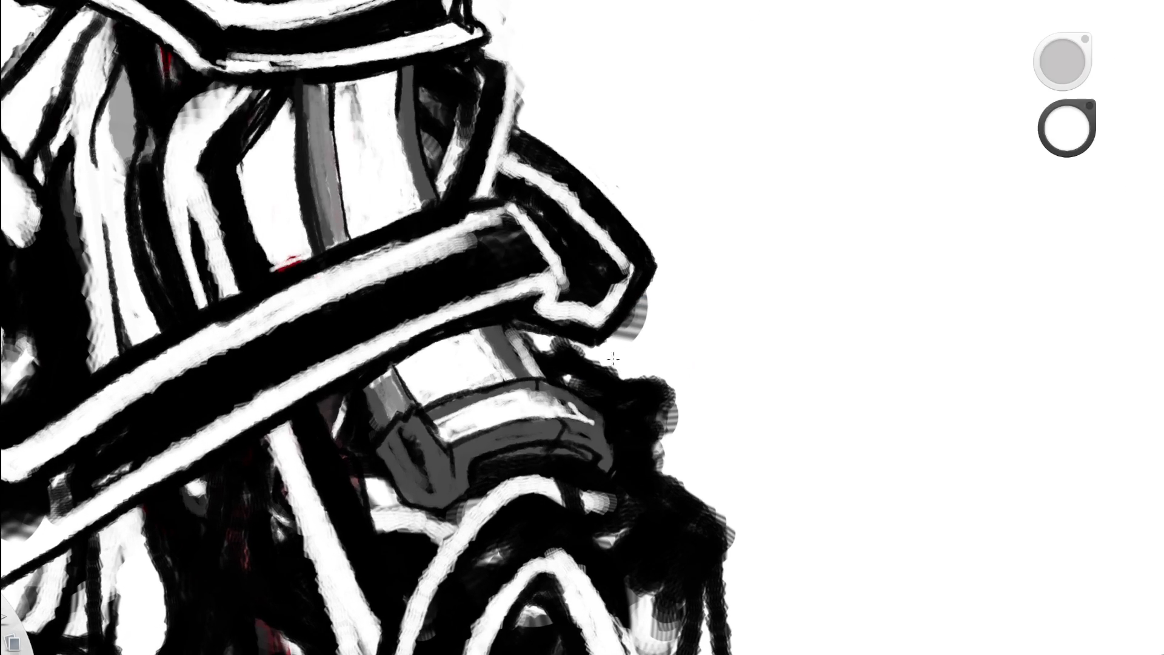
left_click(476, 268, "alt")
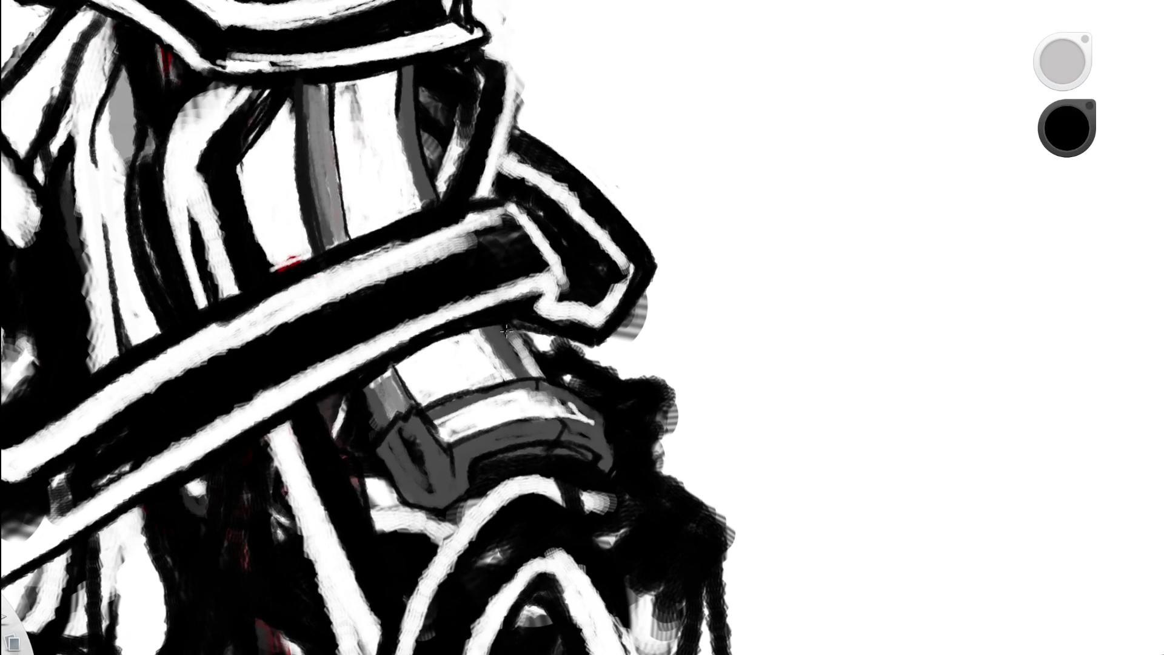
left_click_drag(502, 322, 530, 368)
mouse_move(501, 328)
left_mouse_down()
mouse_move(514, 363)
mouse_move(480, 327)
mouse_move(509, 376)
mouse_move(479, 327)
mouse_move(514, 379)
left_mouse_up()
scroll(588, 5, "down", 5)
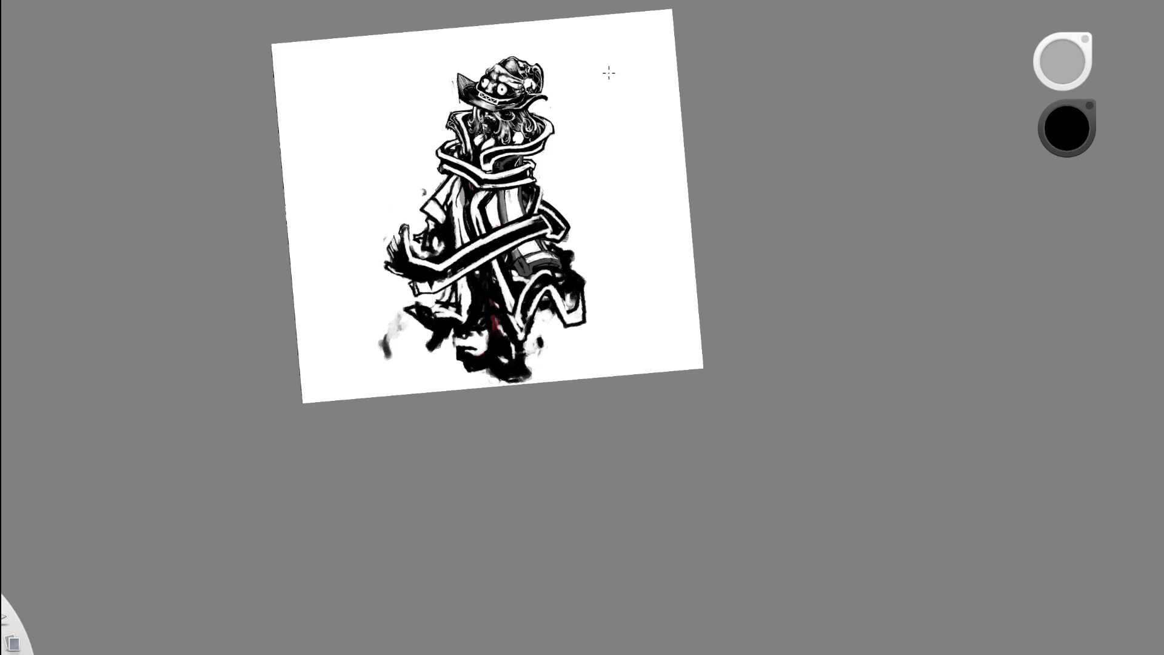
scroll(558, 197, "up", 5)
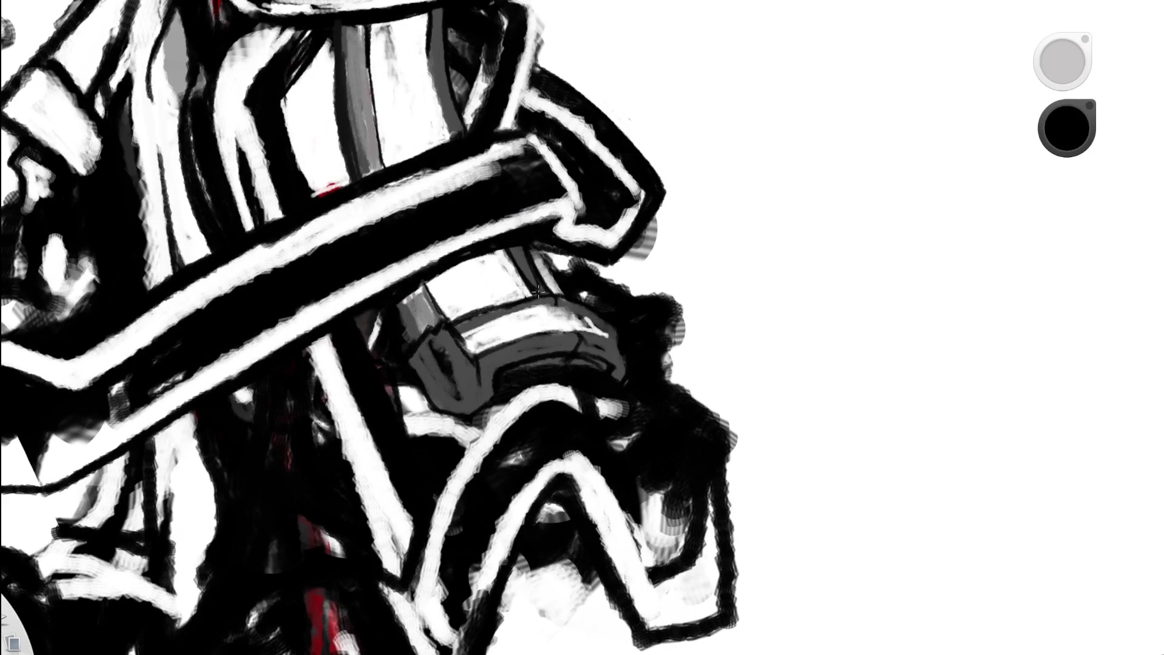
scroll(509, 90, "down", 5)
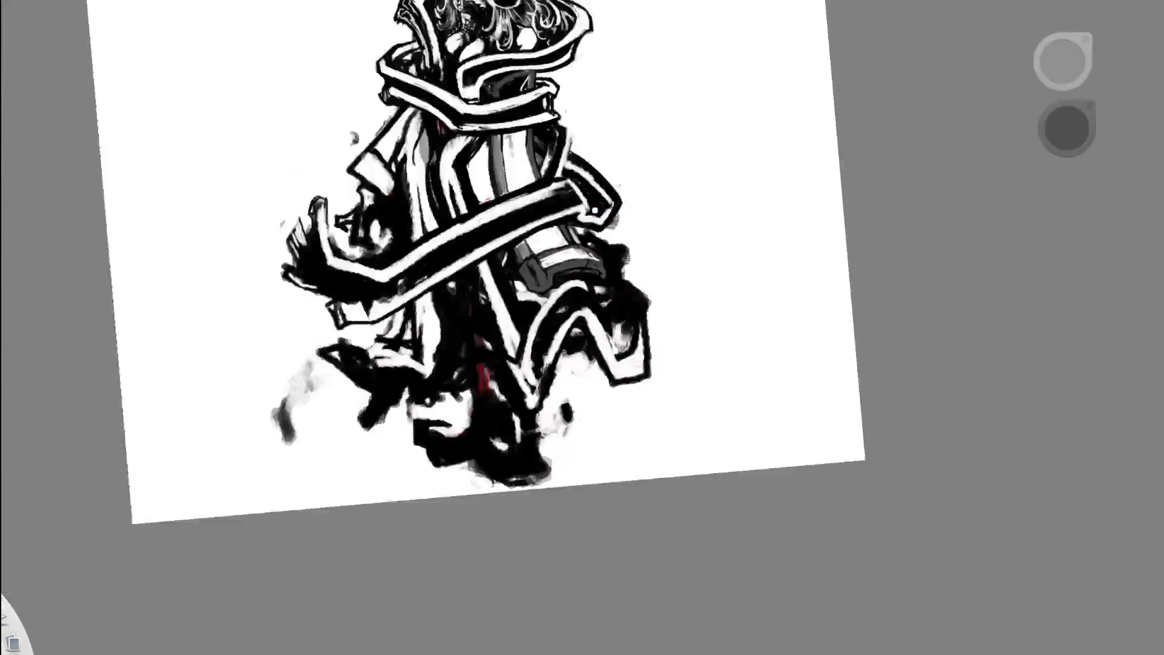
- Paint dark strokes along the curved end plate band and its right edge
mouse_move(600, 230)
left_mouse_down()
mouse_move(609, 376)
mouse_move(461, 303)
left_mouse_up()
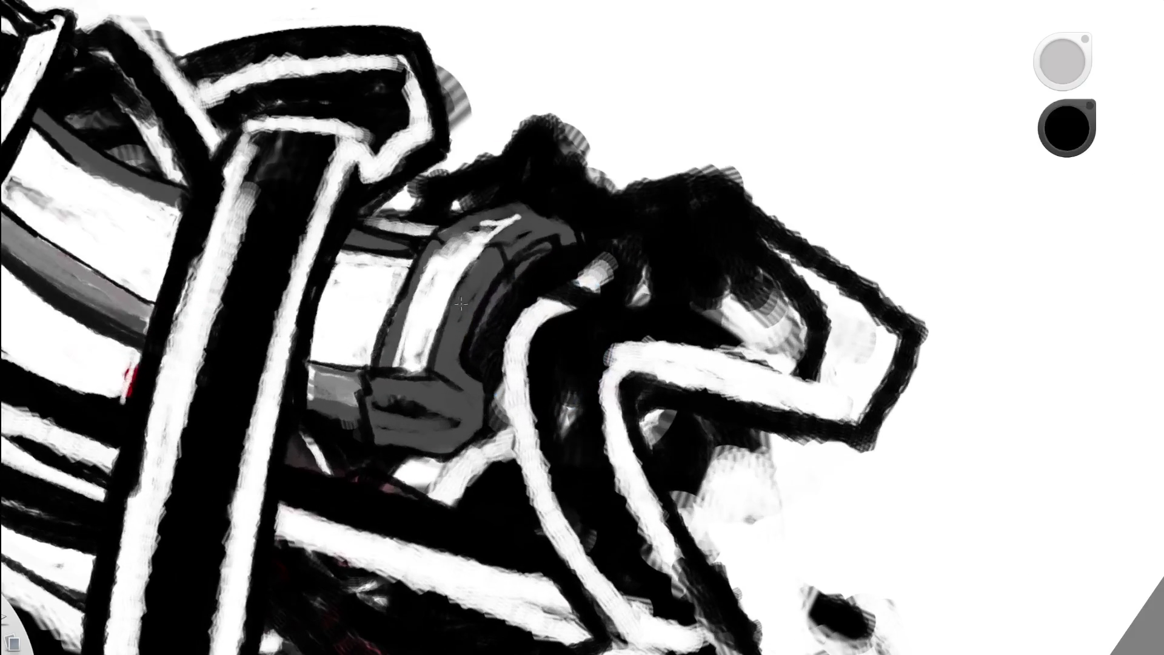
mouse_move(431, 358)
left_mouse_down()
mouse_move(467, 255)
mouse_move(456, 310)
left_mouse_up()
left_click_drag(473, 270, 525, 211)
left_click(485, 261, "alt")
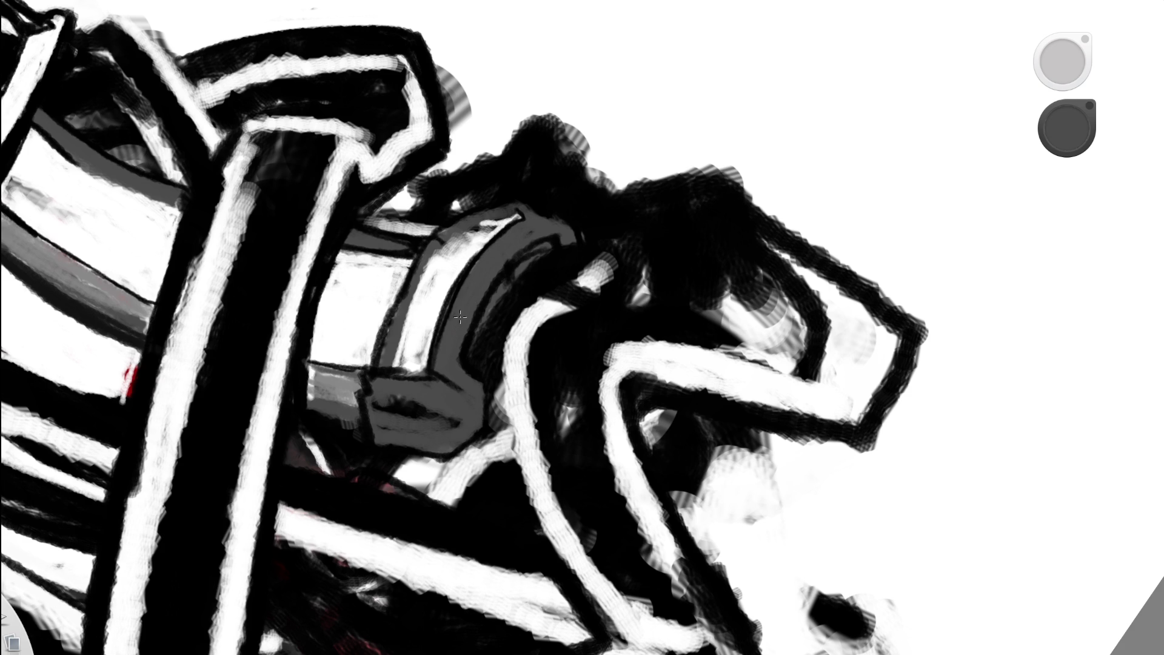
- Draw a black line down the grey end plate, then view the whole drawing
key("space")
mouse_move(582, 166)
left_mouse_down()
mouse_move(641, 182)
mouse_move(636, 208)
mouse_move(701, 125)
mouse_move(630, 232)
mouse_move(667, 223)
mouse_move(597, 303)
left_mouse_up()
left_click_drag(508, 360, 453, 275)
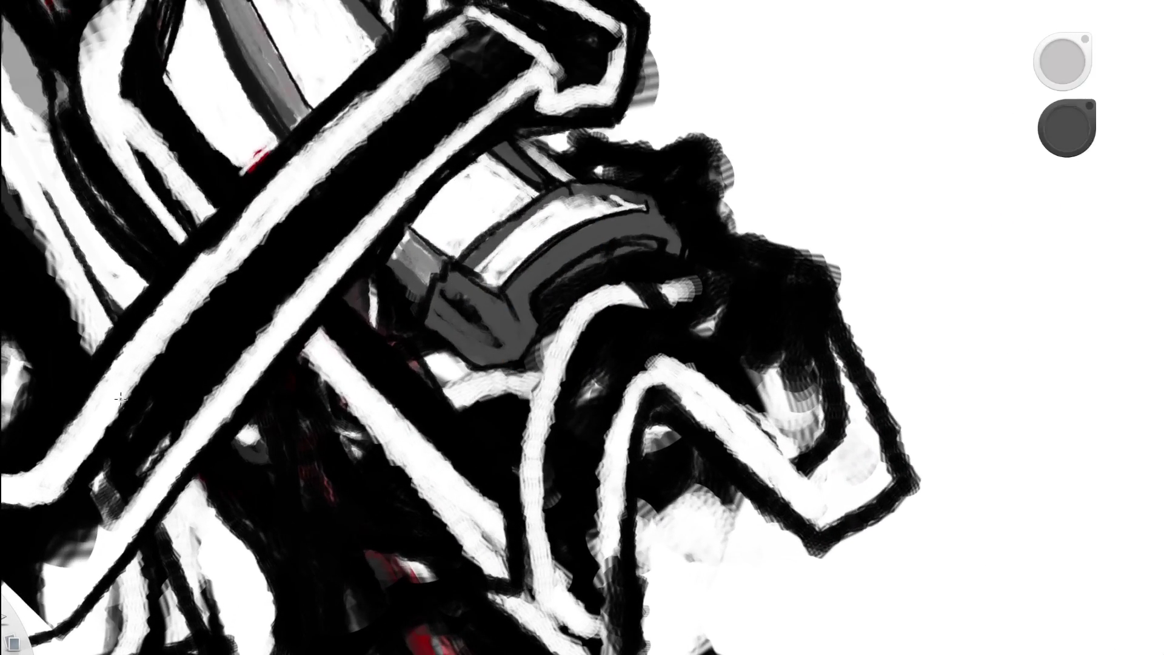
left_click(451, 278, "alt")
left_click_drag(452, 271, 432, 328)
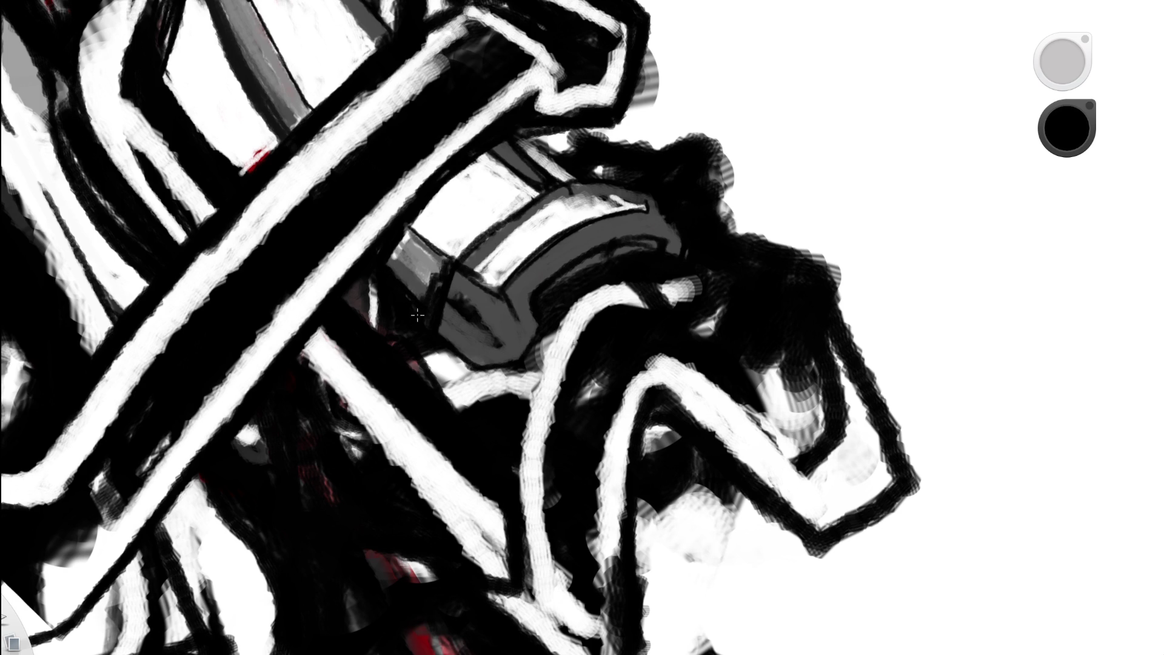
key("Home")
left_click_drag(605, 250, 595, 161)
scroll(550, 208, "up", 5)
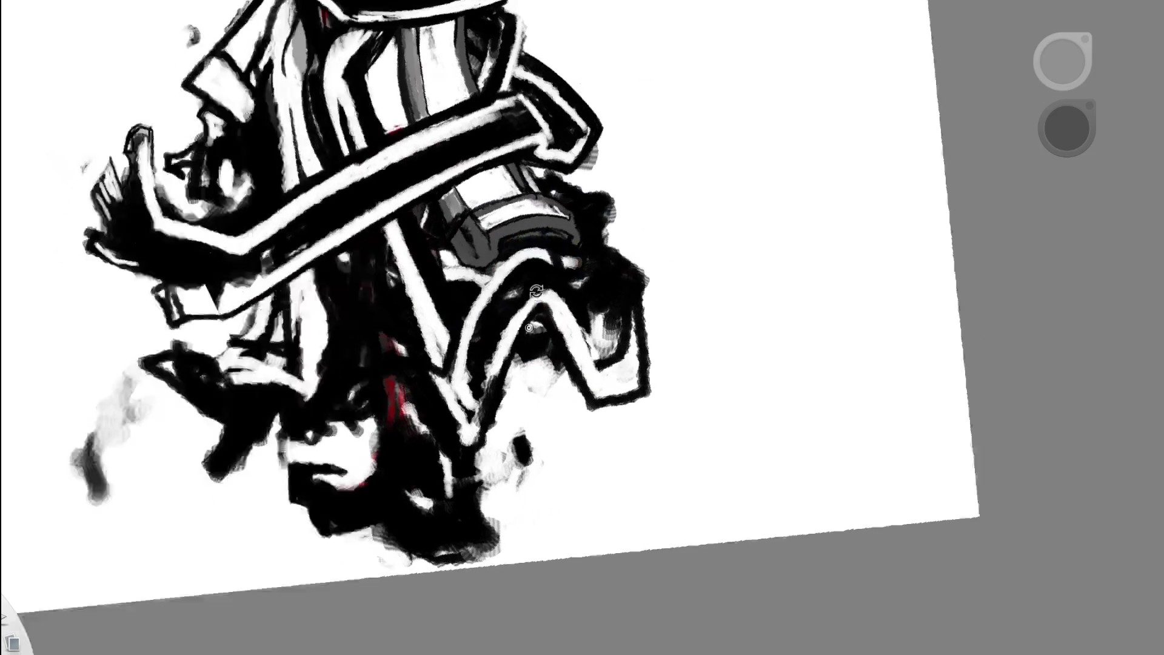
- Add white highlight strokes along the cannon band's upper edge
left_click_drag(537, 292, 468, 246)
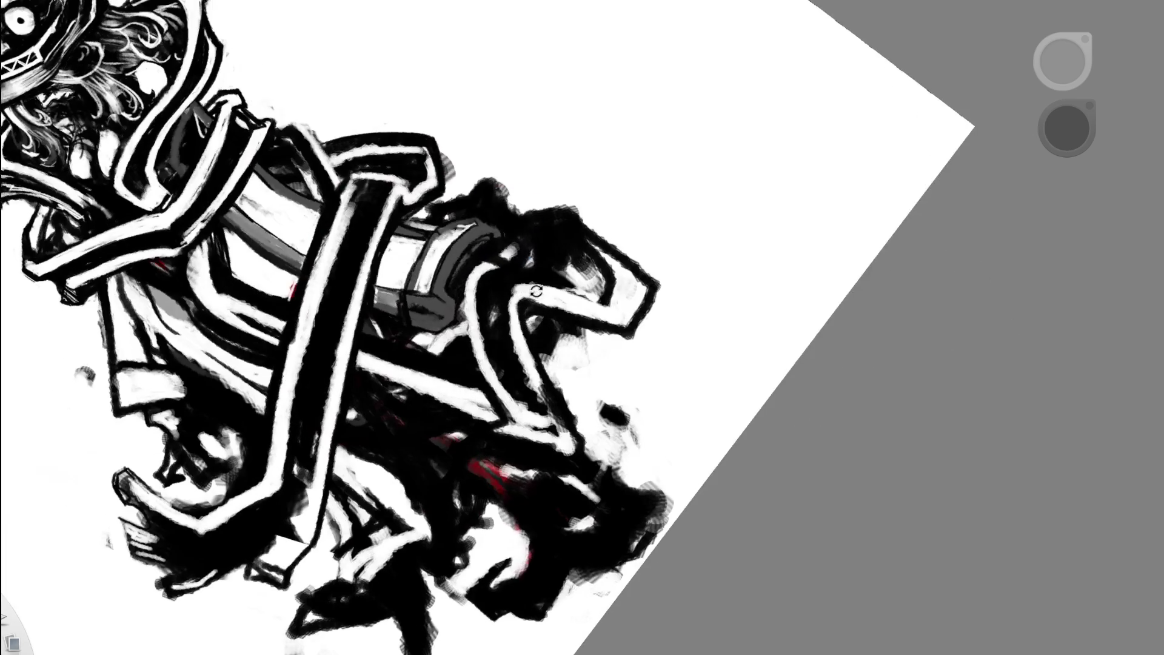
scroll(468, 246, "up", 5)
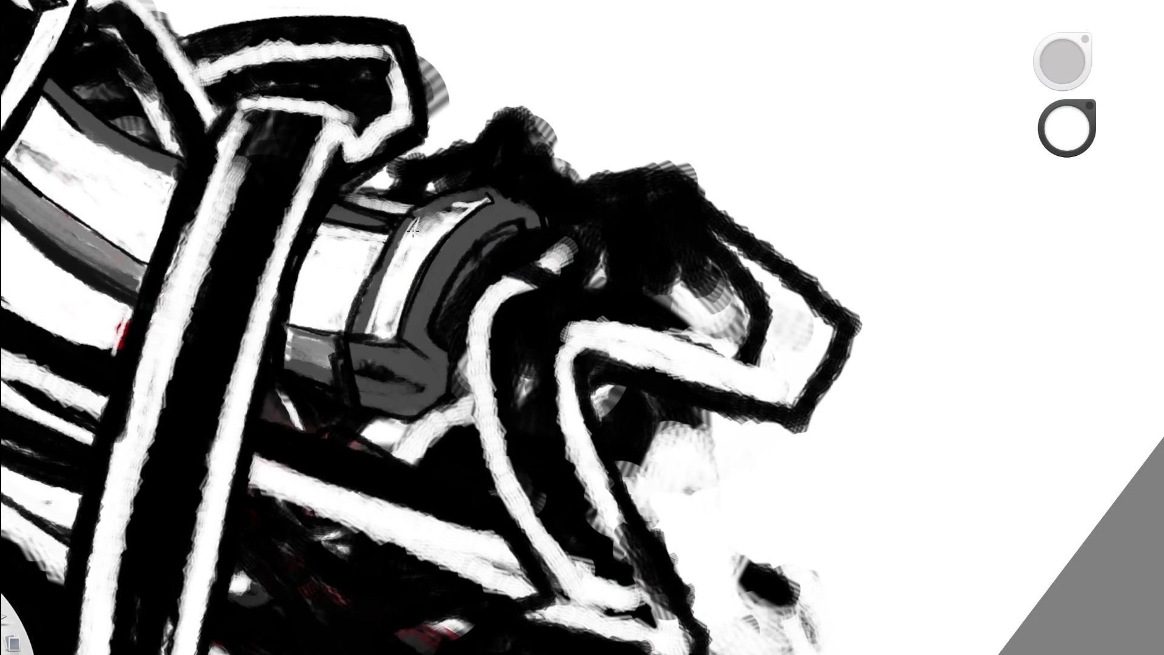
left_click_drag(413, 225, 467, 209)
key("space")
mouse_move(535, 183)
left_mouse_down()
mouse_move(685, 152)
mouse_move(718, 179)
left_mouse_up()
key("space")
left_click_drag(551, 220, 464, 267)
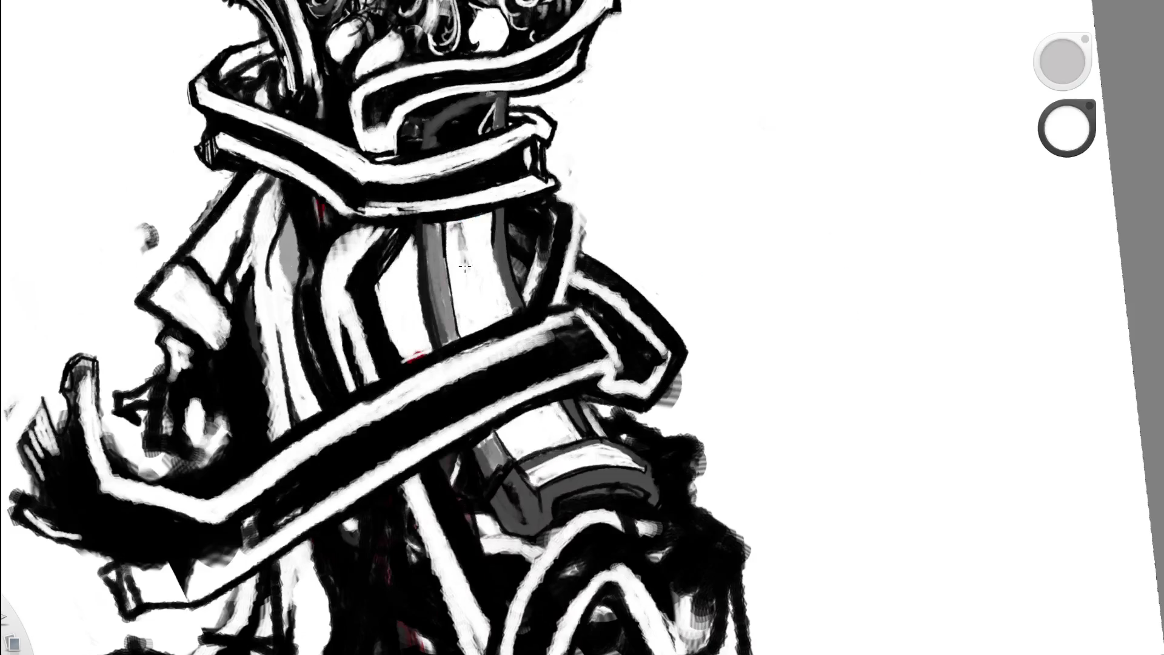
left_click_drag(458, 224, 468, 262)
scroll(470, 265, "up", 4)
- Ink the right edge of the torso's grey stripe in black
key("e")
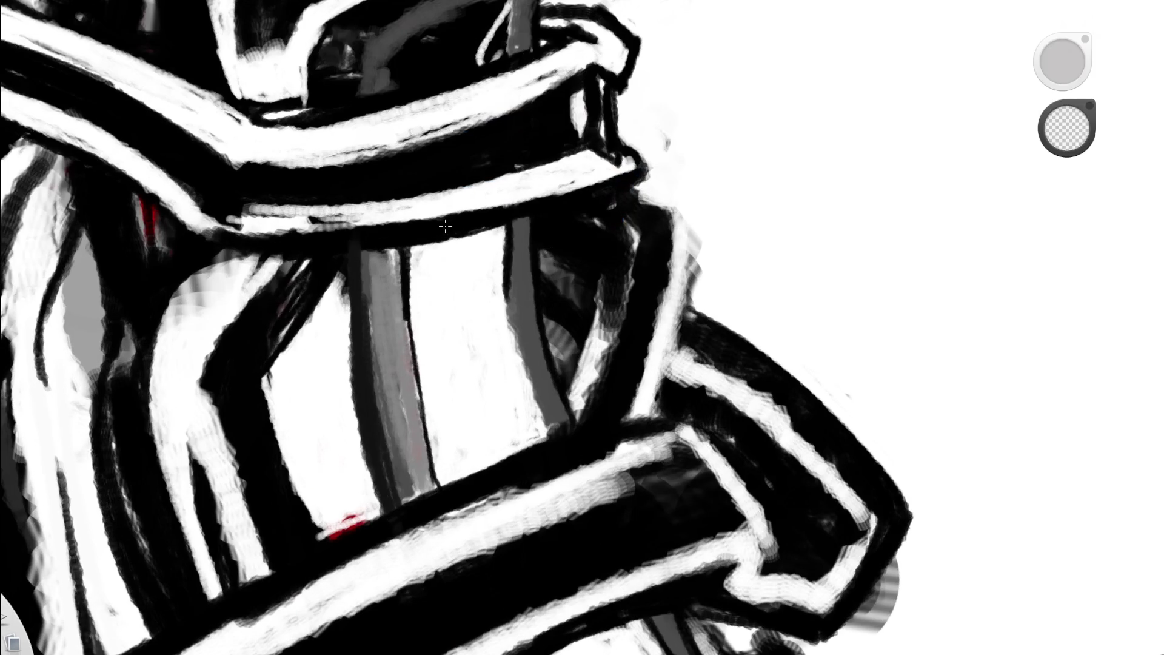
key("space")
left_click_drag(520, 242, 334, 334)
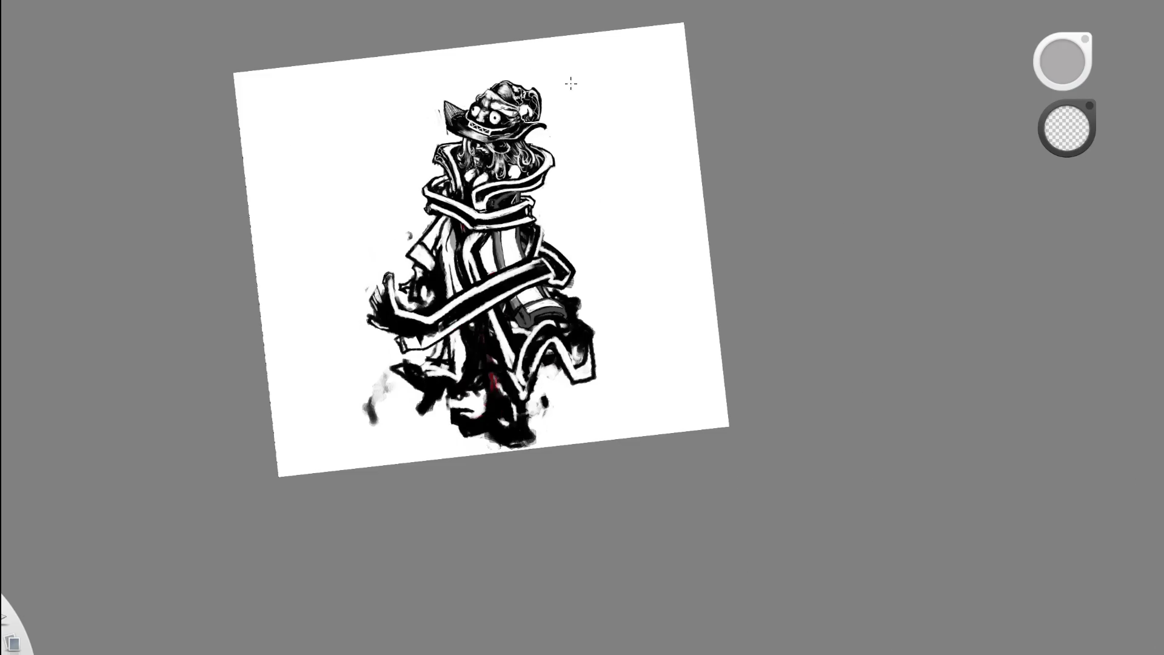
key("space")
left_click_drag(562, 152, 560, 109)
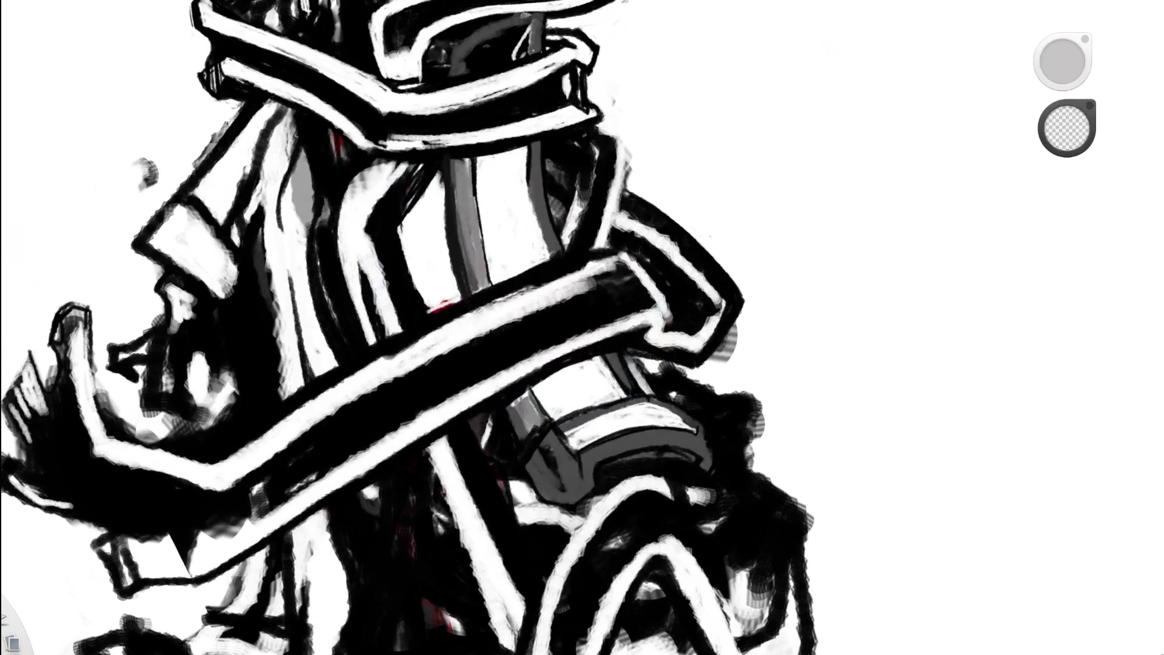
key("b")
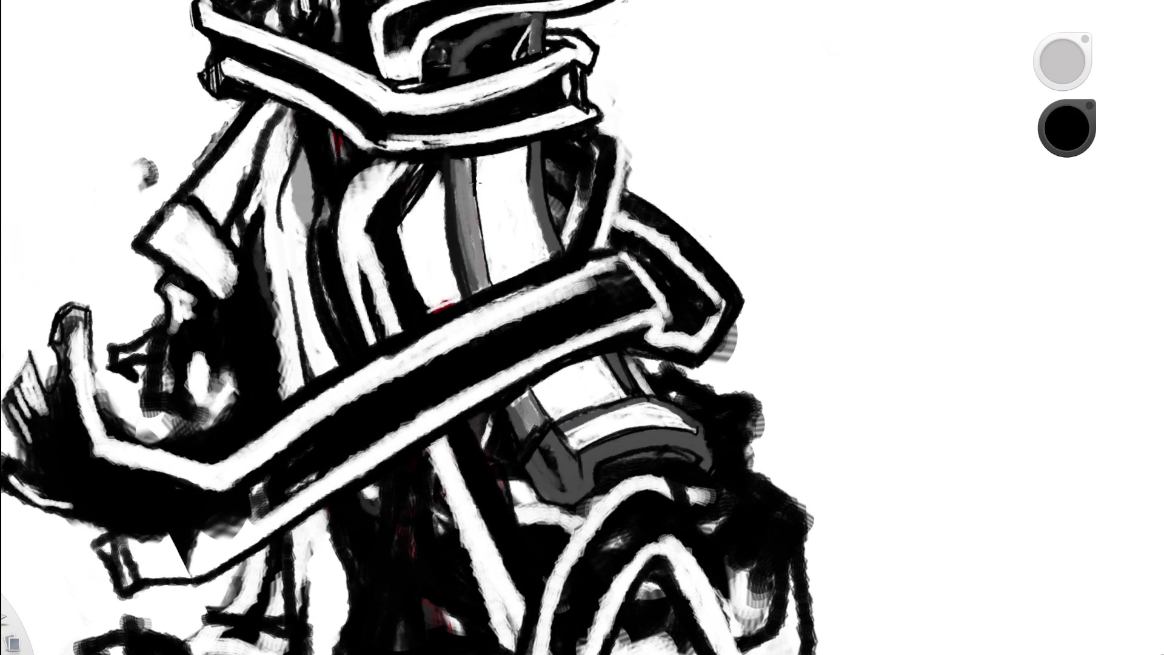
left_click_drag(475, 151, 493, 284)
left_click_drag(476, 188, 492, 285)
left_click_drag(475, 160, 492, 283)
- Add faint dark marks along the grey strip and darken the vertical strap
key("x")
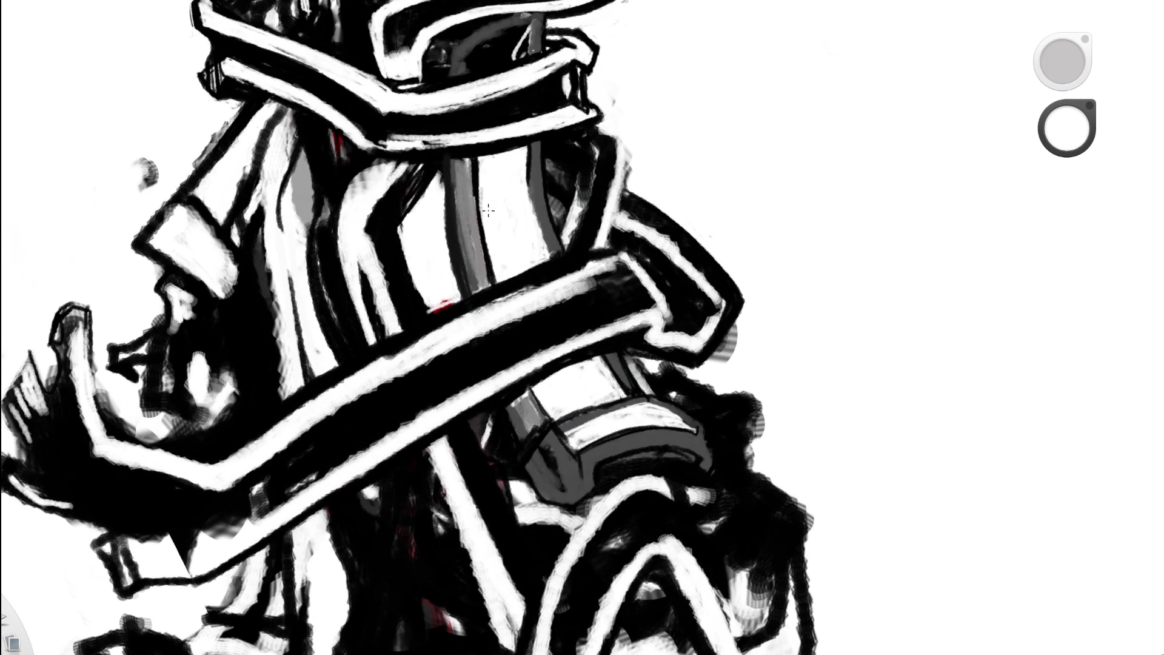
scroll(552, 198, "down", 8)
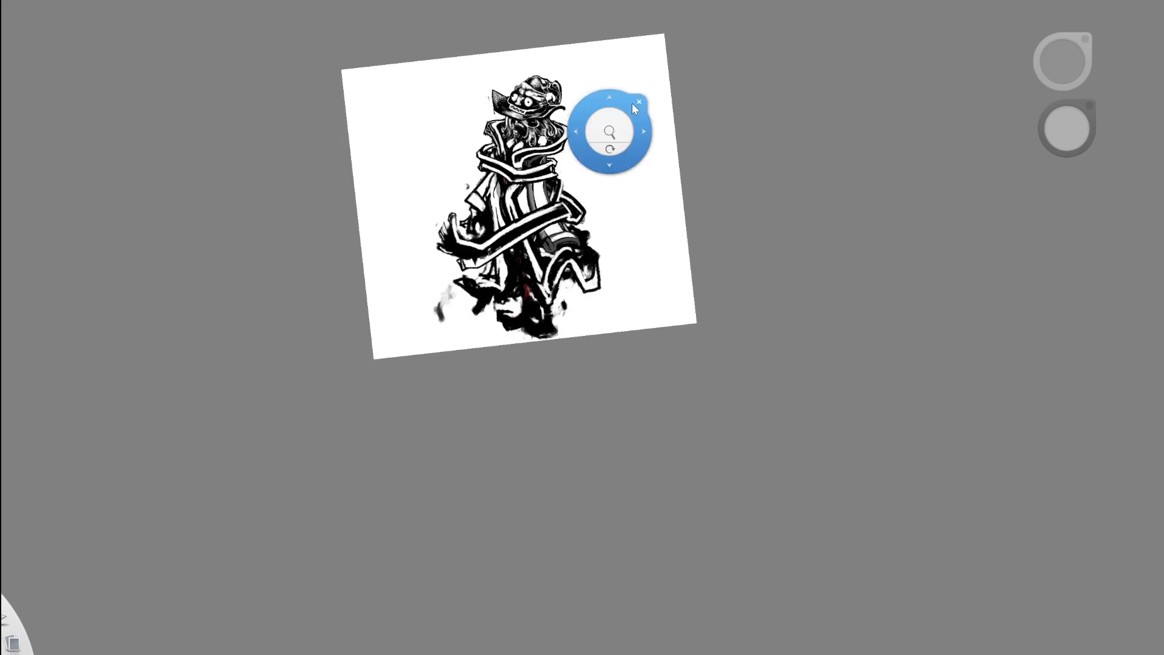
left_click_drag(520, 188, 535, 179)
scroll(608, 142, "up", 5)
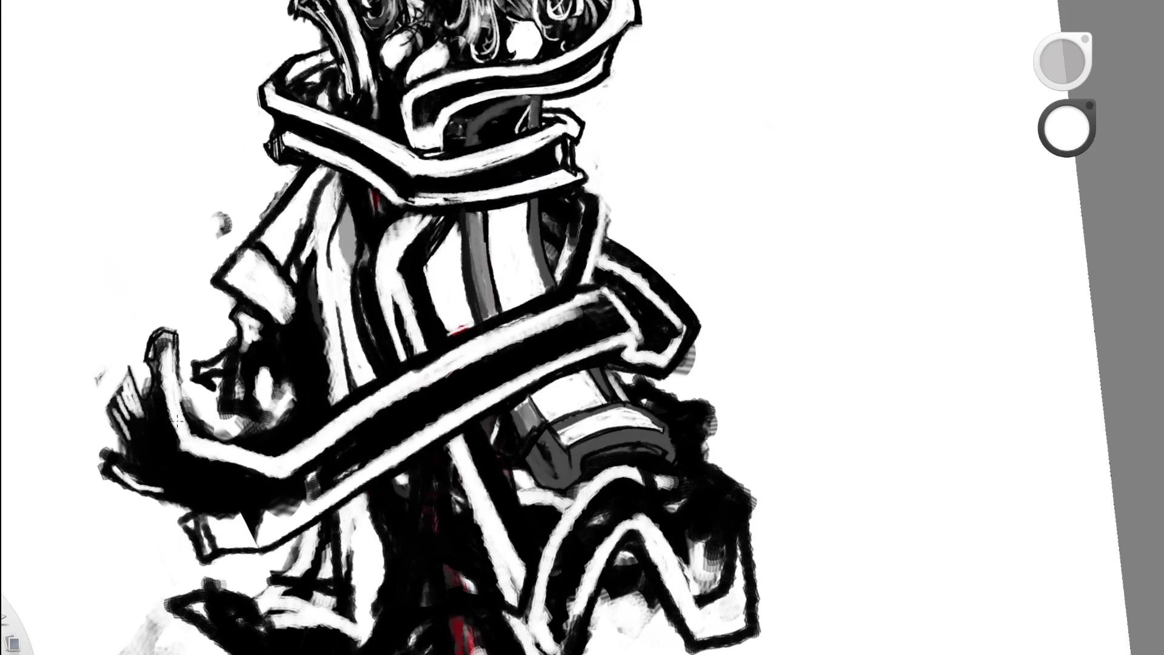
key("x")
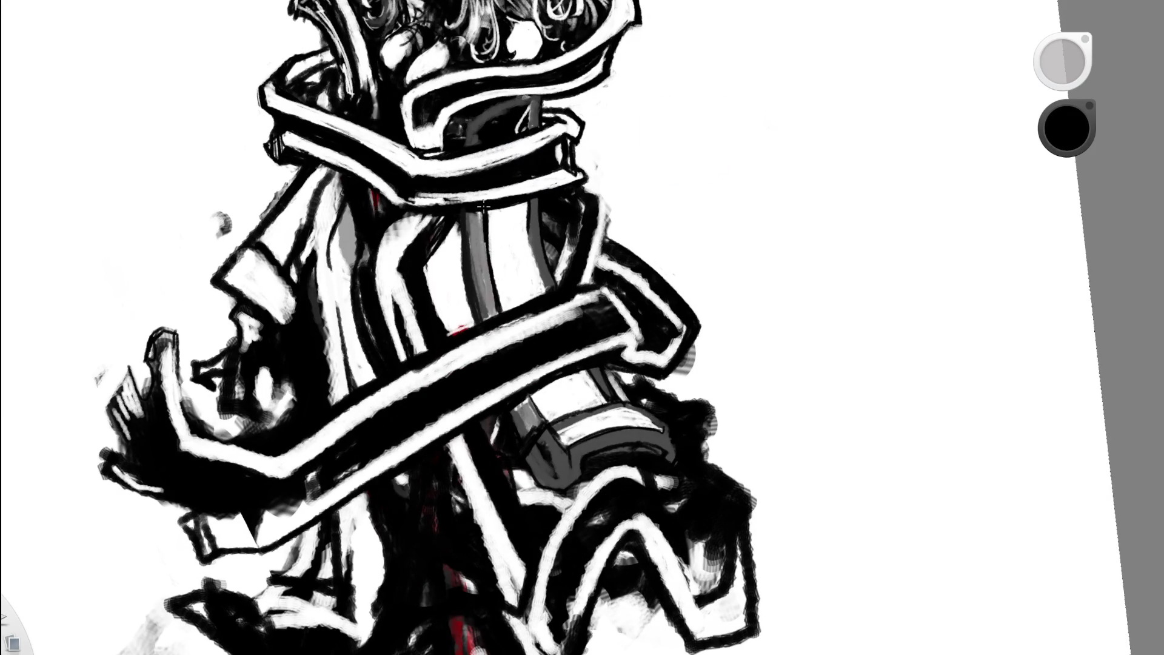
left_click_drag(487, 242, 494, 303)
scroll(608, 27, "down", 10)
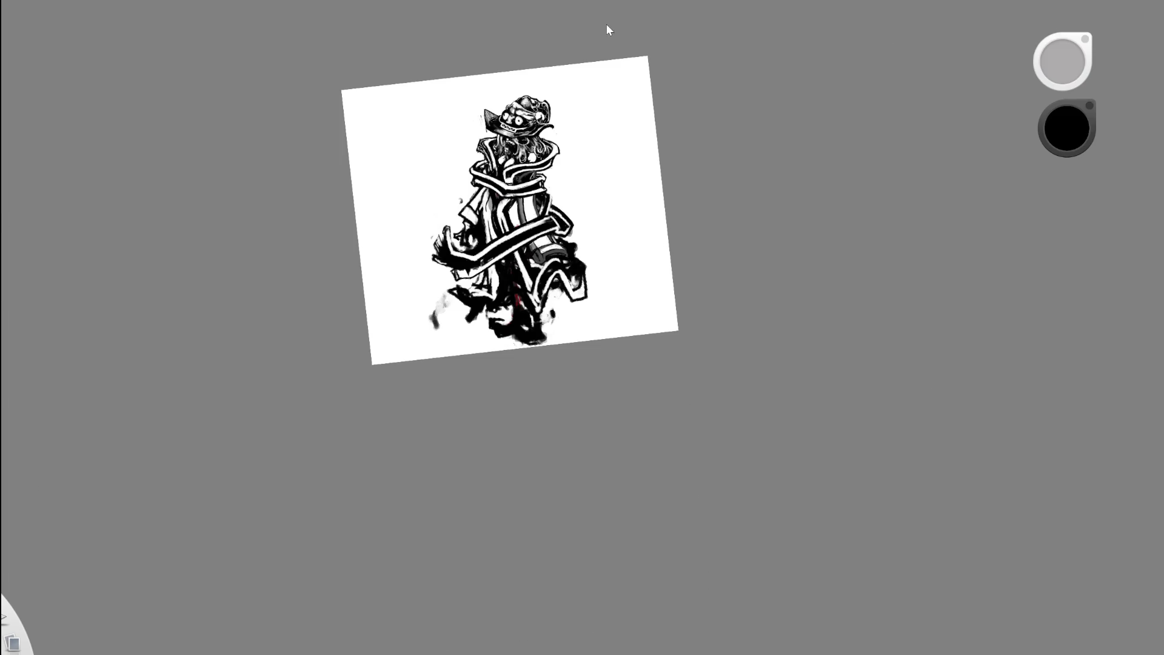
scroll(619, 98, "up", 8)
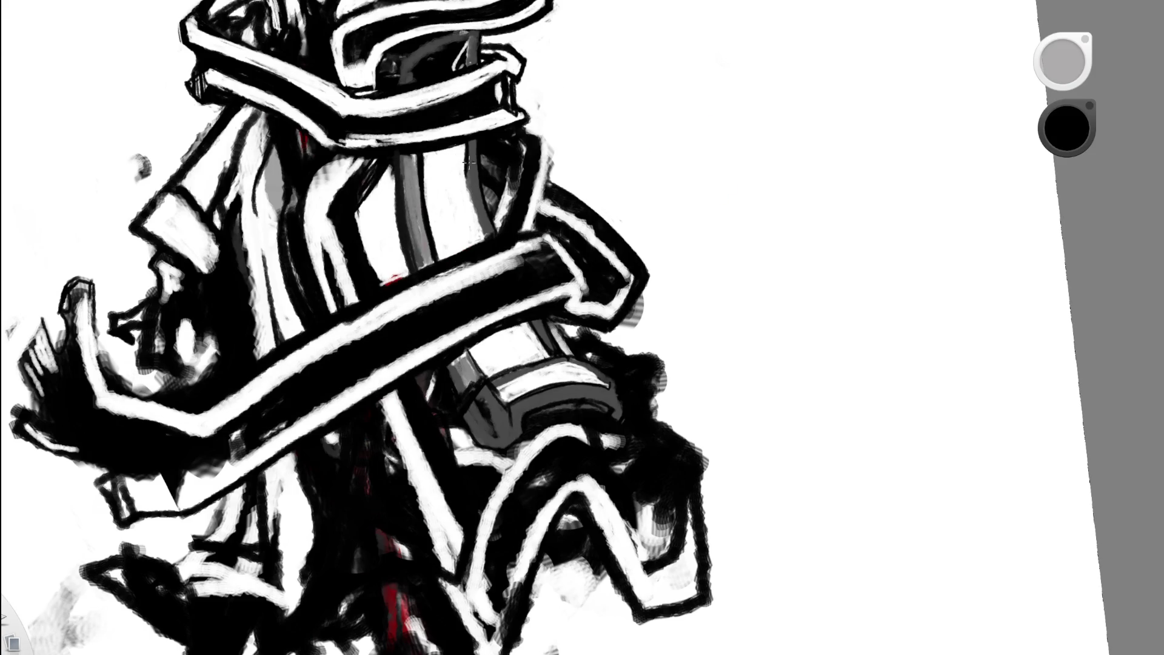
mouse_move(469, 180)
left_mouse_down()
mouse_move(467, 156)
mouse_move(485, 239)
mouse_move(467, 184)
left_mouse_up()
- Sample a dark grey and reframe the view on the upper body and cannon
left_click(483, 157, "alt")
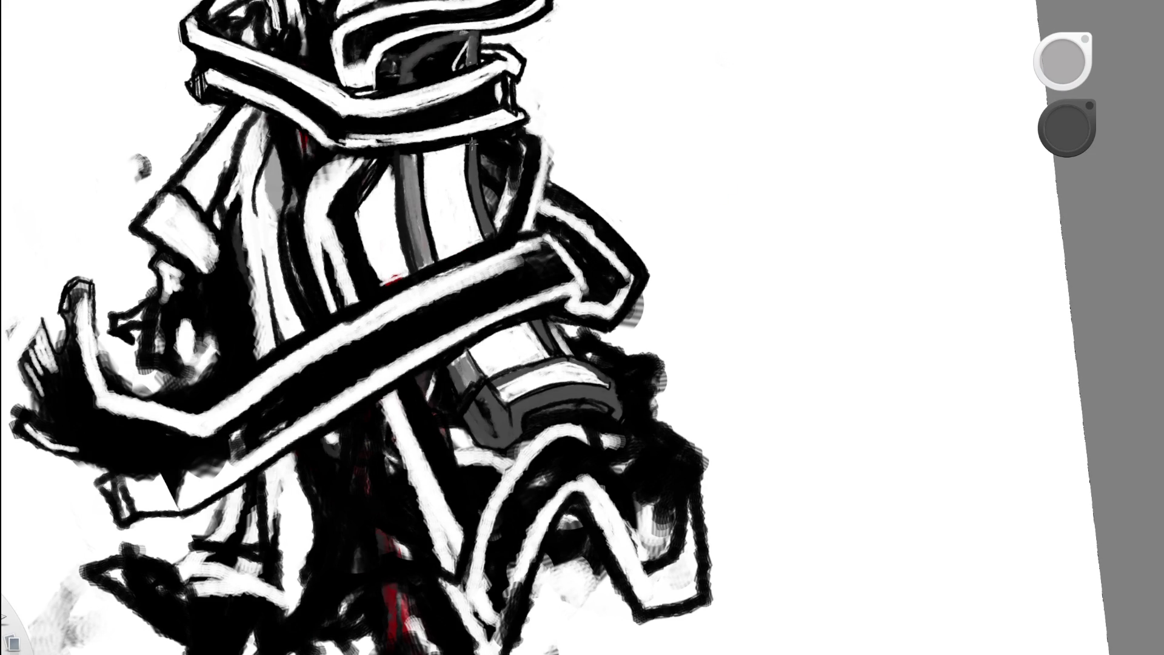
key("Home")
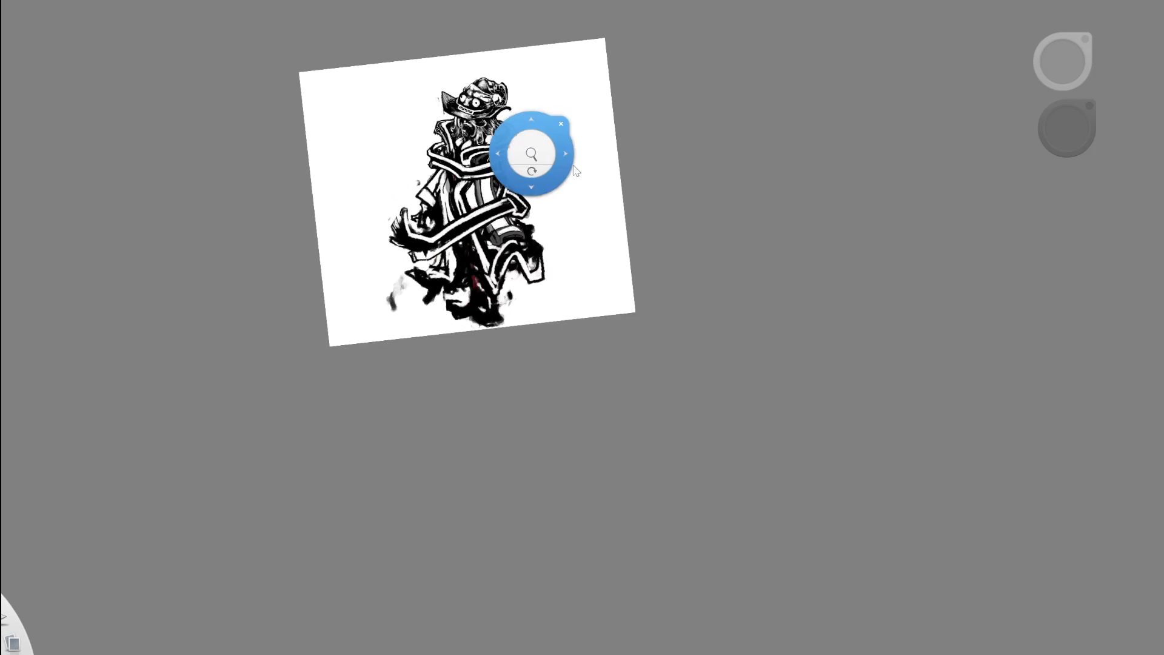
scroll(516, 273, "up", 3)
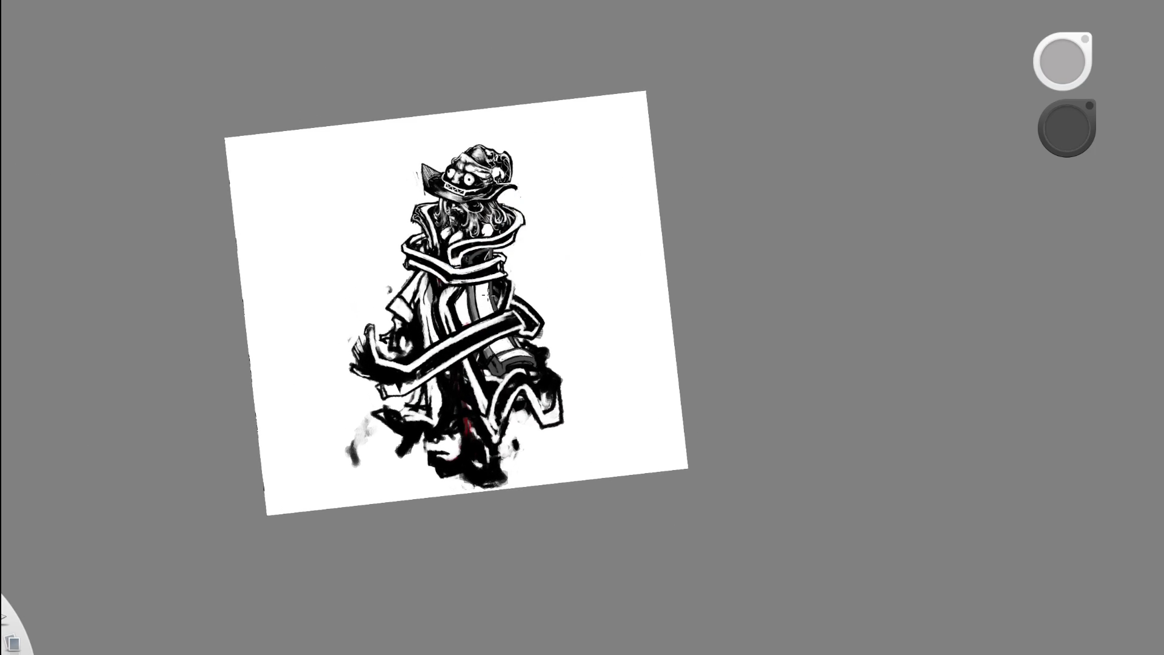
scroll(487, 295, "up", 3)
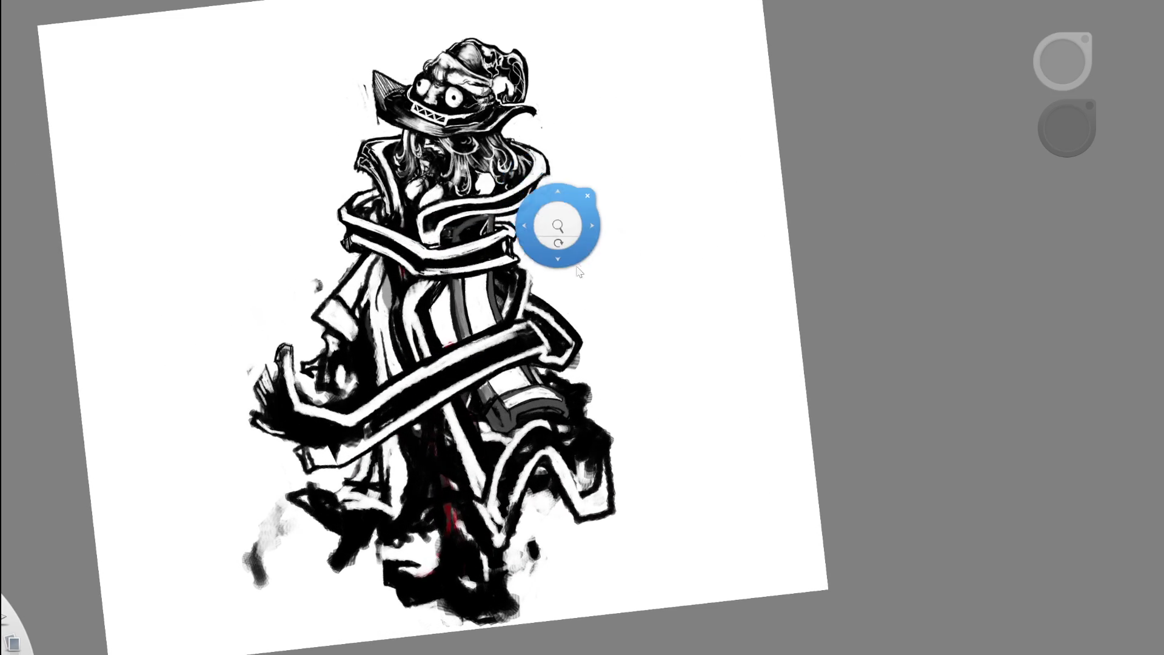
left_click_drag(545, 257, 540, 114)
scroll(536, 192, "up", 4)
left_click_drag(536, 192, 511, 237)
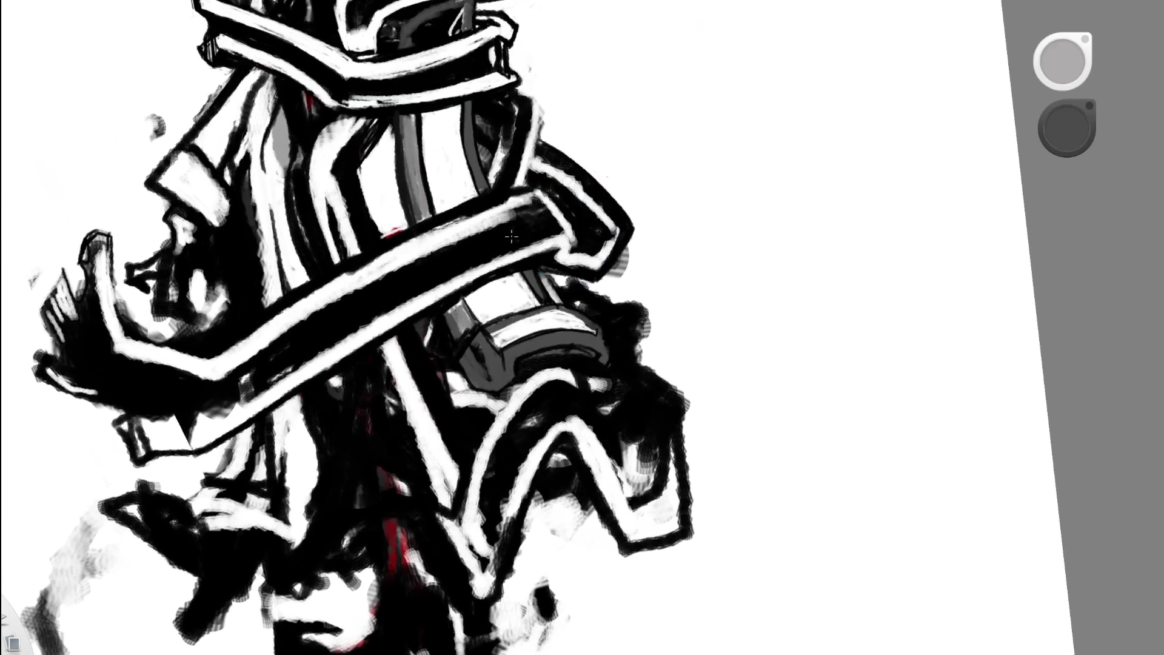
- Pick a dark grey and hatch strokes onto the cannon's grey panel below the black band
scroll(473, 388, "up", 1)
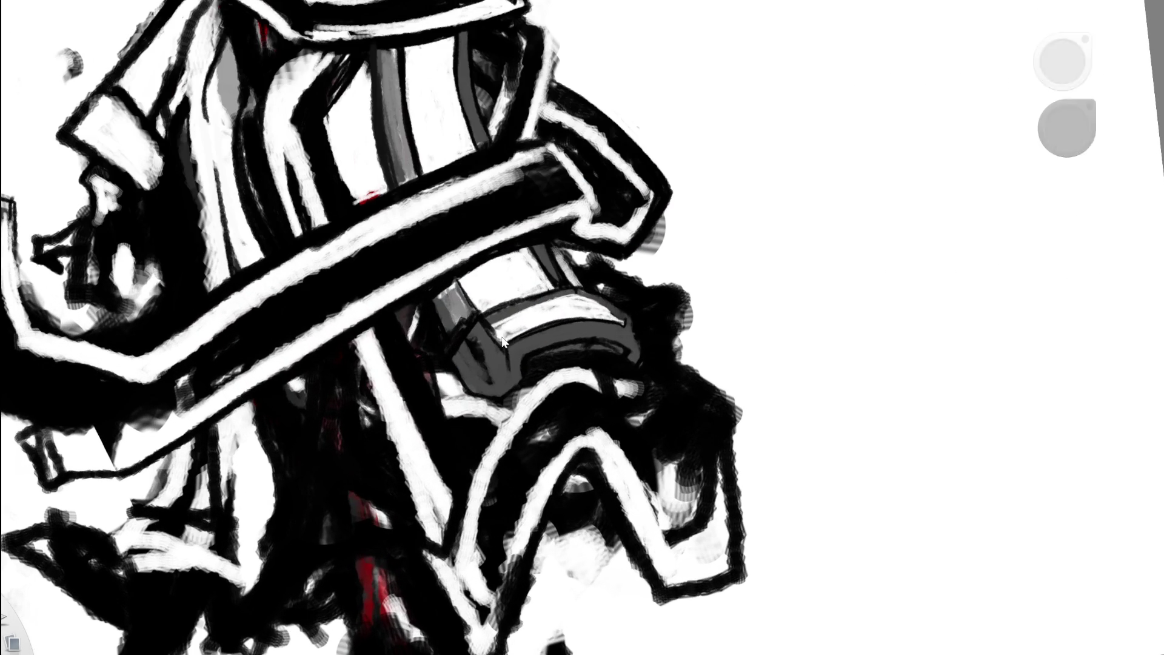
left_click(441, 301, "alt")
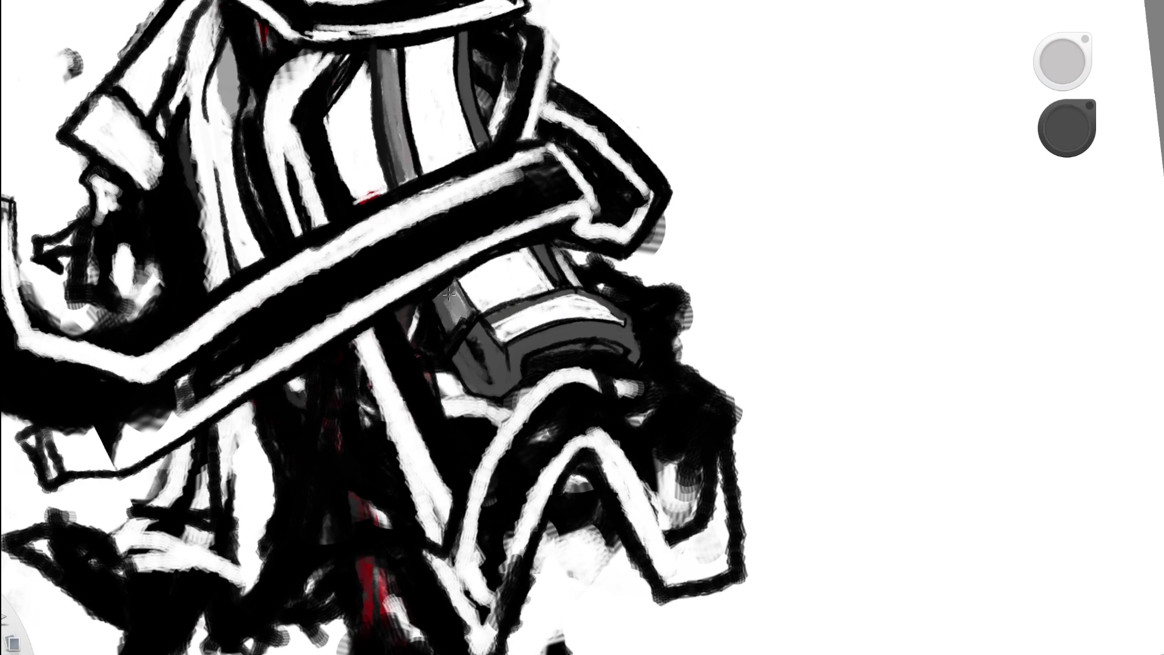
left_click_drag(562, 141, 576, 205)
key("space")
left_click_drag(681, 234, 758, 187)
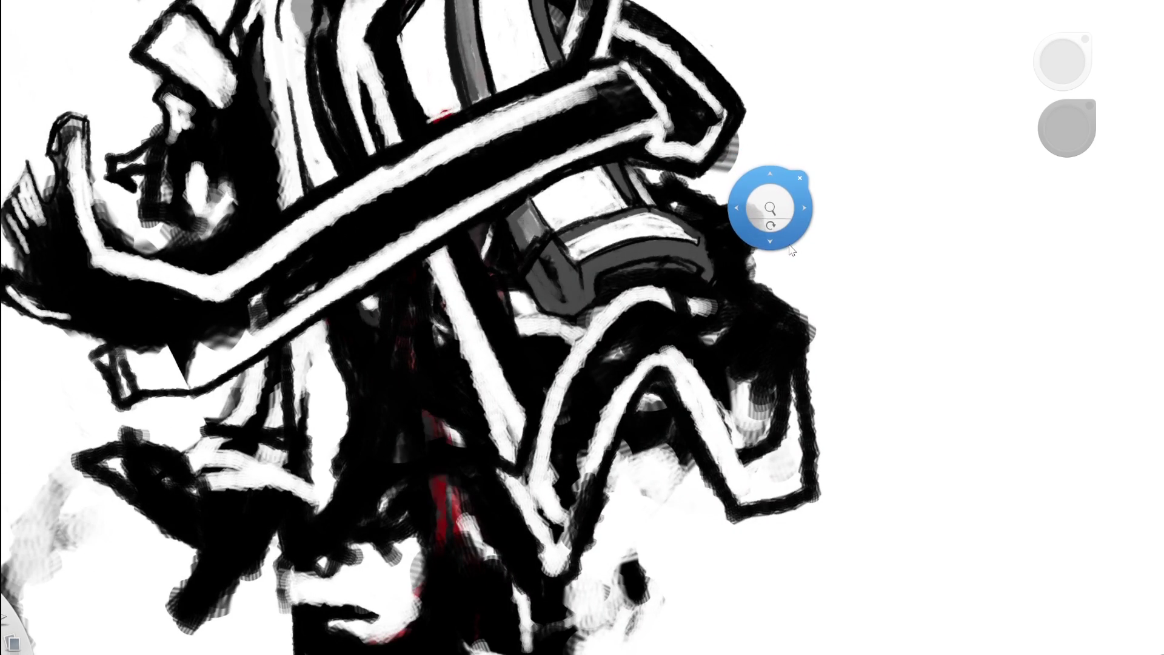
mouse_move(758, 293)
left_mouse_down()
mouse_move(765, 246)
mouse_move(750, 239)
left_mouse_up()
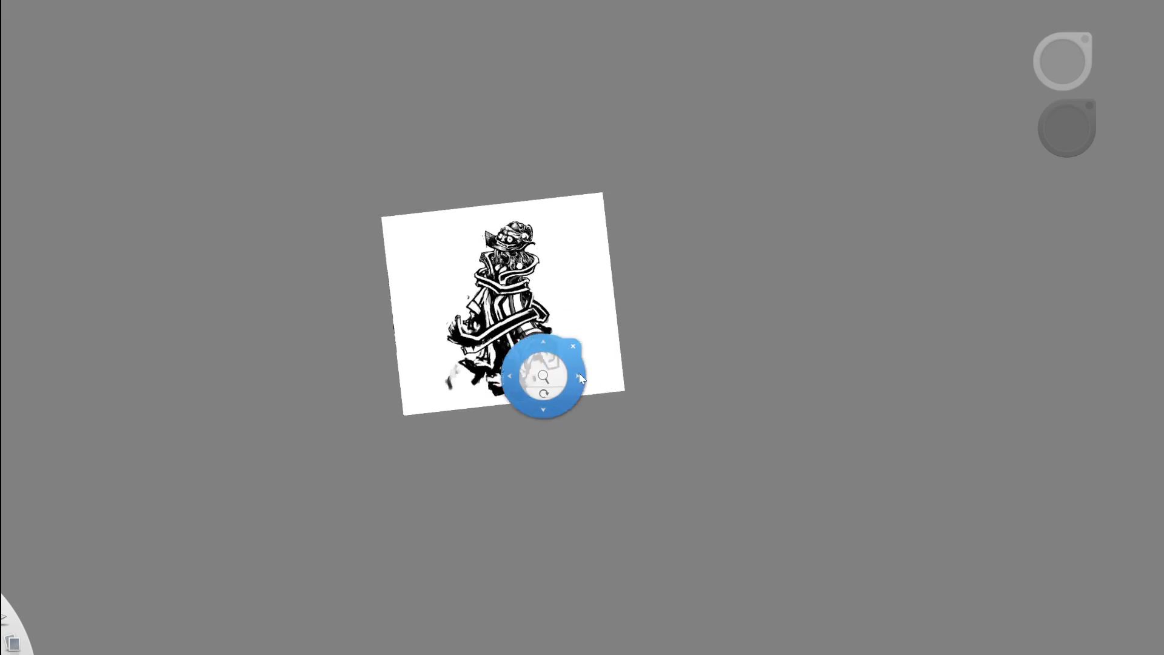
mouse_move(612, 346)
left_mouse_down()
mouse_move(534, 370)
mouse_move(595, 330)
mouse_move(464, 323)
mouse_move(550, 303)
mouse_move(519, 385)
mouse_move(483, 393)
mouse_move(453, 373)
left_mouse_up()
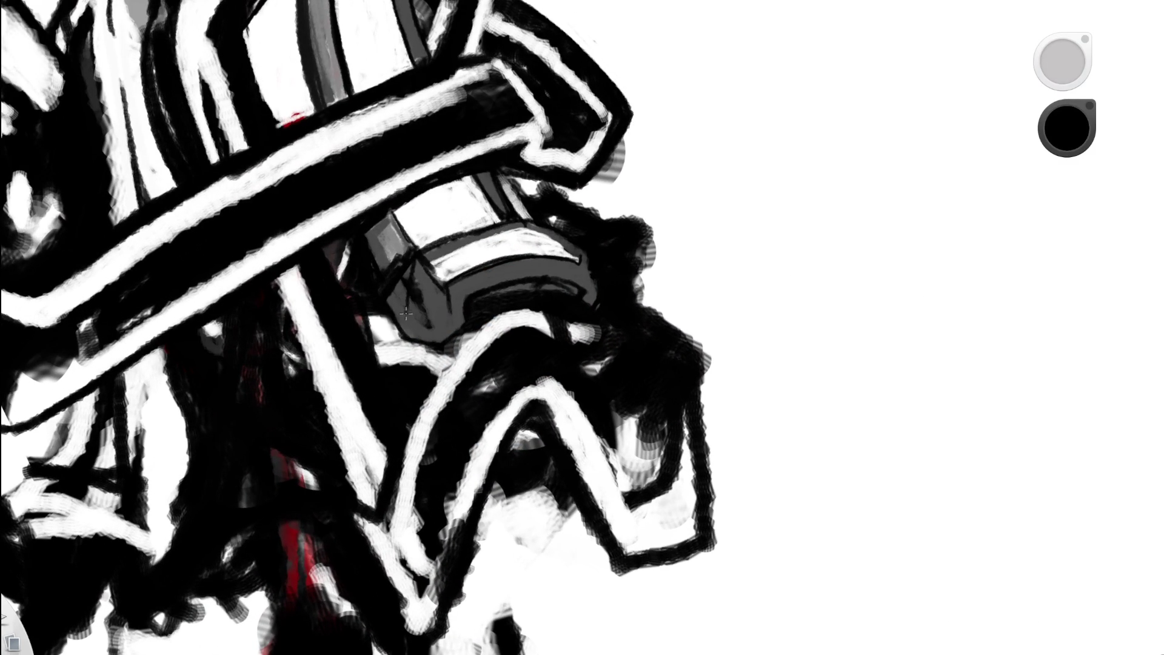
mouse_move(416, 257)
left_mouse_down()
mouse_move(411, 328)
mouse_move(407, 273)
mouse_move(394, 327)
mouse_move(410, 267)
left_mouse_up()
- Check the whole figure, then zoom close on the grey cannon block and sample its dark grey
left_click(509, 252)
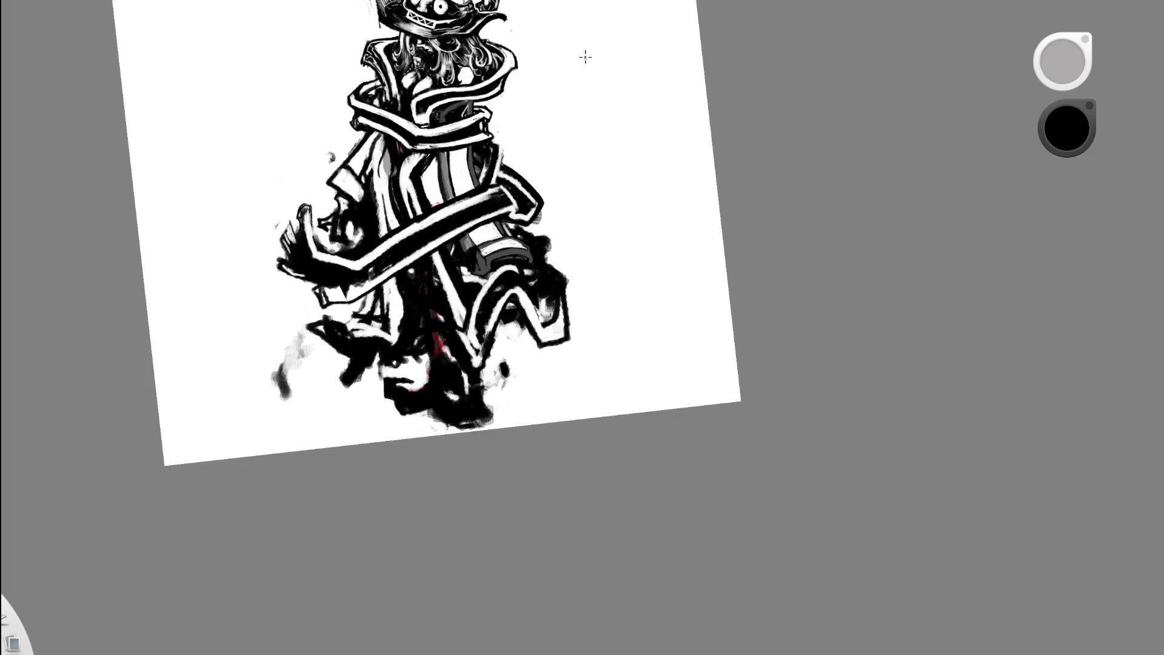
left_click(533, 325)
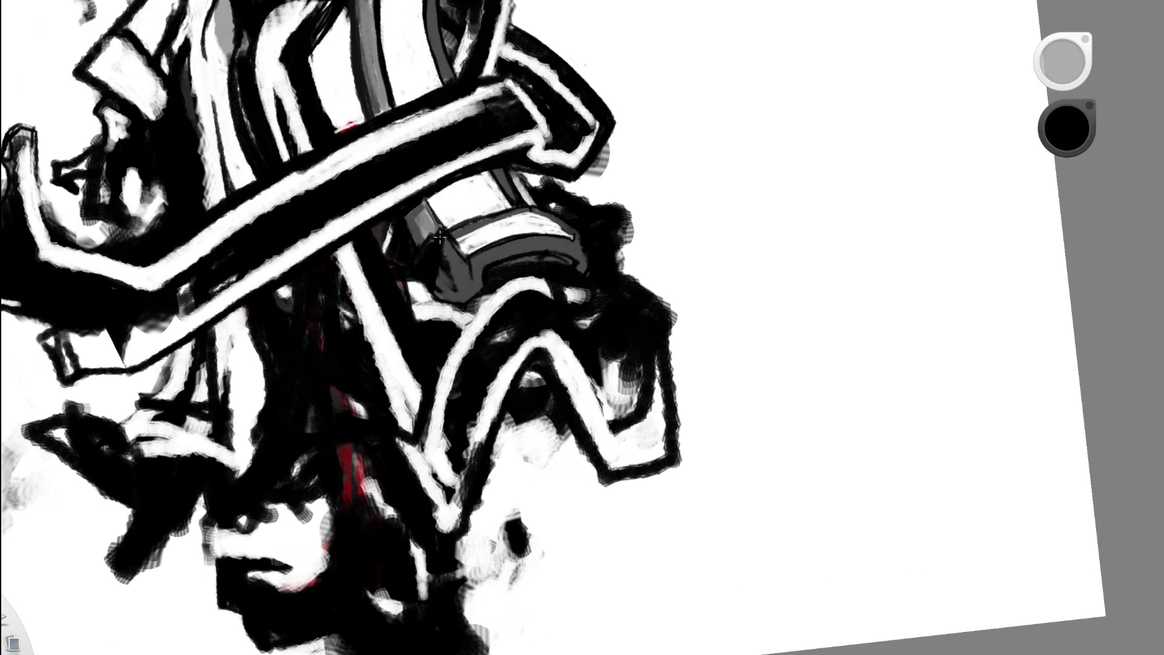
key("space")
left_click_drag(533, 234, 383, 299)
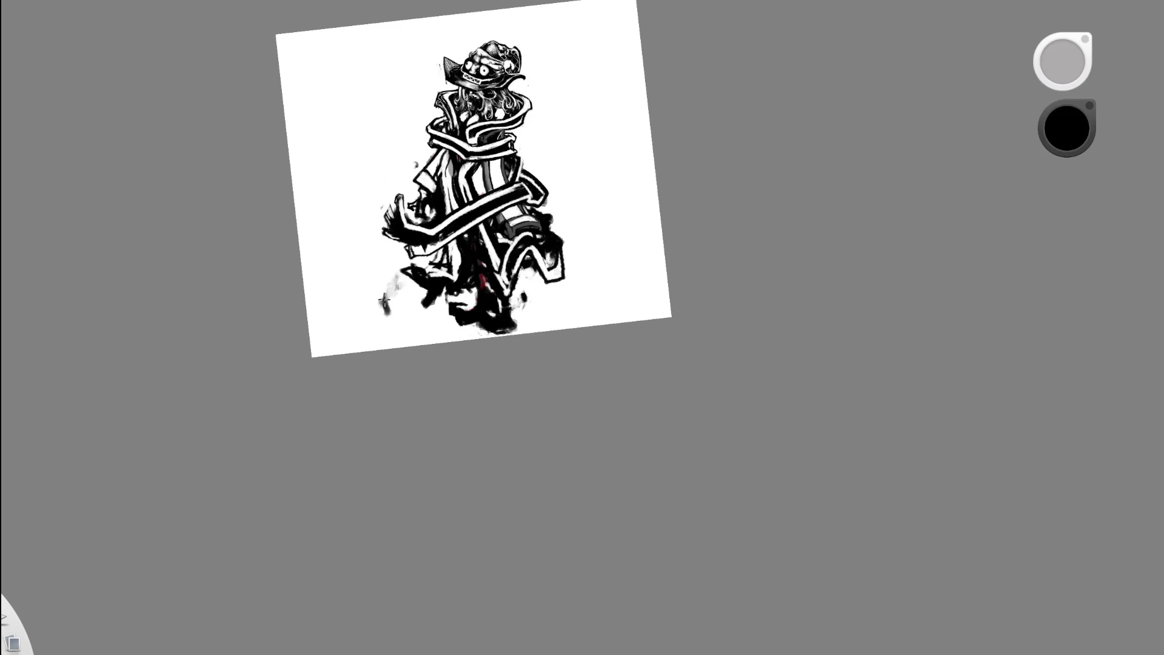
key("space")
left_click_drag(533, 229, 584, 99)
key("space")
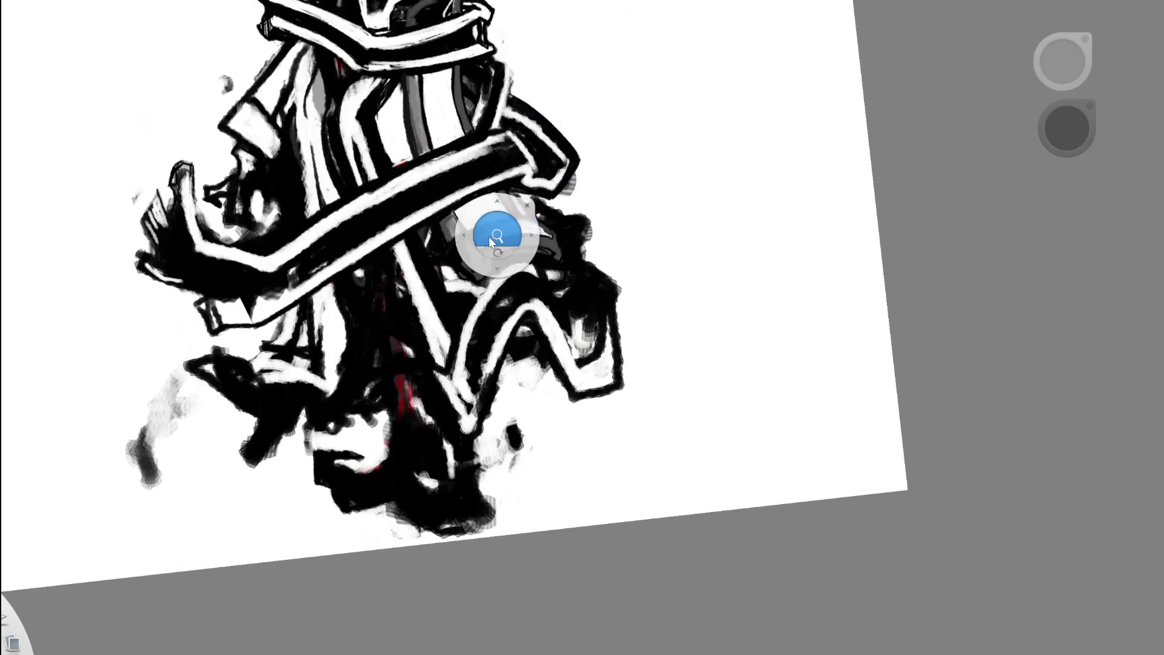
left_click_drag(499, 234, 495, 158)
left_click(447, 240, "alt")
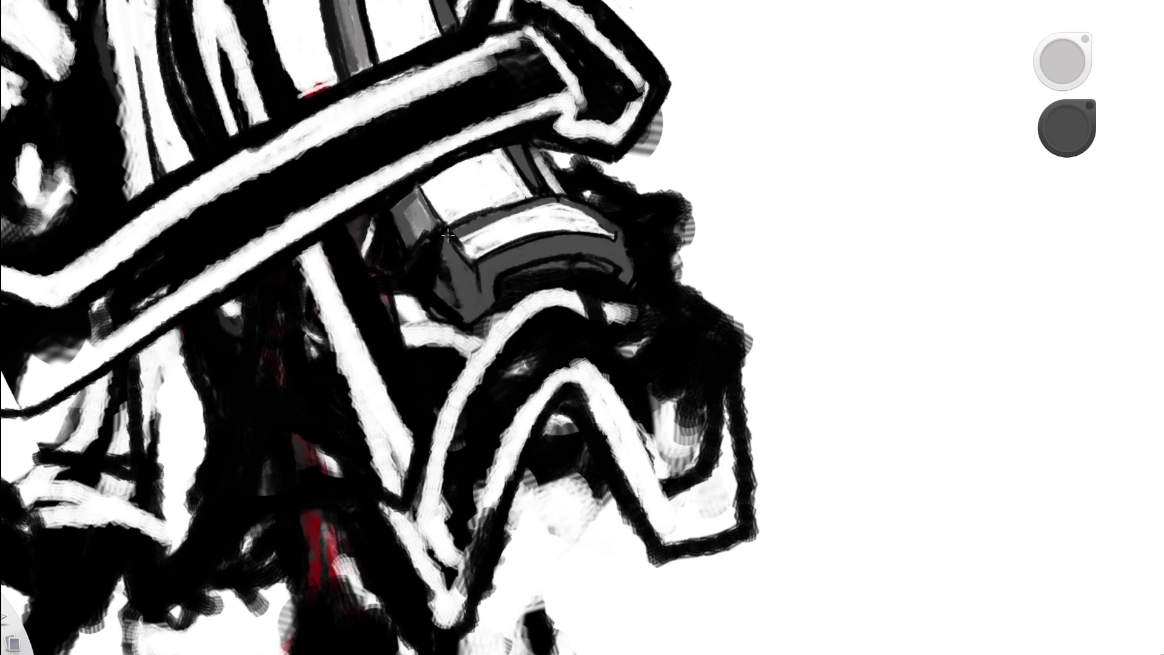
- Paint grey over the cannon block's dark left edge to lighten it
left_click_drag(454, 228, 449, 254)
left_click_drag(438, 292, 445, 260)
left_click_drag(472, 270, 485, 245)
left_click_drag(533, 156, 487, 207)
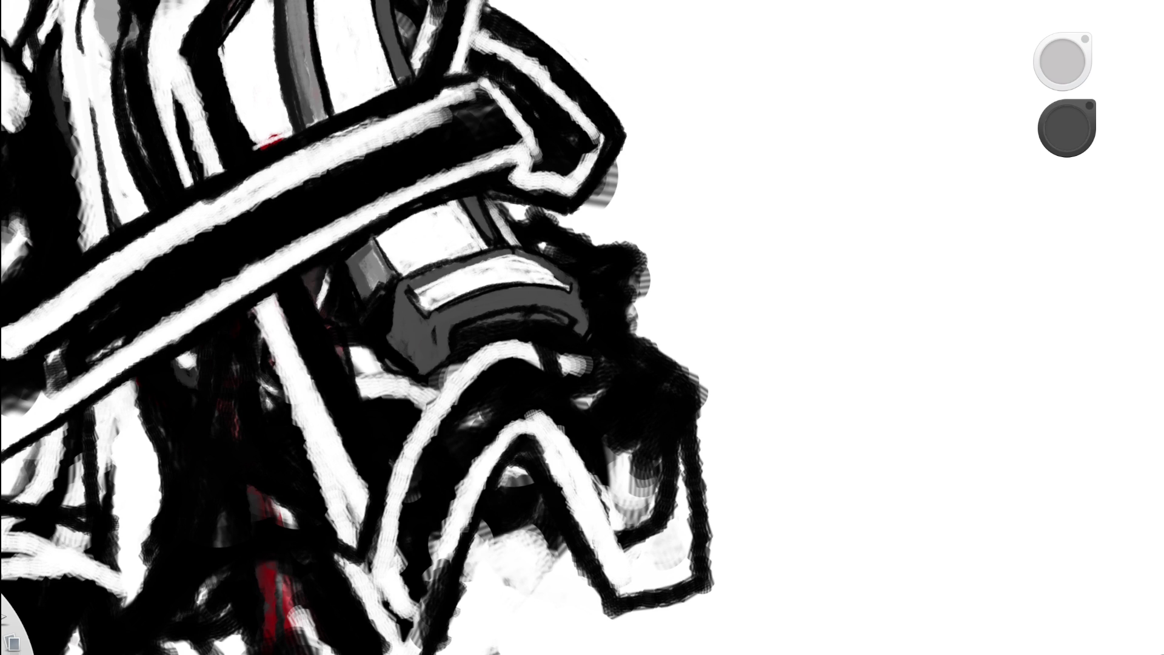
- Ink the white stripe's top edge black and brighten its left end with white
left_click(444, 253, "alt")
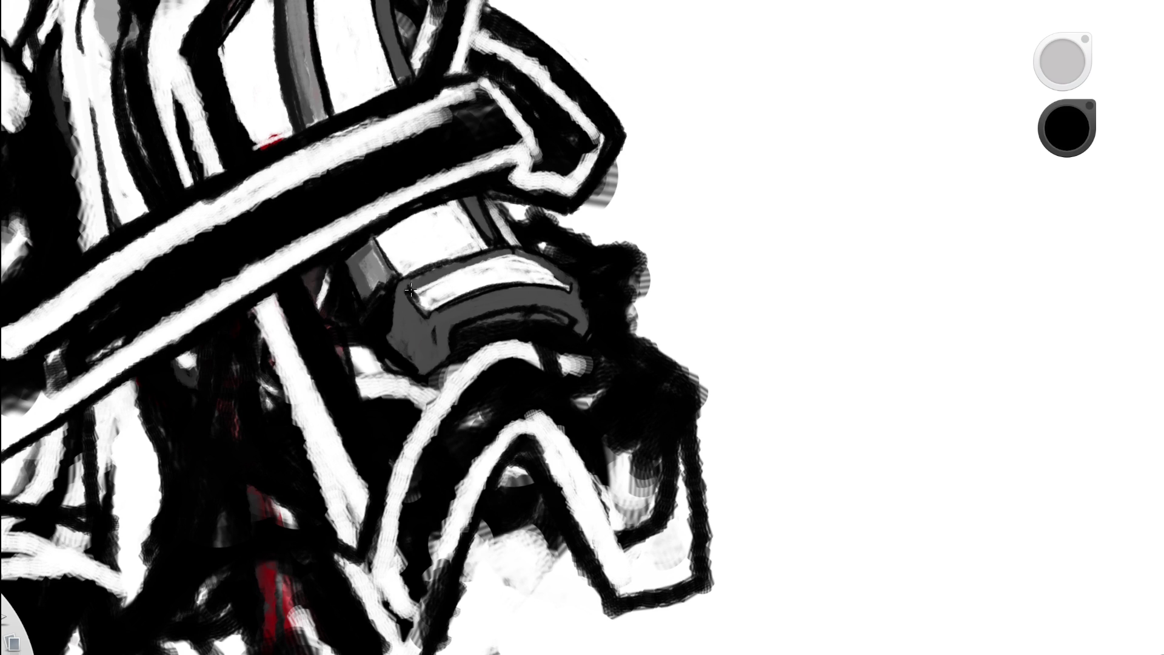
mouse_move(433, 276)
left_mouse_down()
mouse_move(448, 272)
mouse_move(419, 289)
mouse_move(468, 278)
left_mouse_up()
left_click(448, 272, "alt")
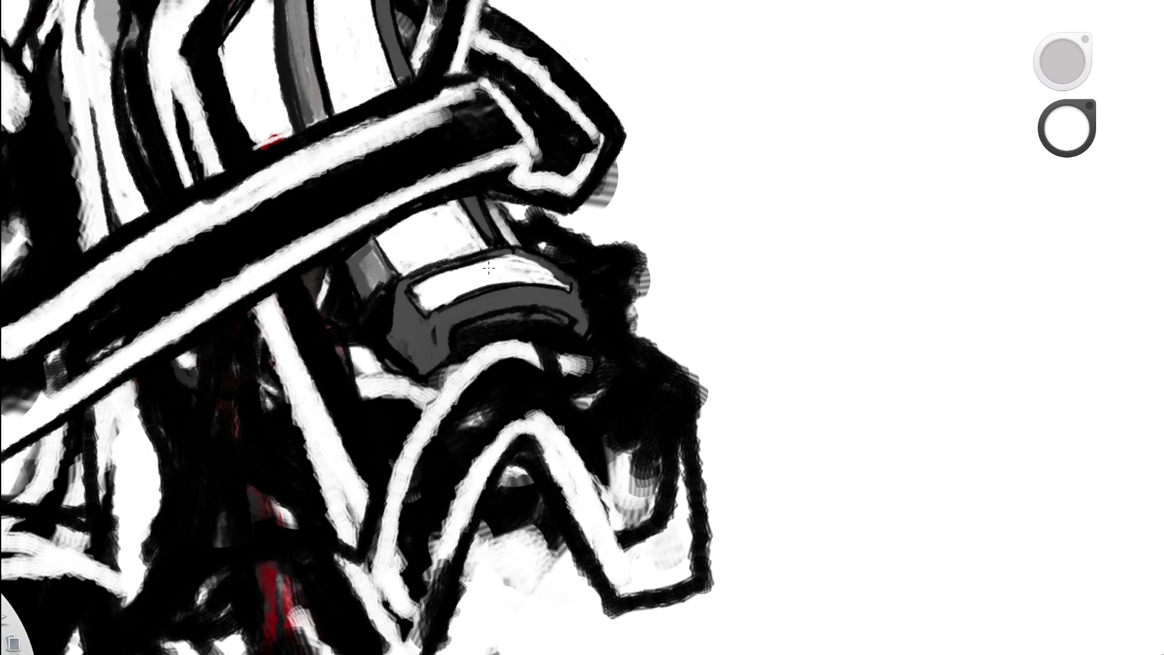
mouse_move(432, 285)
left_mouse_down()
mouse_move(533, 272)
mouse_move(529, 320)
mouse_move(623, 319)
mouse_move(557, 330)
mouse_move(572, 305)
mouse_move(624, 291)
mouse_move(572, 345)
mouse_move(428, 411)
mouse_move(492, 321)
left_mouse_up()
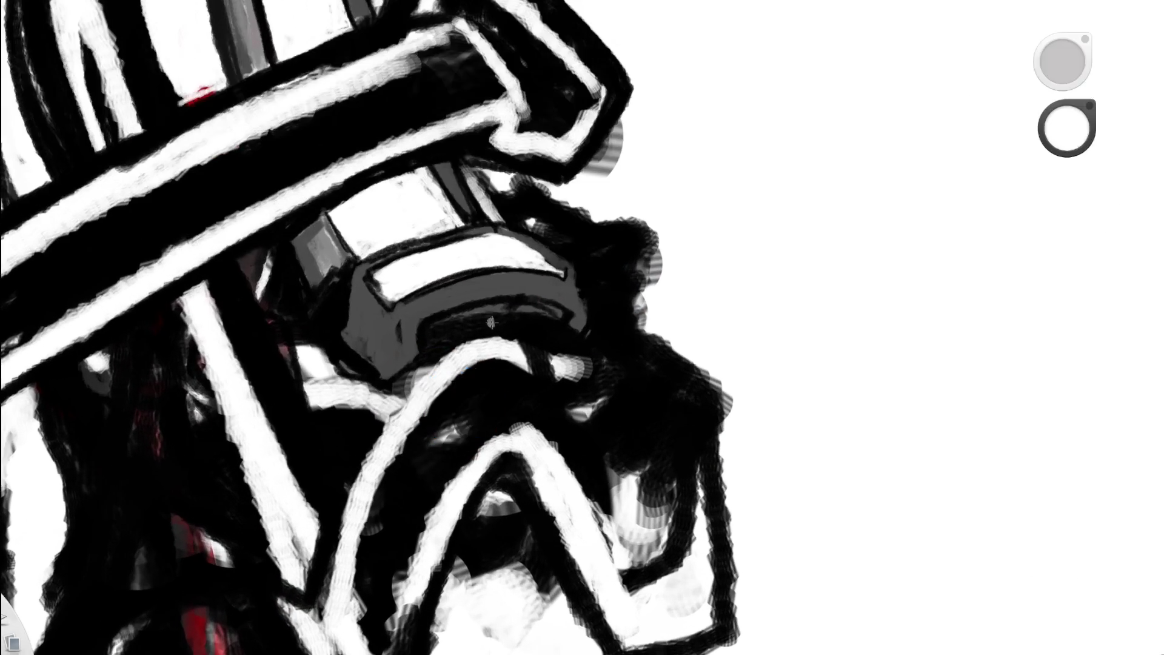
left_click(583, 163, "alt")
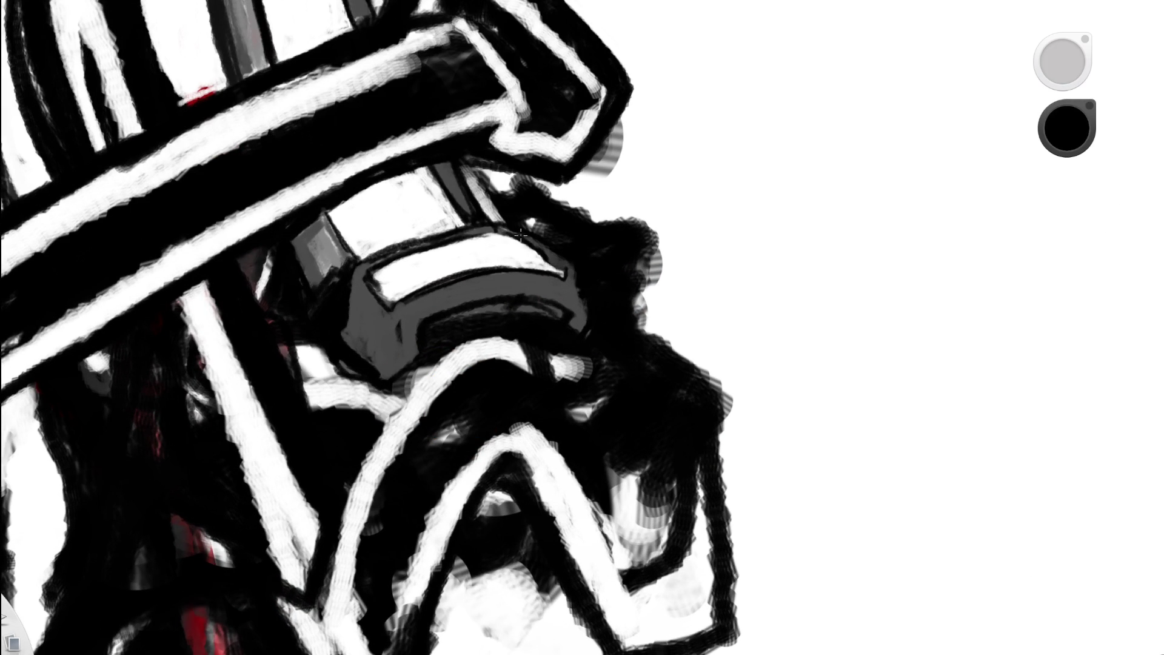
left_click(459, 245, "alt")
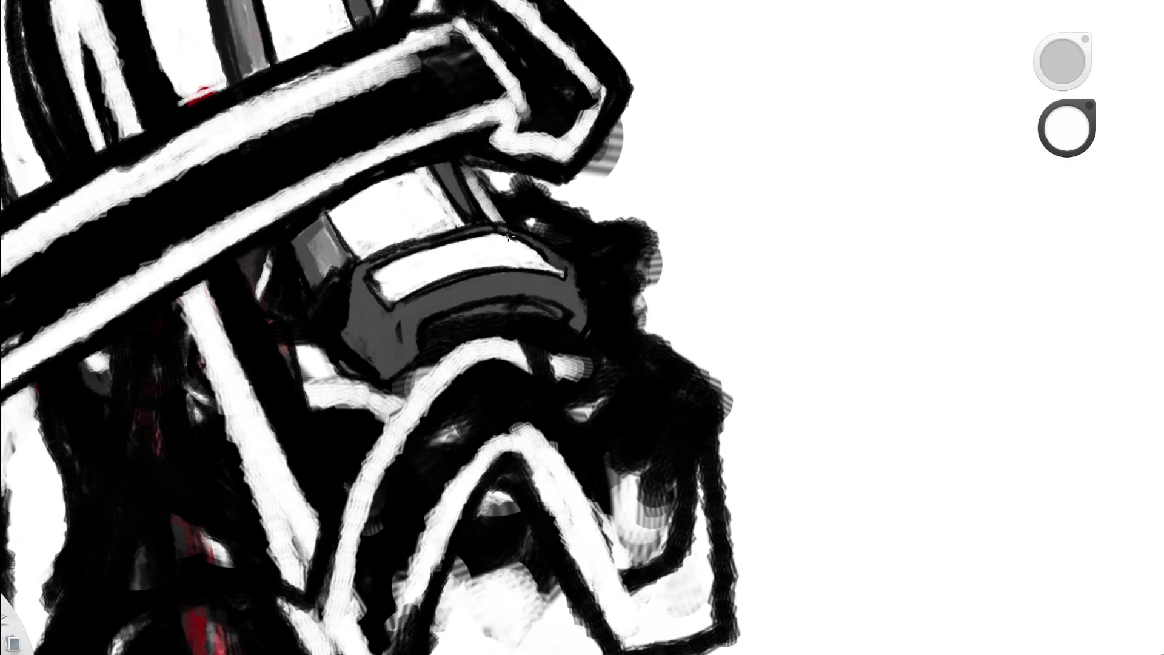
left_click_drag(378, 277, 380, 291)
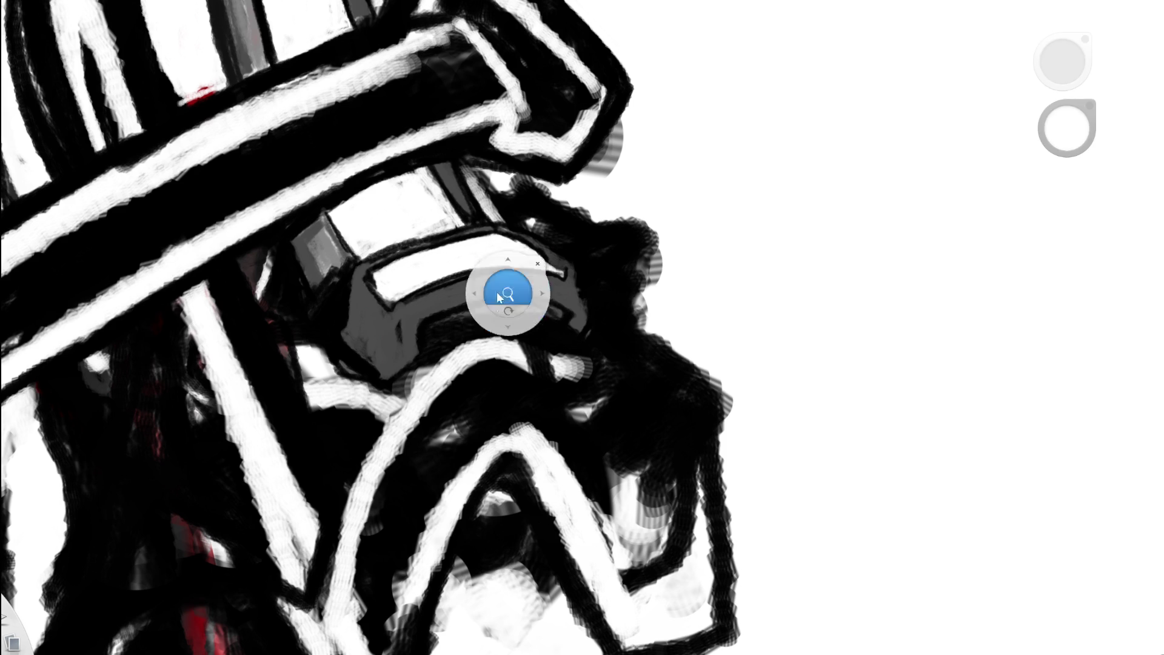
- Sample black from the outline and draw a curved black line down the block's grey side
scroll(473, 272, "down", 5)
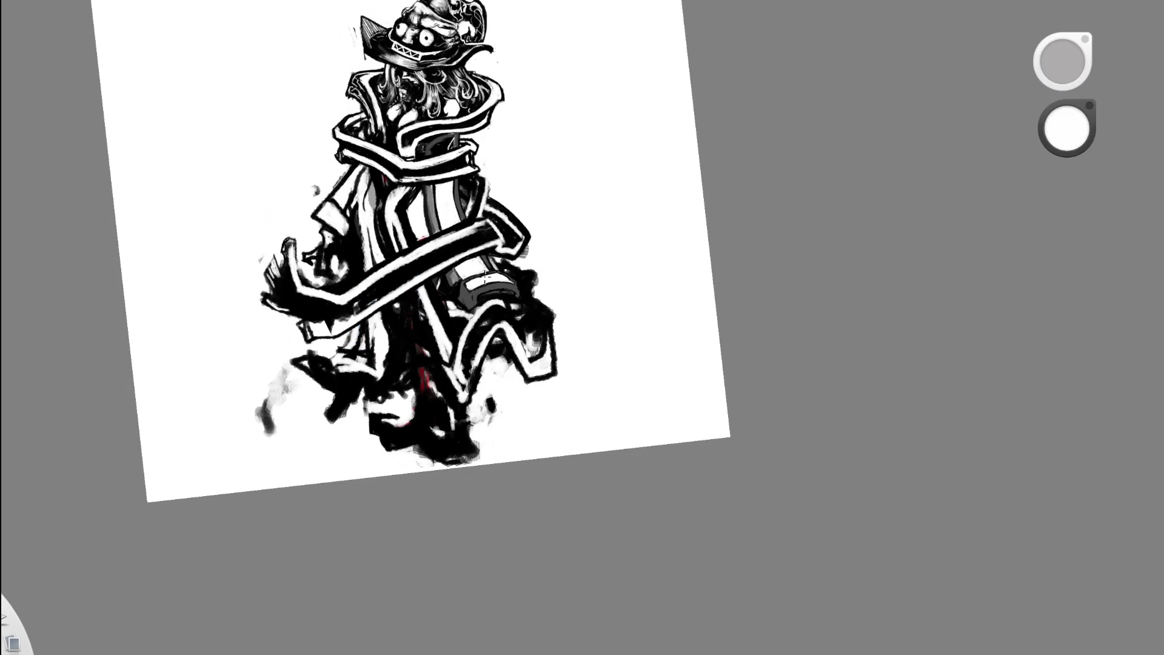
scroll(485, 278, "up", 5)
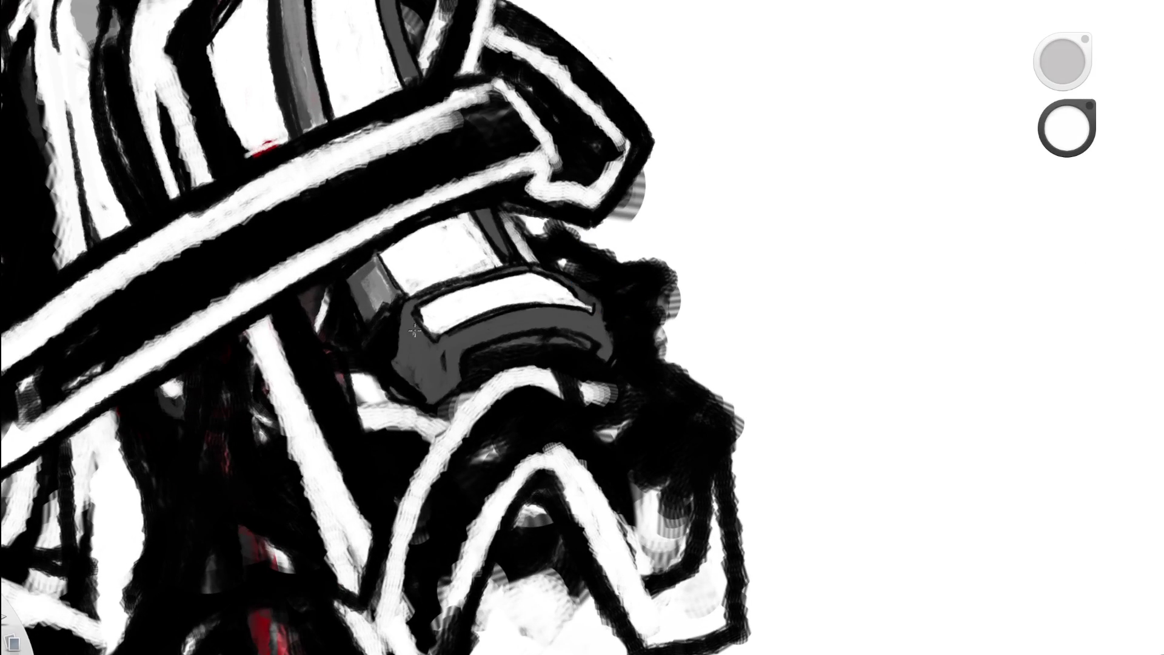
left_click(407, 355, "alt")
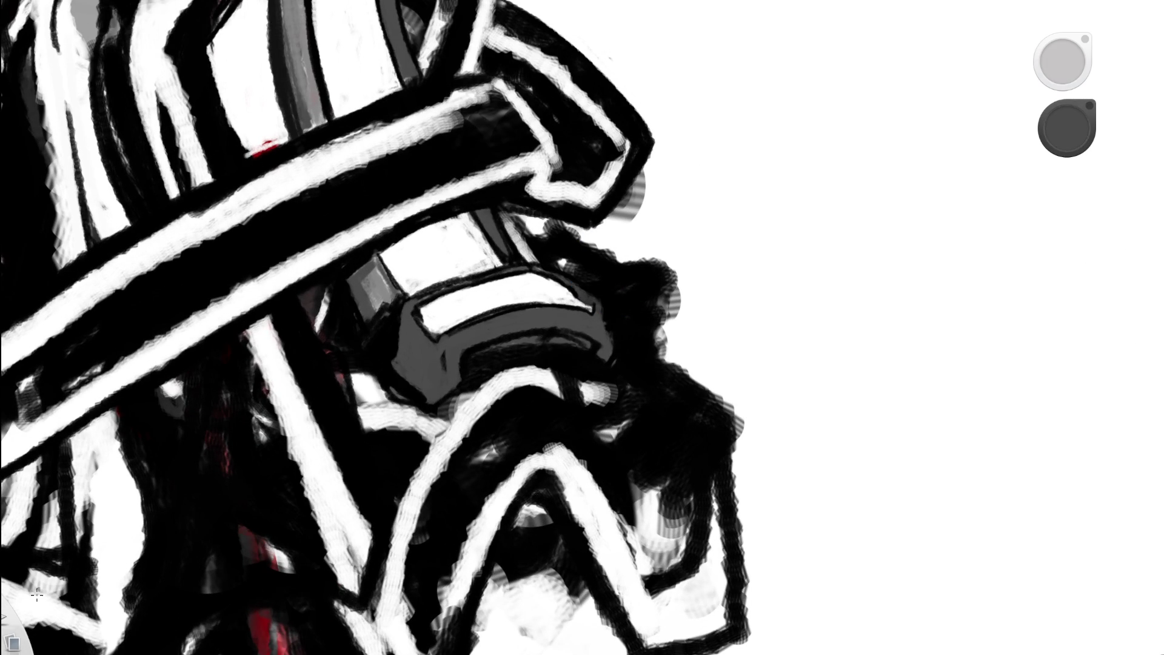
left_click(449, 350, "alt")
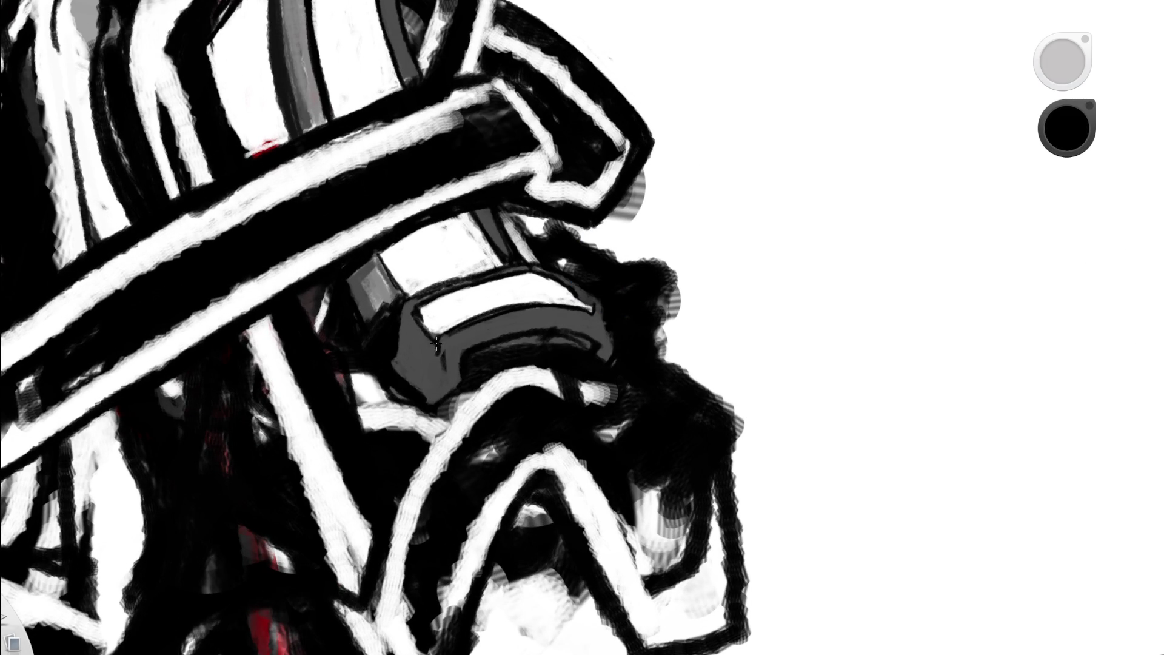
left_click_drag(451, 333, 441, 397)
- Add short dark strokes on the grey block and fill its left edge with dark ink
scroll(494, 290, "down", 5)
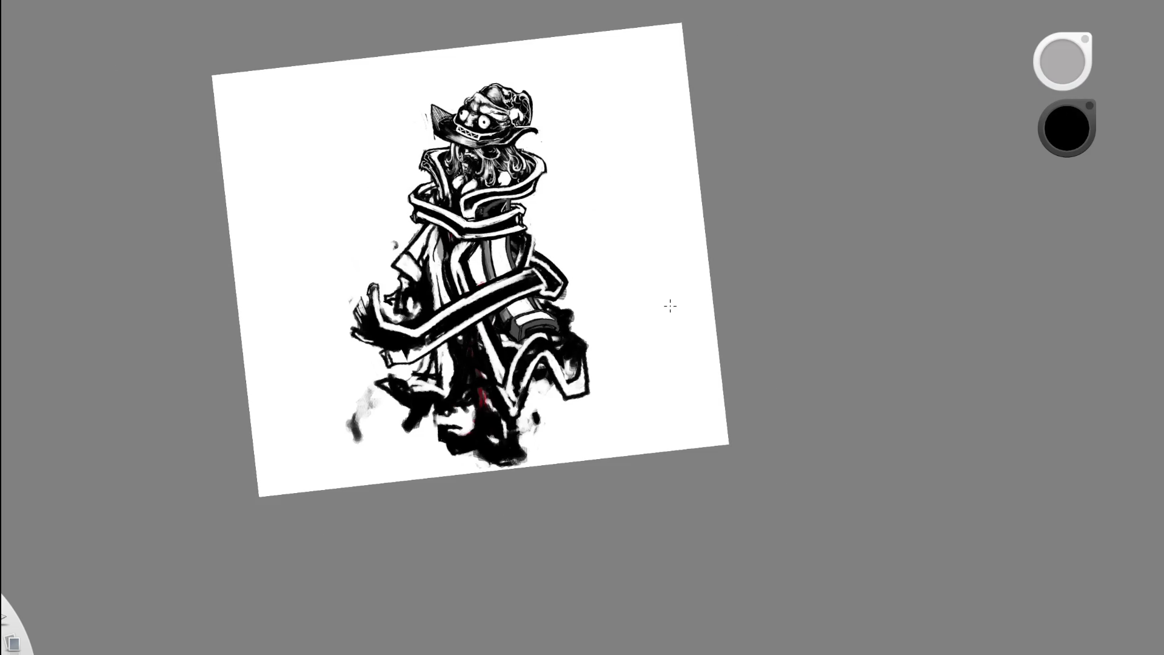
scroll(590, 266, "up", 5)
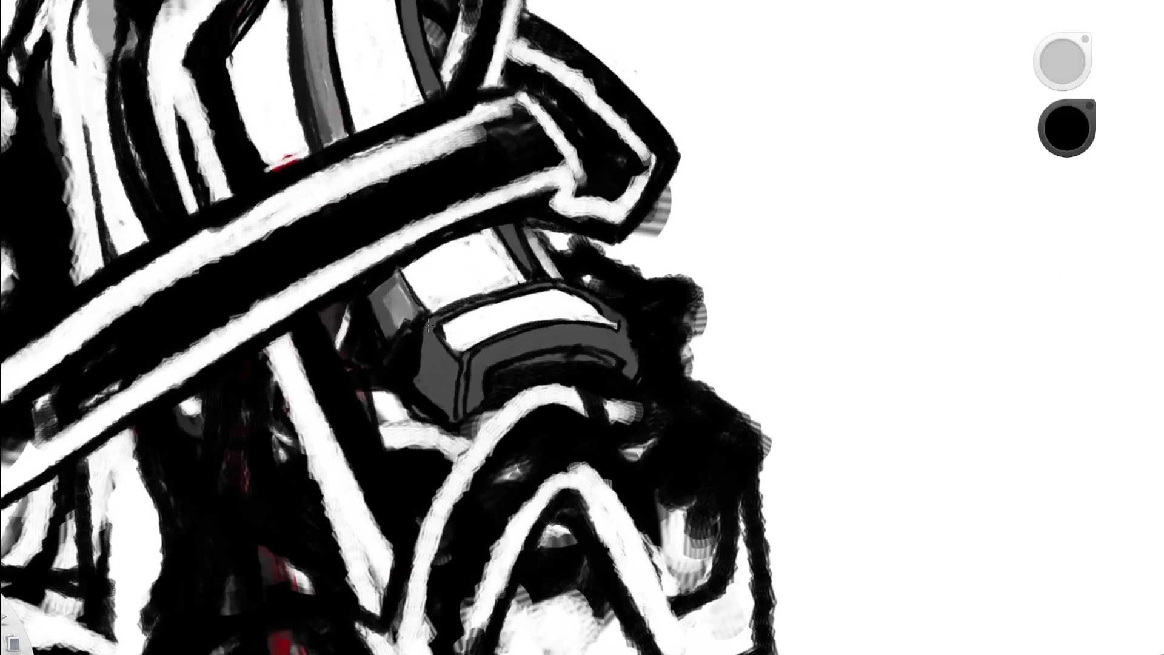
mouse_move(428, 331)
left_mouse_down()
mouse_move(441, 399)
mouse_move(443, 368)
left_mouse_up()
scroll(443, 358, "down", 5)
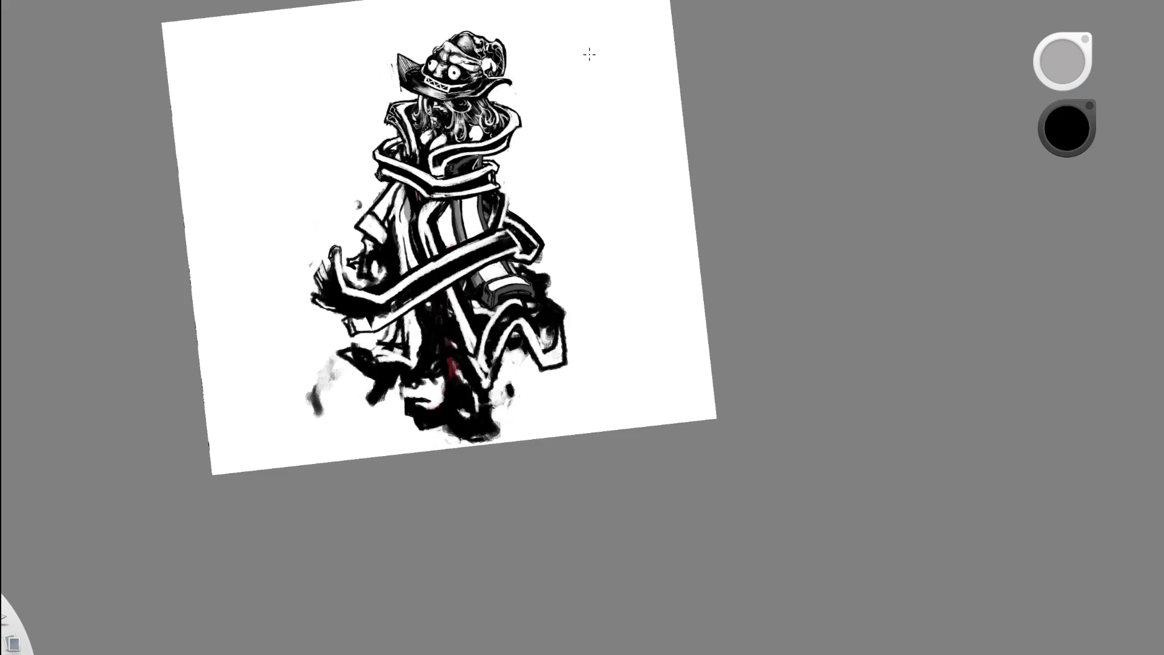
scroll(501, 303, "up", 5)
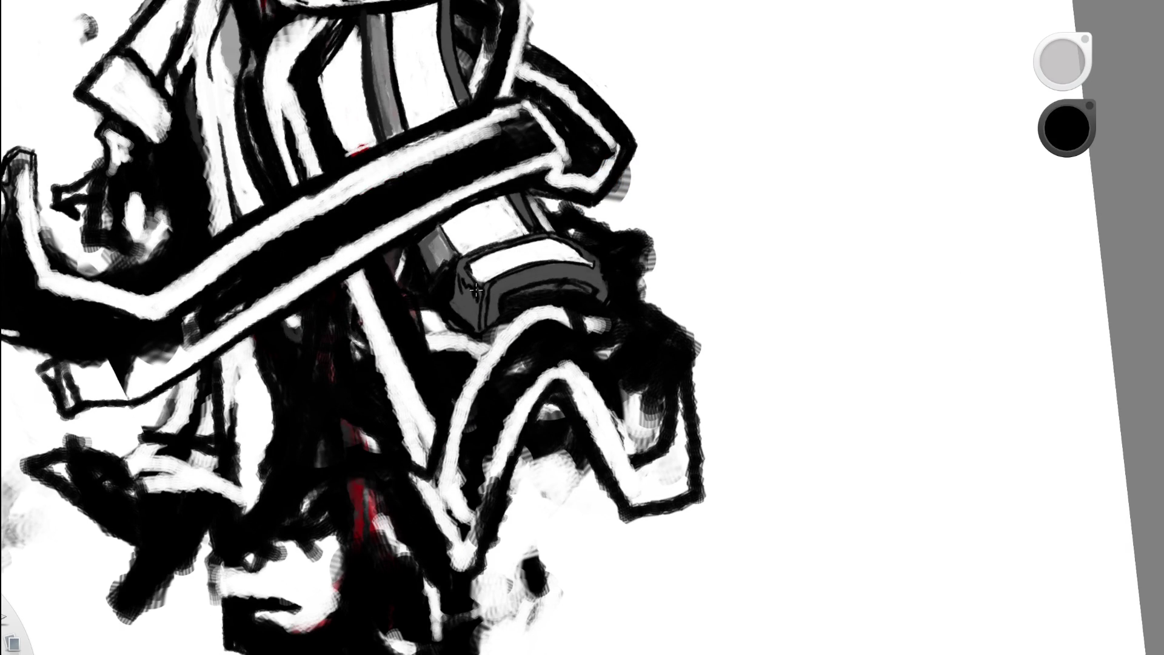
scroll(439, 272, "down", 5)
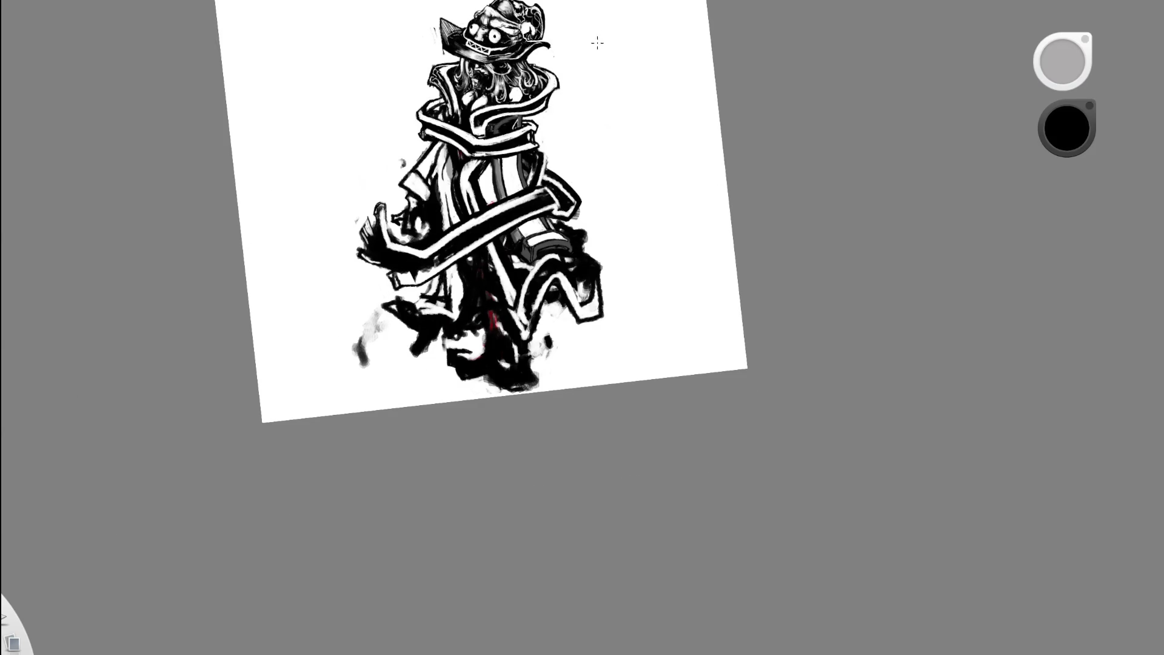
scroll(545, 194, "up", 8)
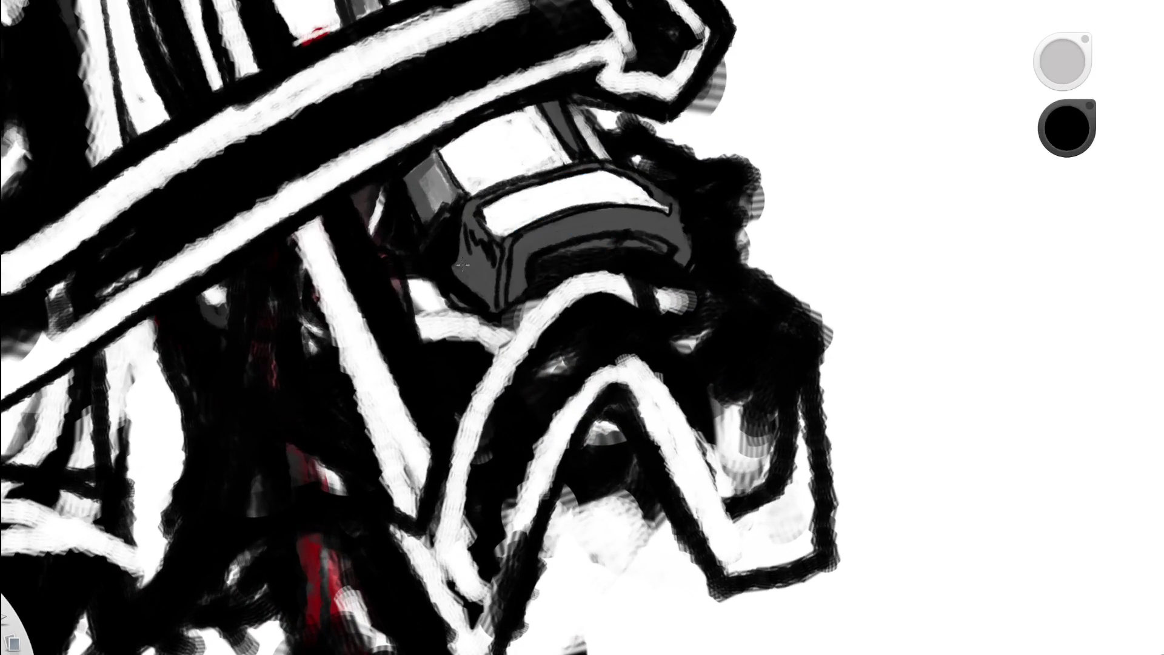
left_click_drag(465, 266, 492, 299)
scroll(546, 212, "down", 8)
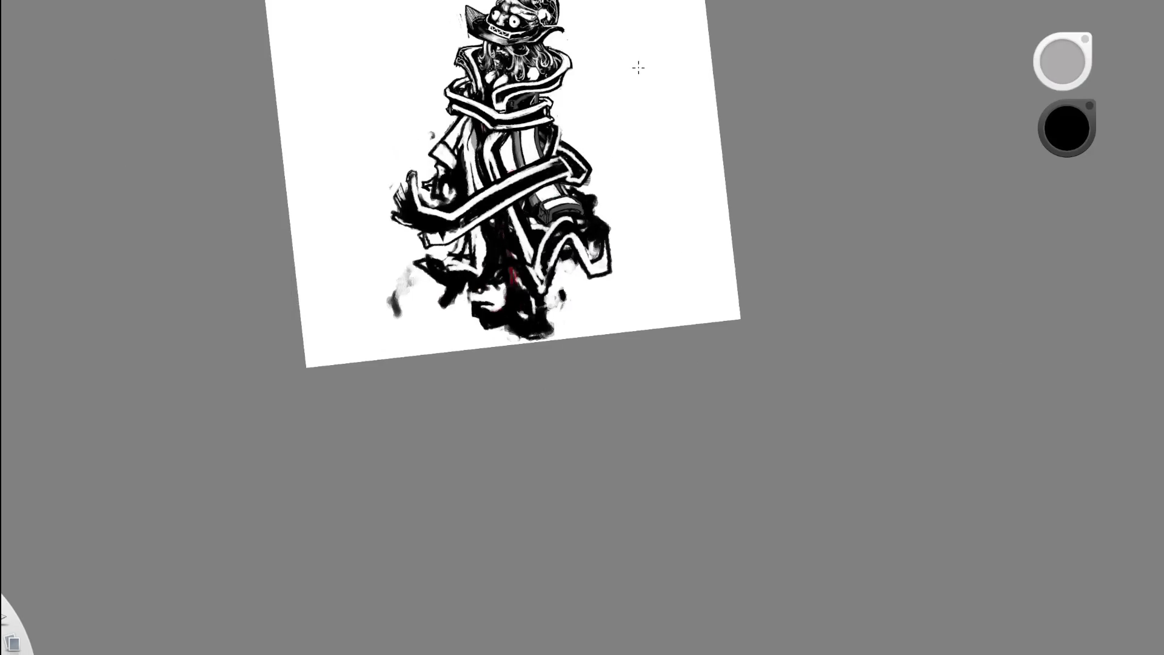
scroll(534, 182, "up", 8)
mouse_move(513, 306)
left_mouse_down()
mouse_move(496, 318)
mouse_move(515, 331)
mouse_move(497, 326)
left_mouse_up()
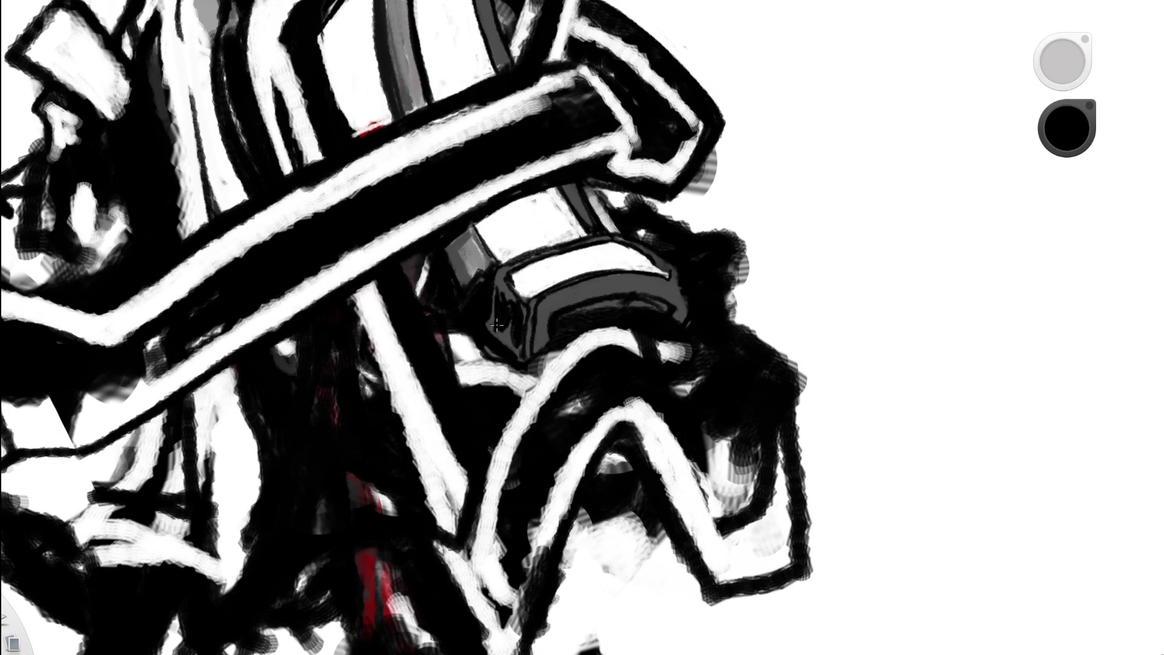
- Zoom in close on the grey block and add black zigzag strokes on its left face
scroll(583, 213, "down", 8)
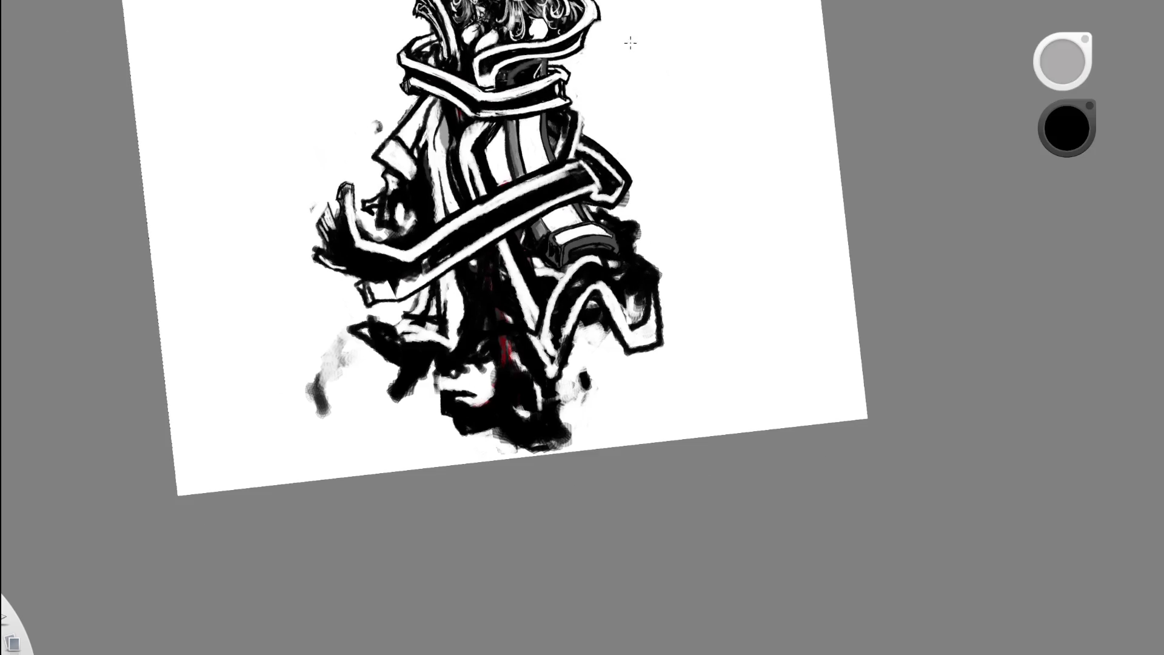
scroll(654, 122, "up", 3)
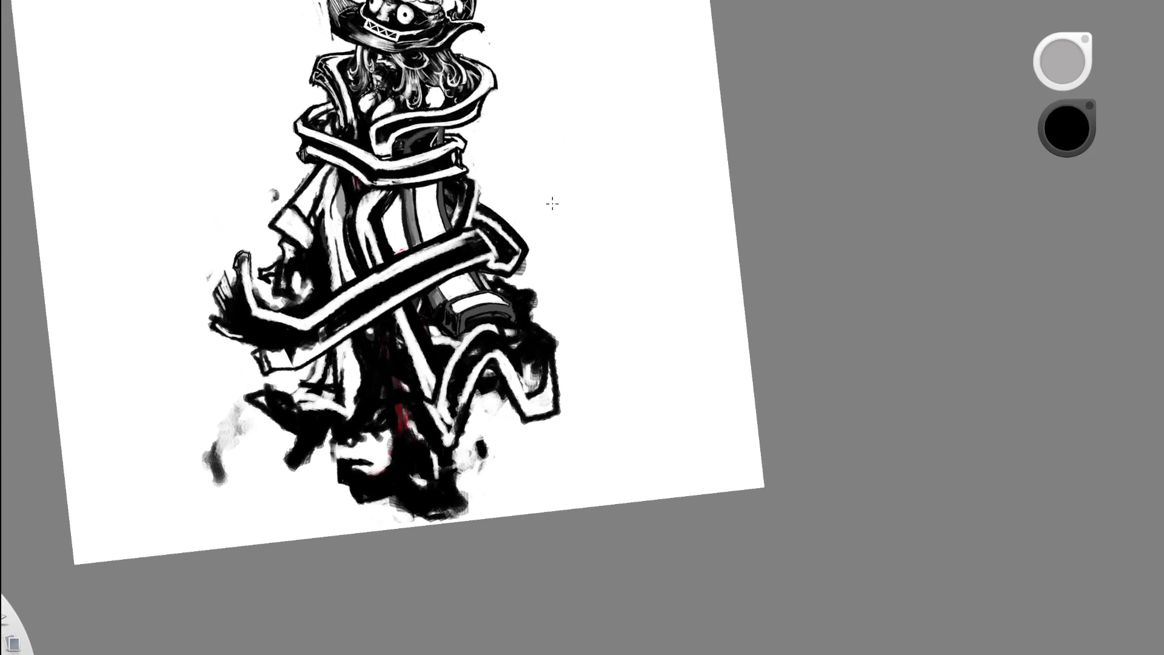
key("space")
scroll(533, 303, "down", 4)
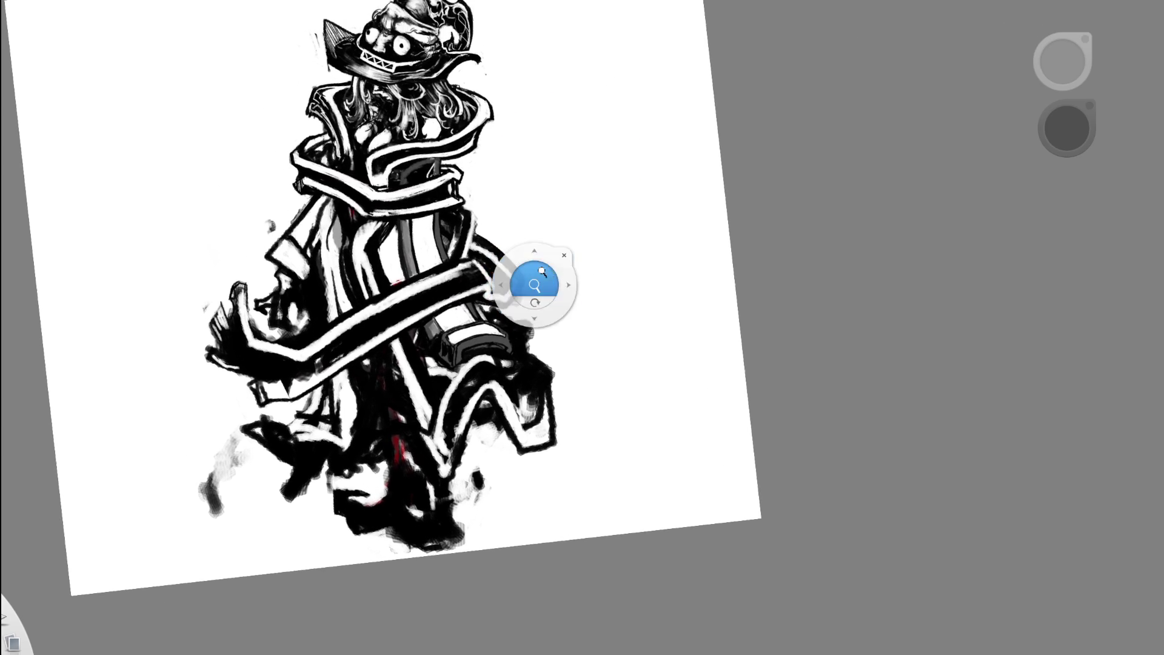
left_click(643, 150)
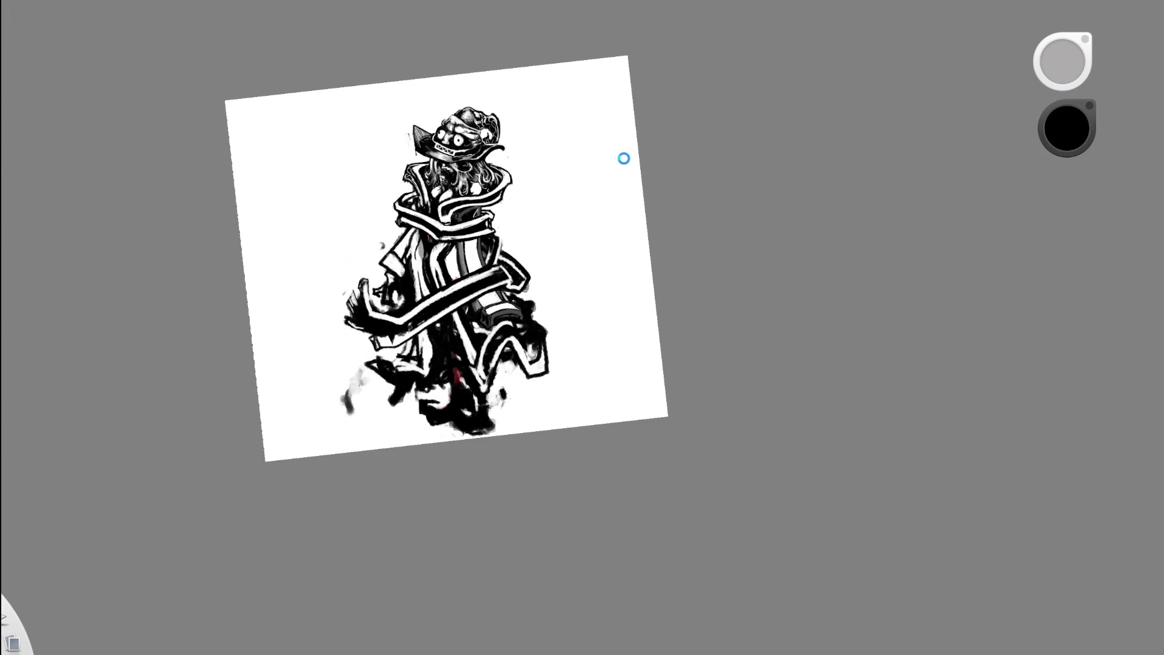
key("space")
scroll(501, 320, "up", 10)
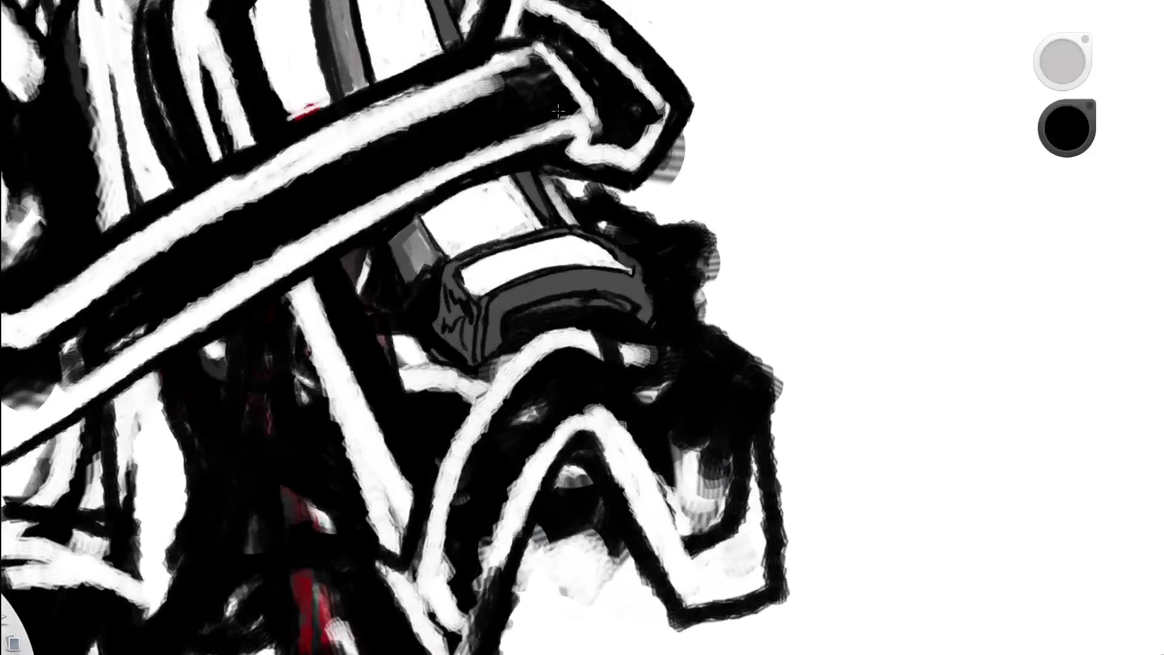
left_click(452, 322, "alt")
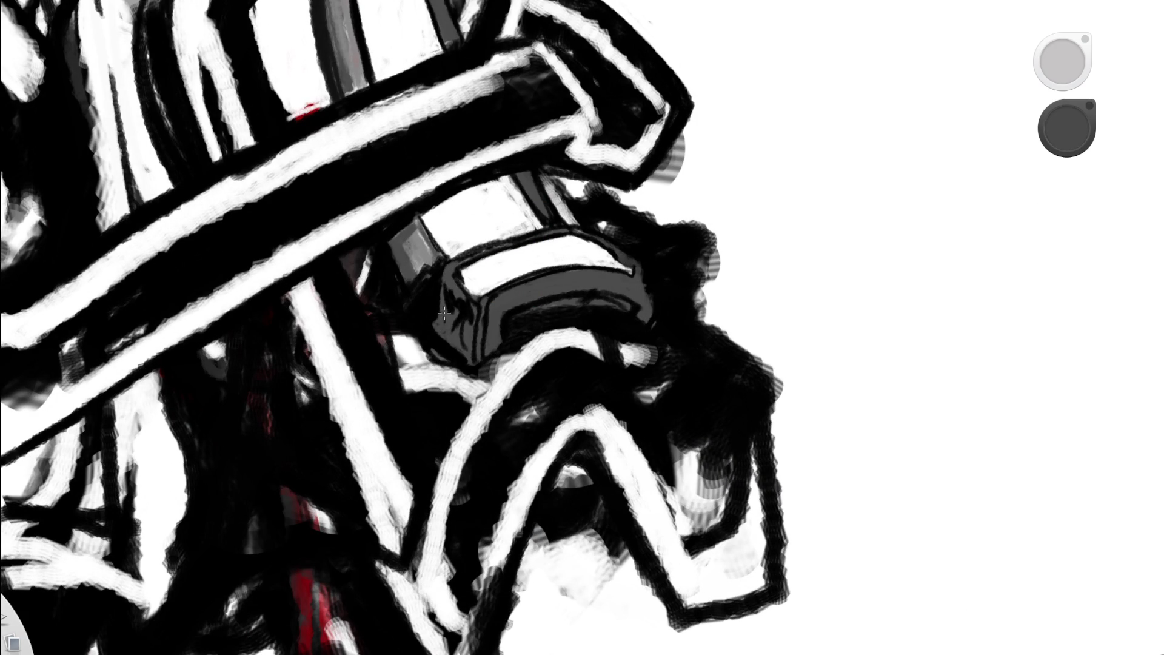
key("space")
scroll(546, 253, "down", 10)
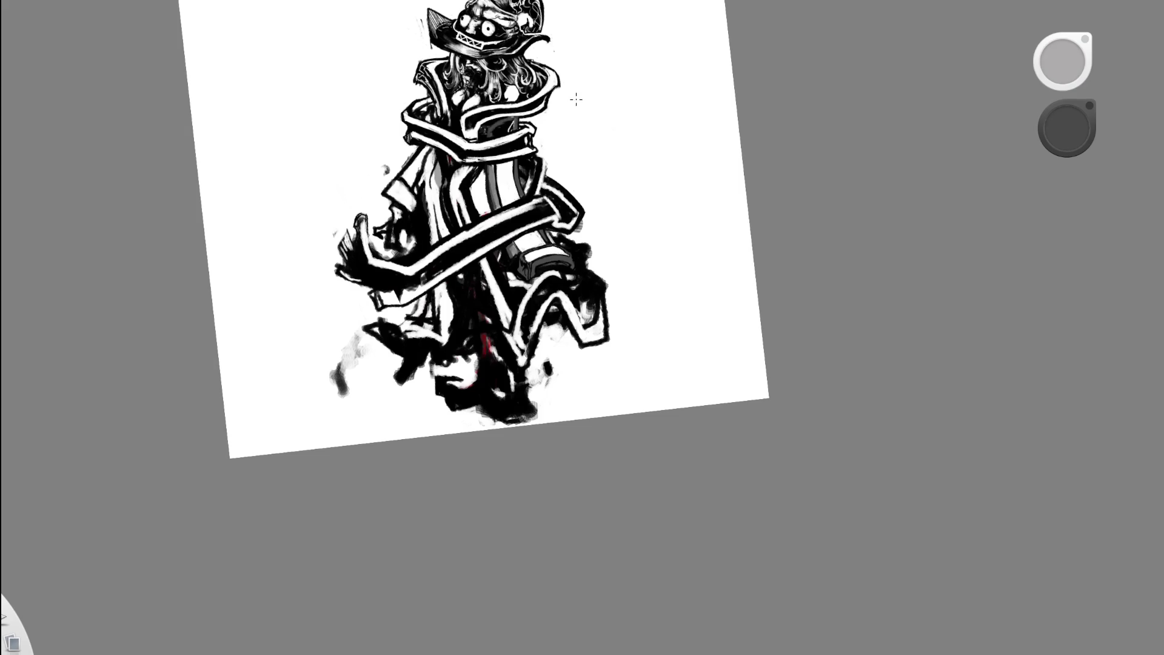
key("space")
scroll(550, 268, "up", 10)
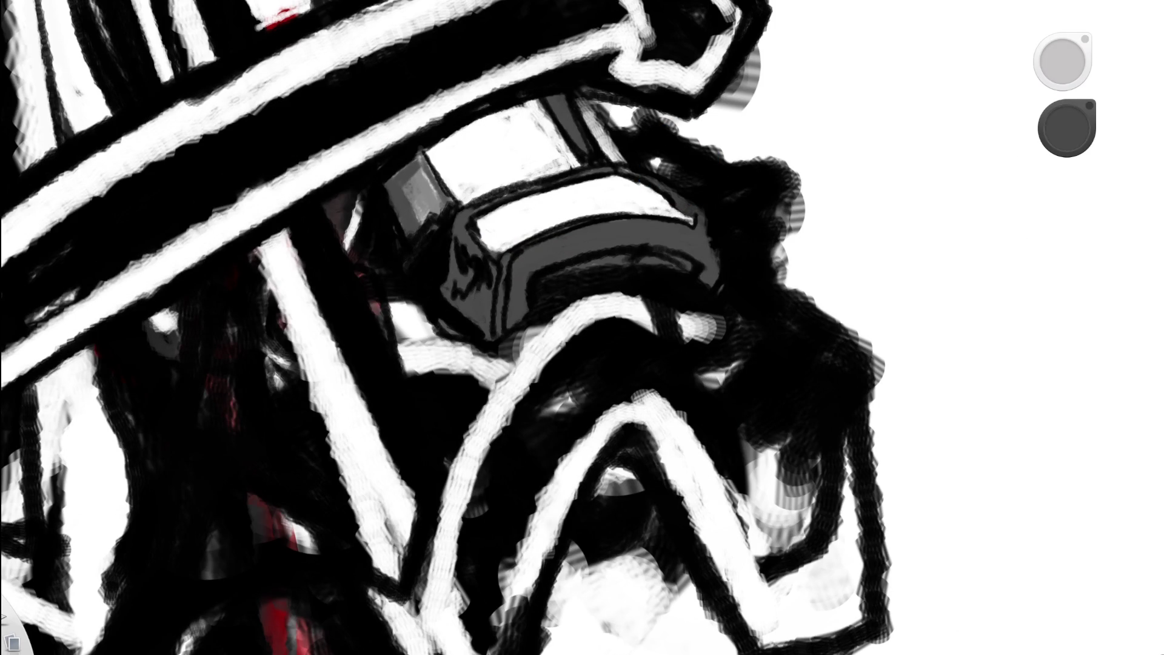
left_click(550, 267, "alt")
mouse_move(493, 290)
left_mouse_down()
mouse_move(482, 284)
mouse_move(488, 315)
left_mouse_up()
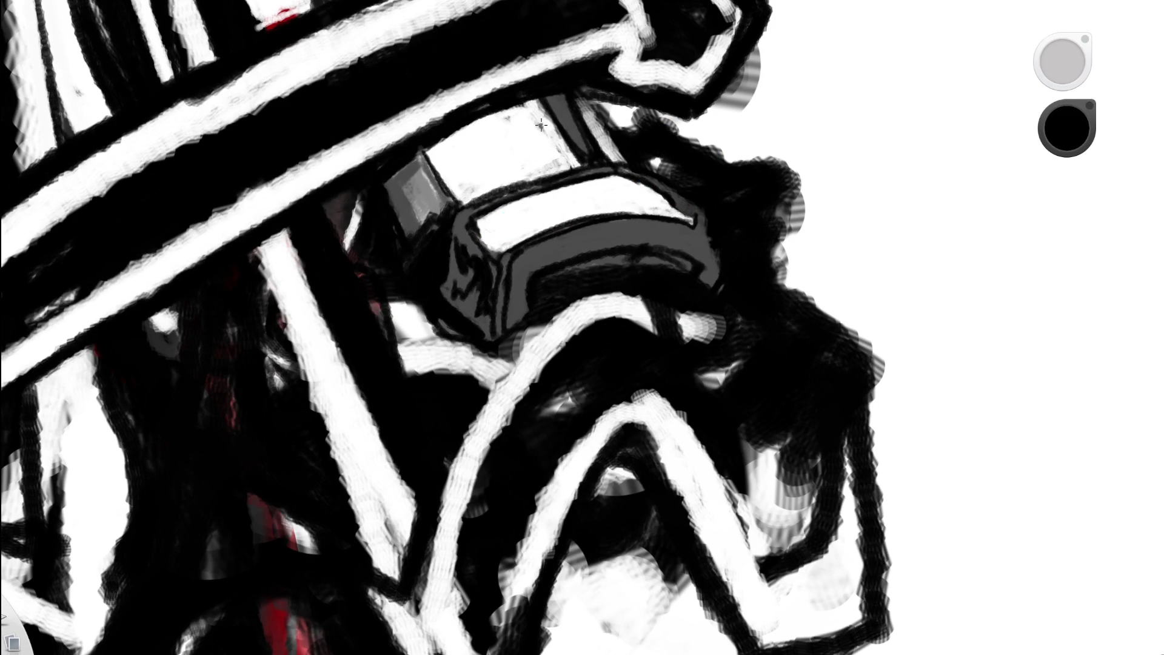
- Pan across the block, resample black from the outline, and add small dark marks on the buckle
key("space")
left_click_drag(541, 243, 372, 338)
scroll(505, 248, "down", 5)
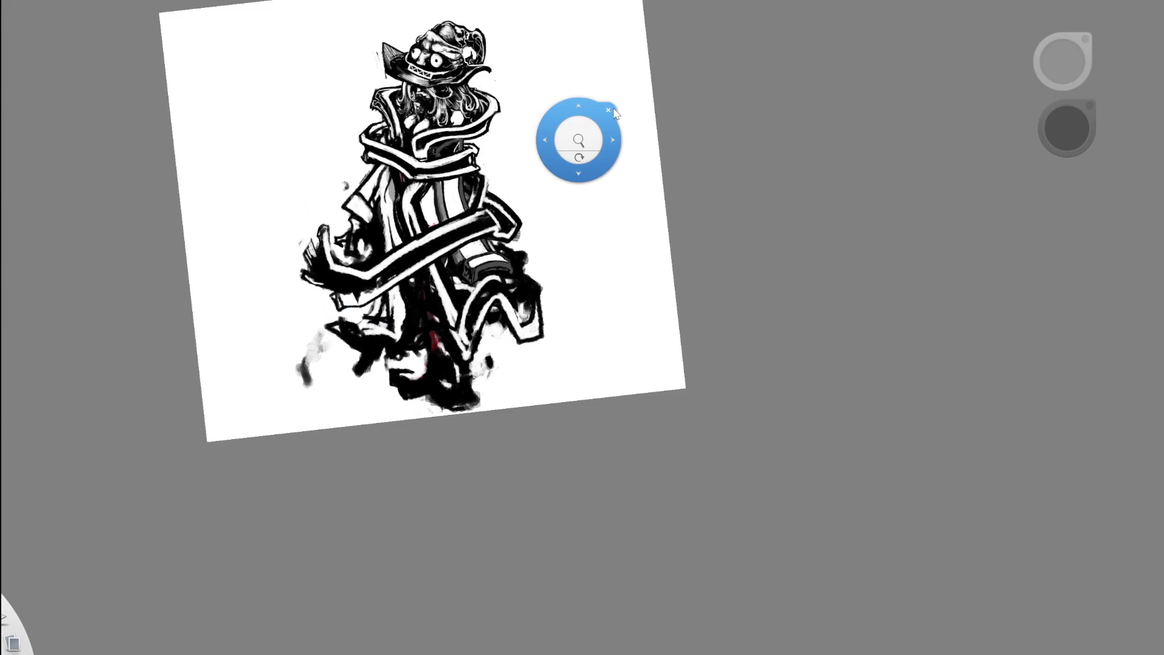
scroll(463, 268, "up", 5)
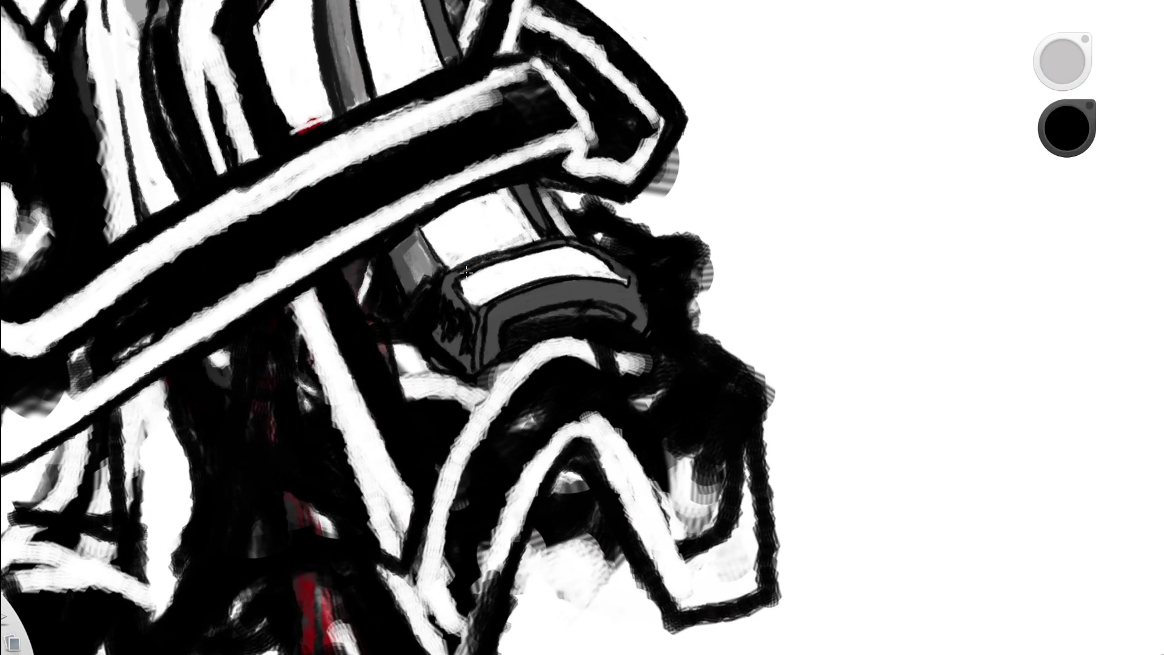
left_click(565, 225, "alt")
scroll(565, 224, "down", 5)
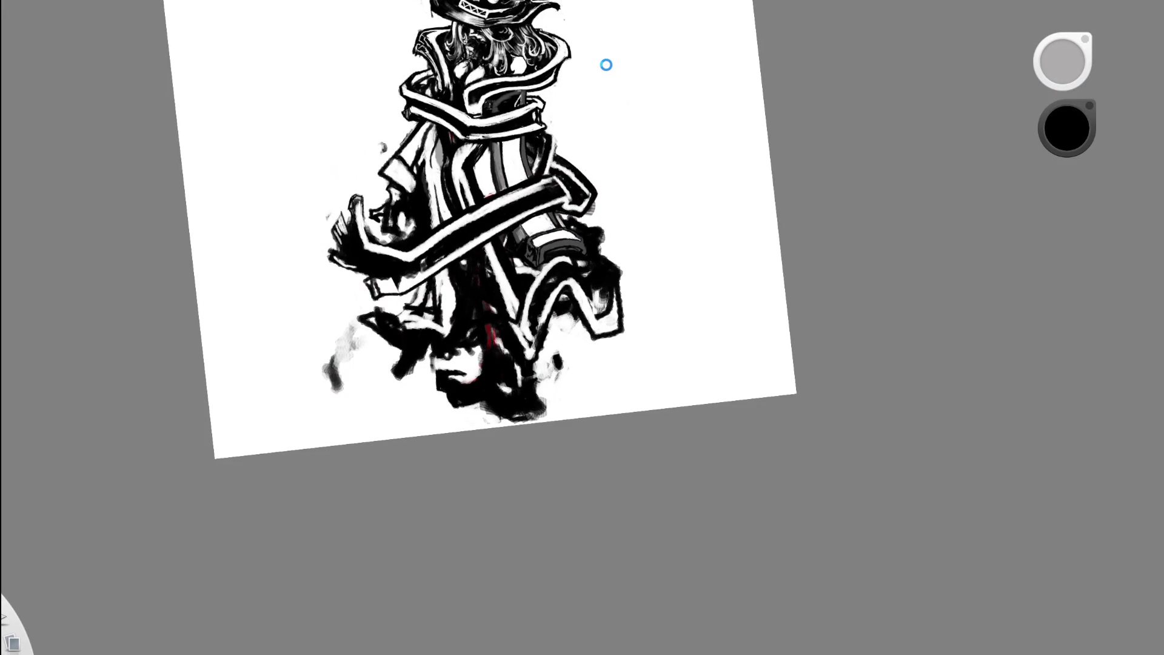
scroll(533, 239, "up", 5)
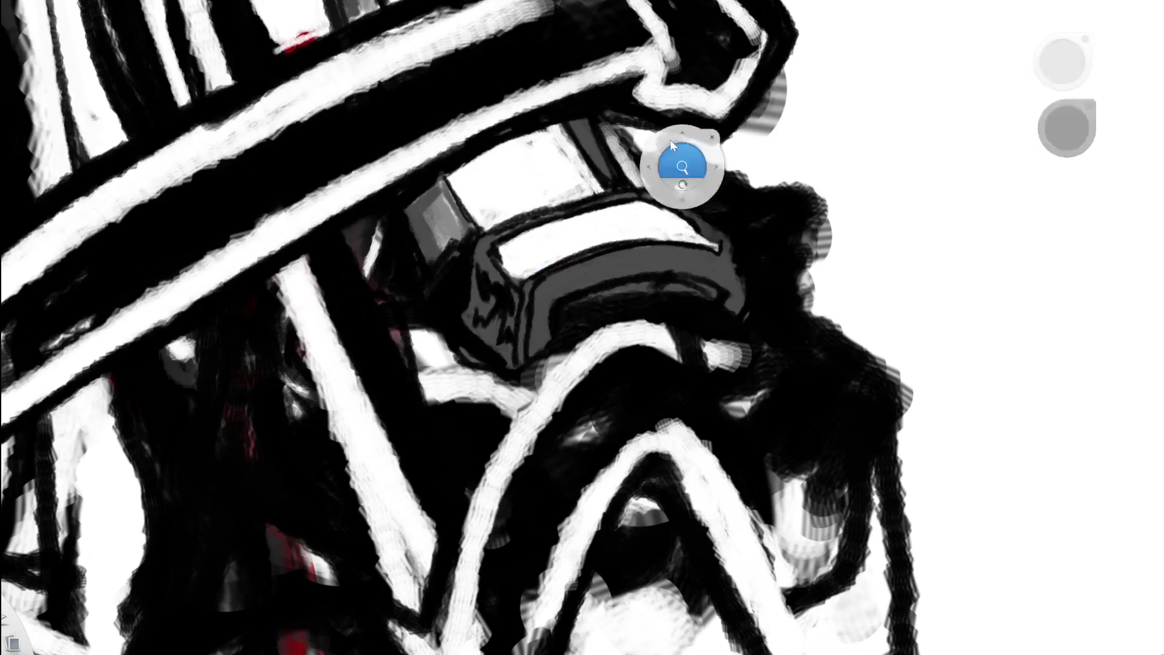
left_click(487, 298, "alt")
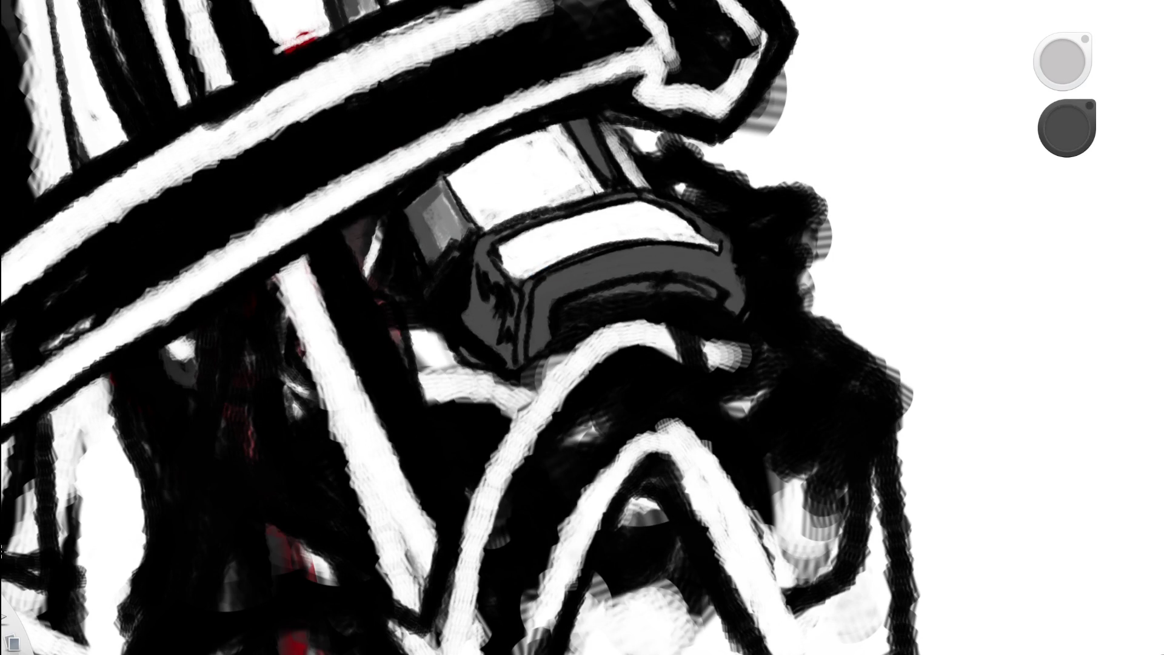
left_click(501, 240, "alt")
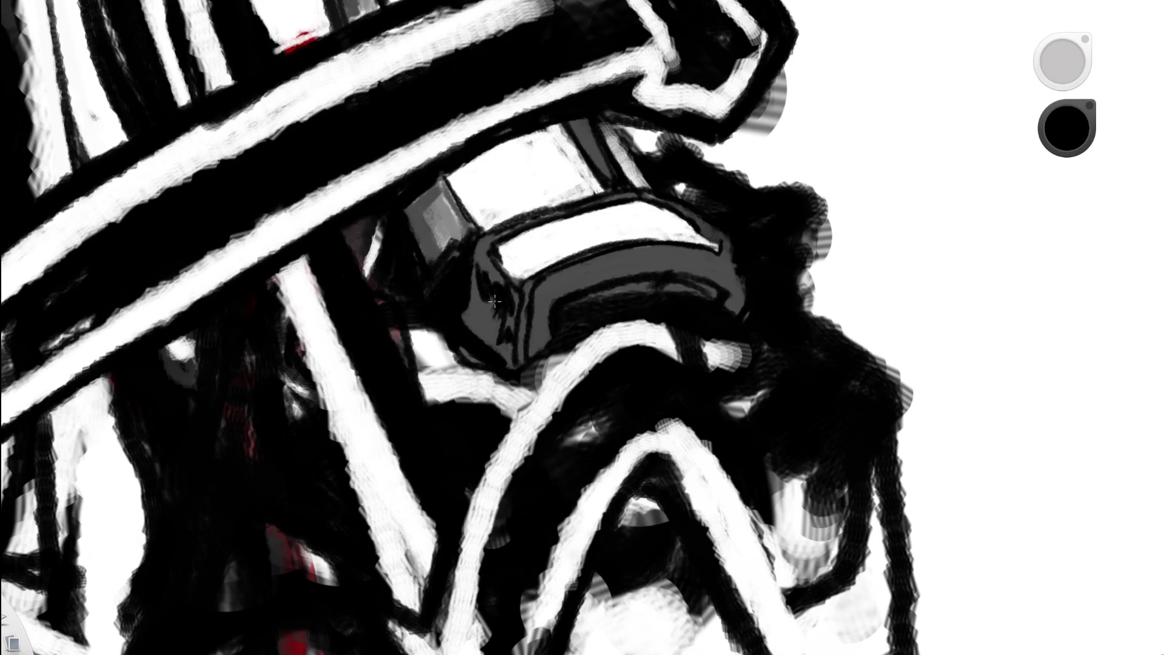
scroll(494, 302, "down", 5)
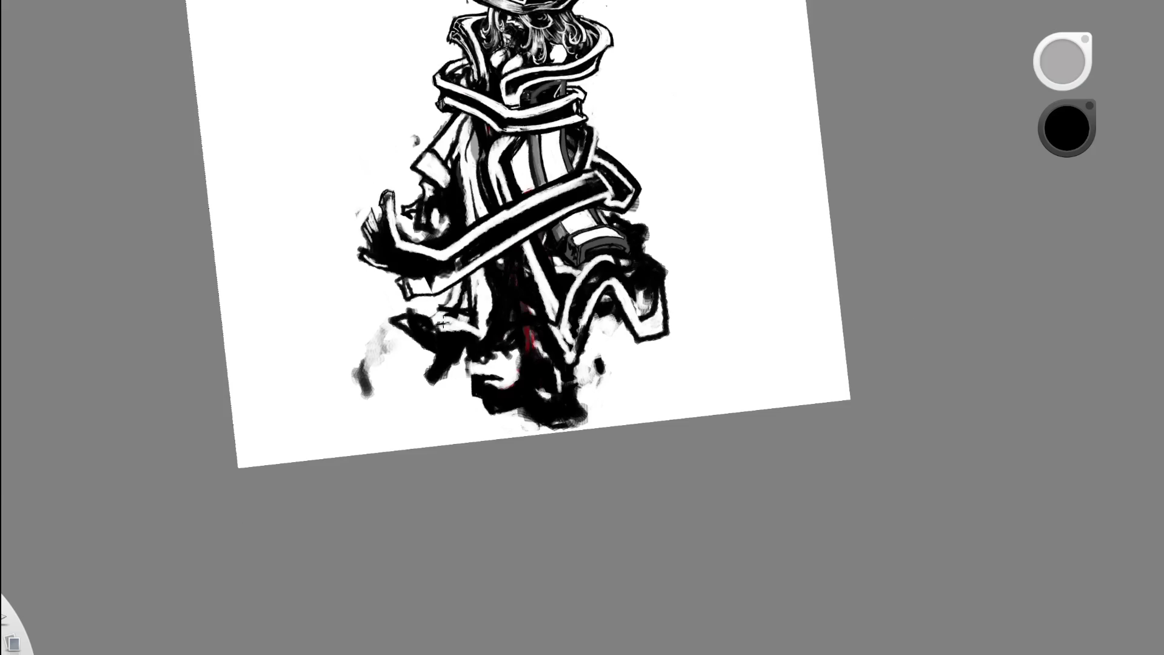
scroll(552, 293, "up", 5)
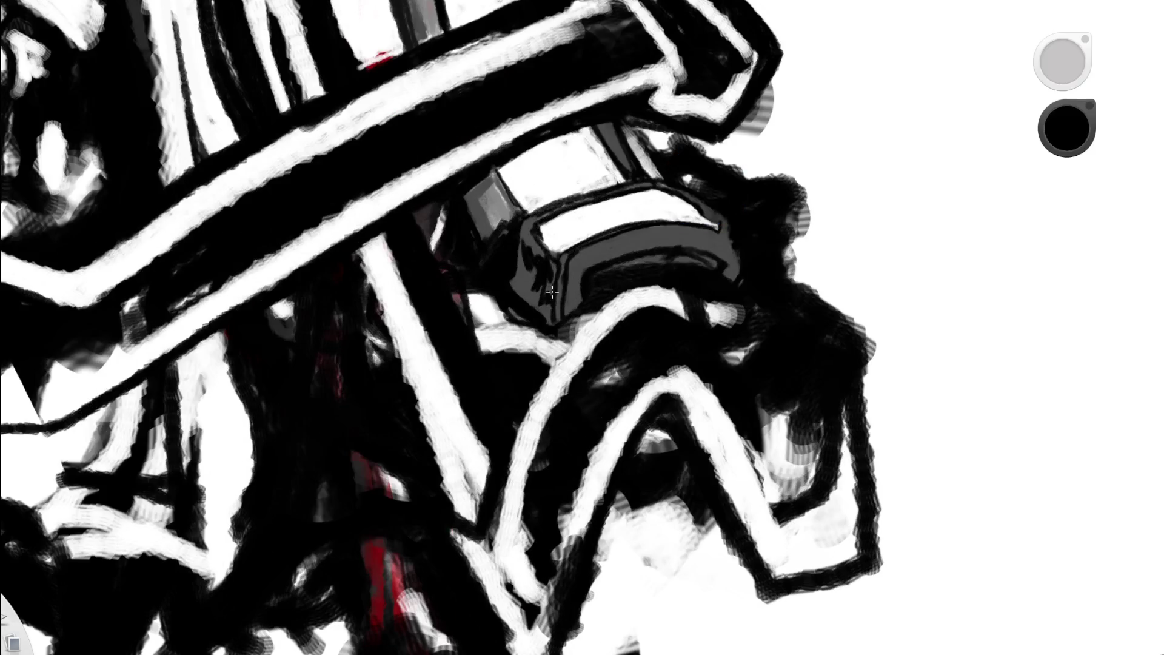
left_click_drag(549, 272, 553, 268)
- Draw a thin dark line along the buckle's inner edge
scroll(487, 286, "down", 5)
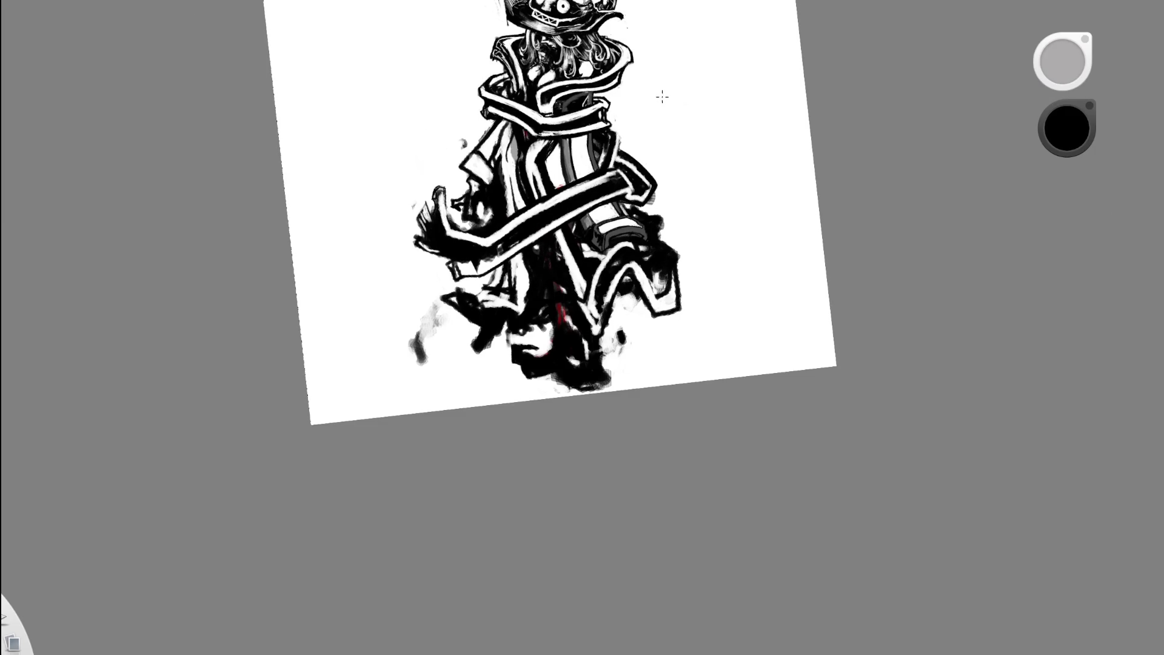
scroll(623, 234, "up", 5)
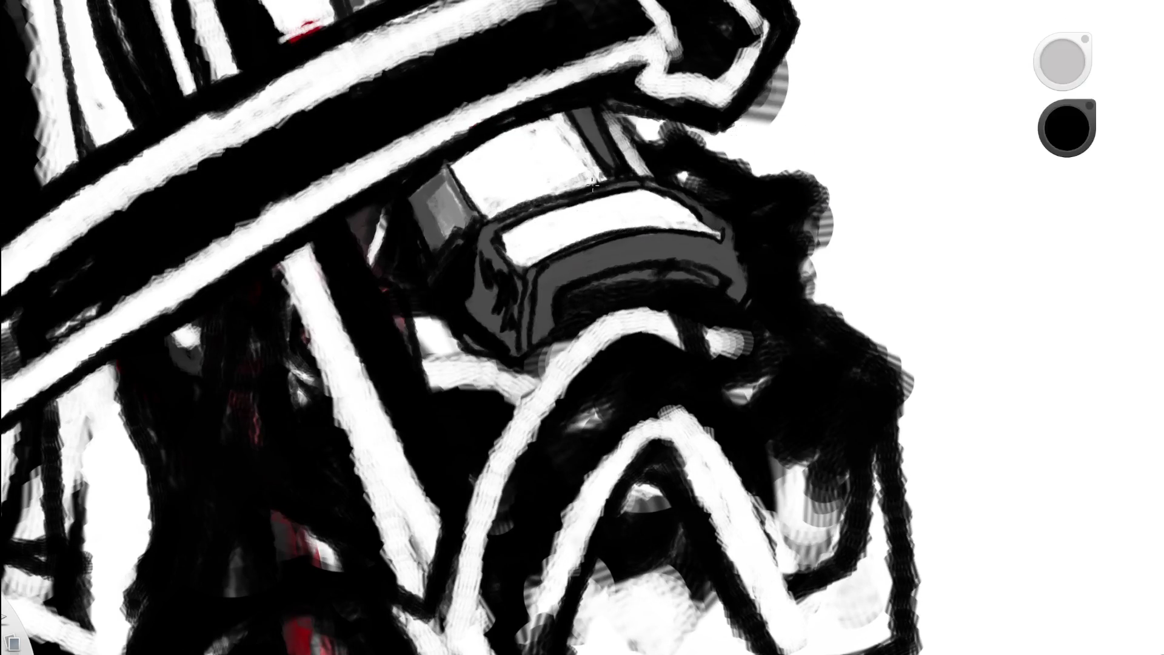
mouse_move(530, 295)
left_mouse_down()
mouse_move(540, 266)
mouse_move(522, 348)
left_mouse_up()
- Zoom in on the lower body, then pan so the whole figure and hat show
scroll(530, 277, "down", 5)
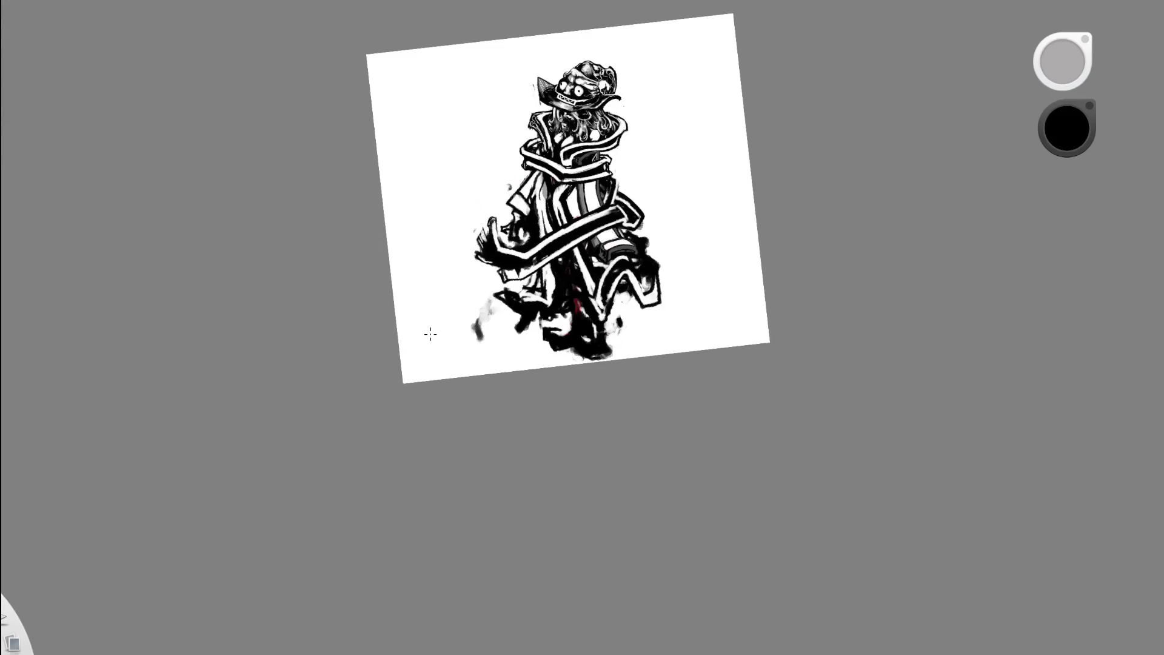
key("space")
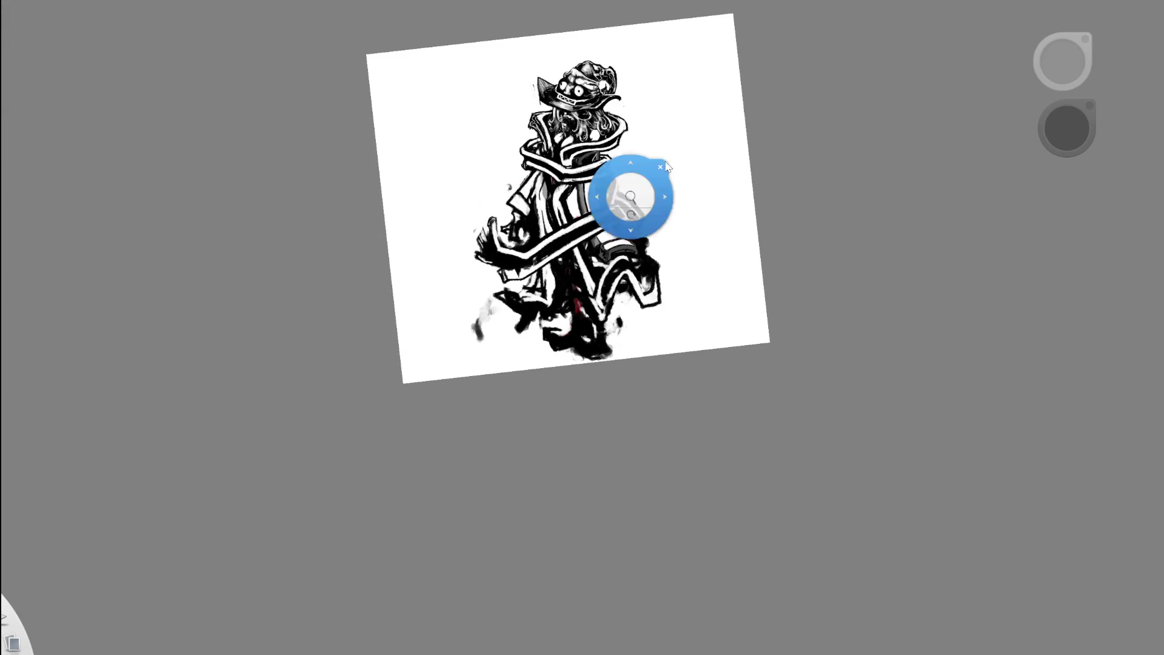
left_click_drag(634, 194, 750, 156)
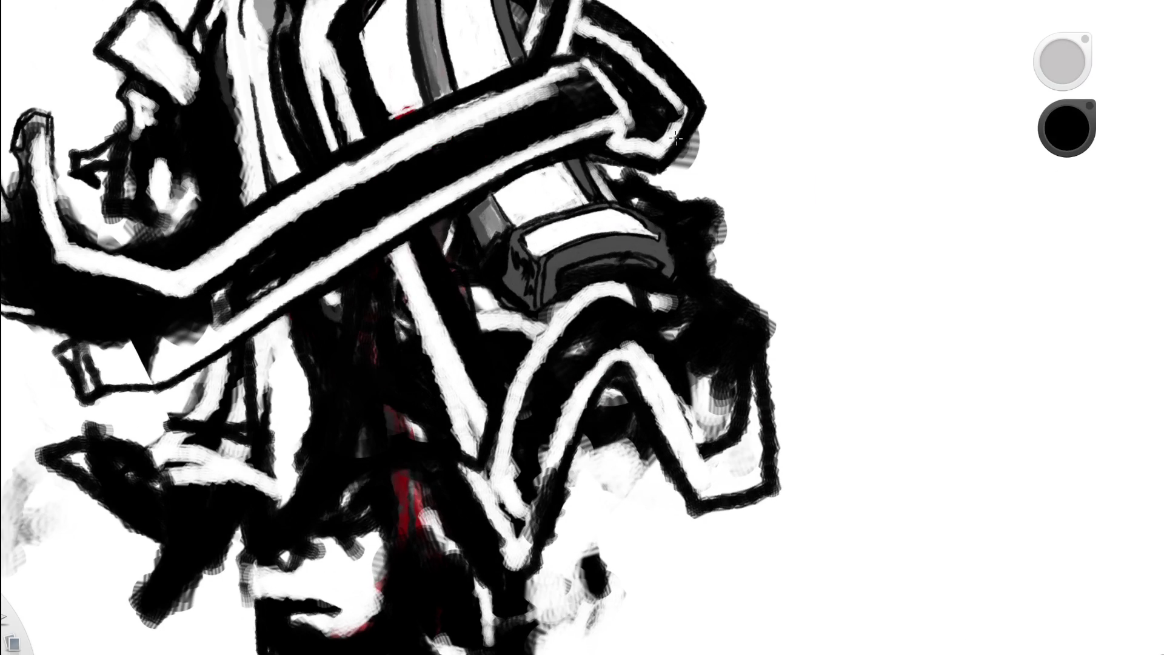
scroll(674, 138, "down", 5)
left_click_drag(1133, 219, 1066, 332)
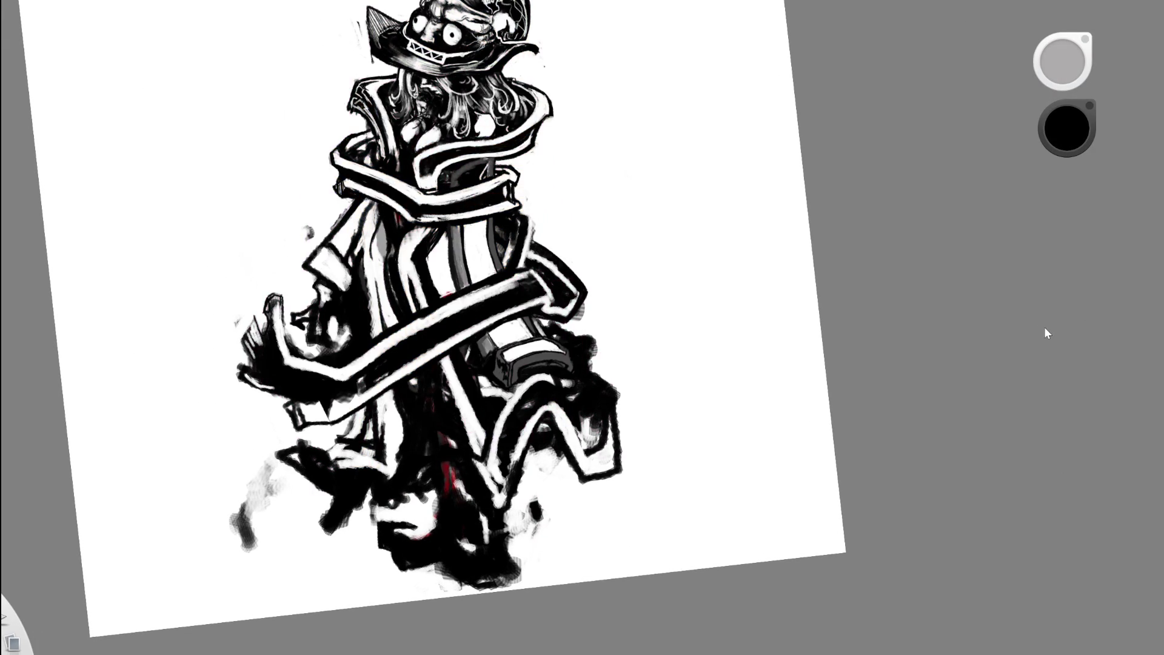
scroll(668, 269, "up", 5)
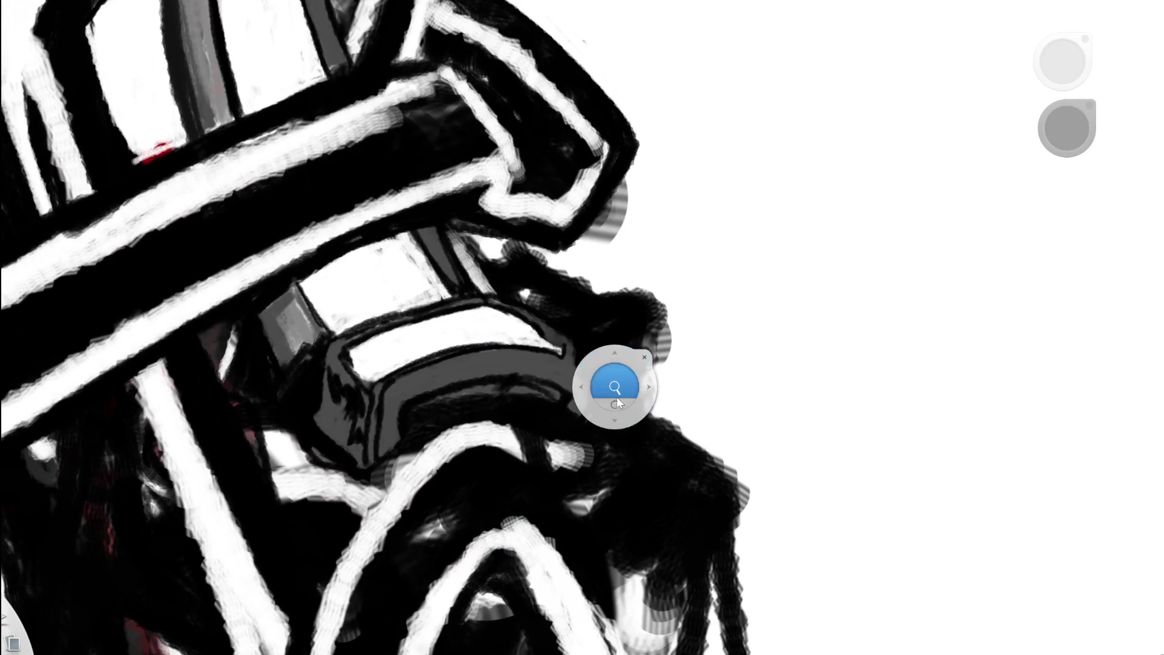
- Rotate the page upright onto the buckle and erase its black left edge back to grey
left_click_drag(616, 396, 573, 415)
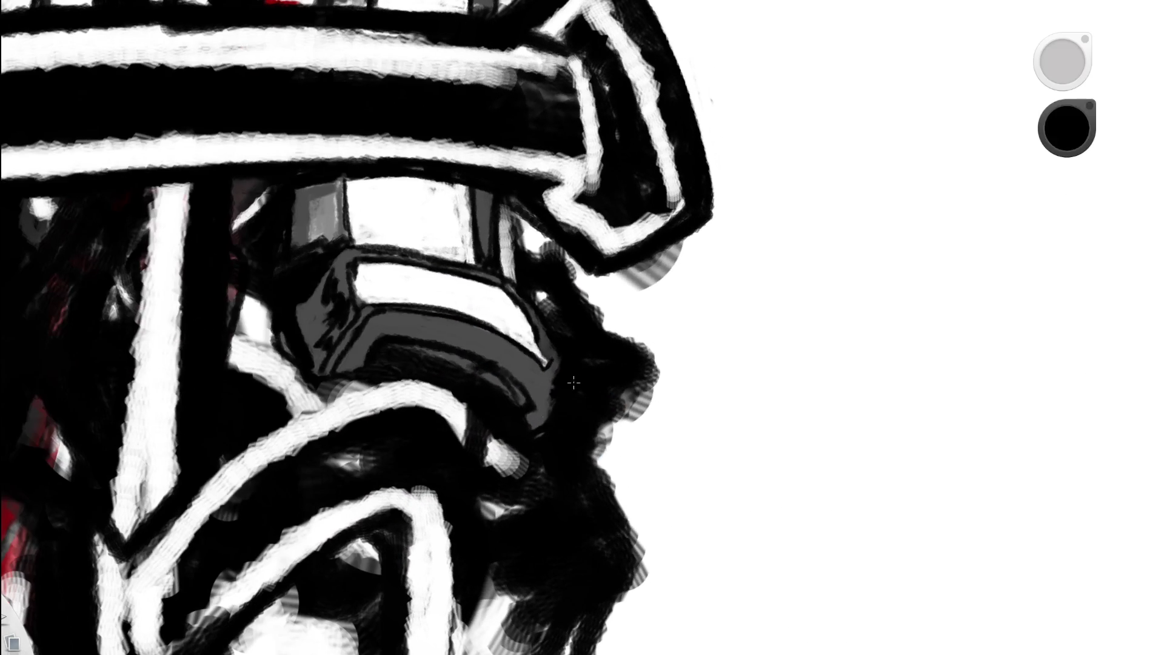
left_click(551, 351, "alt")
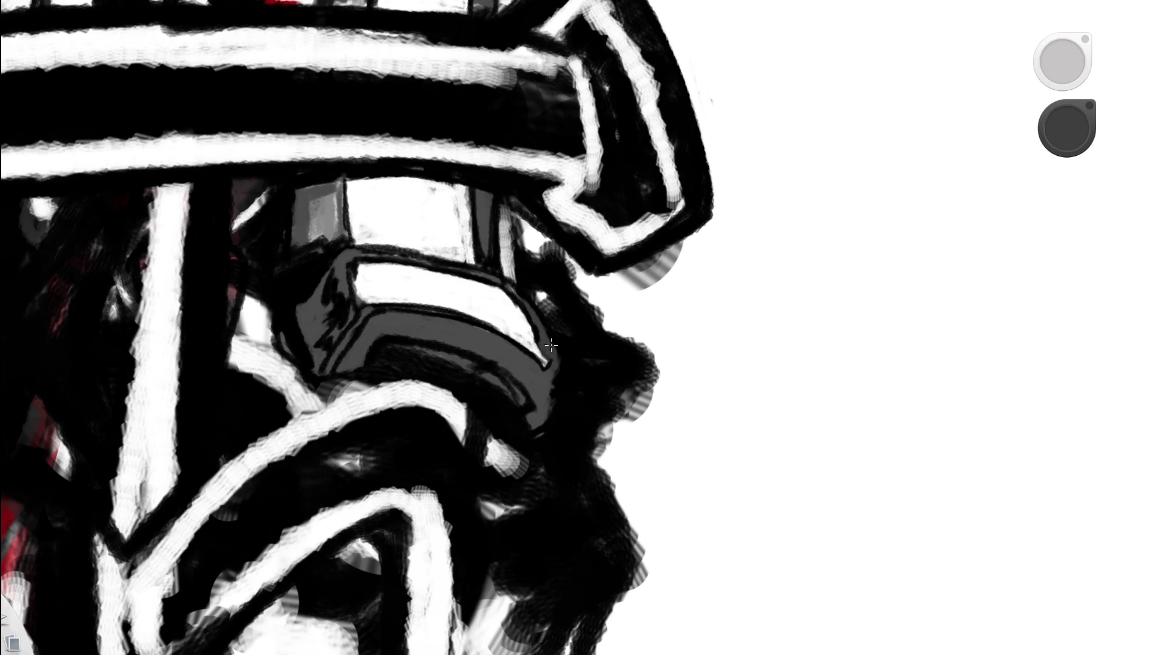
left_click(569, 309, "alt")
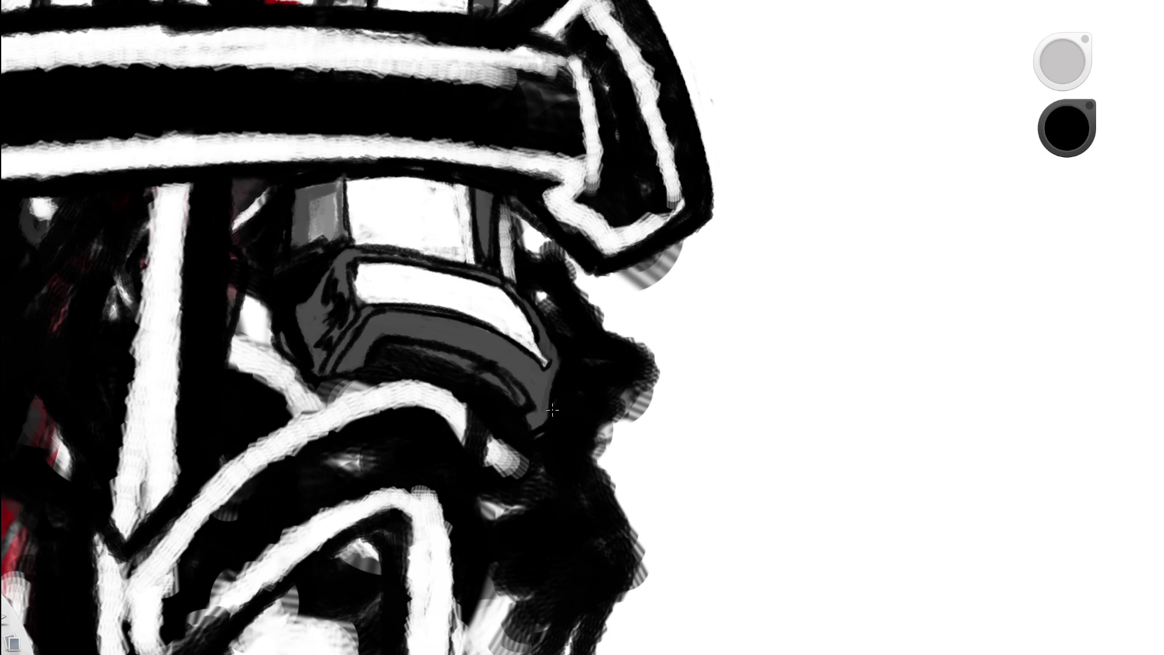
left_click_drag(553, 318, 408, 420)
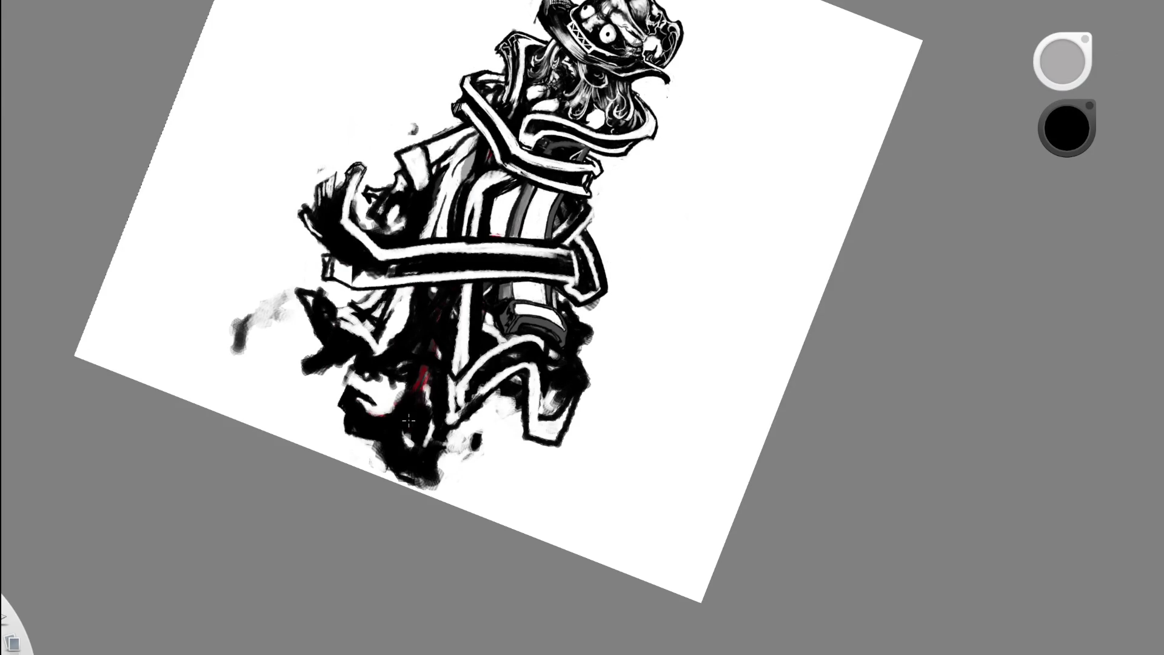
left_click_drag(409, 420, 462, 295)
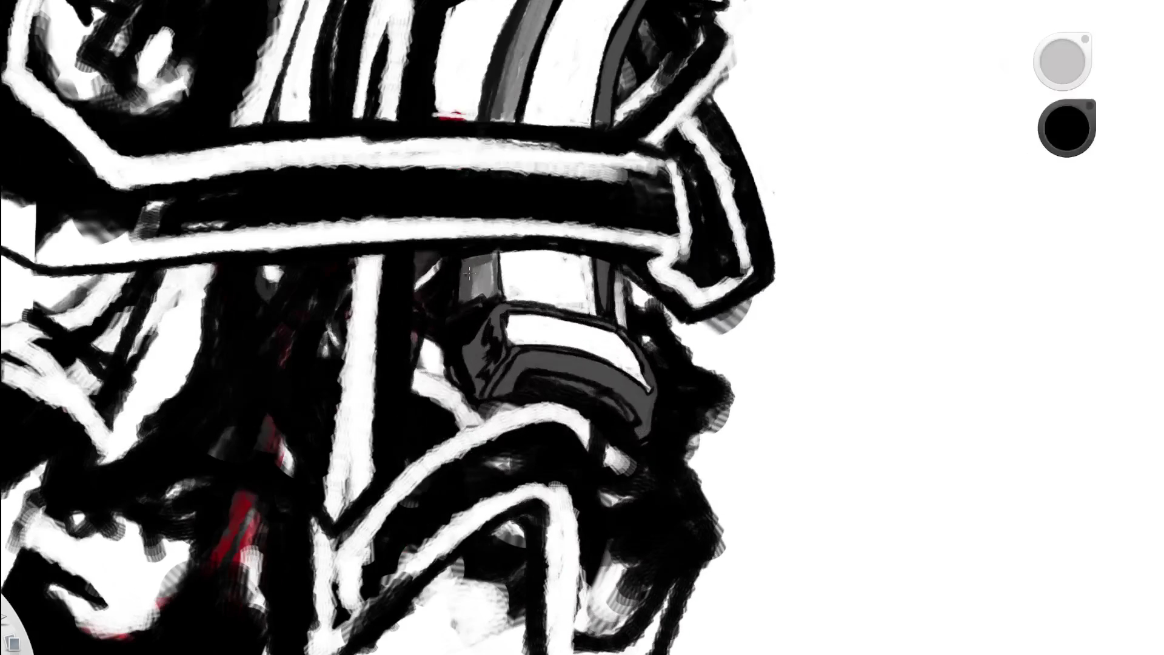
key("e")
key("e")
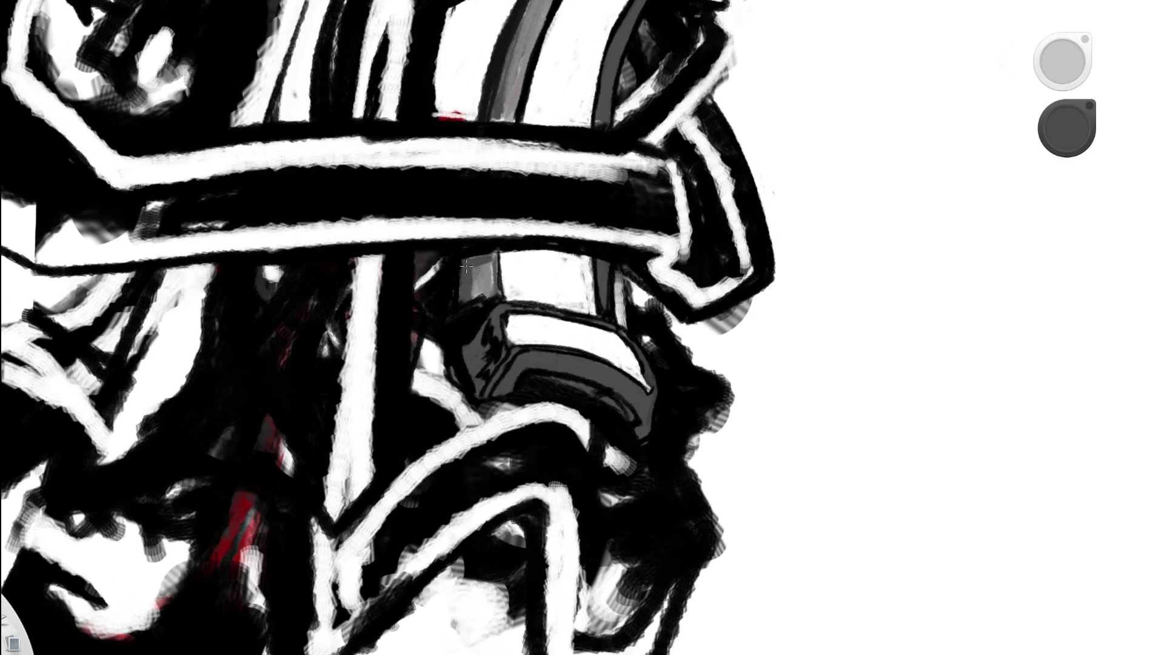
left_click_drag(463, 311, 467, 339)
mouse_move(465, 292)
left_mouse_down()
mouse_move(468, 331)
mouse_move(482, 297)
mouse_move(466, 330)
left_mouse_up()
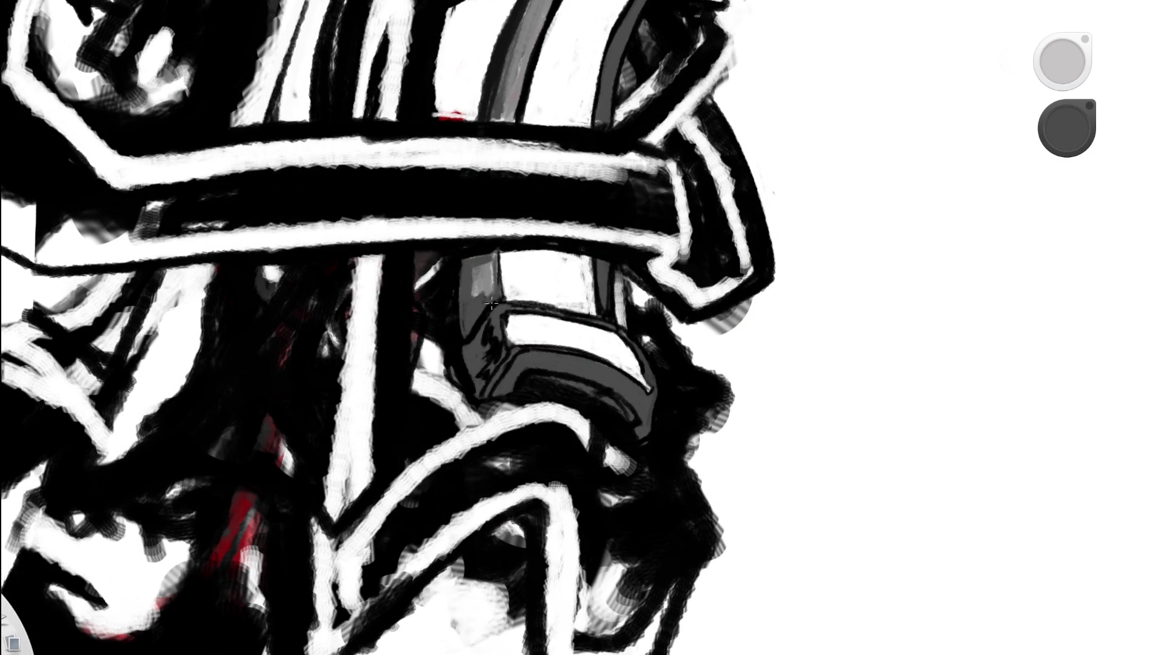
- Switch to black and paint a dark stroke along the buckle's left edge
left_click(475, 329, "alt")
left_click_drag(492, 303, 526, 200)
left_click_drag(495, 337, 544, 270)
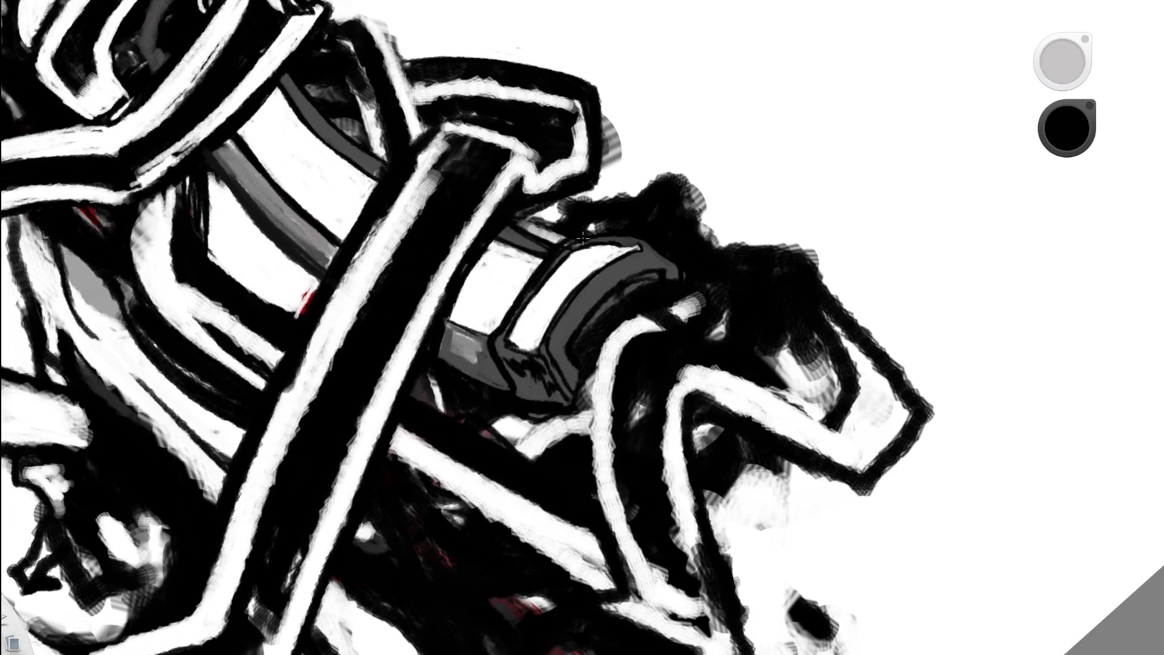
key("Home")
key("Home")
key("space")
mouse_move(641, 371)
left_mouse_down()
mouse_move(728, 272)
mouse_move(678, 290)
mouse_move(603, 454)
mouse_move(592, 353)
mouse_move(583, 371)
mouse_move(453, 271)
mouse_move(275, 318)
left_mouse_up()
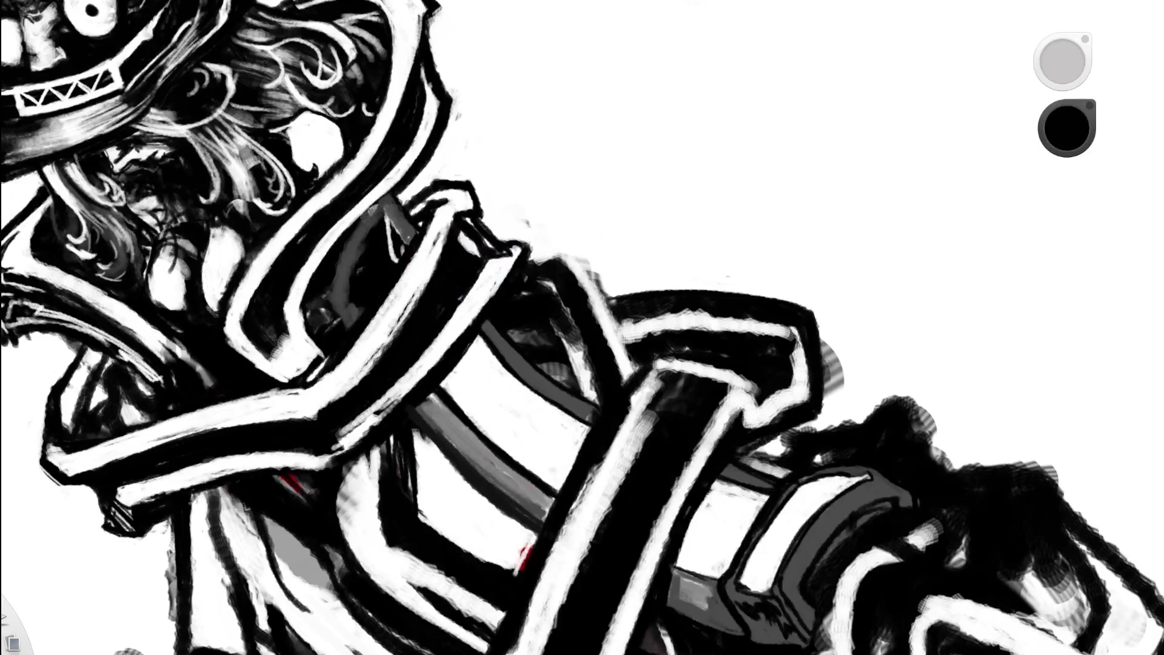
- Paint over the grey stripe on the buckle in black
left_click_drag(364, 220, 342, 259)
mouse_move(388, 199)
left_mouse_down()
mouse_move(361, 224)
mouse_move(372, 212)
left_mouse_up()
key("e")
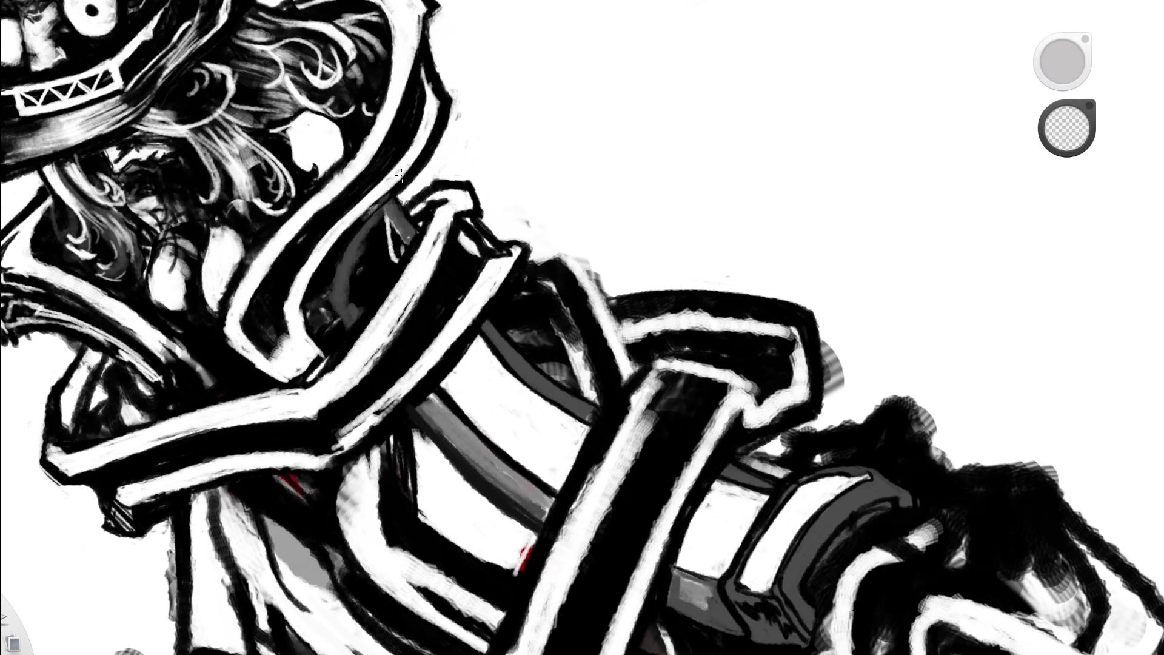
key("e")
left_click_drag(371, 207, 348, 250)
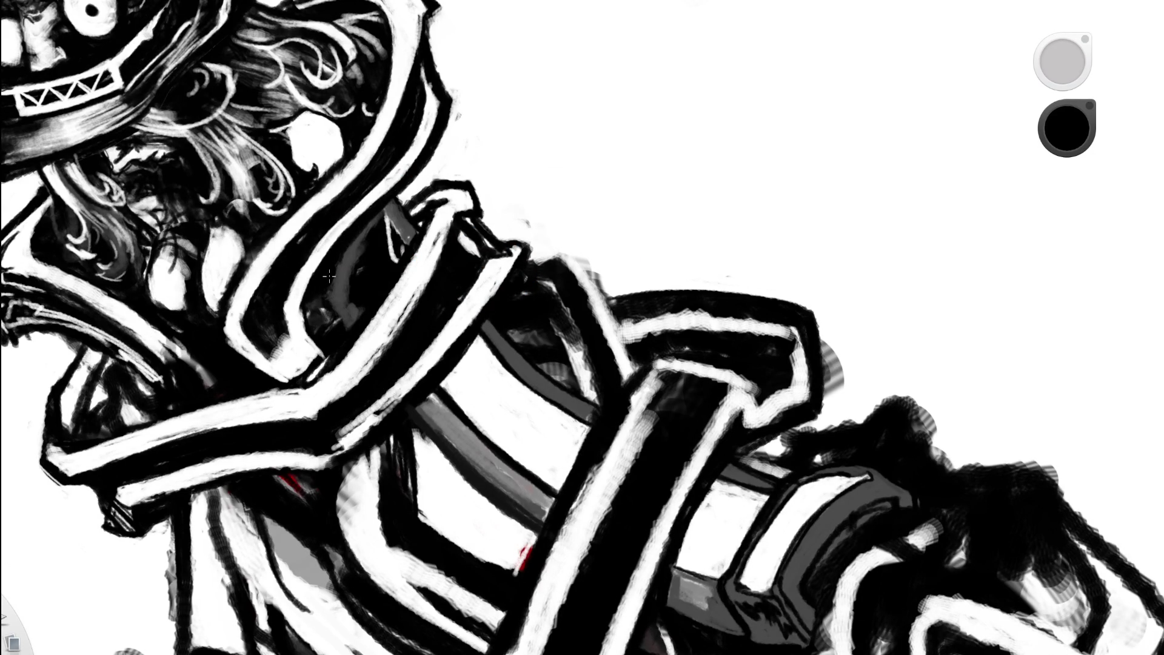
- Re-angle the view and paint a white outline along the collar edge
key("space")
mouse_move(519, 260)
left_mouse_down()
mouse_move(525, 252)
mouse_move(596, 344)
mouse_move(425, 339)
mouse_move(336, 285)
left_mouse_up()
mouse_move(564, 212)
left_mouse_down()
mouse_move(627, 150)
mouse_move(609, 30)
left_mouse_up()
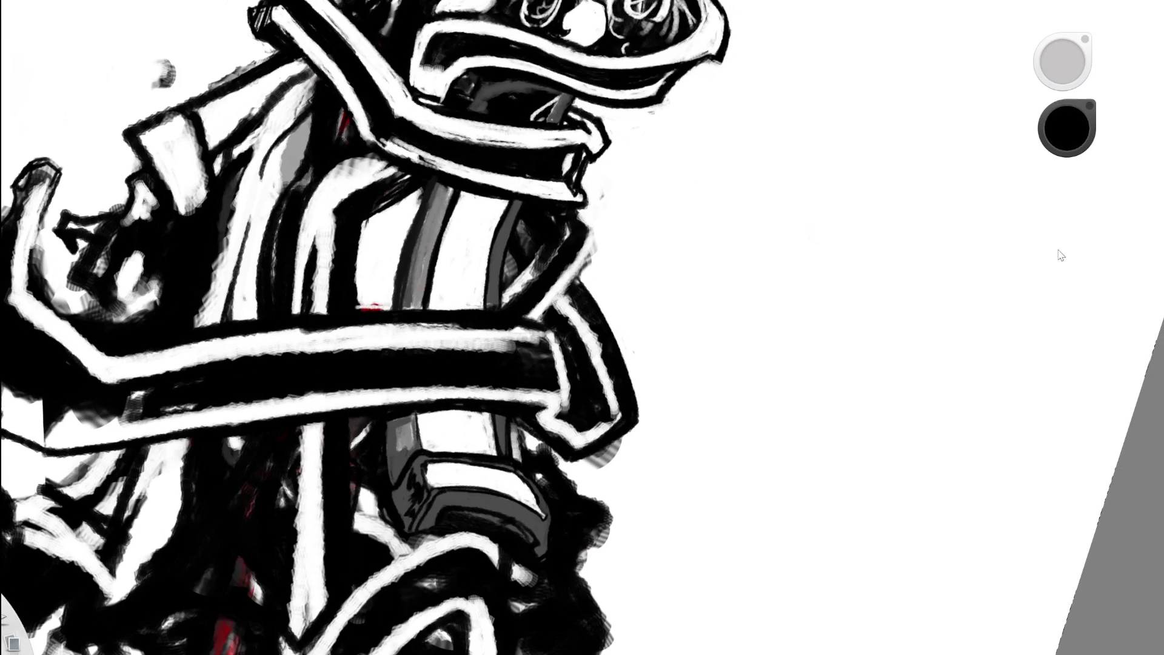
left_click_drag(468, 141, 562, 192)
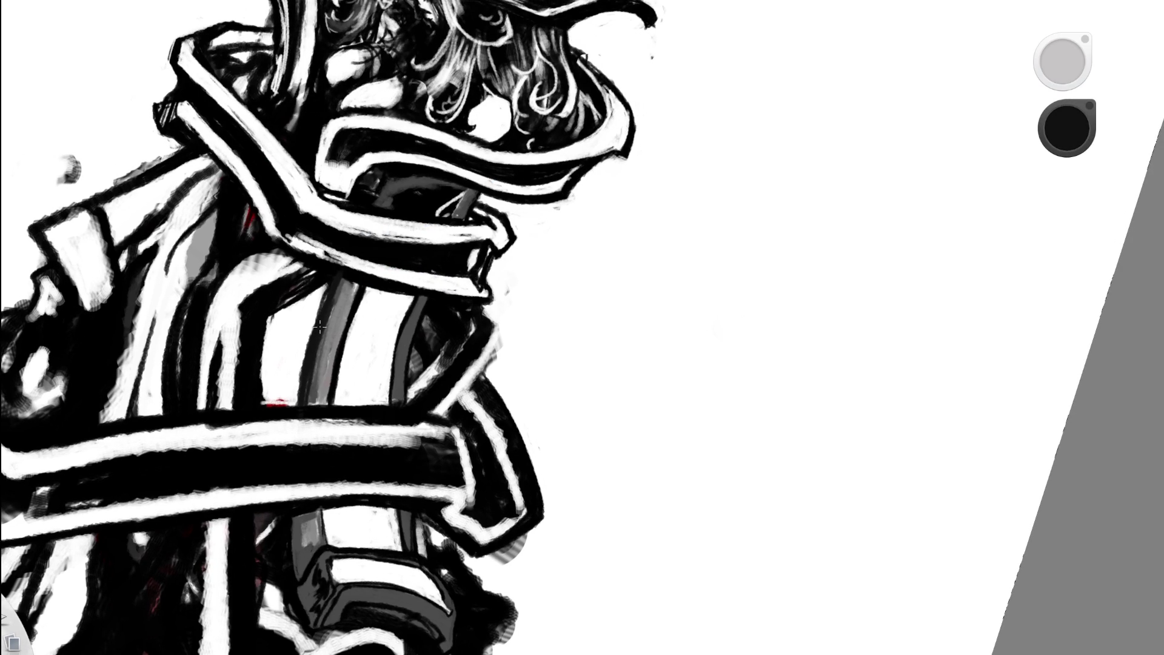
left_click_drag(463, 233, 498, 88)
left_click(502, 112)
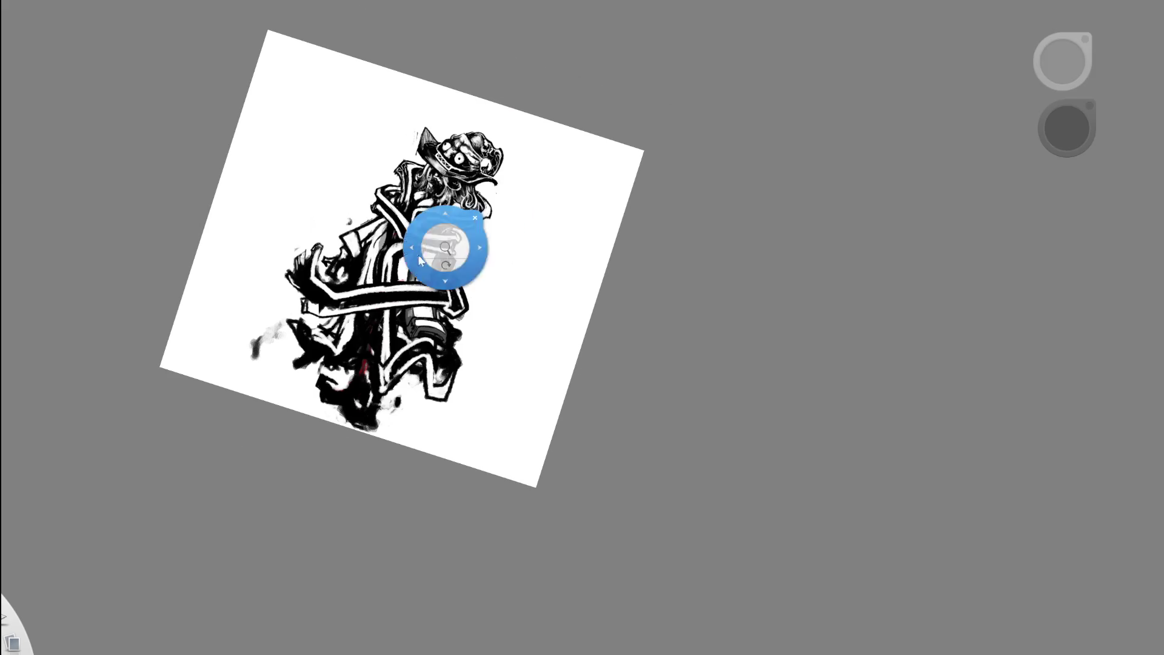
scroll(455, 246, "up", 5)
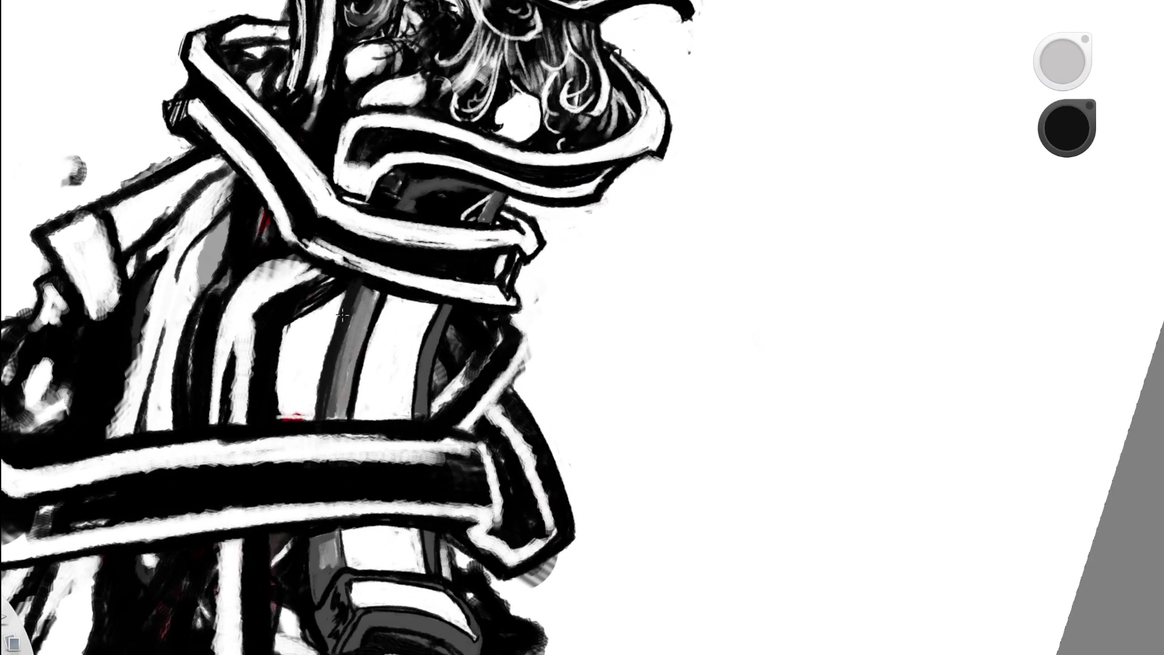
left_click(588, 195, "alt")
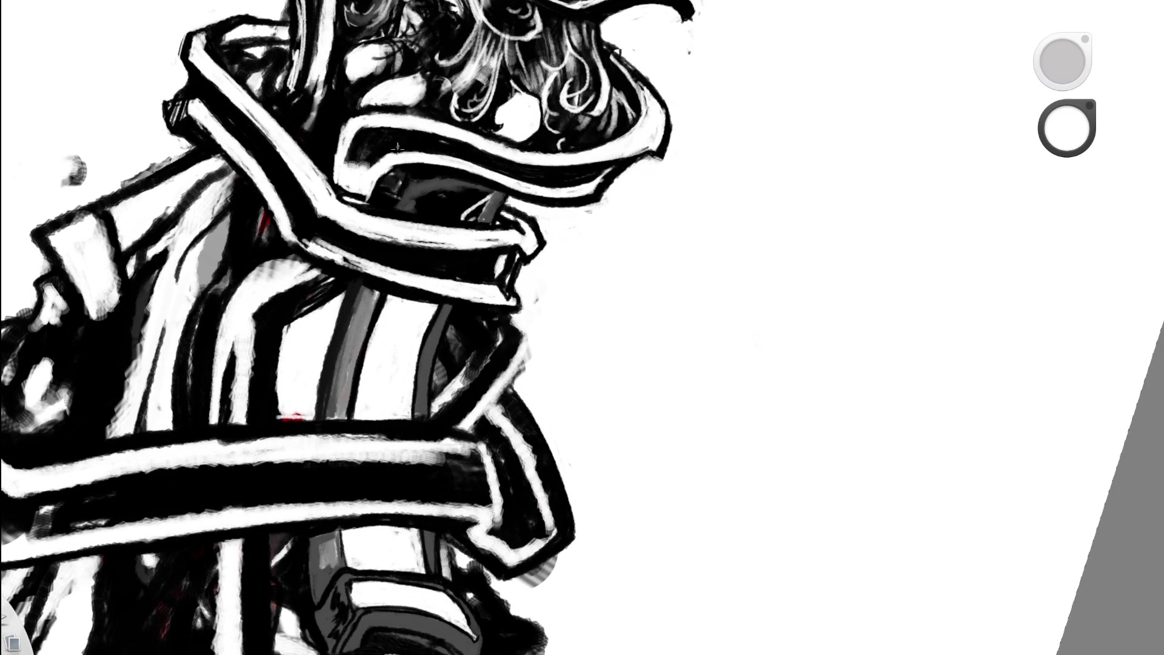
left_click_drag(380, 203, 393, 182)
scroll(416, 135, "down", 6)
- Switch to black and darken the left side of the white tooth shape
key("space")
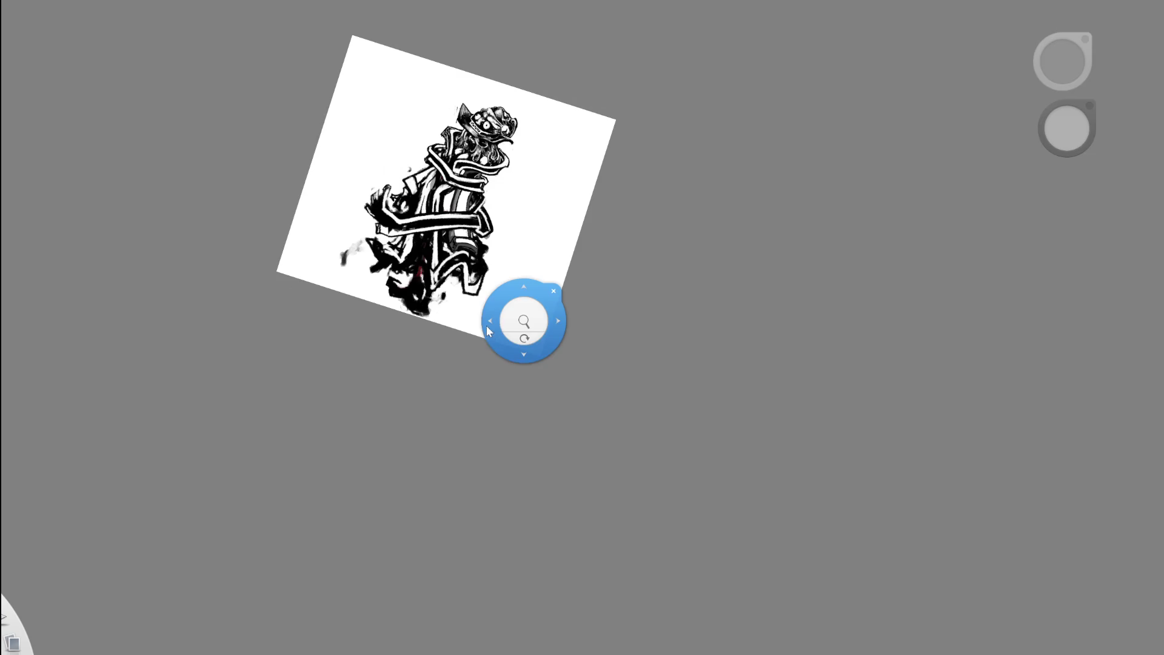
scroll(571, 80, "up", 5)
scroll(595, 107, "up", 5)
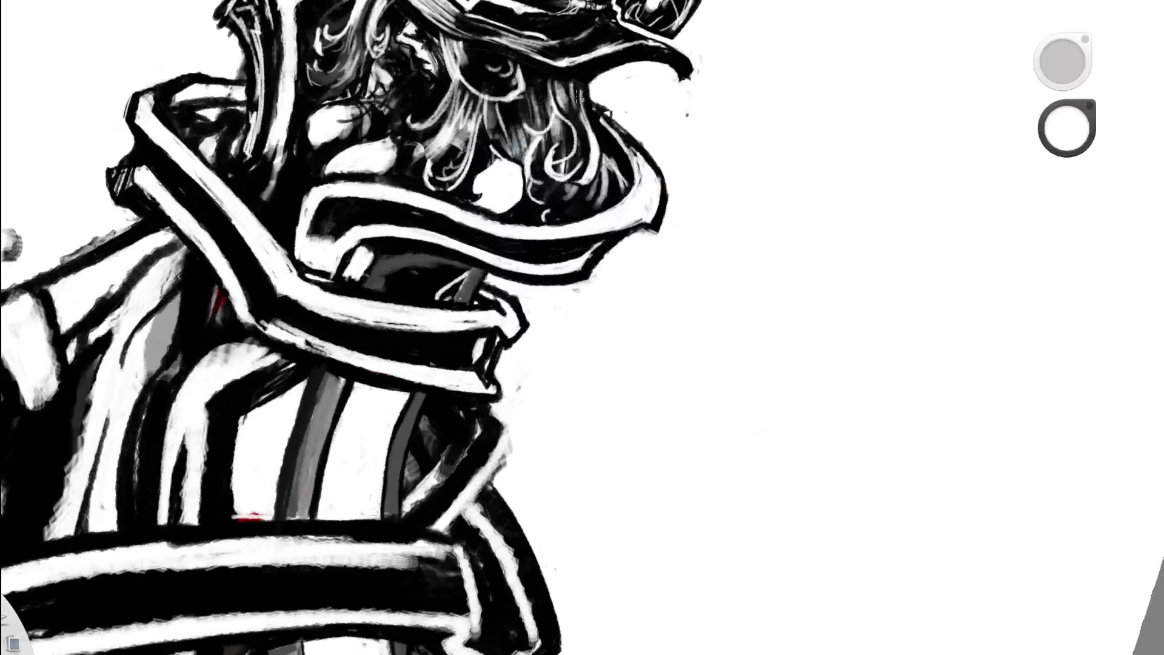
left_click(240, 189, "alt")
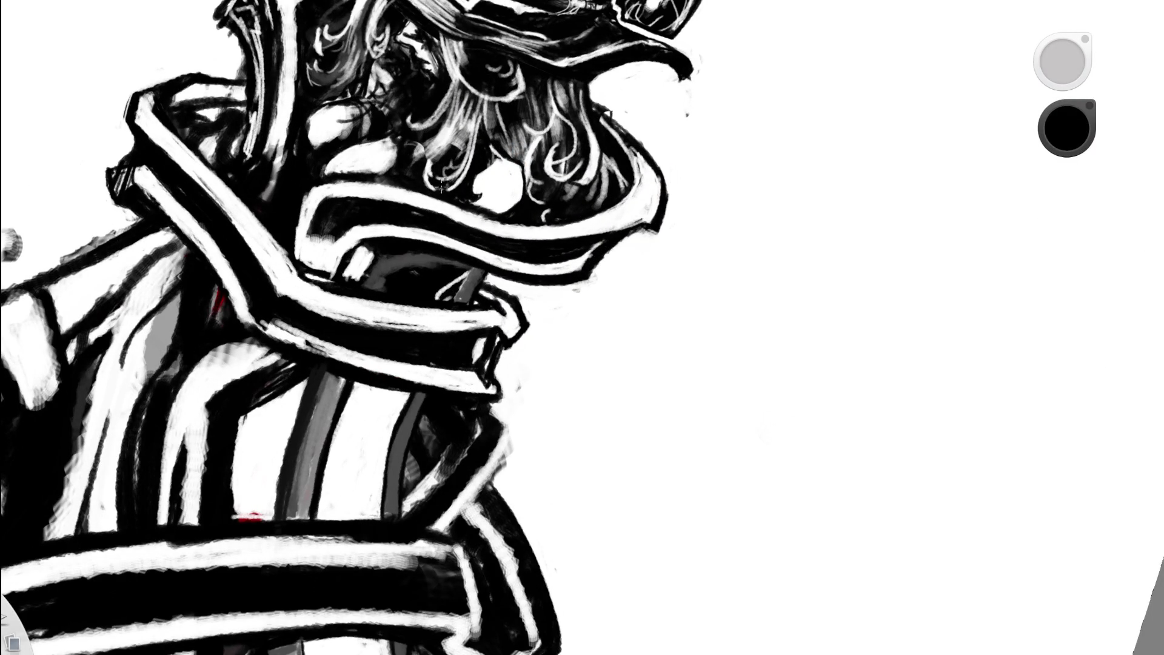
left_click_drag(349, 281, 363, 246)
- Paint white strokes along the dark strap
mouse_move(467, 234)
left_mouse_down()
mouse_move(532, 325)
mouse_move(519, 260)
mouse_move(546, 217)
left_mouse_up()
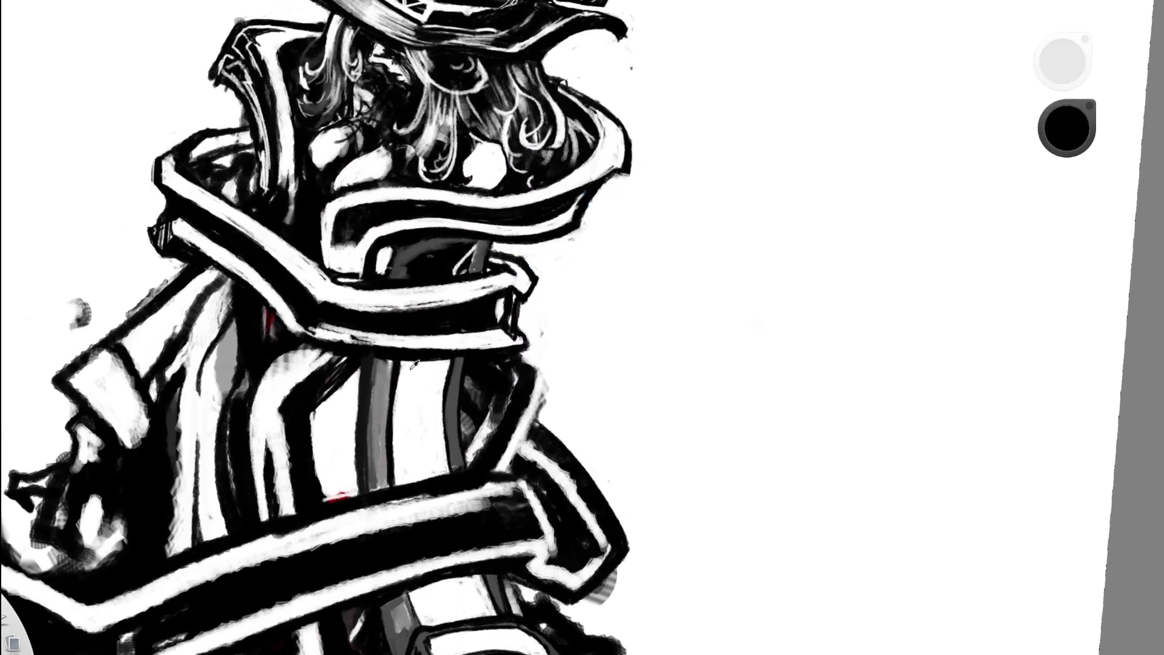
mouse_move(423, 257)
left_mouse_down()
mouse_move(470, 257)
mouse_move(477, 241)
mouse_move(465, 268)
mouse_move(471, 251)
left_mouse_up()
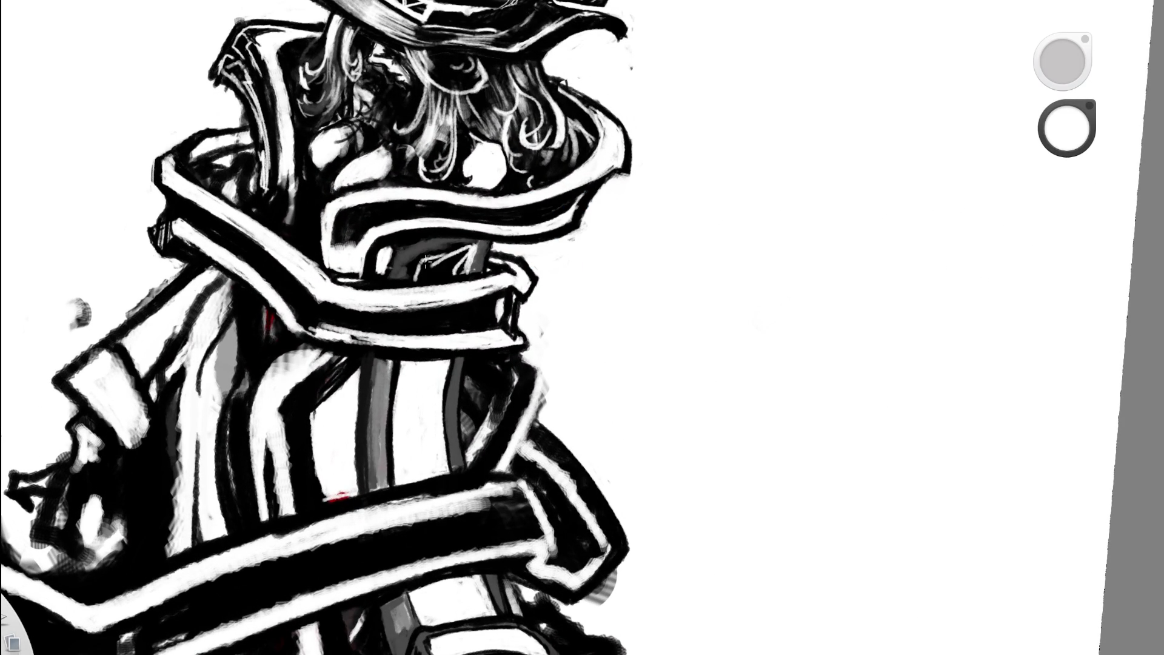
left_click_drag(424, 263, 450, 252)
key("e")
key("e")
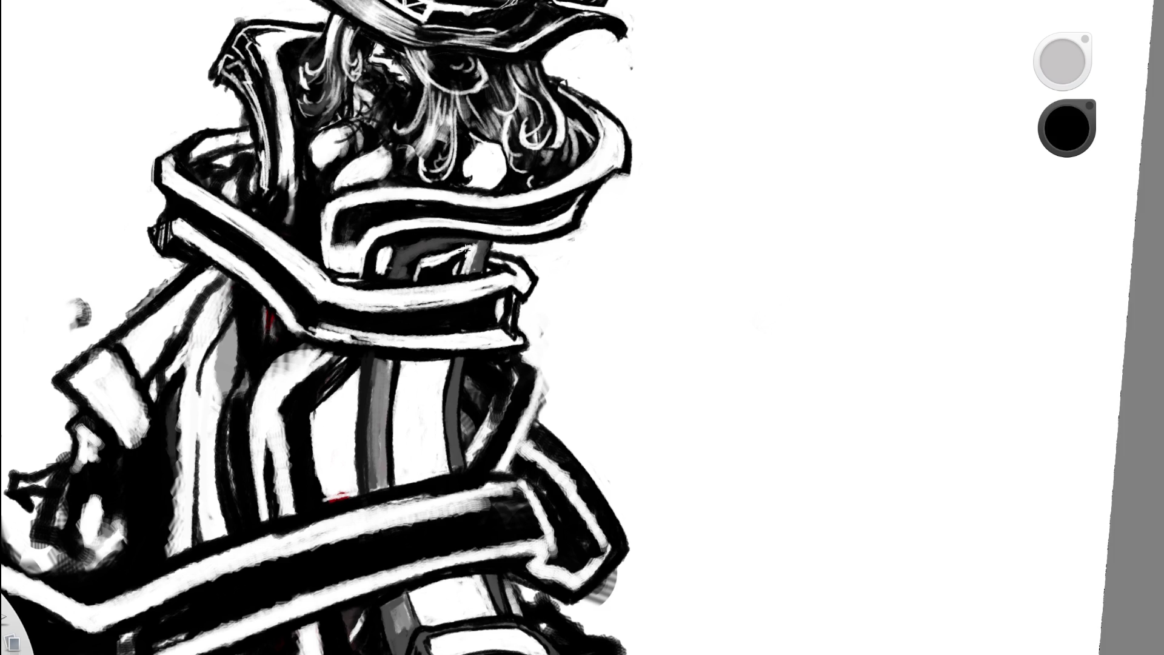
- Blacken the grey area of the collar with black paint
mouse_move(503, 257)
left_mouse_down()
mouse_move(534, 340)
mouse_move(543, 220)
mouse_move(471, 281)
mouse_move(393, 295)
mouse_move(434, 280)
mouse_move(434, 258)
mouse_move(401, 295)
left_mouse_up()
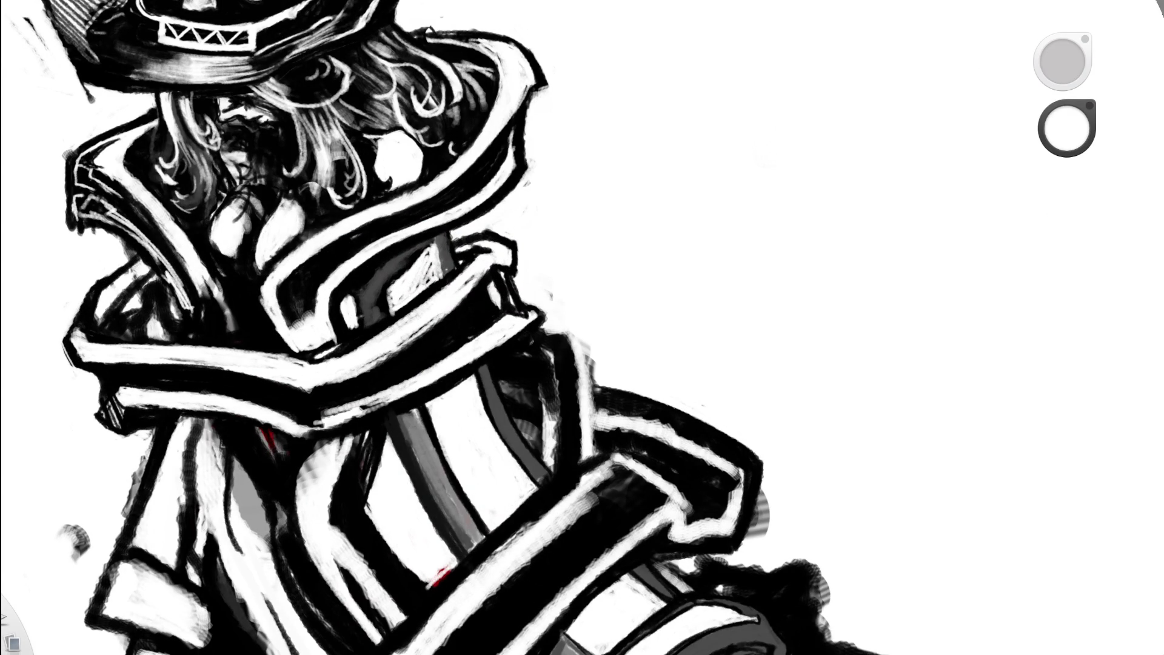
key("x")
mouse_move(434, 242)
left_mouse_down()
mouse_move(439, 279)
mouse_move(438, 254)
mouse_move(424, 258)
mouse_move(436, 245)
left_mouse_up()
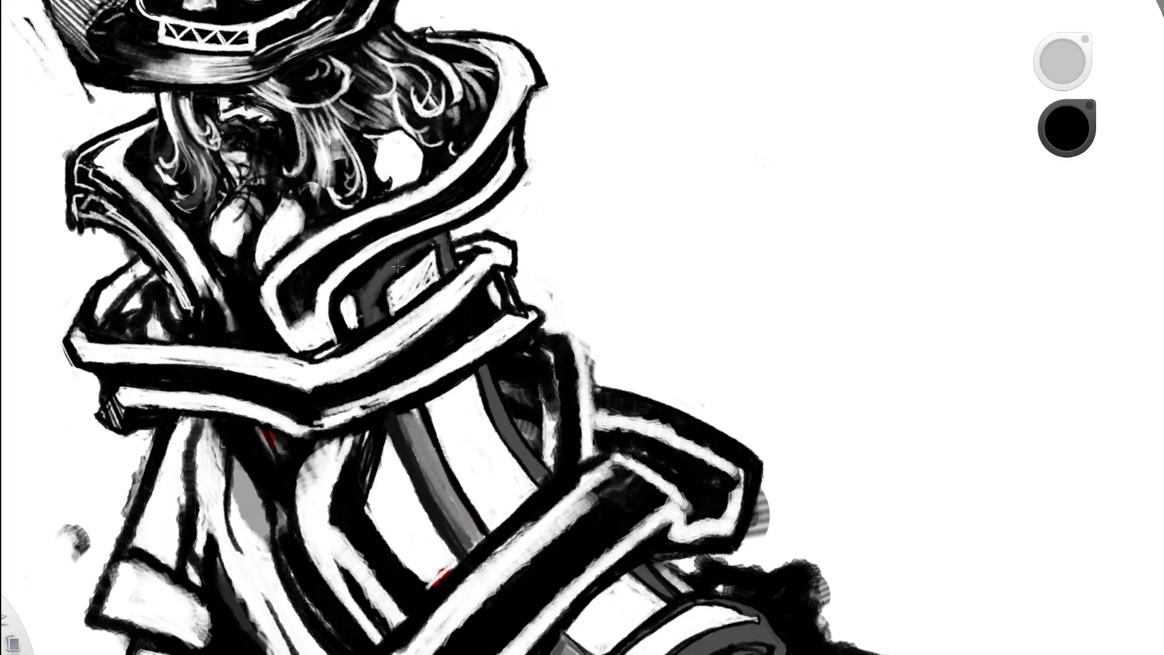
left_click(376, 294, "alt")
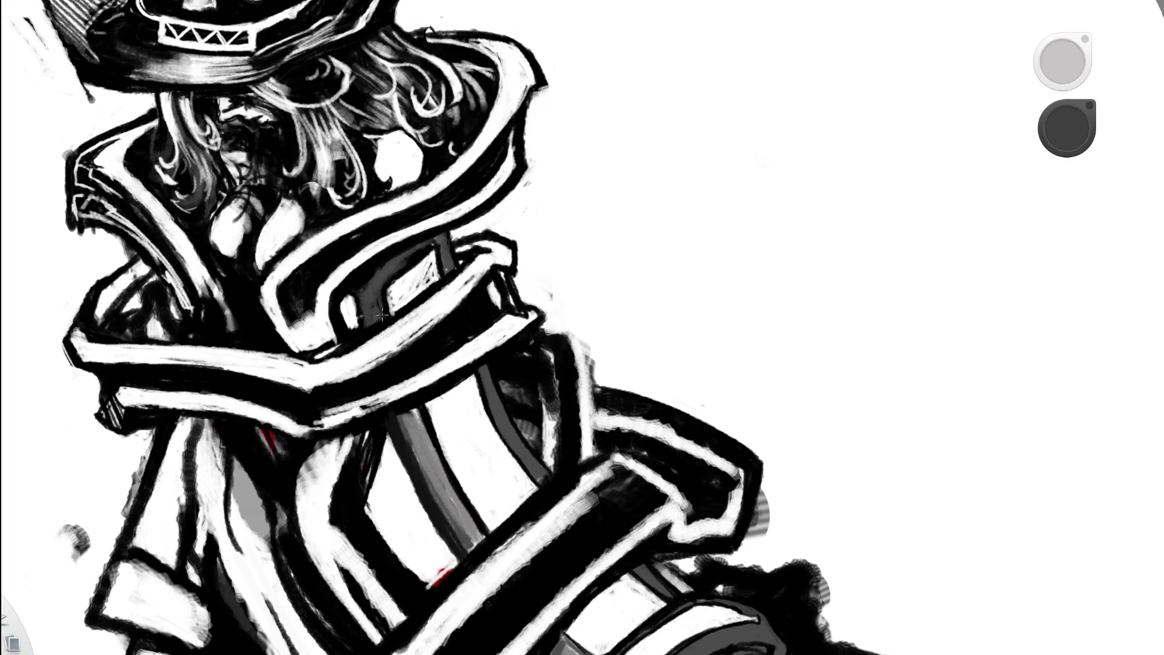
left_click(377, 287, "alt")
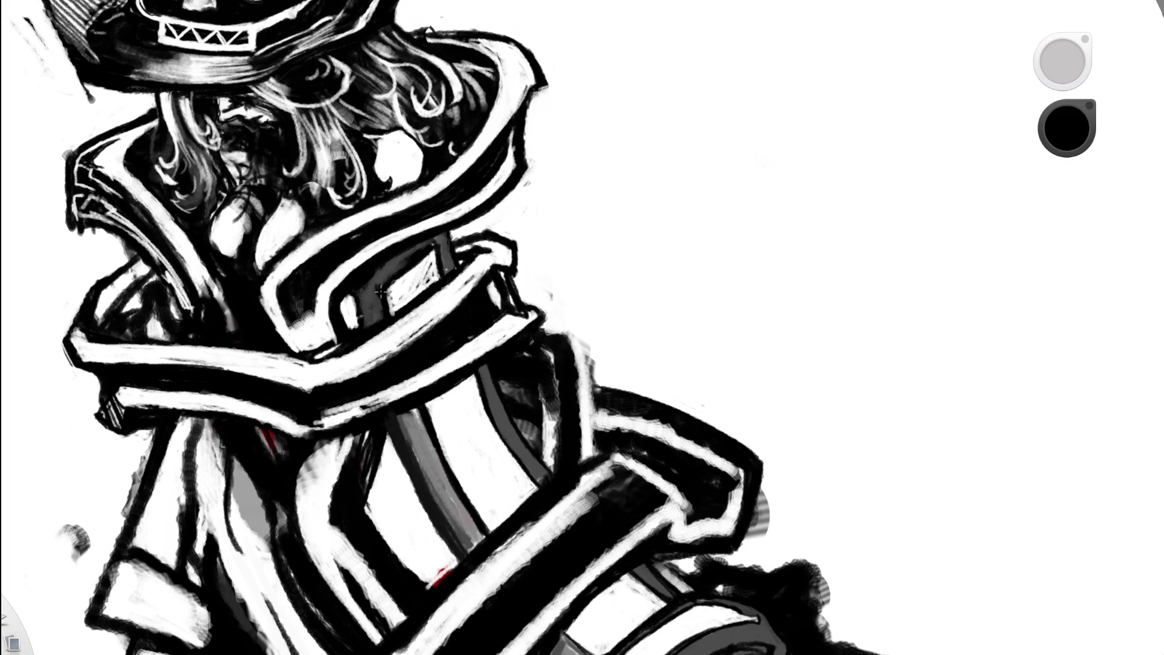
mouse_move(386, 259)
left_mouse_down()
mouse_move(483, 237)
mouse_move(549, 69)
left_mouse_up()
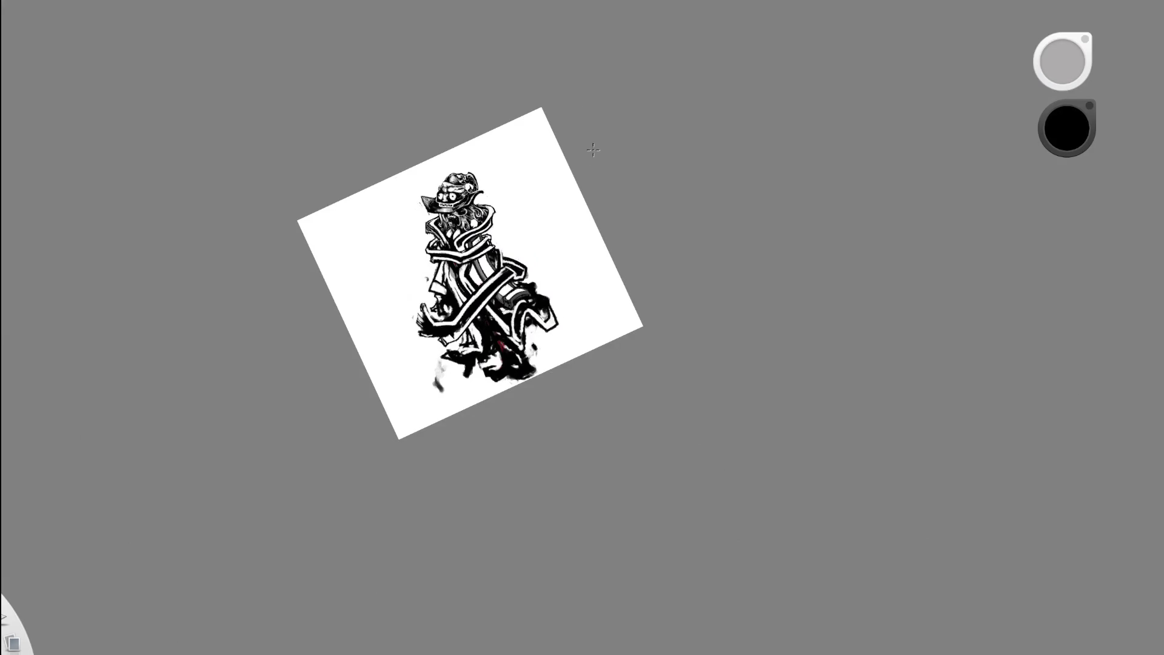
- Switch to white and draw thin white lines down the dark strip, filling its lower area
mouse_move(581, 152)
left_mouse_down()
mouse_move(592, 213)
mouse_move(519, 273)
mouse_move(629, 208)
mouse_move(553, 371)
mouse_move(587, 226)
mouse_move(536, 280)
mouse_move(548, 397)
mouse_move(427, 344)
left_mouse_up()
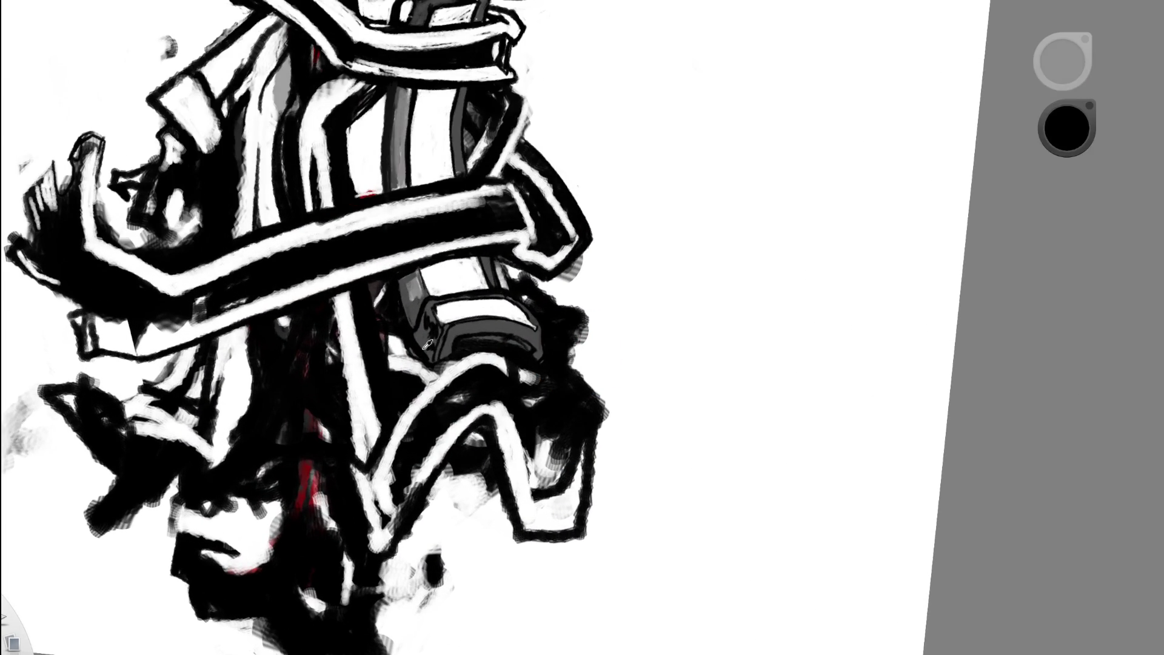
key("x")
mouse_move(372, 283)
left_mouse_down()
mouse_move(402, 410)
mouse_move(417, 378)
left_mouse_up()
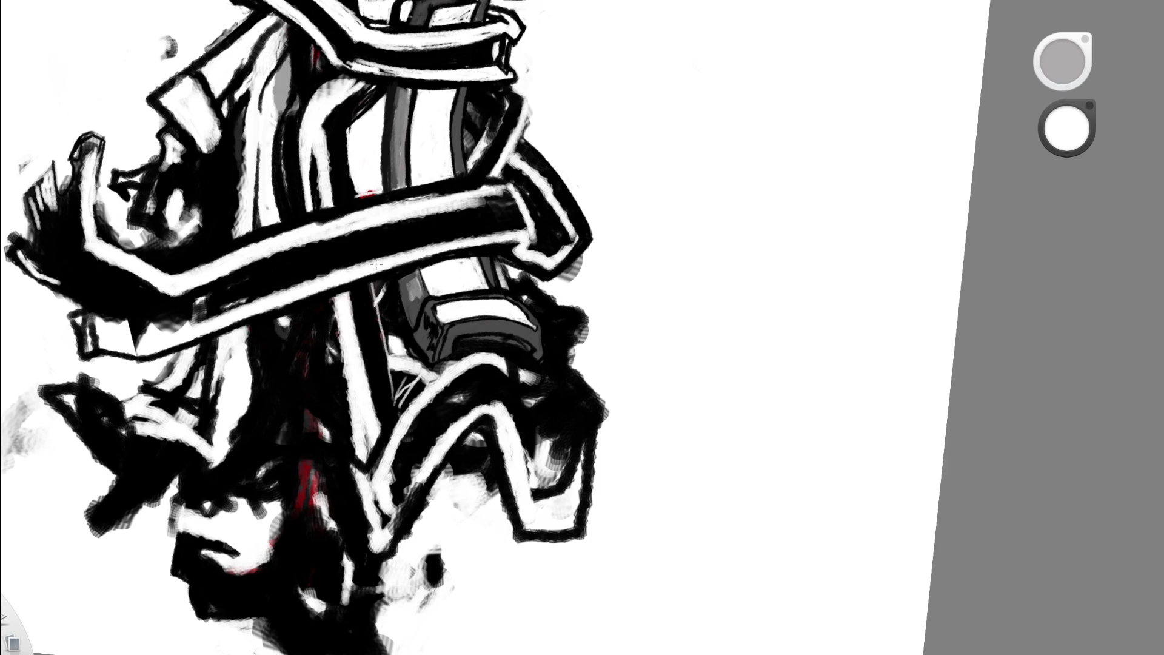
left_click_drag(389, 288, 408, 361)
mouse_move(382, 296)
left_mouse_down()
mouse_move(397, 379)
mouse_move(388, 328)
left_mouse_up()
mouse_move(400, 401)
left_mouse_down()
mouse_move(403, 368)
mouse_move(424, 375)
left_mouse_up()
scroll(422, 346, "down", 5)
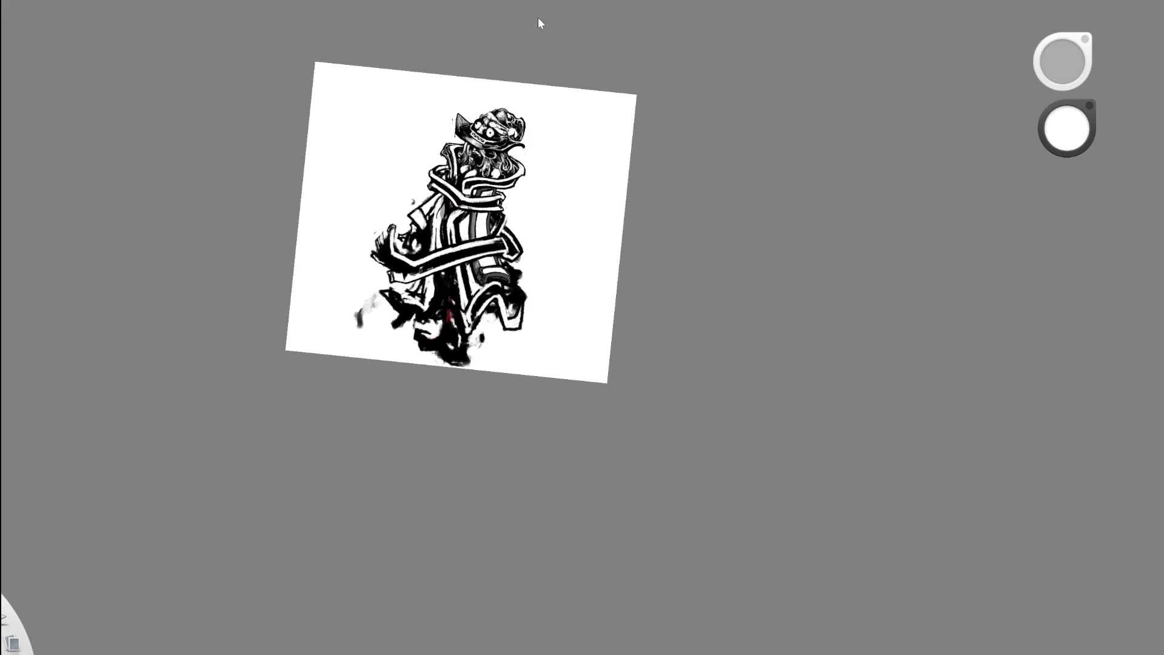
scroll(485, 188, "up", 5)
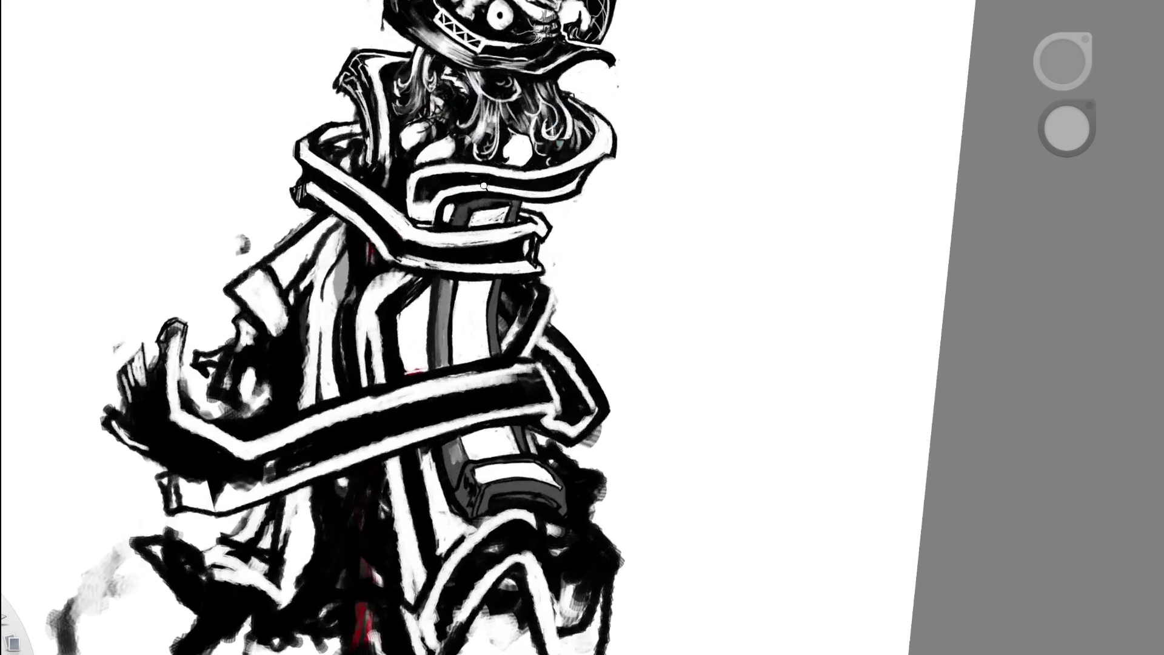
scroll(506, 187, "up", 3)
- Add white hatching strokes near the collar, extending them to the right
key("x")
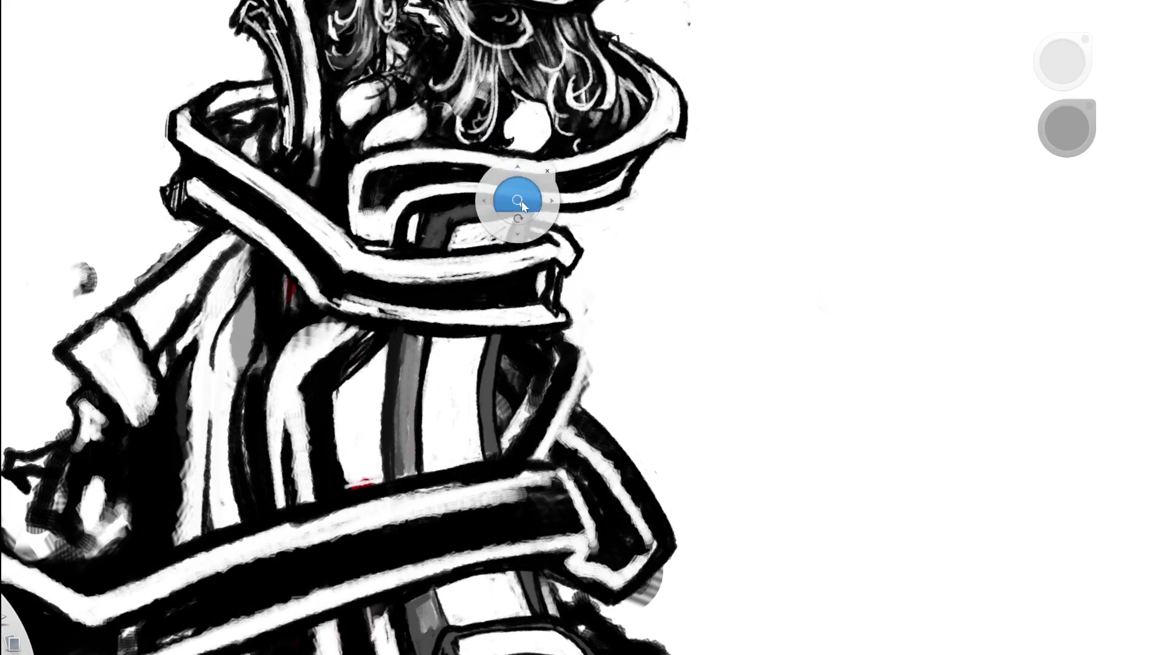
left_click_drag(518, 198, 373, 259)
mouse_move(620, 122)
left_mouse_down()
mouse_move(621, 111)
mouse_move(431, 257)
mouse_move(452, 224)
mouse_move(433, 256)
mouse_move(471, 223)
mouse_move(485, 237)
mouse_move(494, 224)
left_mouse_up()
key("e")
key("space")
left_click_drag(561, 211, 397, 260)
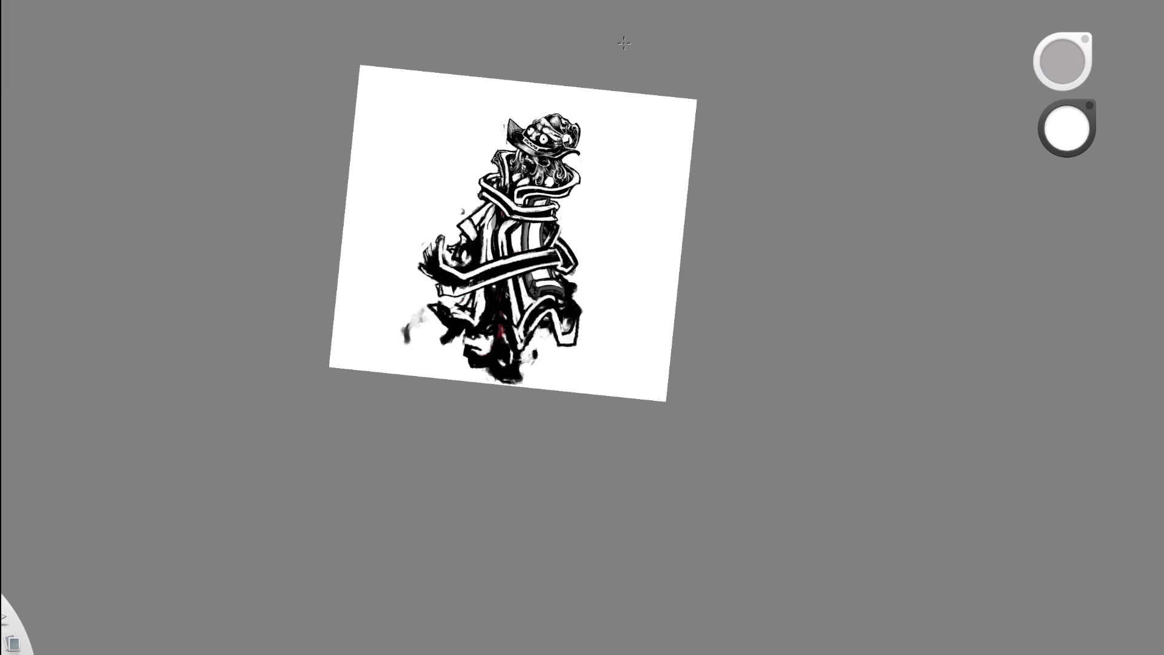
- Straighten the view on the collar and paint a dark curved stroke across the grey area
key("space")
left_click_drag(553, 194, 527, 188)
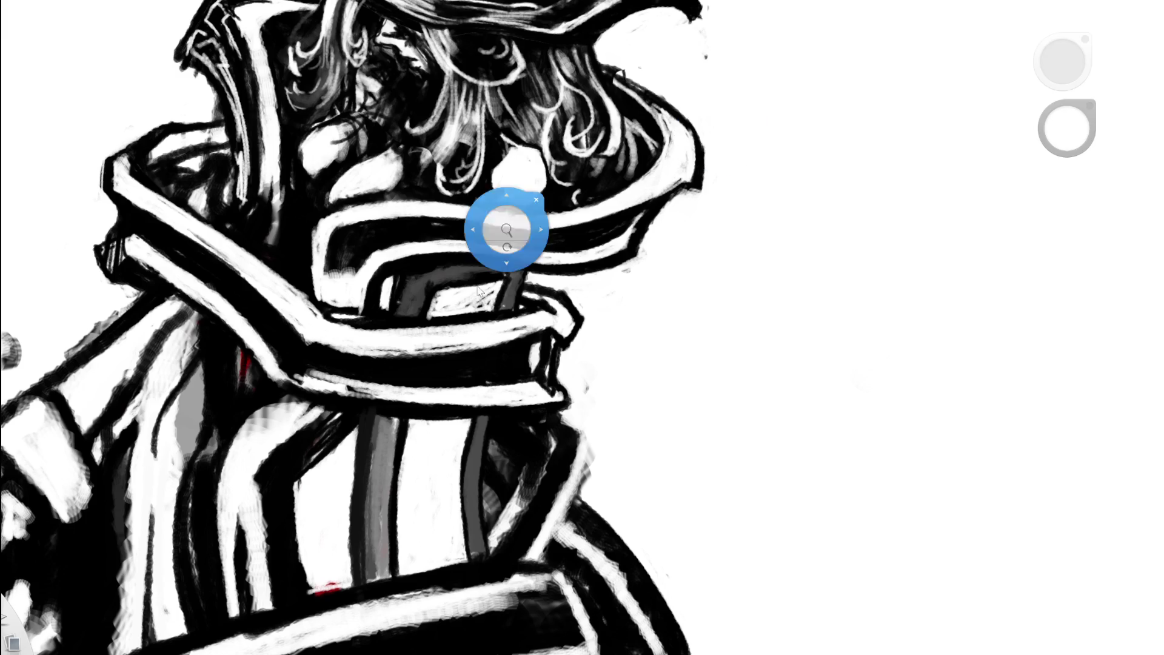
left_click(433, 280, "alt")
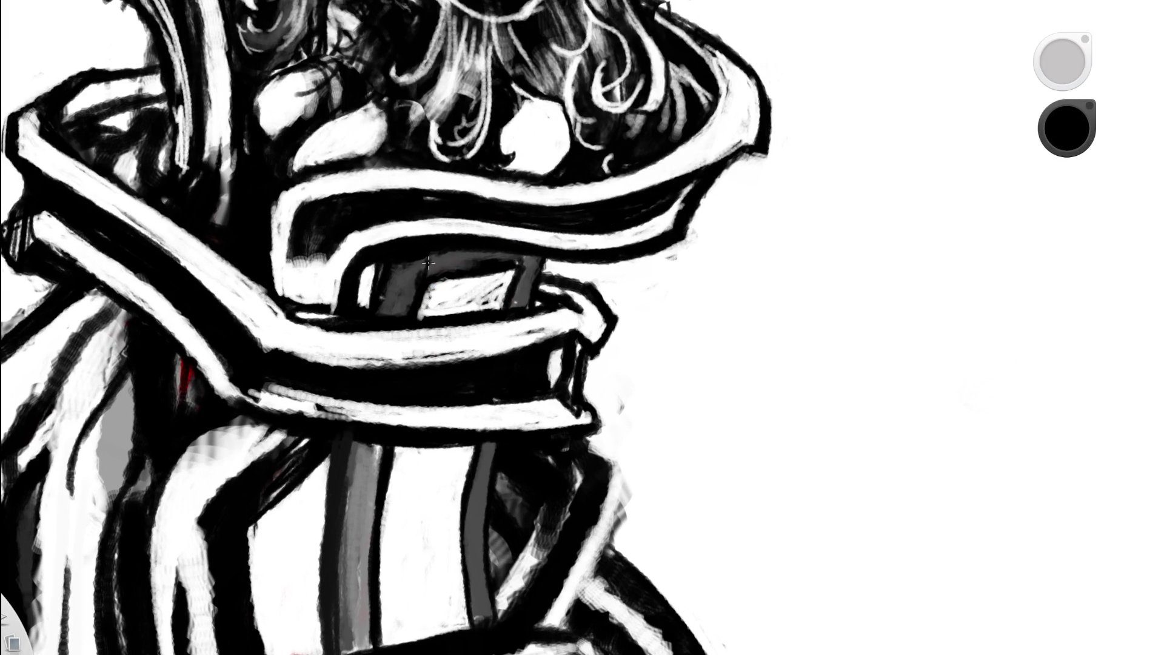
mouse_move(428, 271)
left_mouse_down()
mouse_move(446, 257)
mouse_move(485, 260)
mouse_move(436, 262)
mouse_move(441, 277)
mouse_move(496, 263)
mouse_move(450, 268)
mouse_move(488, 274)
mouse_move(441, 284)
mouse_move(503, 267)
mouse_move(479, 300)
mouse_move(432, 299)
mouse_move(463, 237)
left_mouse_up()
left_click(438, 290, "alt")
- Pick up black from the strap outline and thicken the white block's left edge with black
scroll(463, 237, "down", 5)
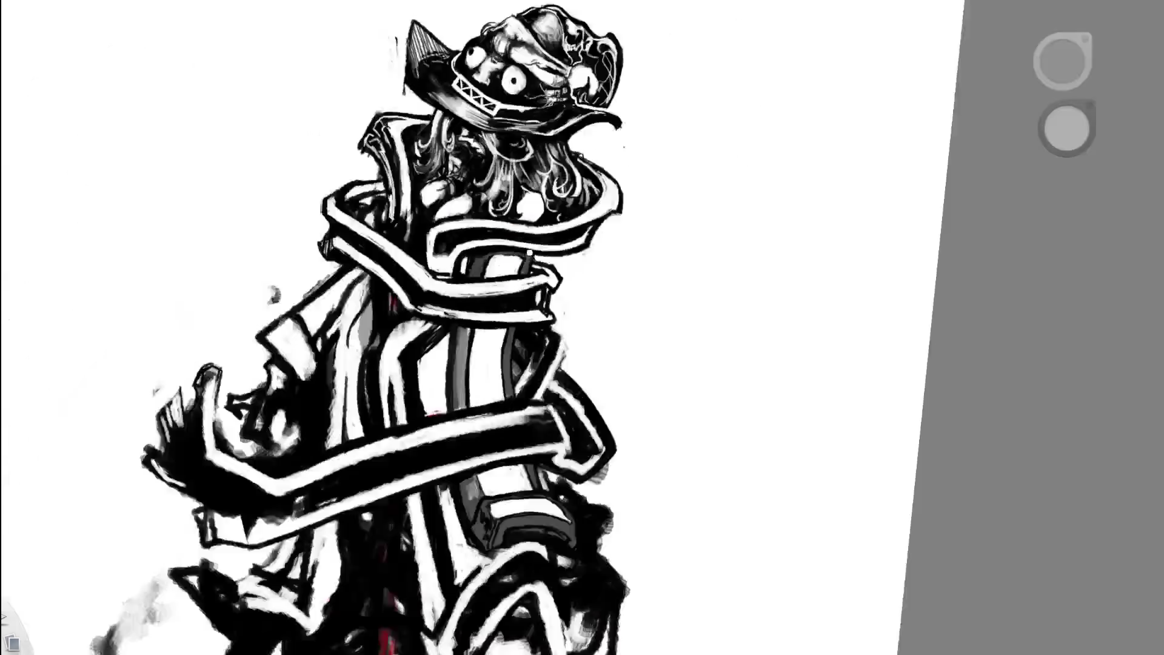
left_click(536, 310, "alt")
mouse_move(537, 309)
left_mouse_down()
mouse_move(507, 325)
mouse_move(476, 393)
mouse_move(394, 330)
left_mouse_up()
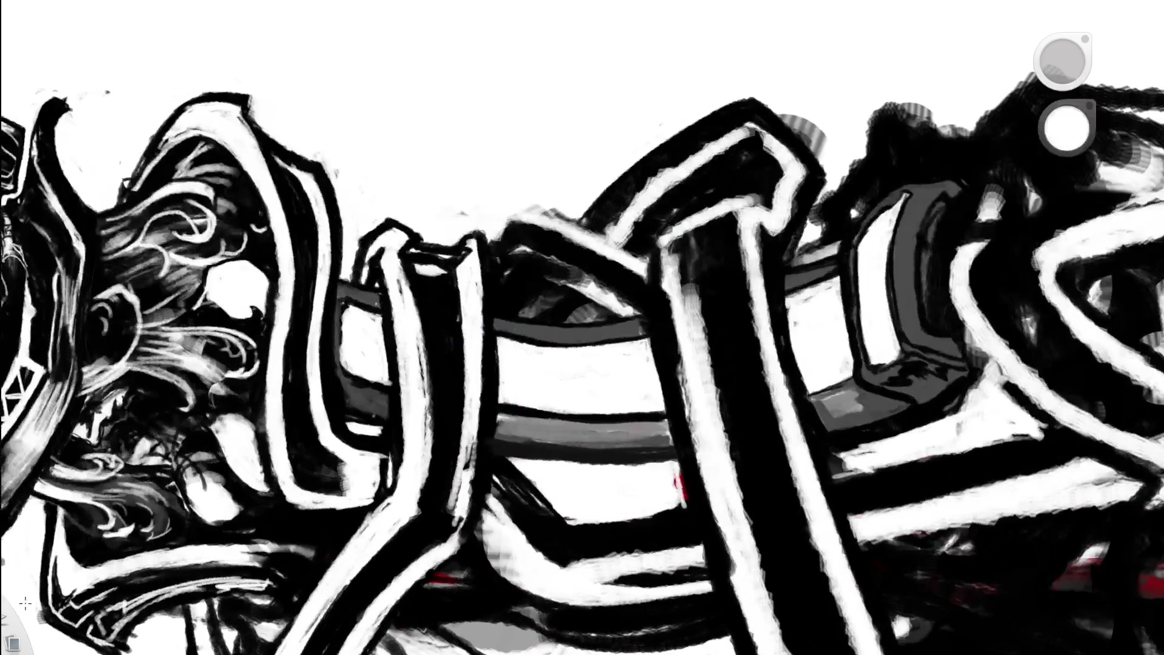
left_click(382, 260, "alt")
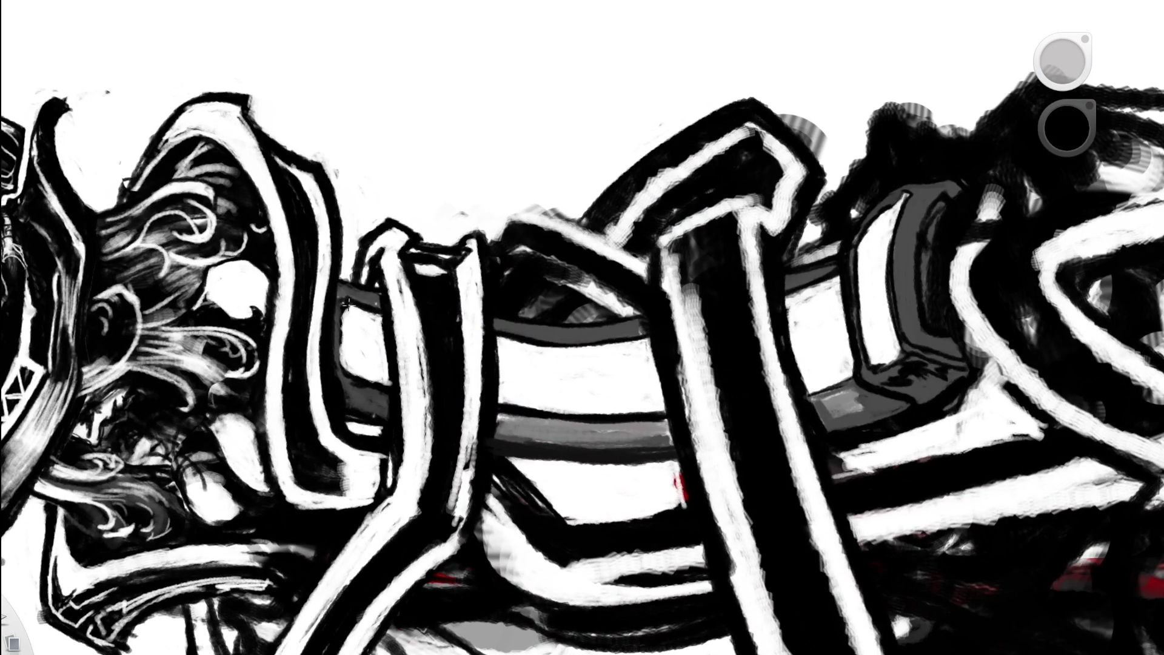
left_click_drag(347, 306, 352, 369)
left_click_drag(346, 305, 344, 367)
- Zoom out and tilt the canvas to see the whole drawing
scroll(379, 176, "down", 5)
left_click_drag(517, 273, 483, 398)
scroll(544, 255, "up", 5)
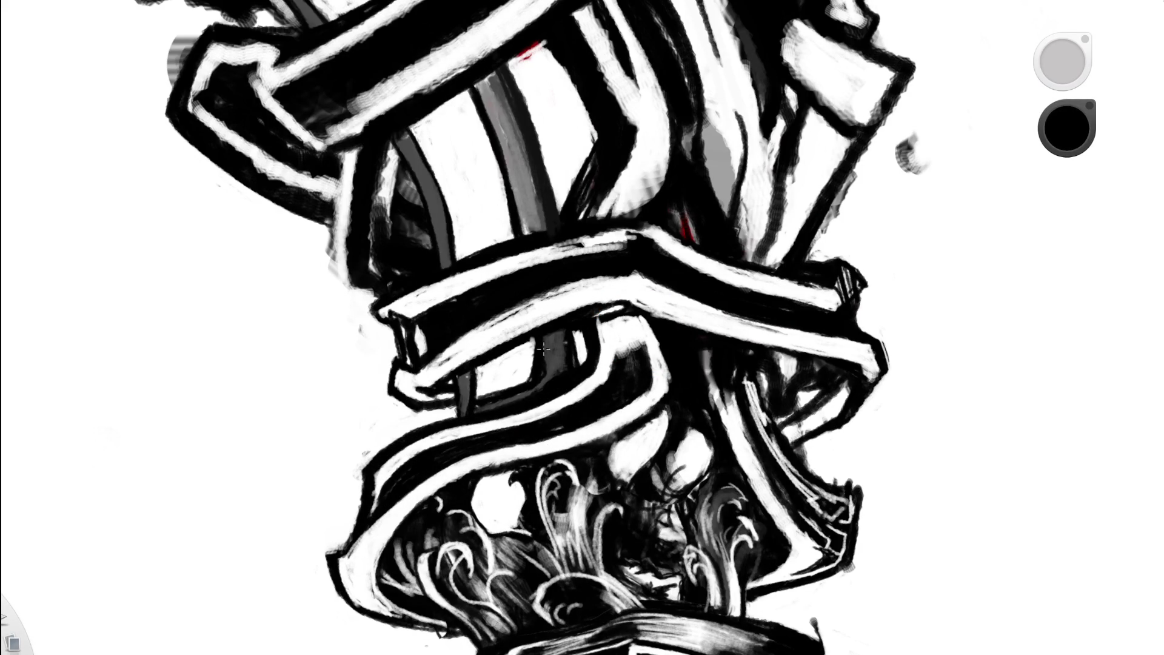
scroll(566, 304, "down", 5)
mouse_move(550, 389)
left_mouse_down()
mouse_move(558, 407)
mouse_move(545, 162)
left_mouse_up()
scroll(486, 351, "up", 5)
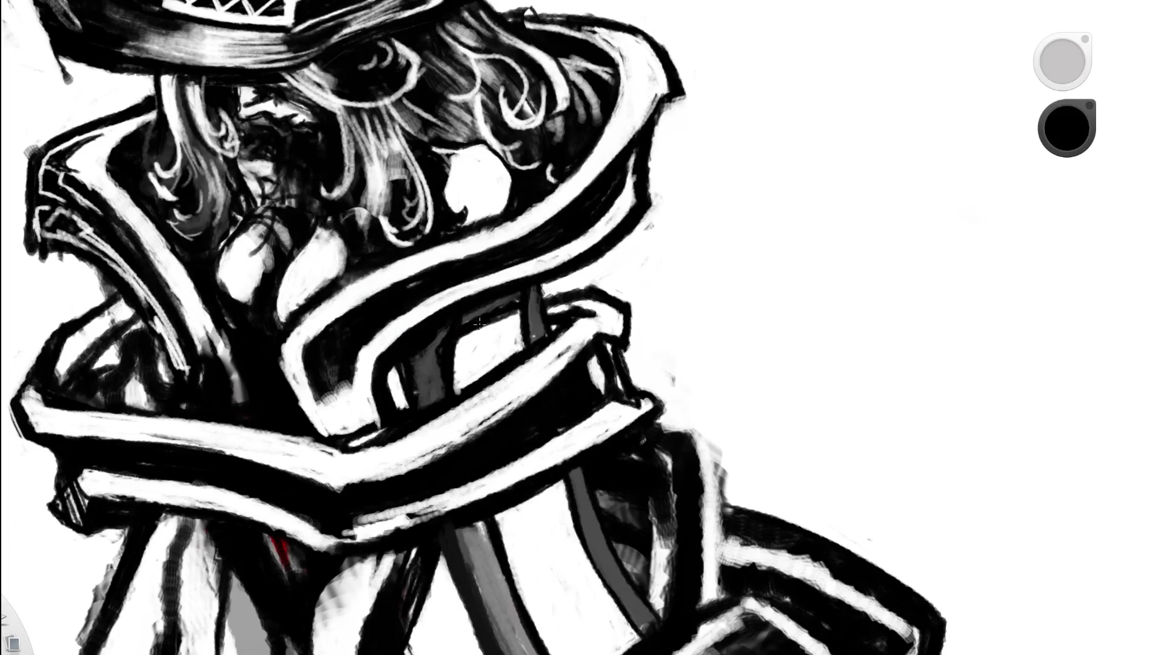
scroll(564, 252, "down", 5)
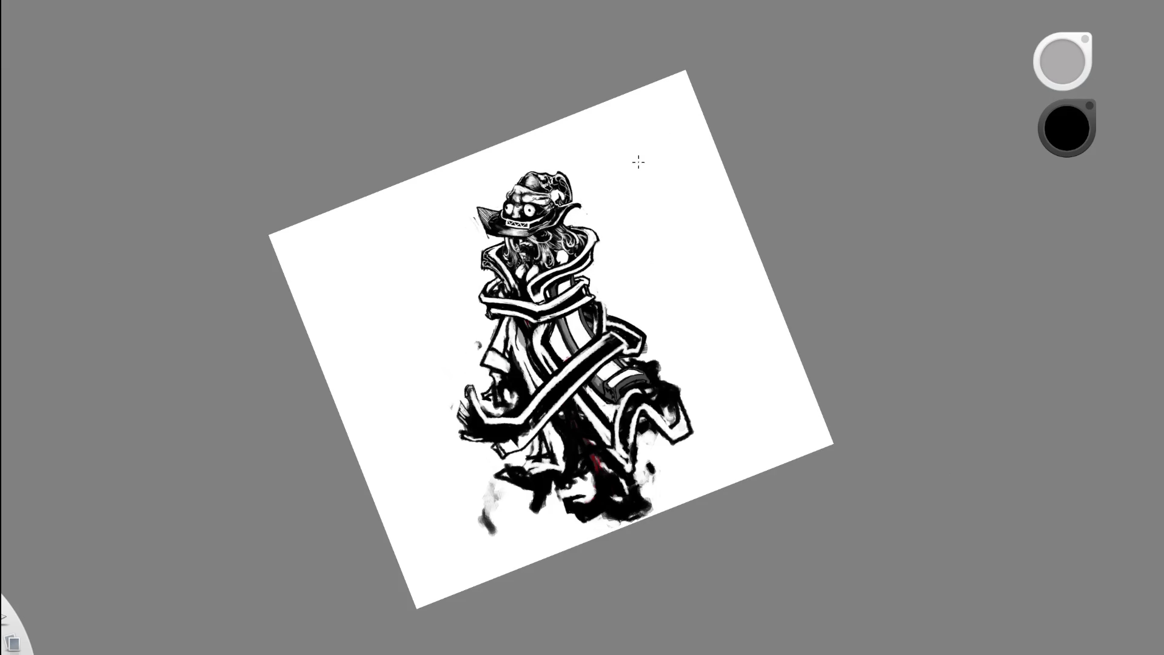
- Ink thin black lines along the arm cannon's grey edge
left_click_drag(662, 325, 662, 336)
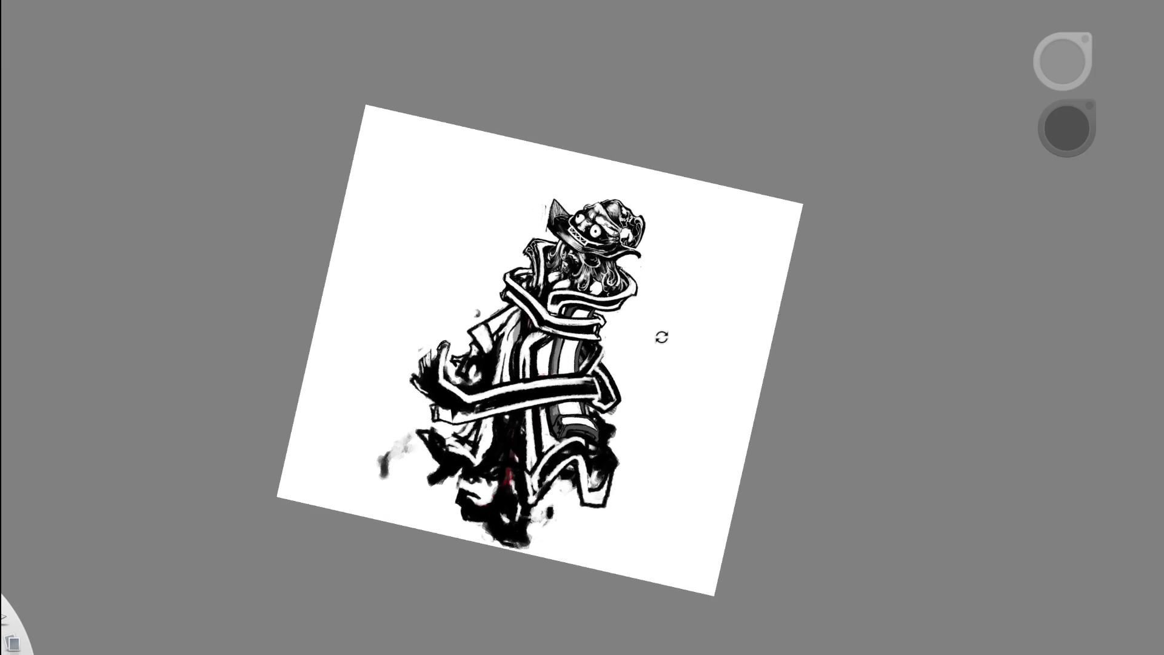
scroll(569, 442, "up", 5)
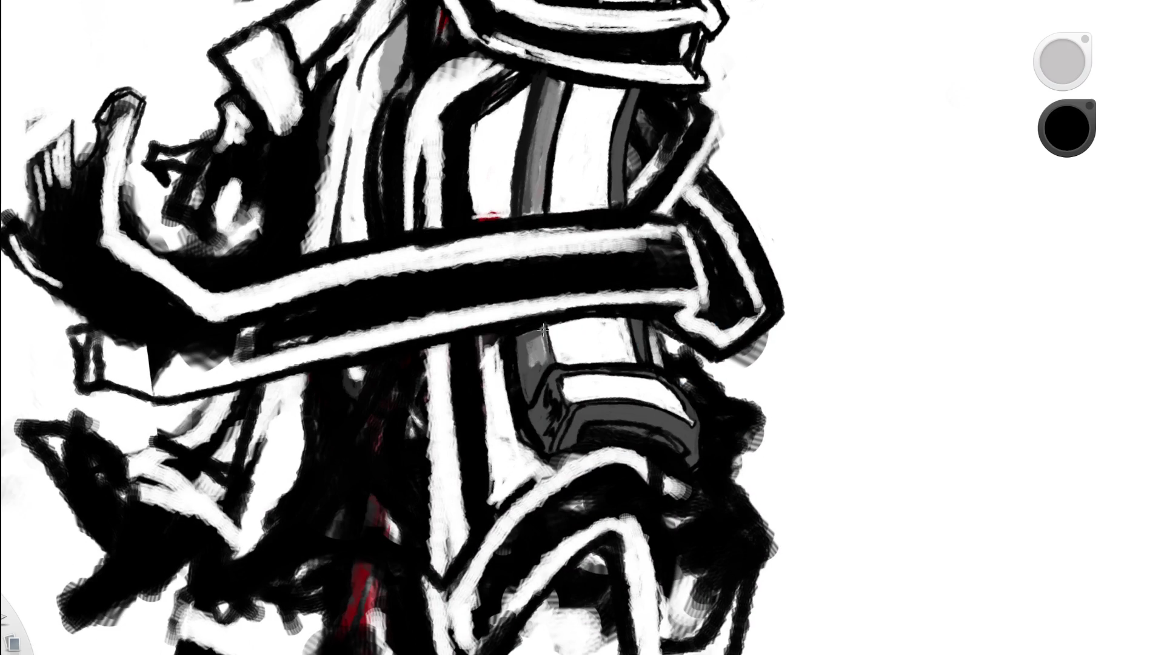
left_click_drag(538, 325, 550, 353)
left_click(535, 329, "alt")
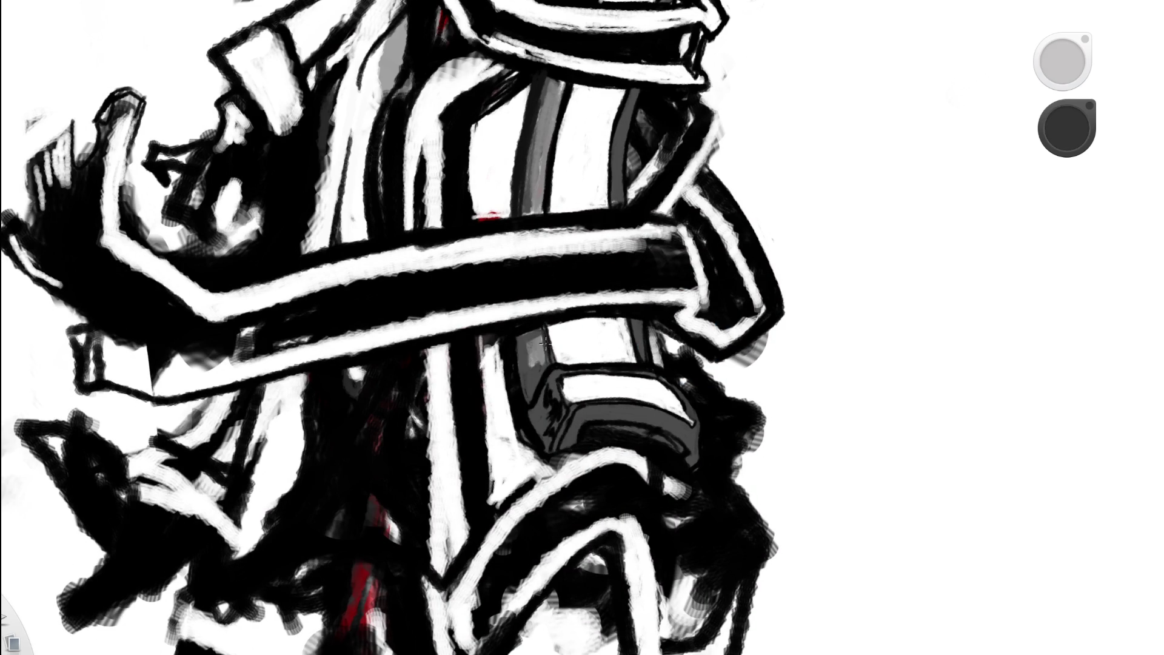
left_click(542, 316, "alt")
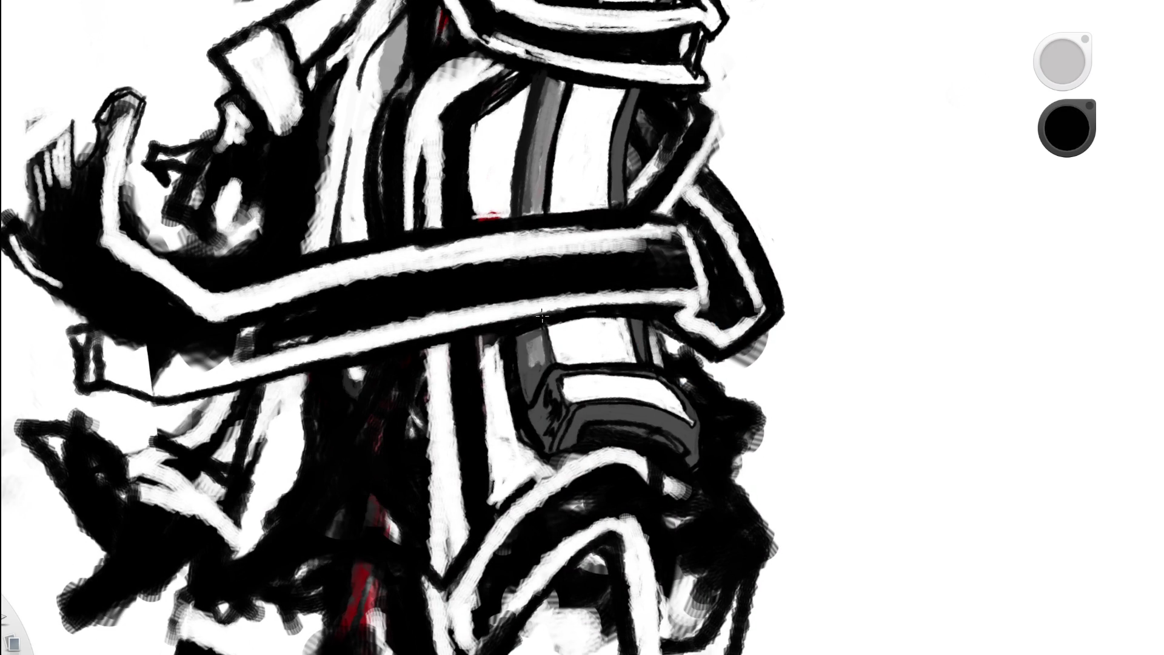
left_click_drag(544, 326, 544, 319)
- Lighten the strip with its mid grey, then sample the dark grey at its edge
left_click(523, 343, "alt")
left_click_drag(526, 372, 523, 343)
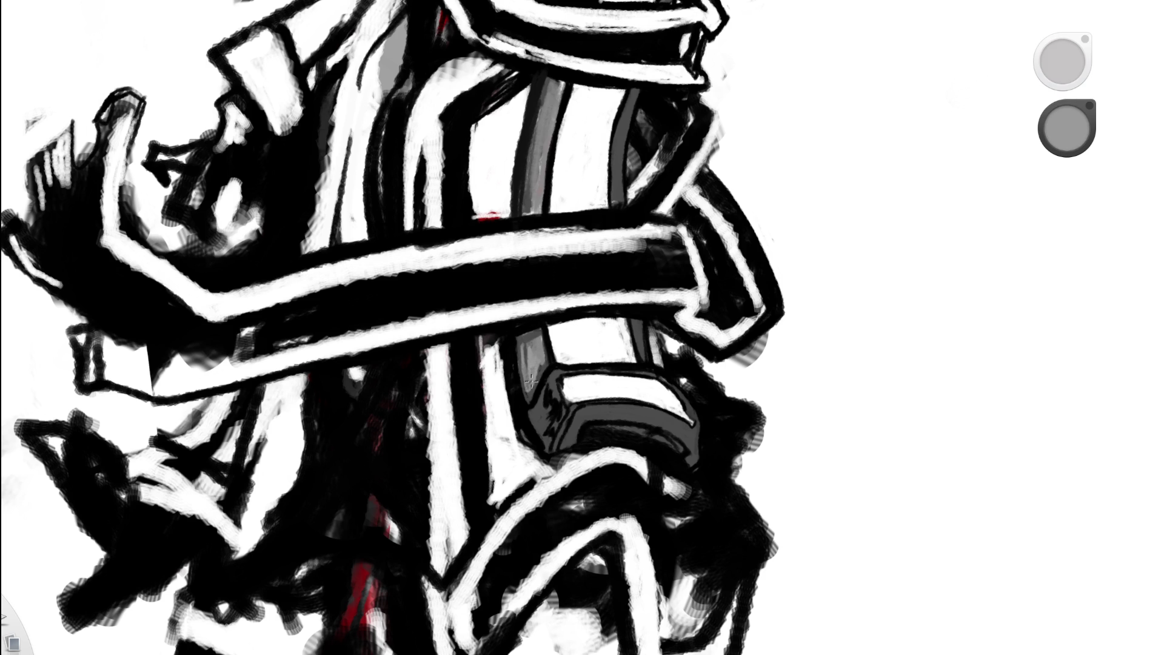
left_click(539, 338, "alt")
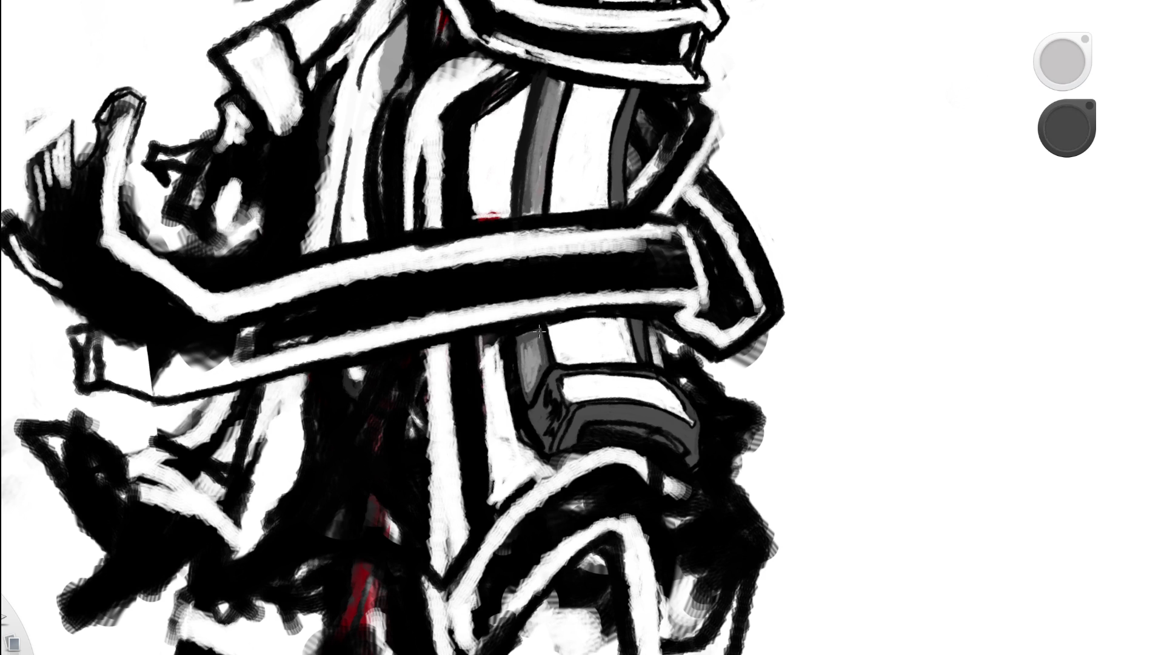
key("space")
left_click_drag(573, 293, 643, 29)
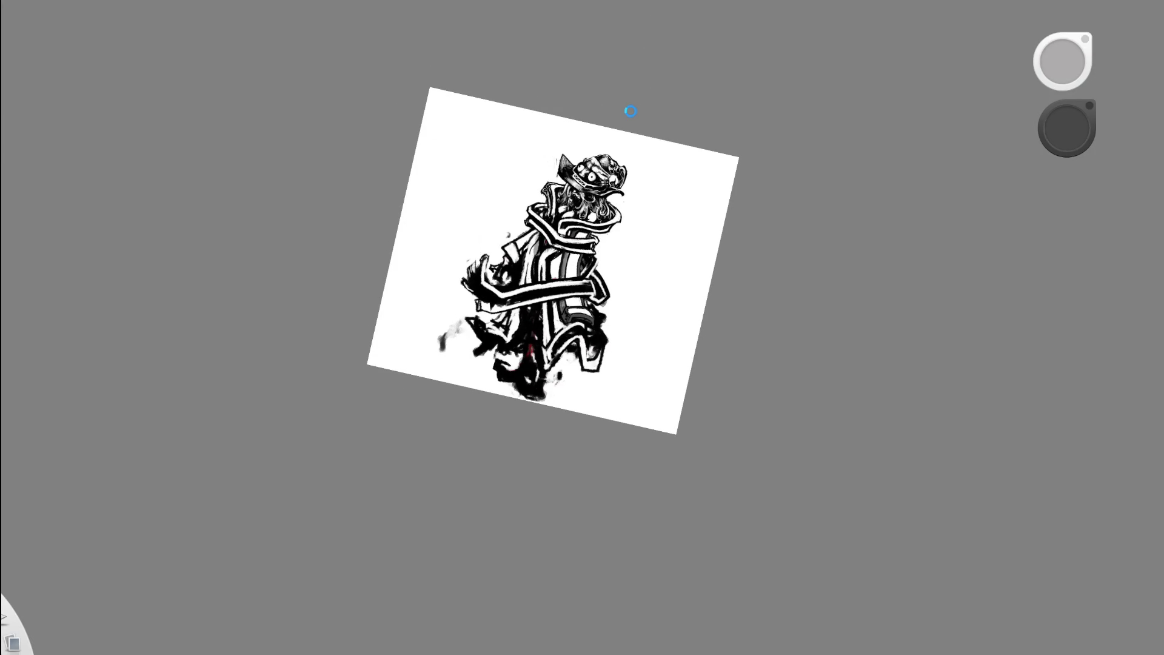
- Sample a darker grey and shade along the grey stripe and its left edge
scroll(589, 297, "up", 5)
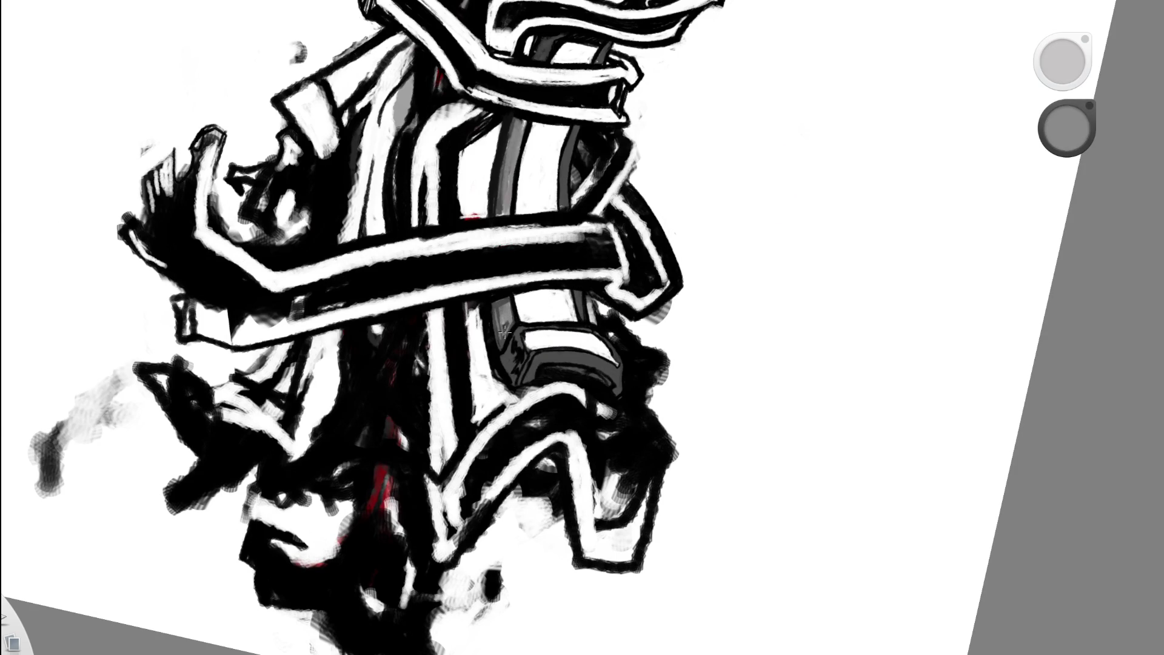
key("space")
mouse_move(540, 223)
left_mouse_down()
mouse_move(577, 182)
mouse_move(485, 280)
left_mouse_up()
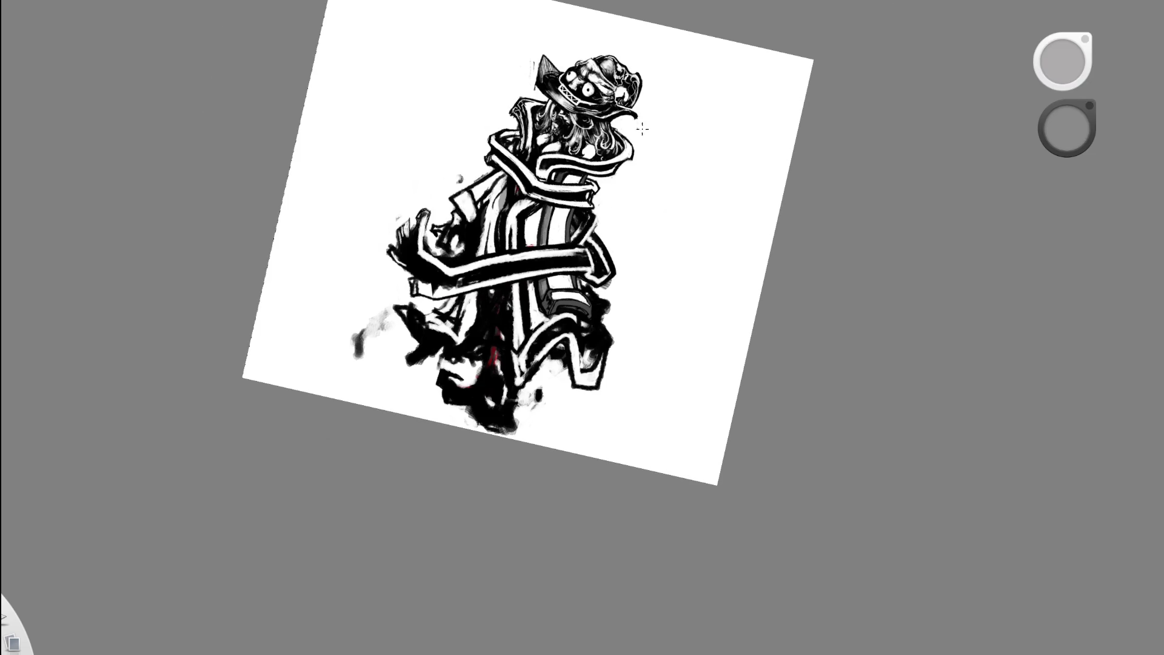
scroll(642, 145, "up", 3)
left_click_drag(623, 220, 558, 198)
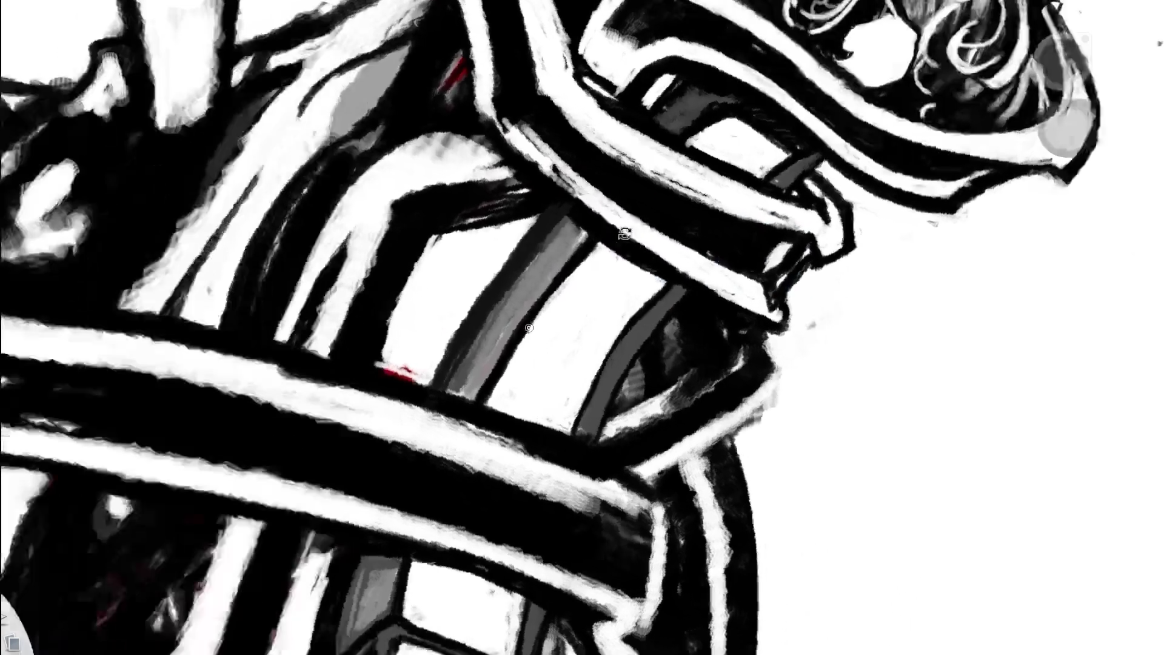
left_click(557, 198, "alt")
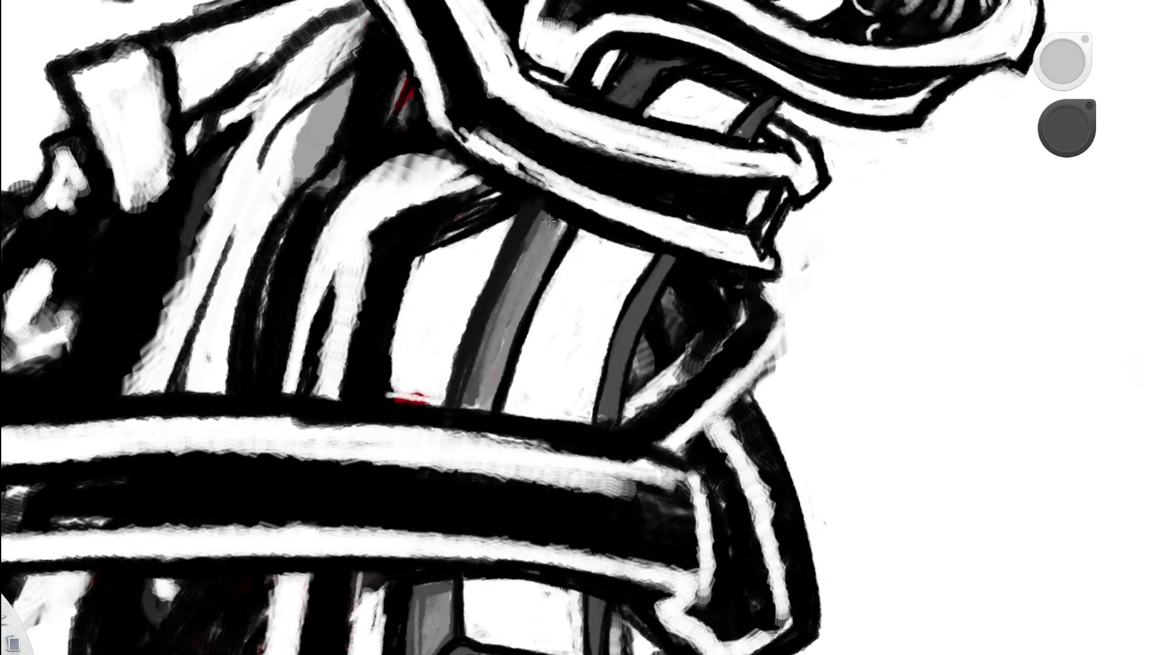
left_click_drag(537, 236, 494, 330)
mouse_move(522, 257)
left_mouse_down()
mouse_move(485, 376)
mouse_move(487, 351)
left_mouse_up()
left_click_drag(514, 275, 545, 216)
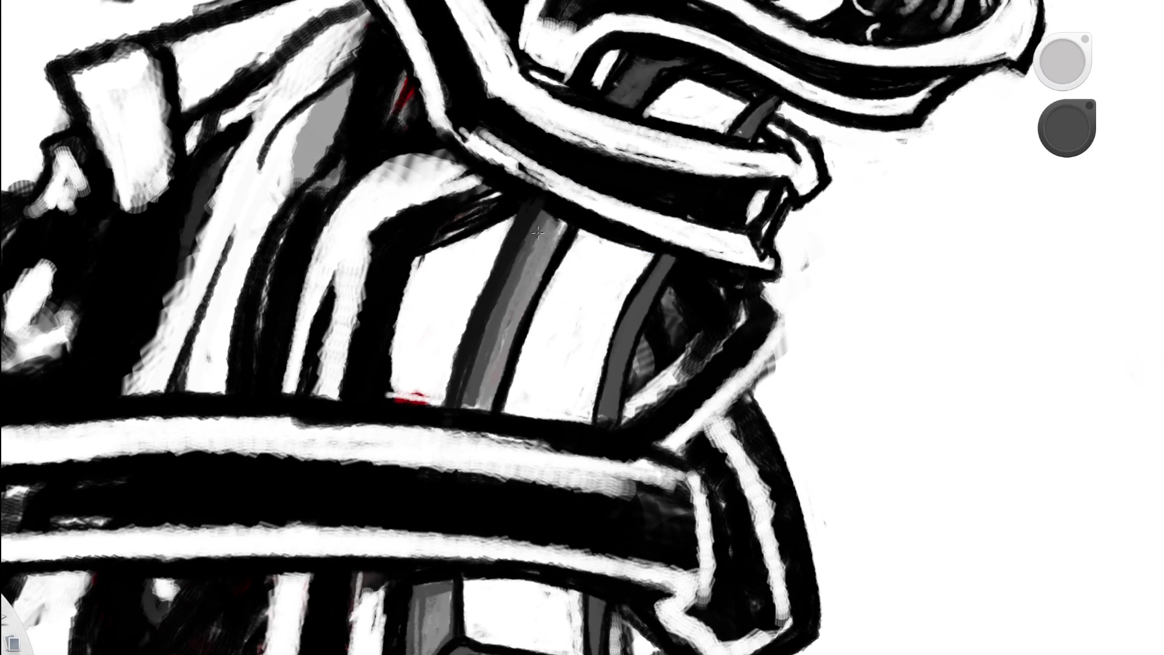
- Rotate the canvas to a working angle and darken the inner curved band
left_click_drag(558, 285, 400, 361)
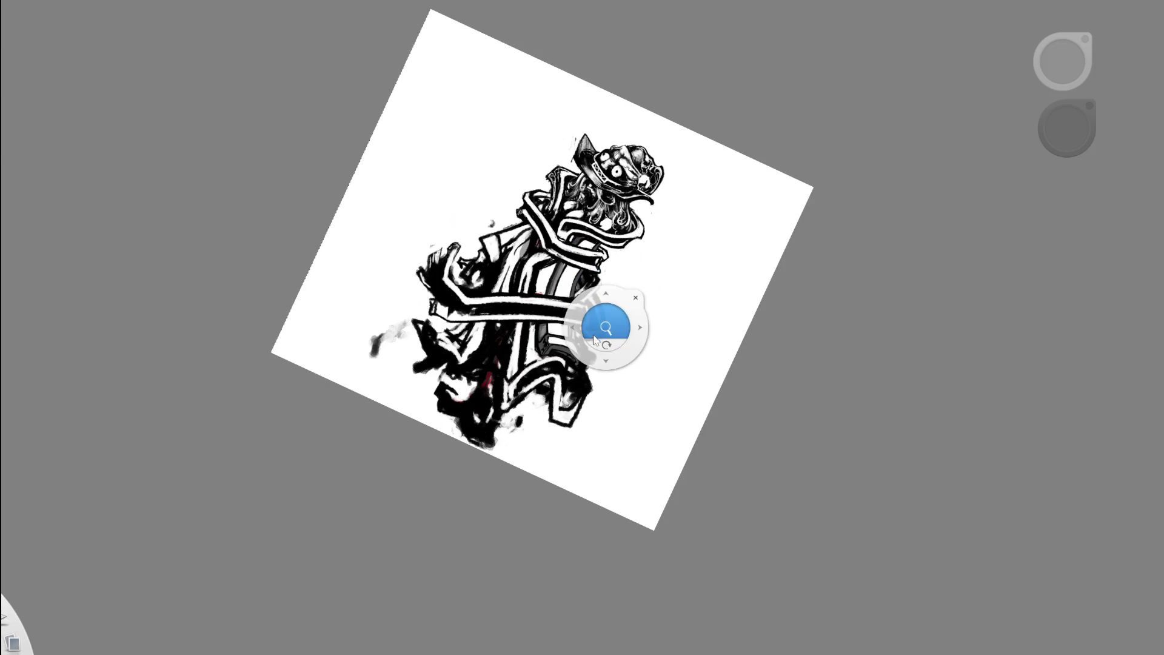
left_click_drag(606, 318, 655, 288)
mouse_move(594, 390)
left_mouse_down()
mouse_move(659, 191)
mouse_move(659, 327)
mouse_move(572, 231)
left_mouse_up()
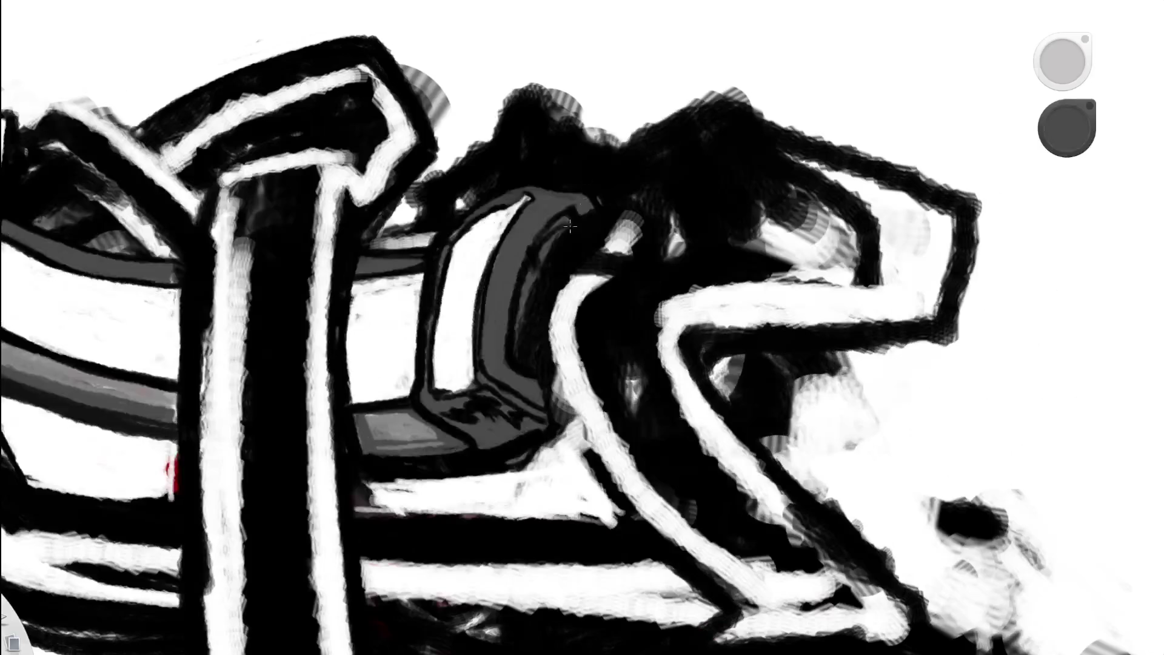
mouse_move(524, 345)
left_mouse_down()
mouse_move(525, 285)
mouse_move(521, 357)
mouse_move(566, 223)
mouse_move(537, 291)
mouse_move(533, 345)
mouse_move(530, 269)
mouse_move(548, 230)
mouse_move(532, 353)
left_mouse_up()
- Sample a new paint colour from the drawing and zoom out to the whole page
left_click(542, 256, "alt")
key("space")
mouse_move(598, 243)
left_mouse_down()
mouse_move(645, 261)
mouse_move(549, 380)
mouse_move(564, 376)
mouse_move(554, 379)
mouse_move(595, 412)
left_mouse_up()
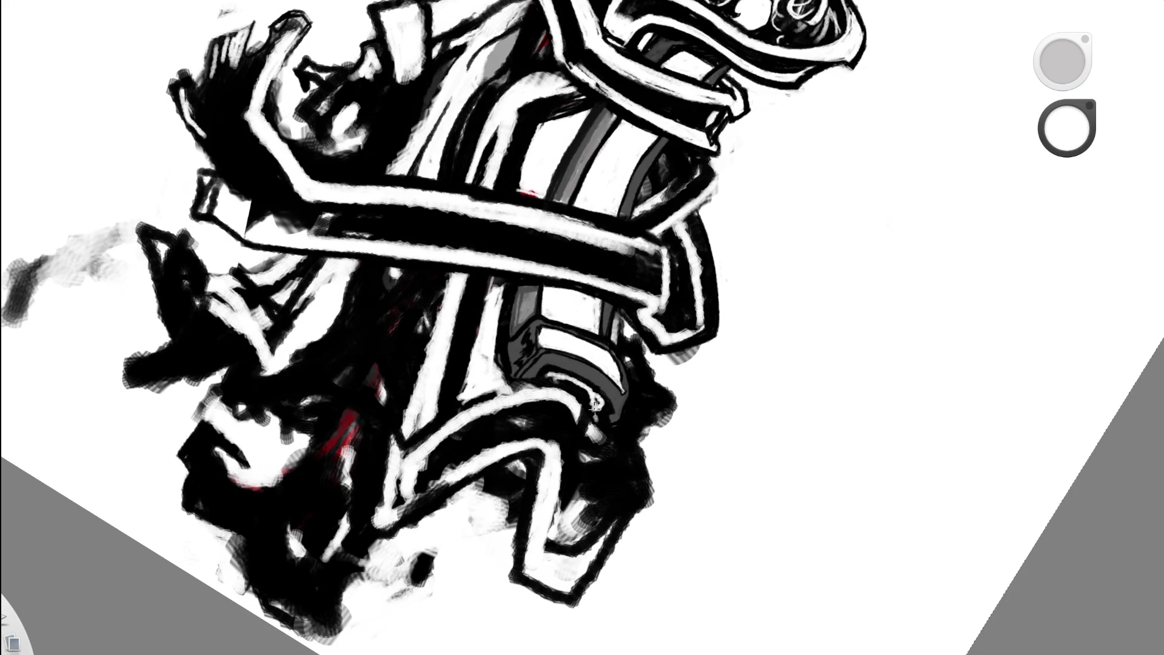
key("space")
left_click_drag(616, 350, 443, 380)
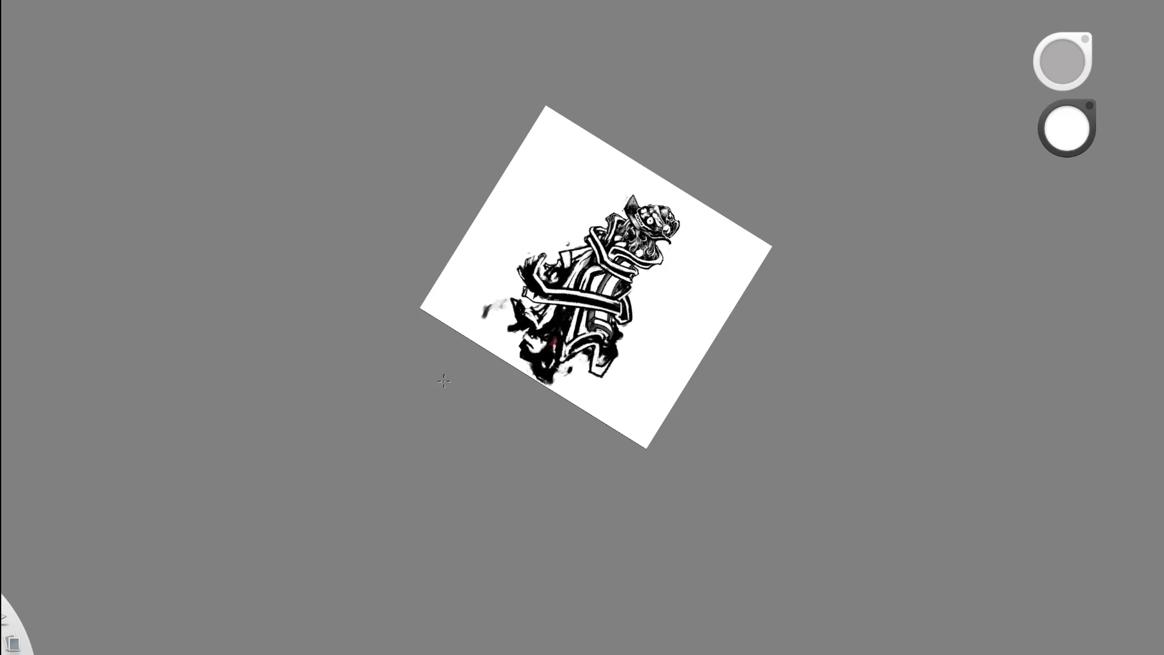
- Sample black and thicken the dark line inside the white curve toward the grey tip
key("space")
mouse_move(592, 421)
left_mouse_down()
mouse_move(582, 441)
mouse_move(603, 273)
mouse_move(598, 315)
mouse_move(591, 285)
left_mouse_up()
left_click(365, 368, "alt")
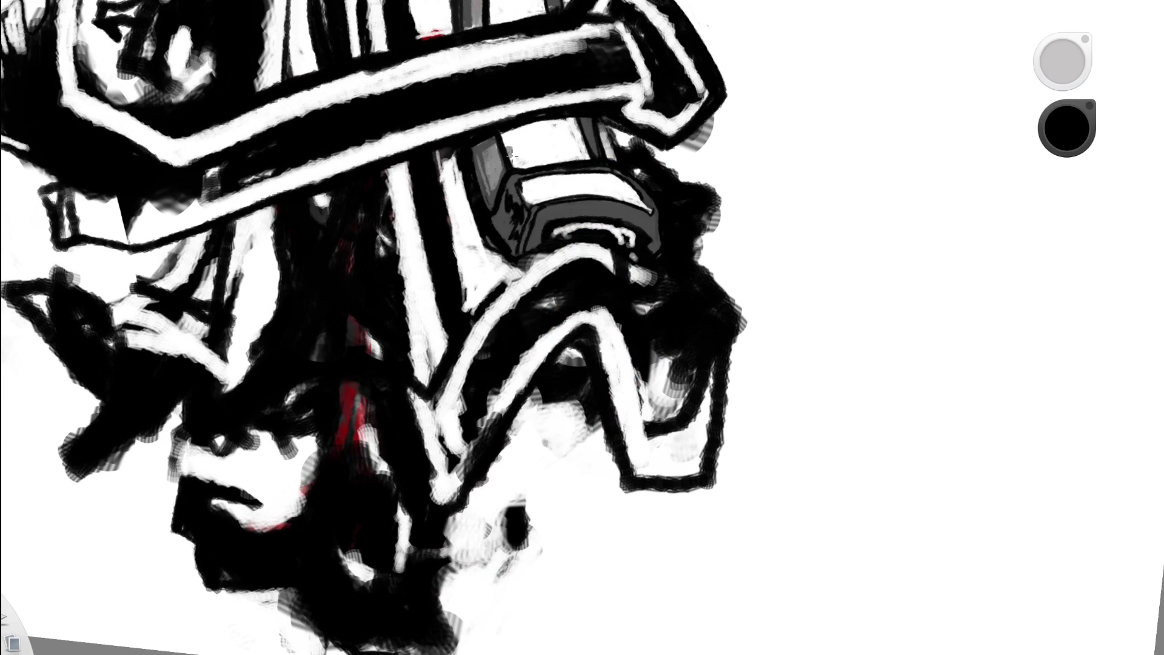
left_click_drag(502, 288, 543, 251)
mouse_move(483, 316)
left_mouse_down()
mouse_move(545, 252)
mouse_move(515, 274)
left_mouse_up()
- Check the whole drawing, then zoom back in and resample black from the grey tip area
key("space")
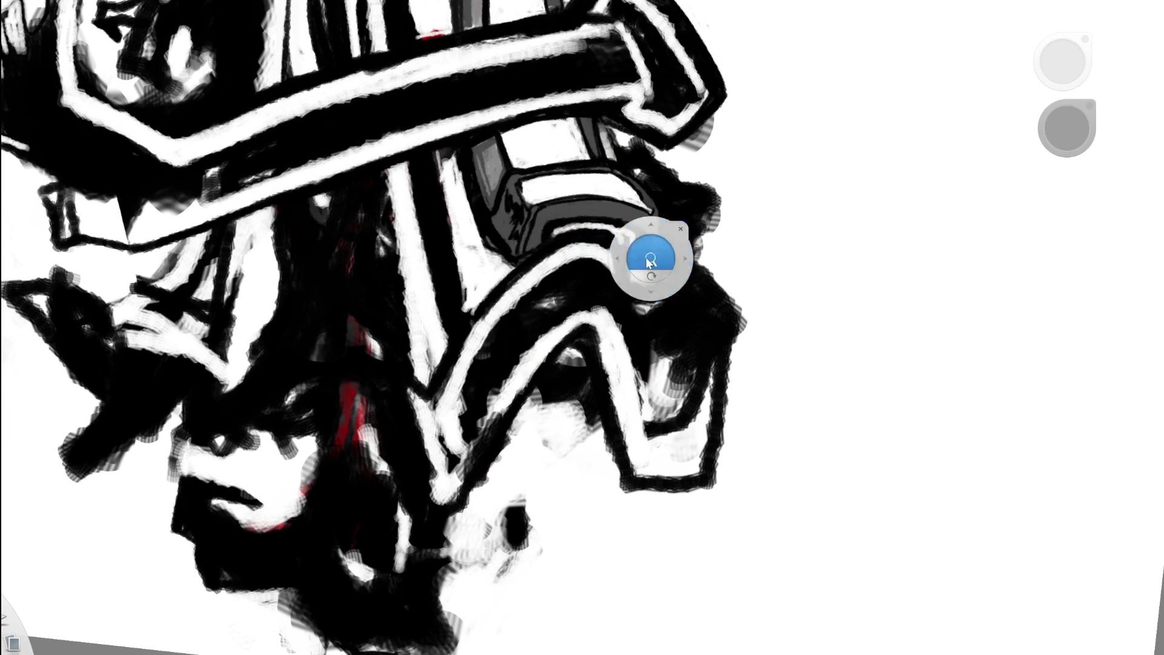
left_click_drag(649, 261, 660, 70)
key("space")
left_click_drag(641, 270, 675, 189)
left_click(675, 189)
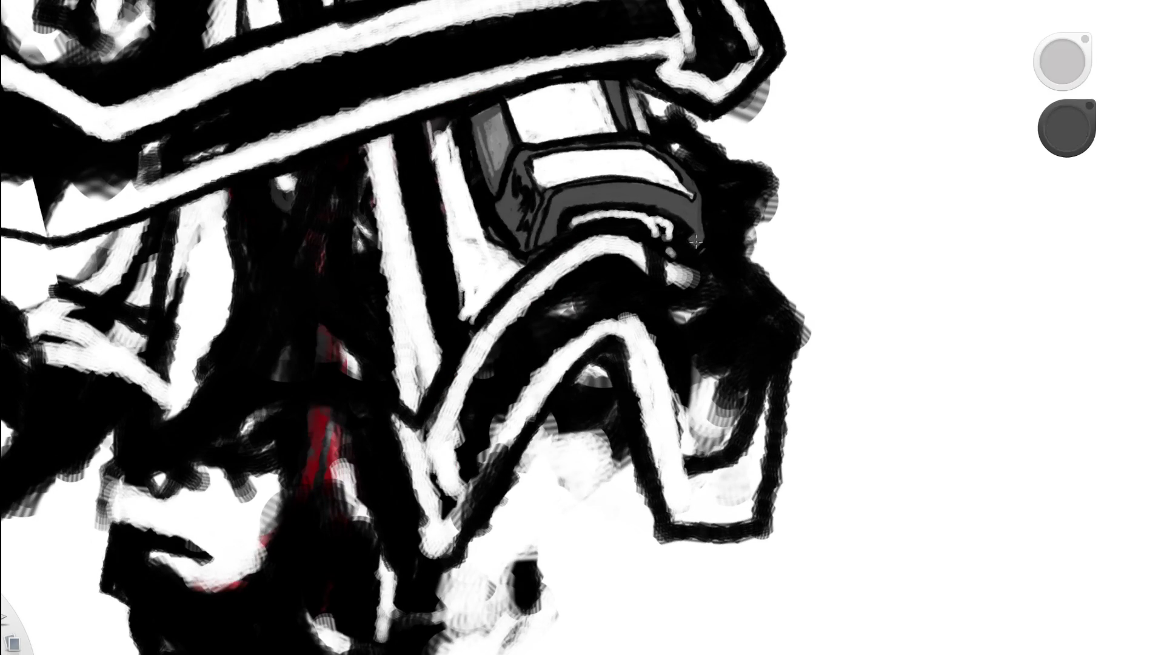
left_click(701, 240)
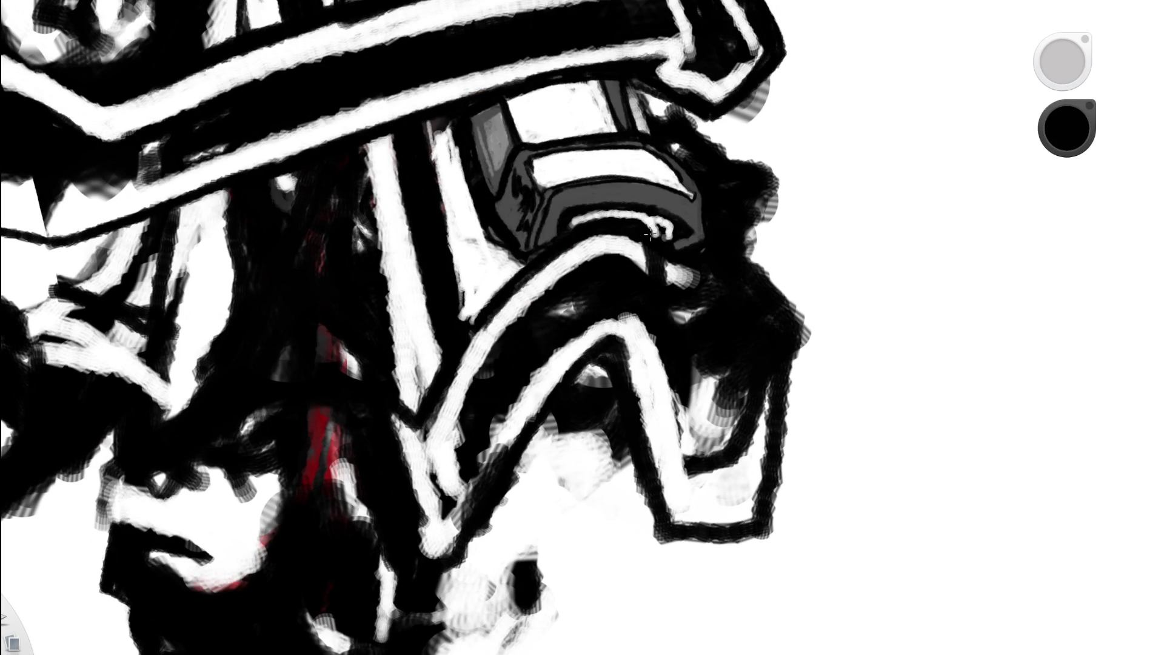
- Review the torso up close, then zoom out to show the full figure with its head
scroll(688, 207, "down", 5)
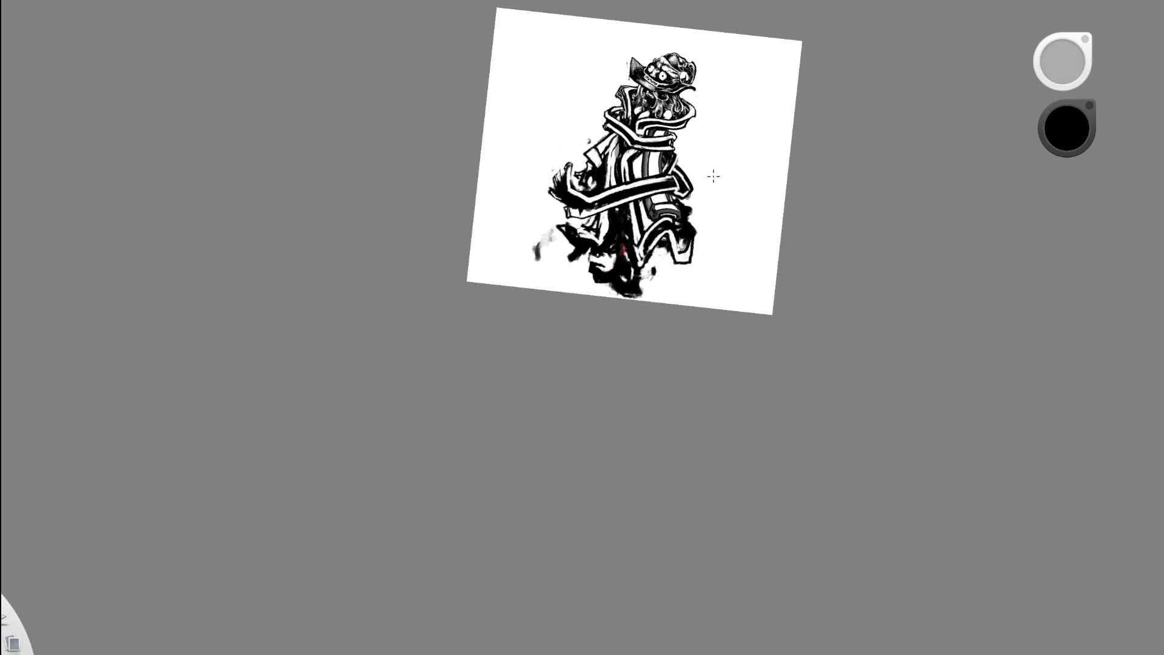
key("space")
mouse_move(707, 173)
left_mouse_down()
mouse_move(553, 300)
mouse_move(631, 267)
mouse_move(573, 316)
left_mouse_up()
left_click_drag(559, 277, 568, 334)
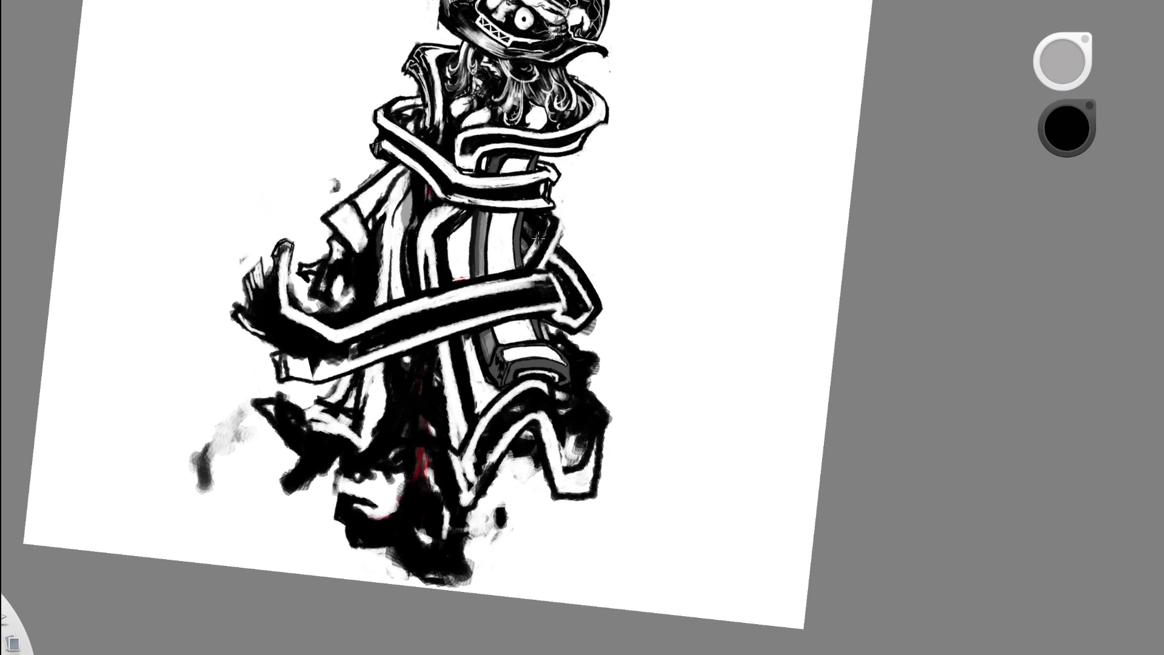
key("space")
mouse_move(529, 364)
left_mouse_down()
mouse_move(566, 271)
mouse_move(223, 418)
left_mouse_up()
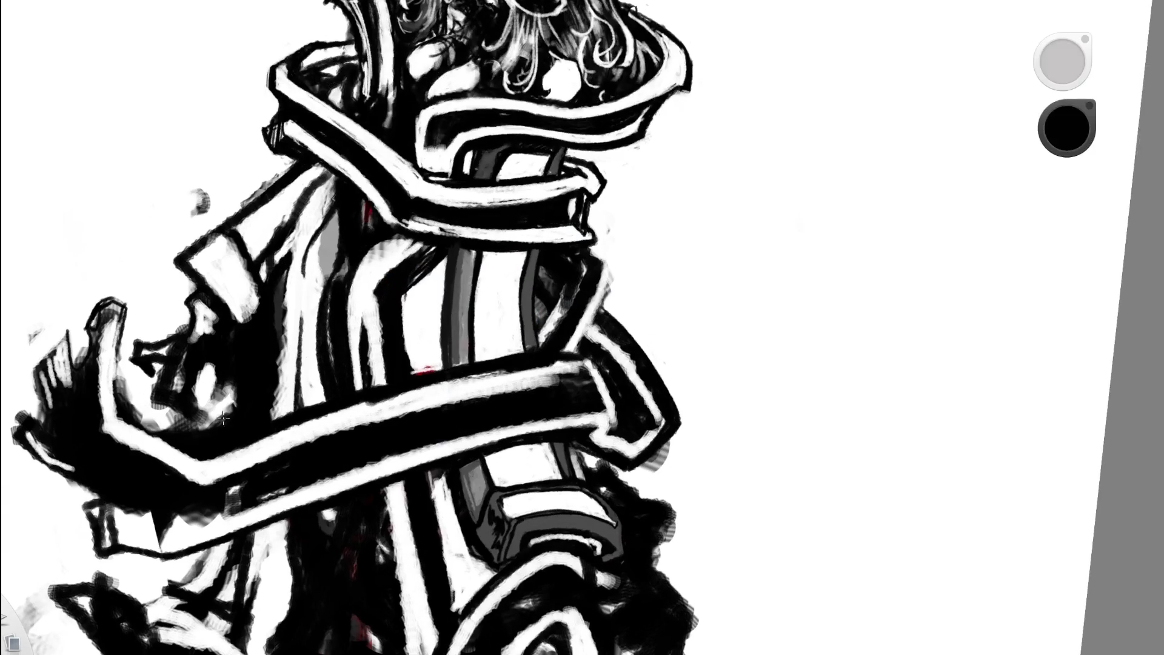